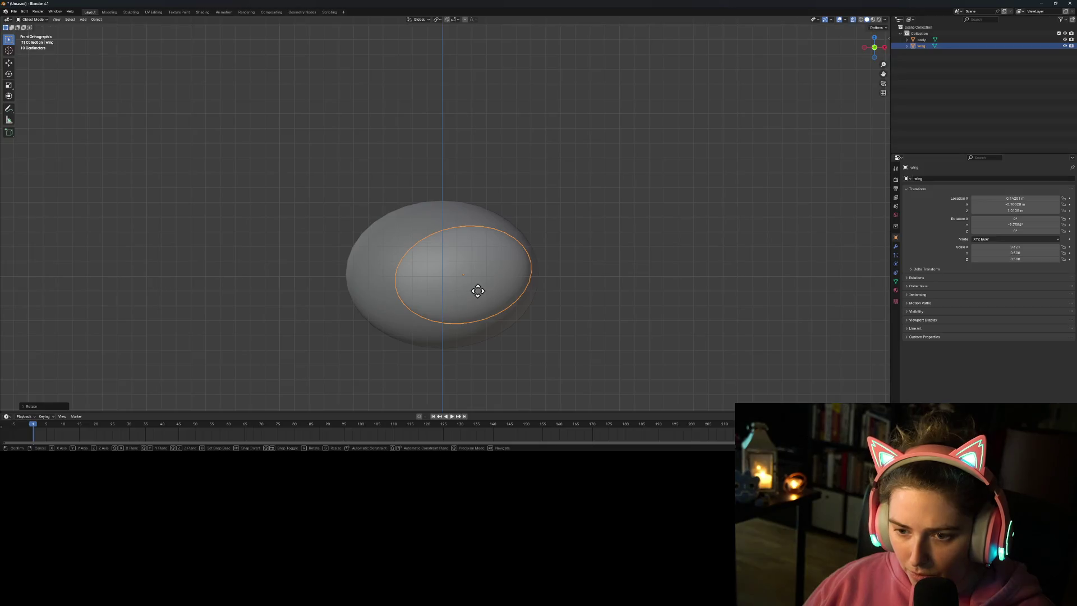
Step: Confirm the wing's small shift, reselect the wing and switch to front orthographic view
left_click(469, 297)
left_click(578, 324)
key("Tab")
key("Tab")
mouse_move(629, 339)
middle_mouse_down()
mouse_move(577, 326)
mouse_move(528, 348)
mouse_move(521, 373)
mouse_move(560, 374)
mouse_move(598, 338)
mouse_move(612, 359)
middle_mouse_up()
left_click(921, 47)
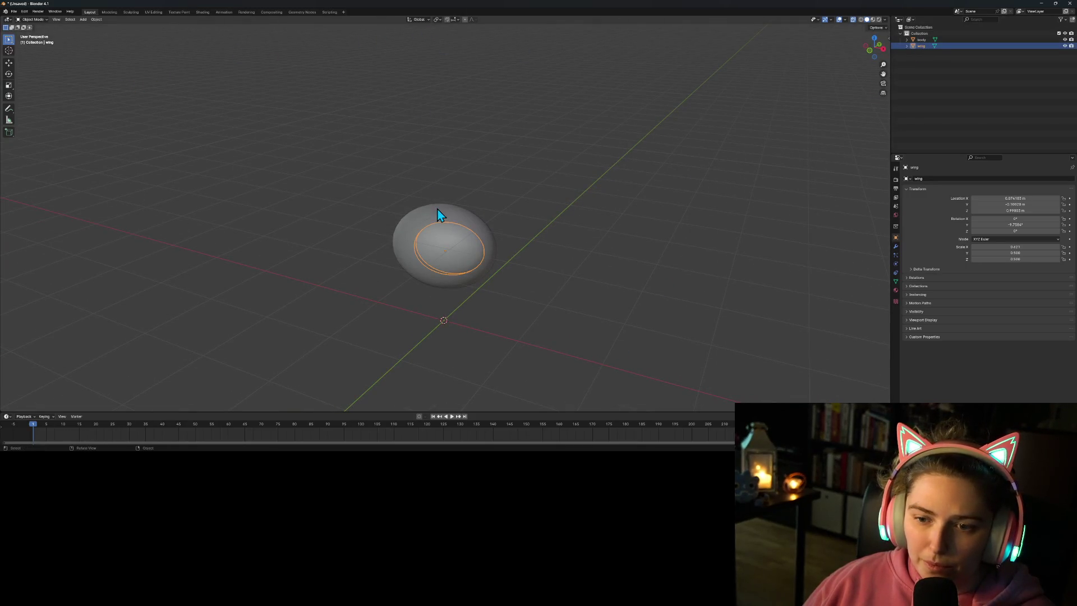
mouse_move(497, 337)
middle_mouse_down()
mouse_move(540, 300)
mouse_move(484, 345)
mouse_move(511, 336)
mouse_move(505, 293)
middle_mouse_up()
key("KP_1")
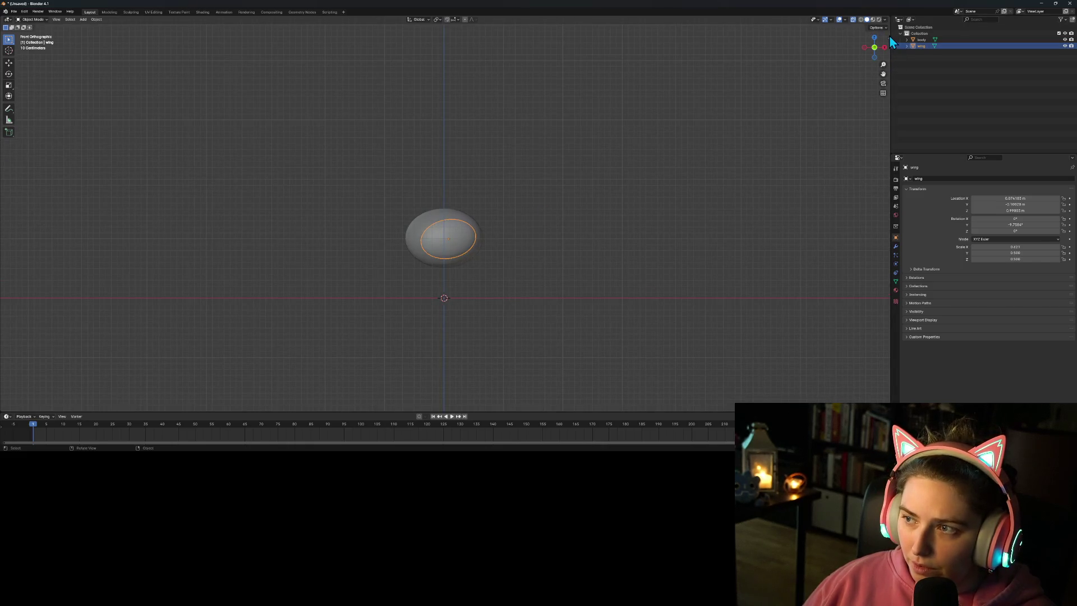
Step: Set the wing's Y and Z rotation to 0° in the sidebar
left_click(887, 37)
left_click(844, 84)
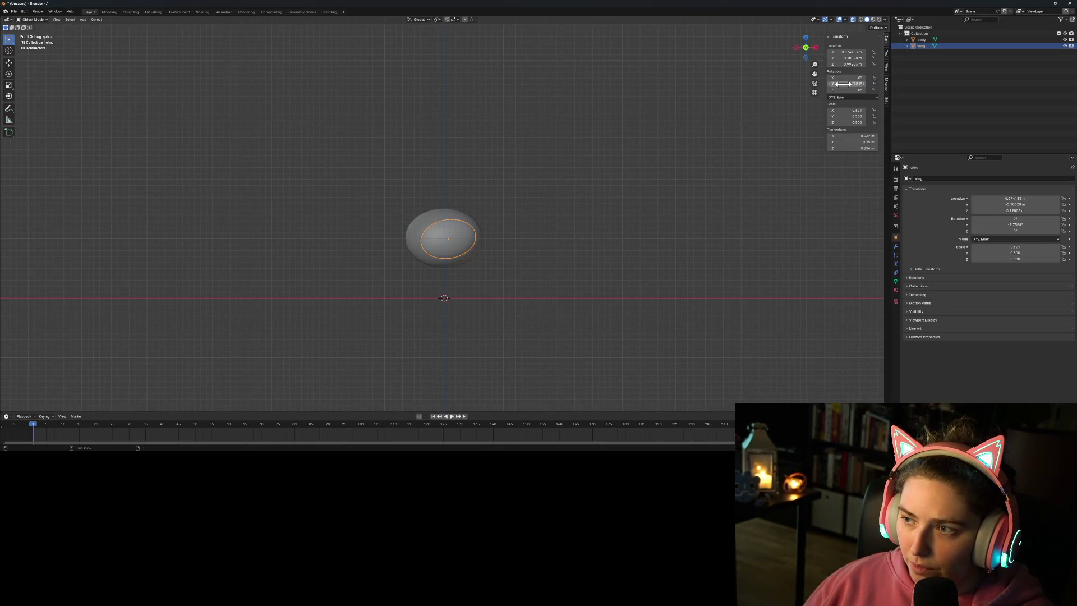
type("0")
key("Return")
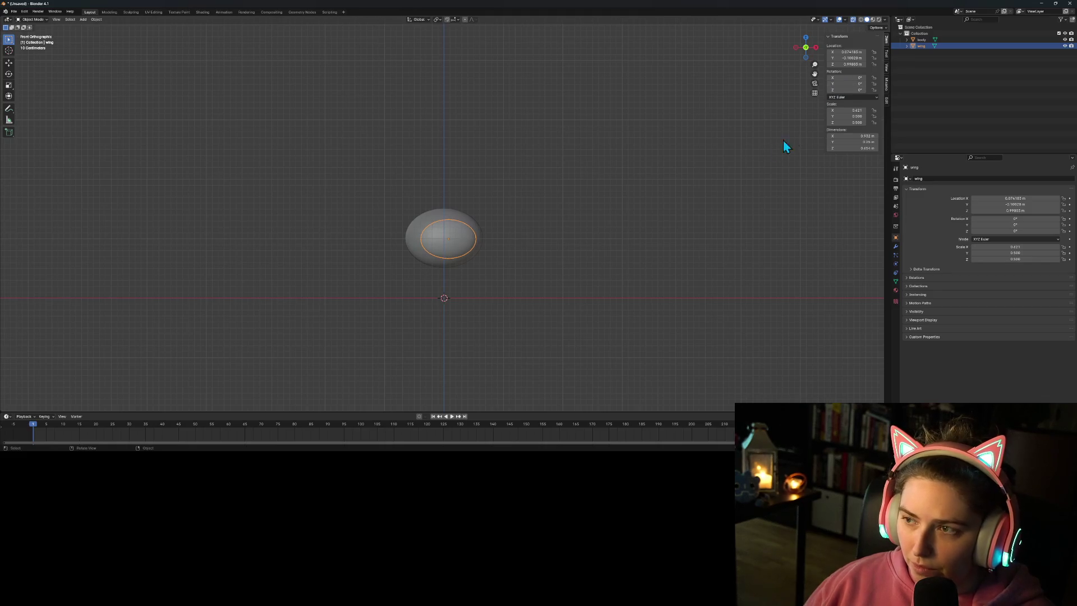
left_click(847, 90)
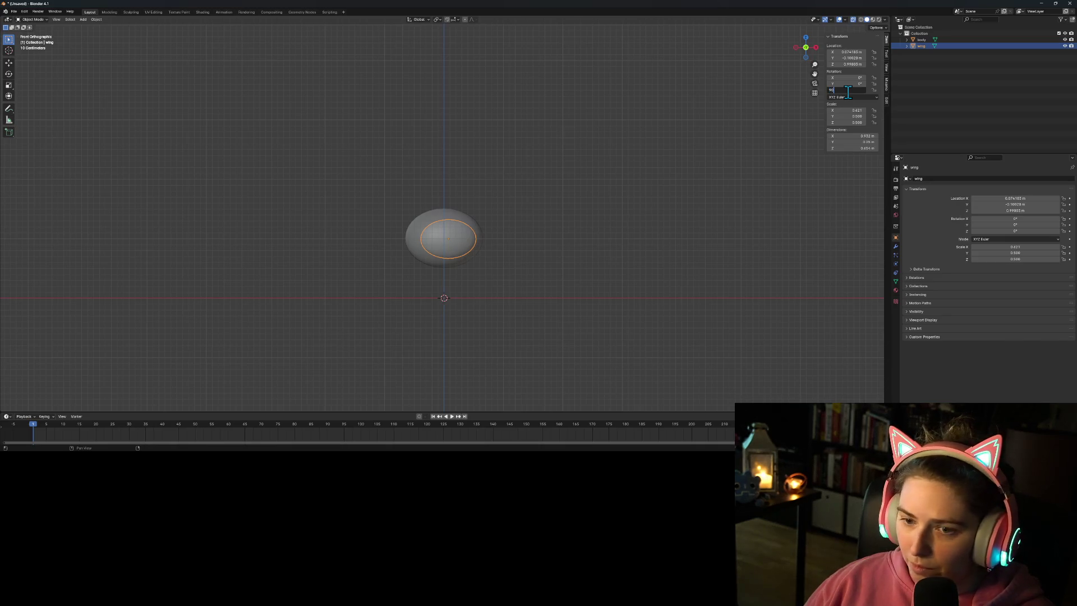
key("Return")
left_click(847, 90)
type("0")
key("Return")
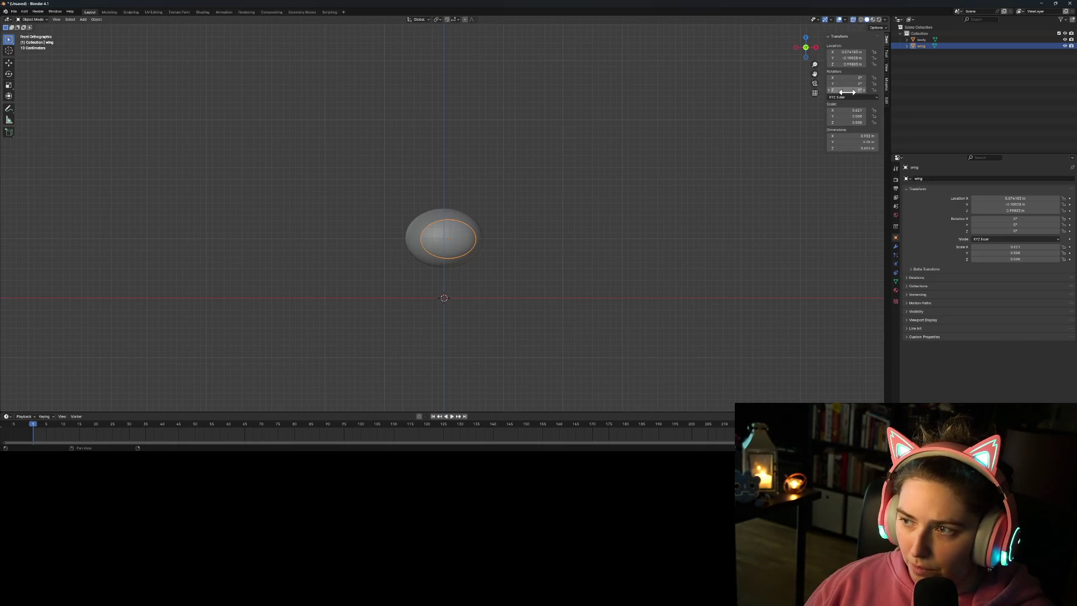
Step: Set the wing's X rotation to -90° and move it below the body near the origin
left_click(850, 77)
type("90")
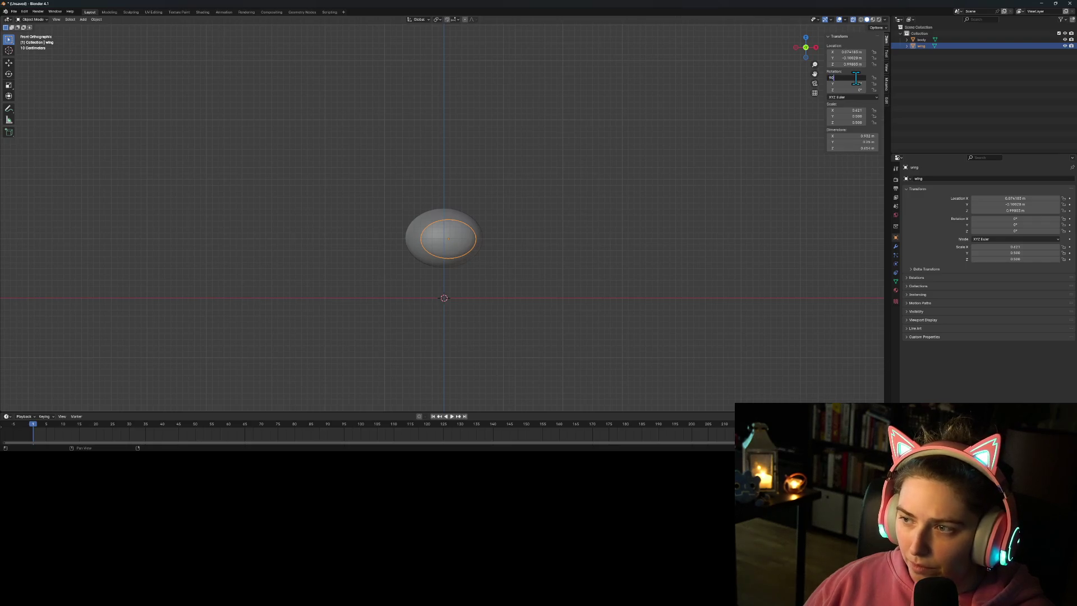
key("Return")
left_click(855, 77)
type("-90")
key("Return")
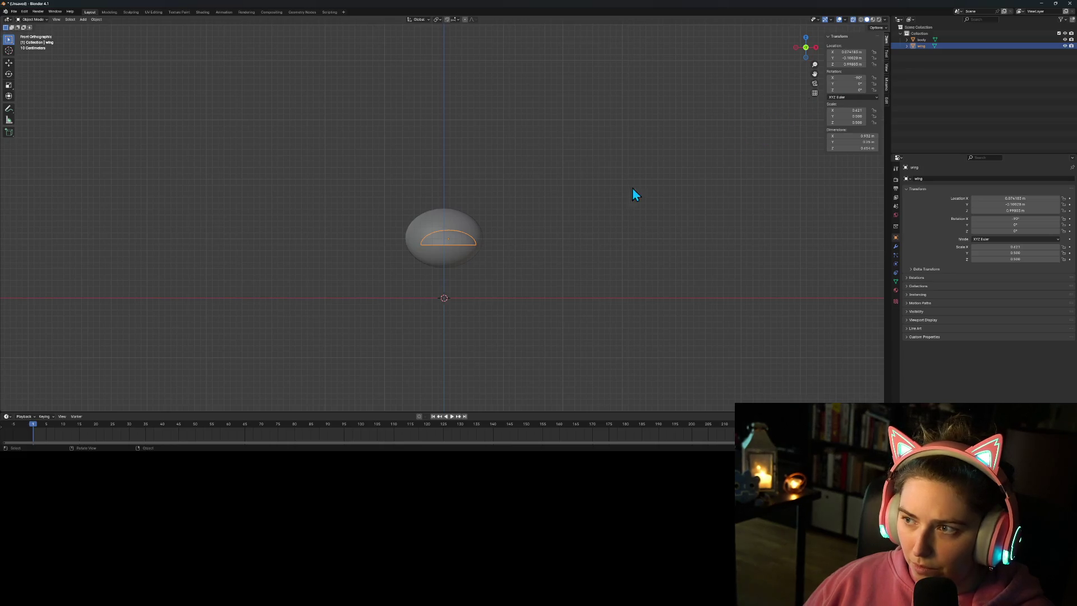
key("g")
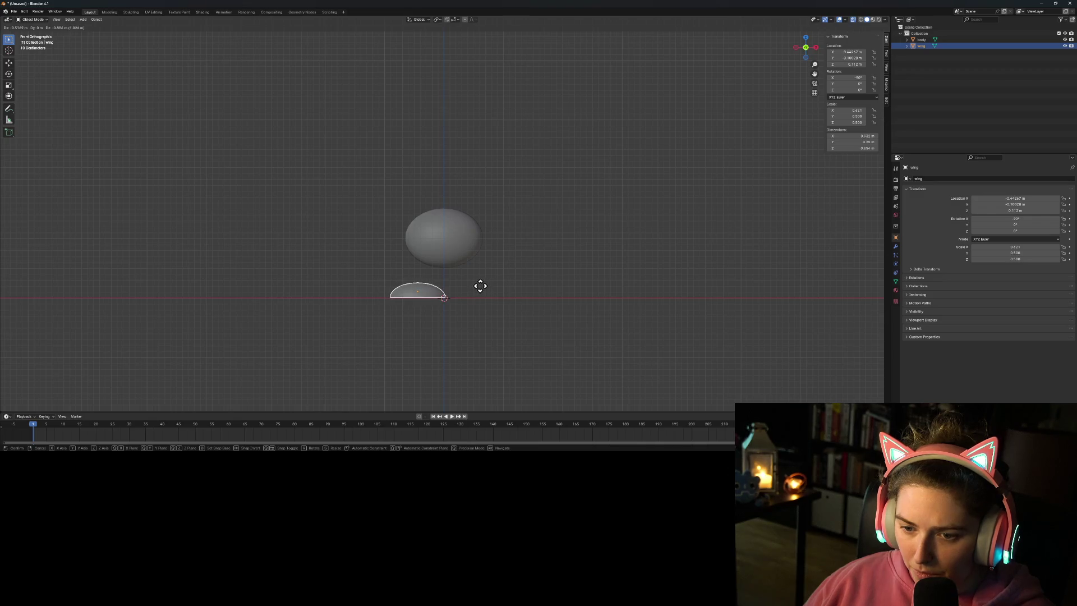
left_click(480, 286)
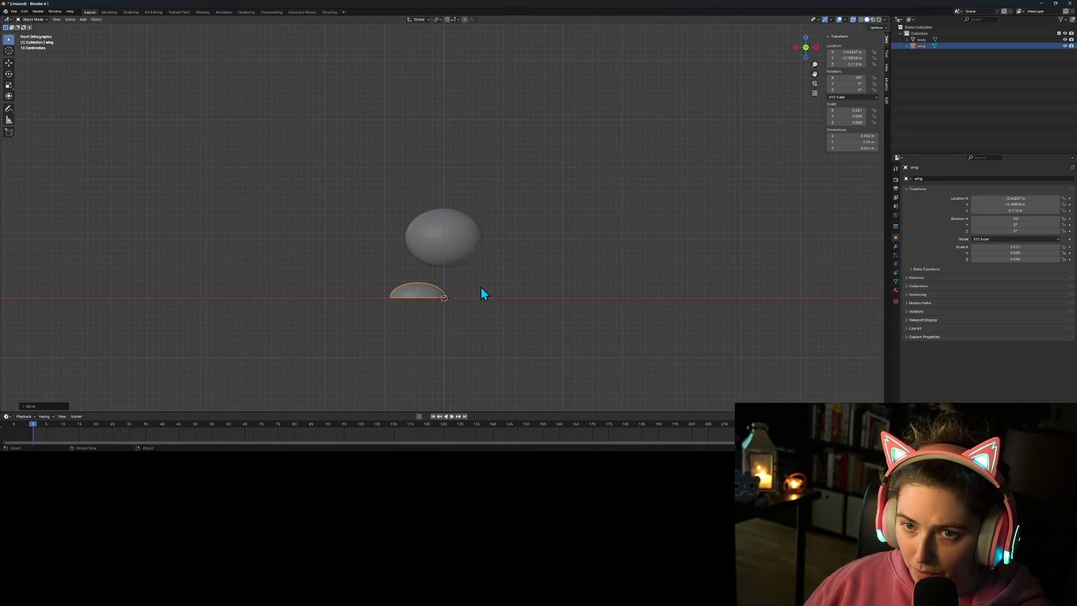
Step: Set the wing's origin to the 3D cursor and reset its X rotation to 0°
right_click(429, 291)
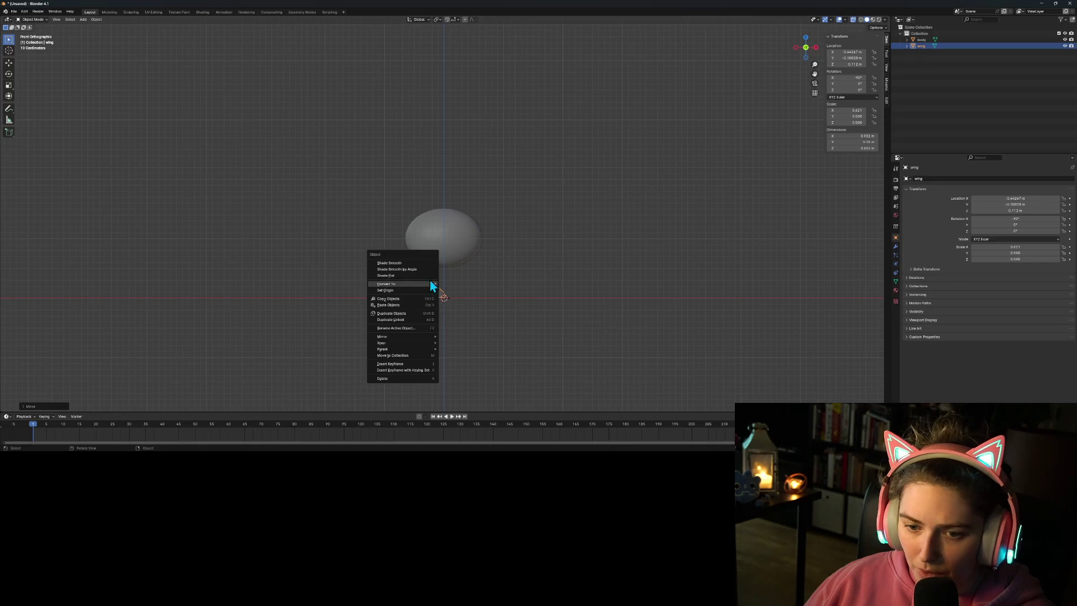
mouse_move(432, 291)
left_click(480, 306)
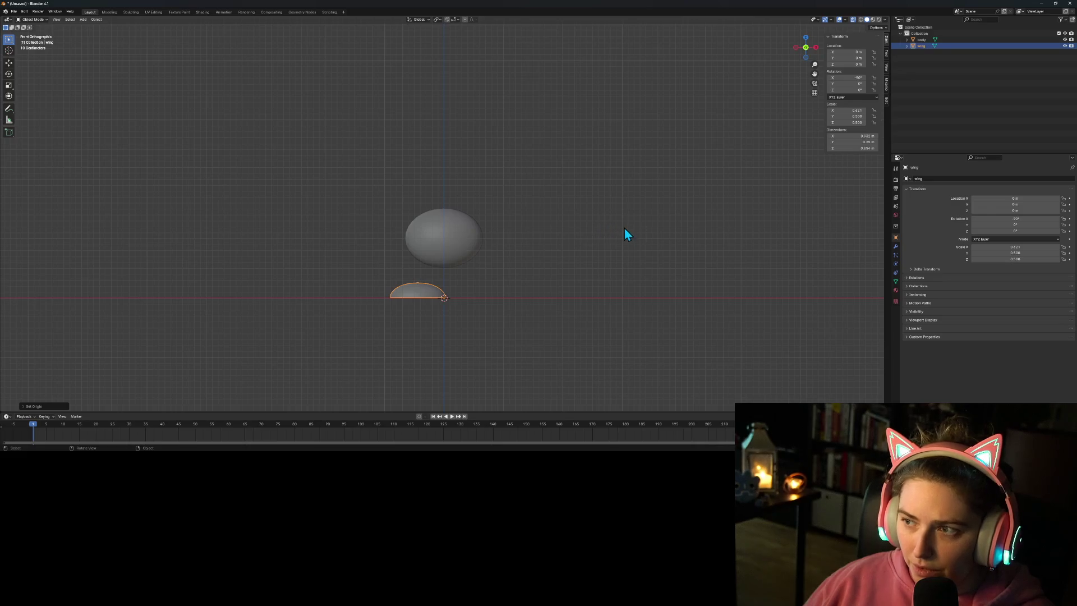
left_click(850, 78)
type("0")
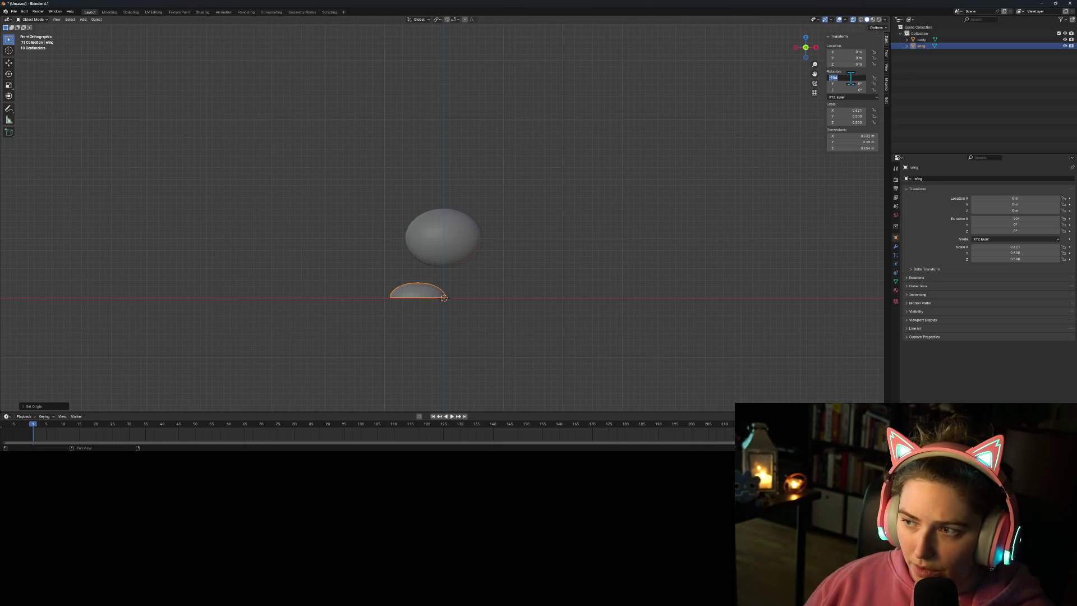
key("Return")
Step: Move the wing over the body and tilt it about -24° around Y
key("g")
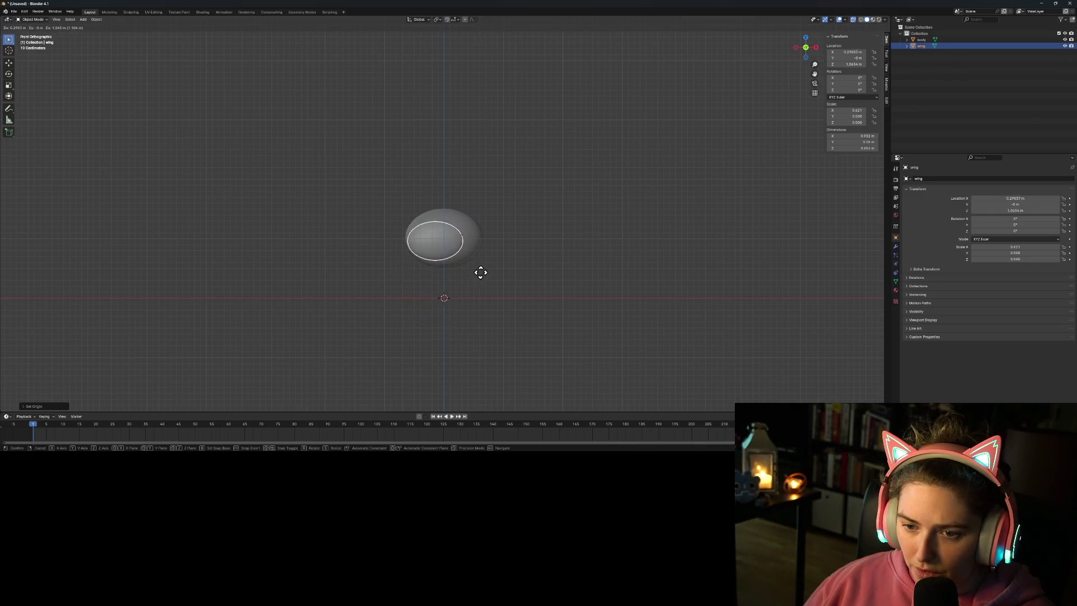
left_click(490, 269)
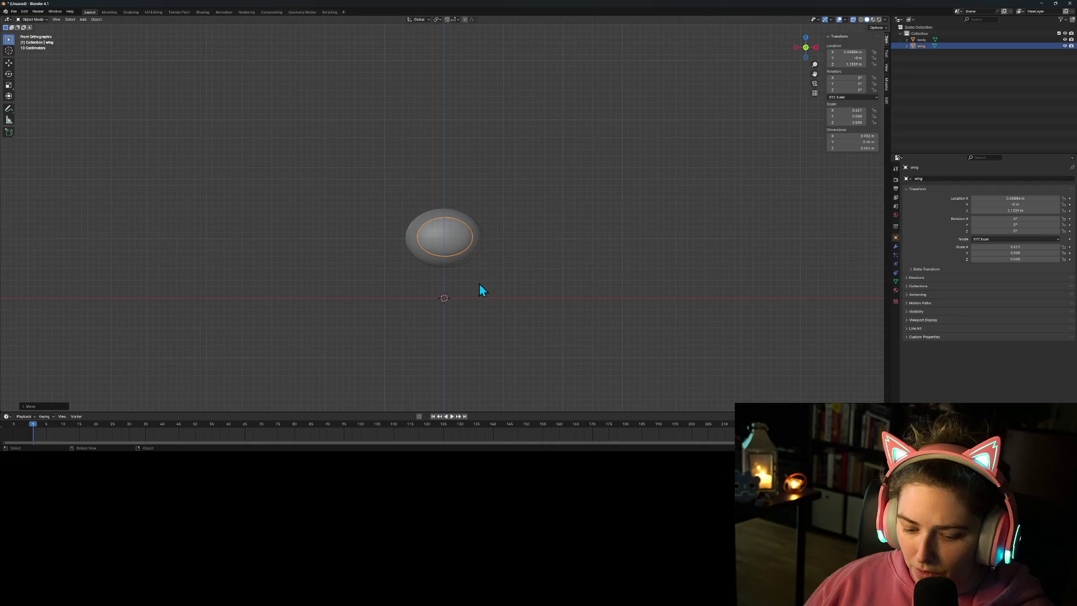
key("r")
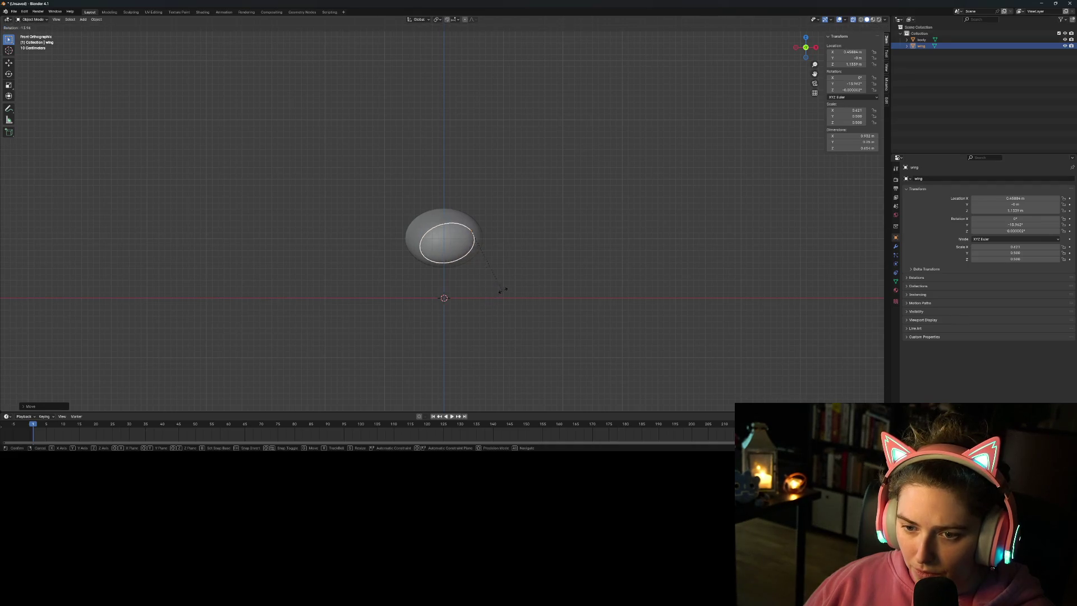
left_click(492, 277)
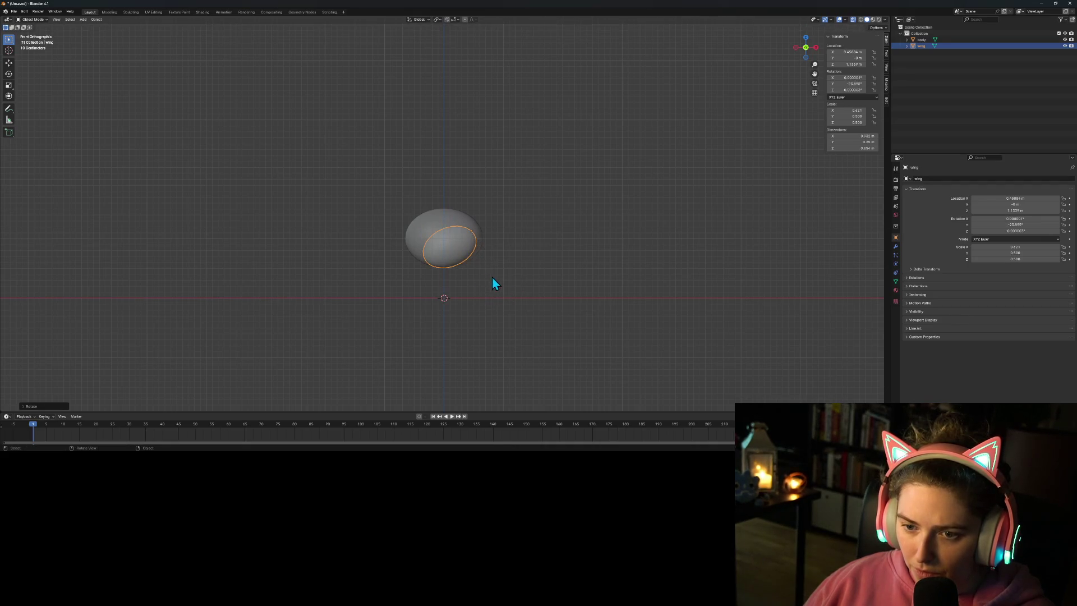
left_click(460, 254)
left_click(429, 261)
Step: Nudge the wing, then slide it along Y in right view against the body's side
key("g")
left_click(637, 271)
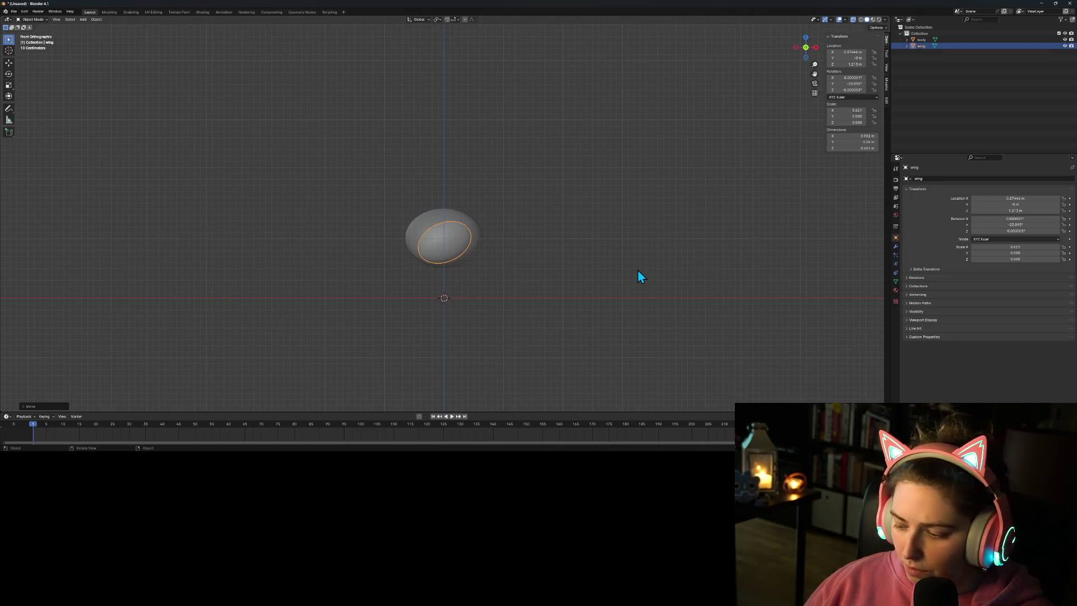
key("KP_3")
key("g")
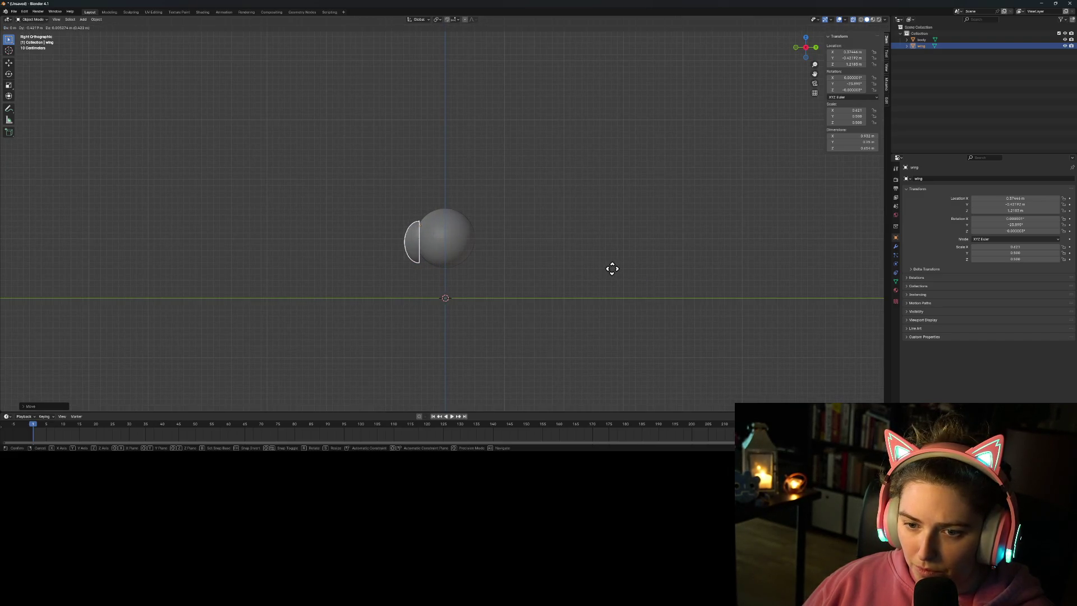
left_click(614, 268)
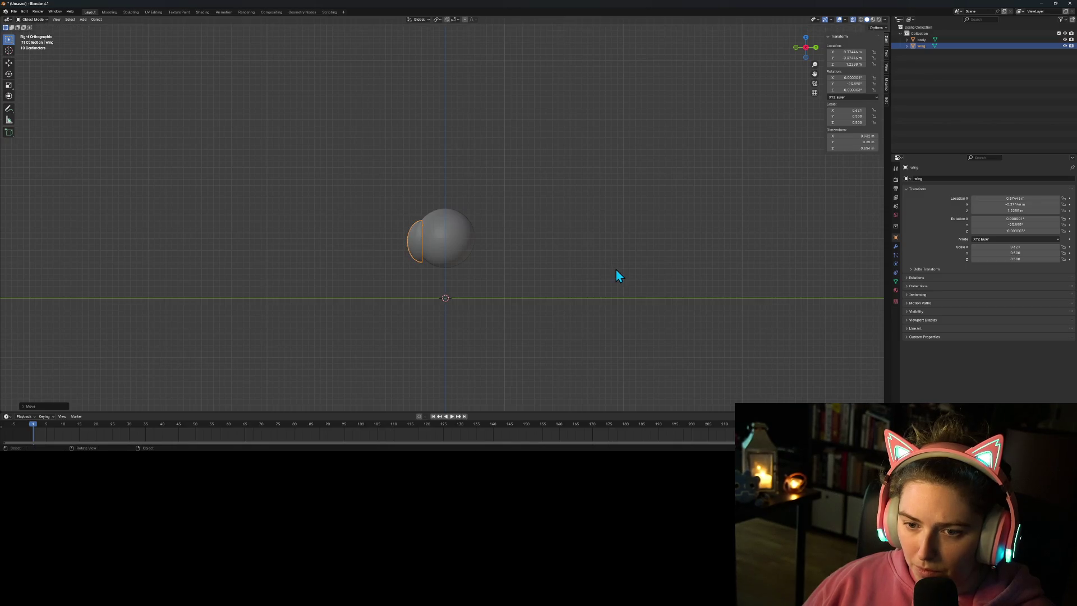
mouse_move(574, 333)
middle_mouse_down()
mouse_move(524, 337)
mouse_move(607, 357)
mouse_move(648, 333)
middle_mouse_up()
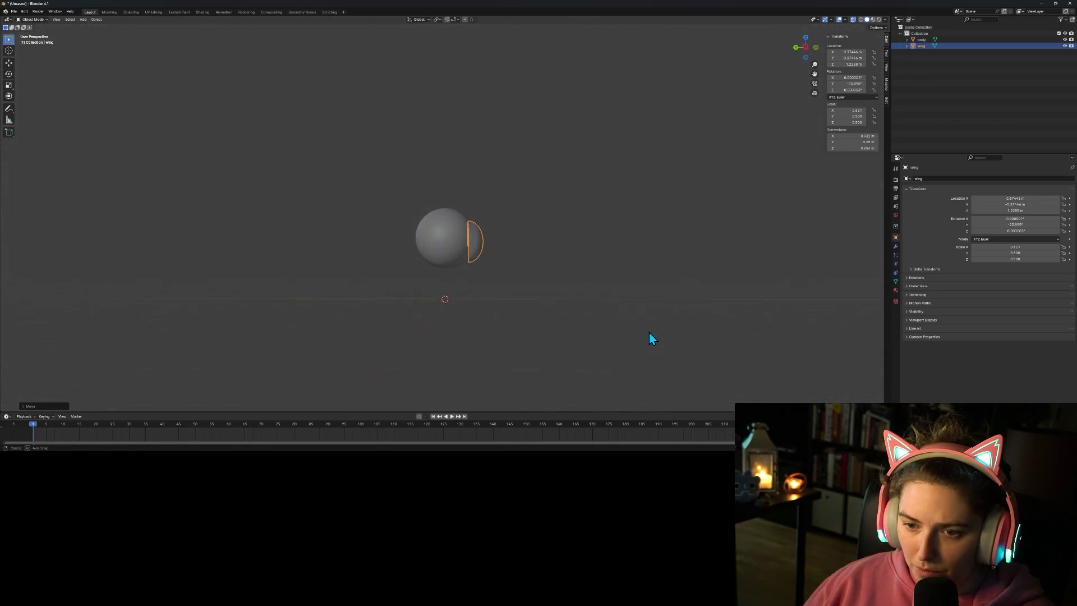
Step: Switch to Material Preview shading and raise the wing slightly along Z
left_click(873, 21)
left_click(600, 248)
mouse_move(601, 248)
middle_mouse_down()
mouse_move(563, 279)
mouse_move(396, 274)
mouse_move(422, 264)
mouse_move(410, 292)
middle_mouse_up()
left_click(401, 271)
key("g")
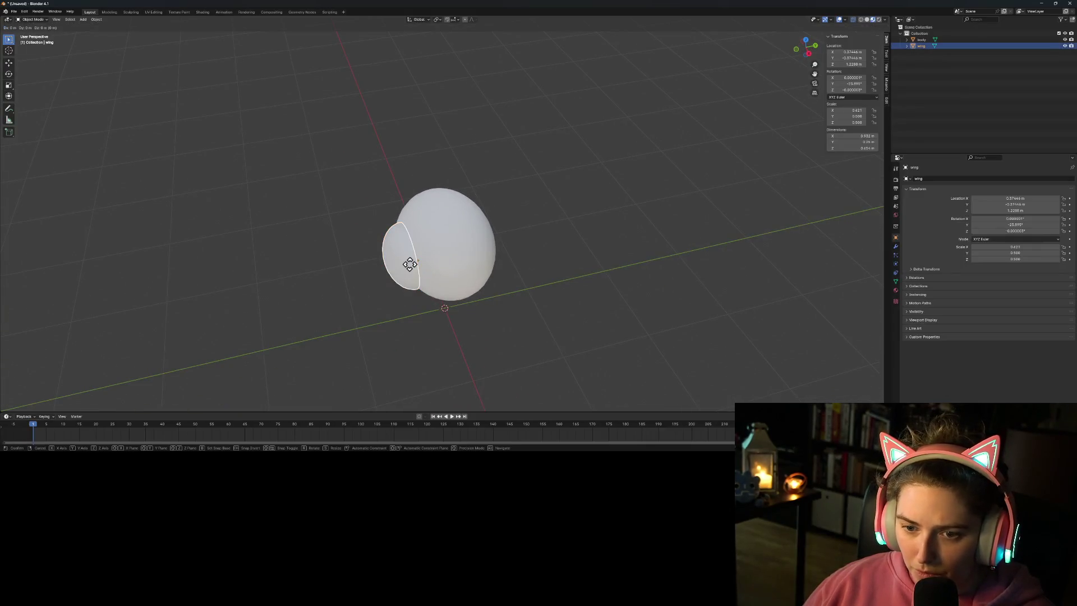
key("z")
left_click(409, 259)
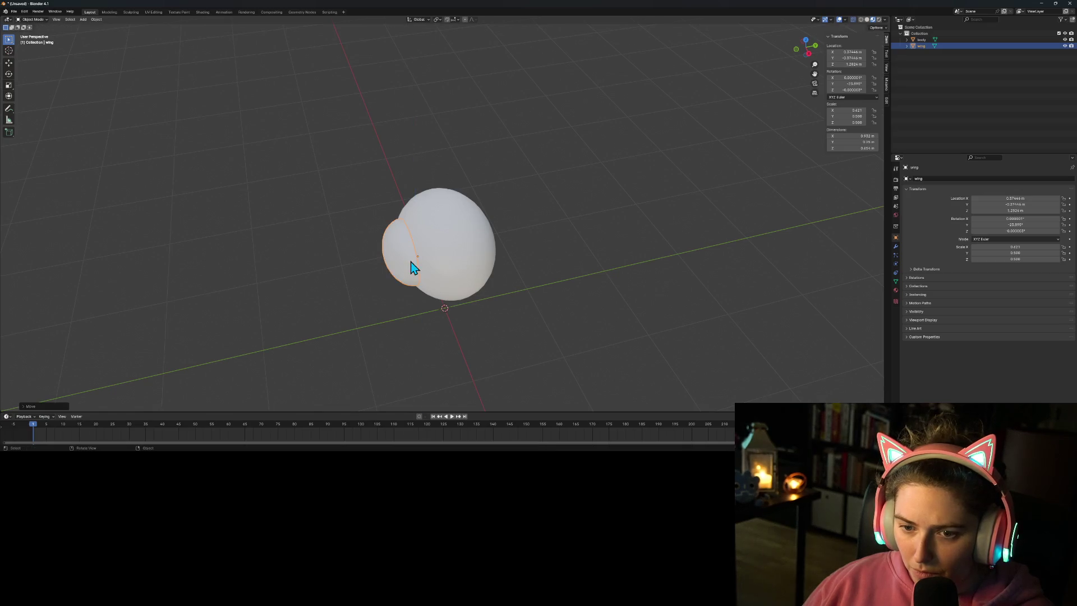
Step: Scale the wing along Y into a thin shell and orbit to inspect it
mouse_move(452, 327)
middle_mouse_down()
mouse_move(513, 300)
mouse_move(543, 267)
mouse_move(572, 261)
mouse_move(568, 300)
middle_mouse_up()
key("s")
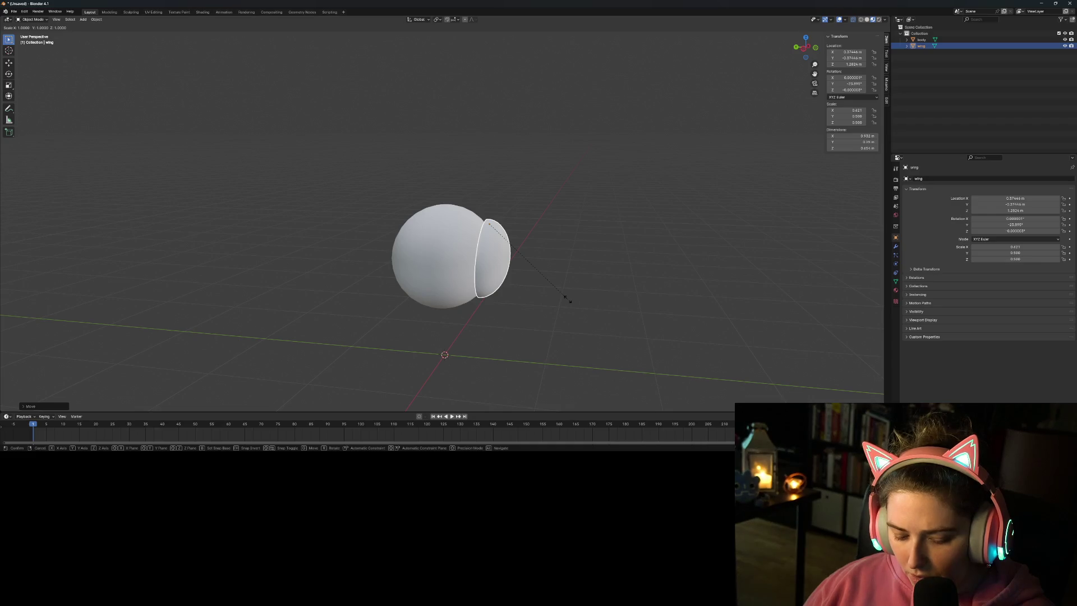
key("y")
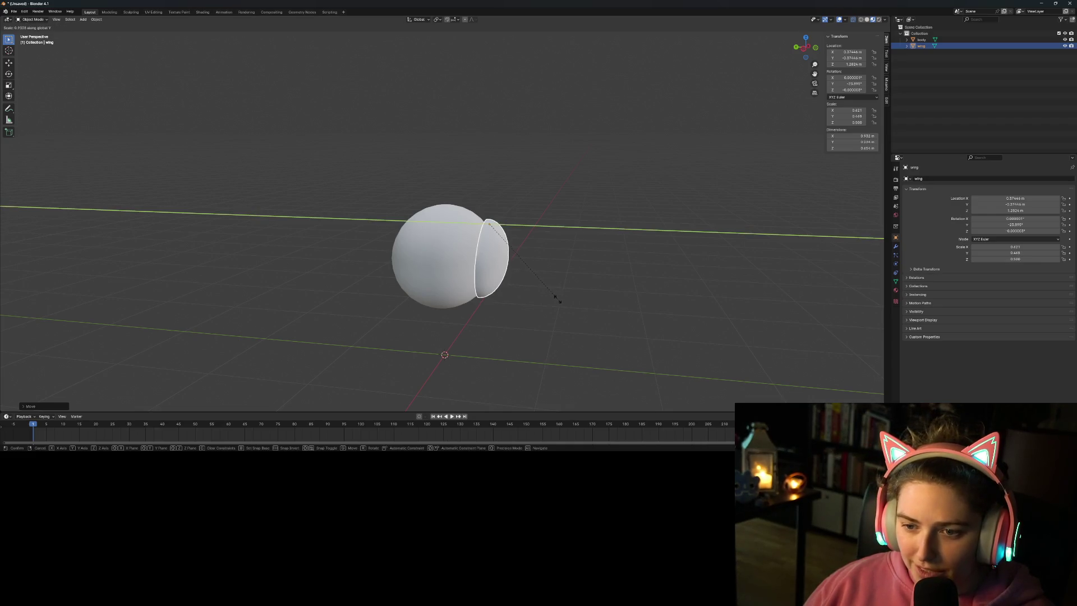
left_click(495, 280)
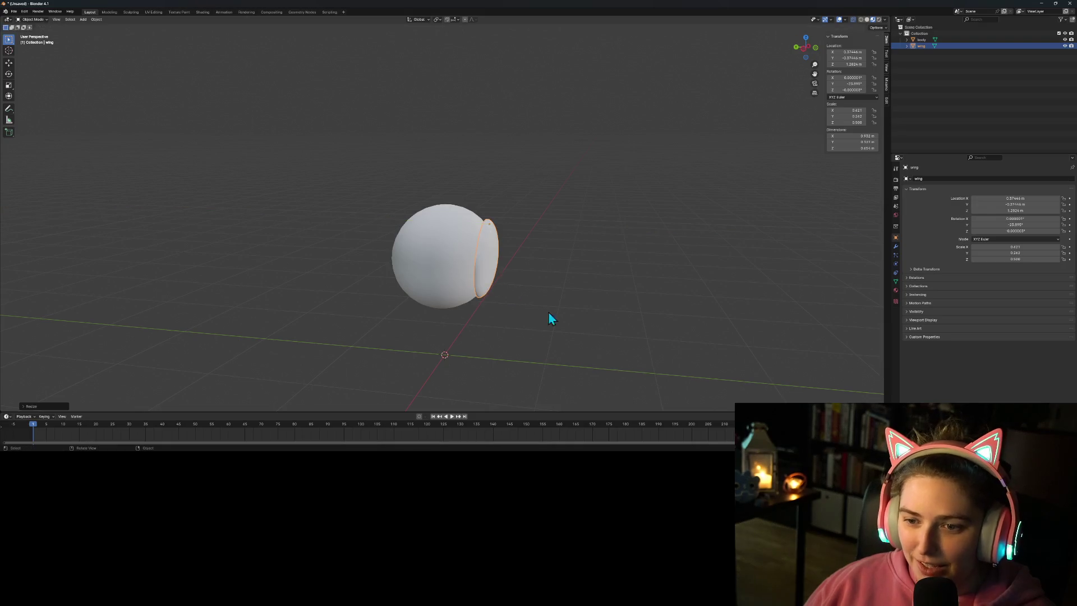
left_click(630, 373)
mouse_move(628, 369)
middle_mouse_down()
mouse_move(562, 348)
mouse_move(533, 349)
mouse_move(518, 369)
mouse_move(540, 351)
mouse_move(513, 343)
middle_mouse_up()
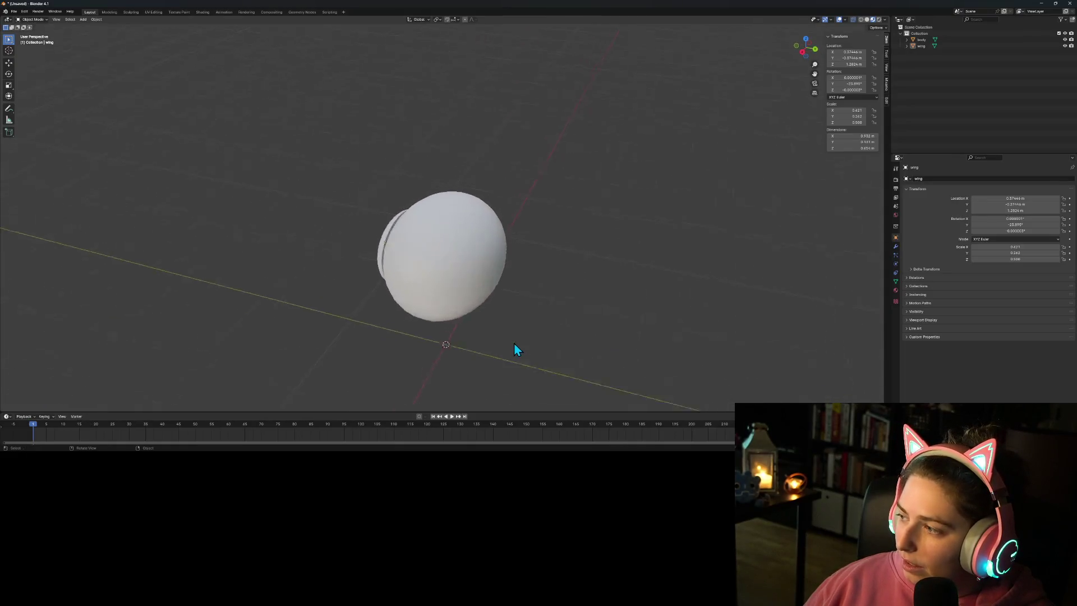
scroll(513, 345, "up", 3)
scroll(513, 348, "down", 1)
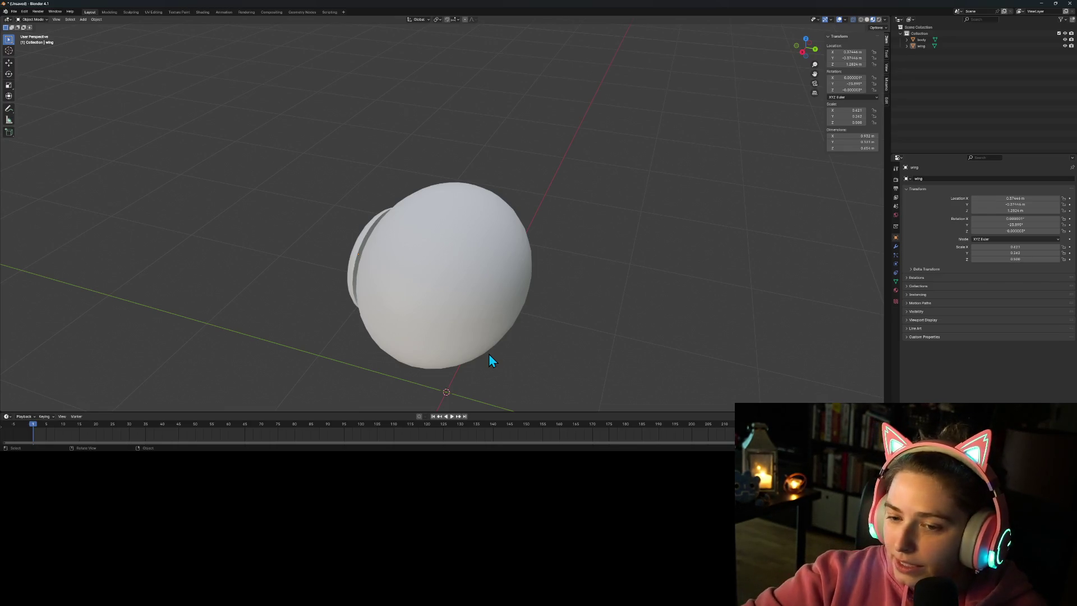
mouse_move(456, 378)
middle_mouse_down()
mouse_move(505, 353)
mouse_move(580, 377)
mouse_move(522, 301)
middle_mouse_up()
Step: Select the wing's open rim edge loop in Edit Mode, fill it with a face, and return to Object Mode
left_click(522, 301)
middle_click_drag(524, 374, 559, 375)
key("Tab")
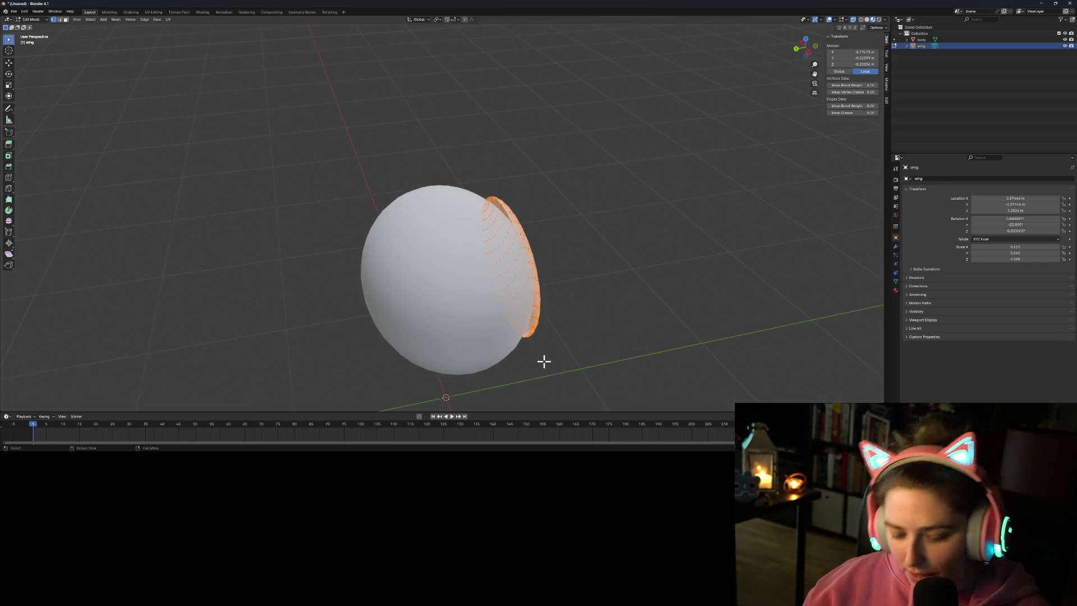
scroll(538, 356, "up", 3)
middle_click_drag(538, 359, 495, 361, "shift")
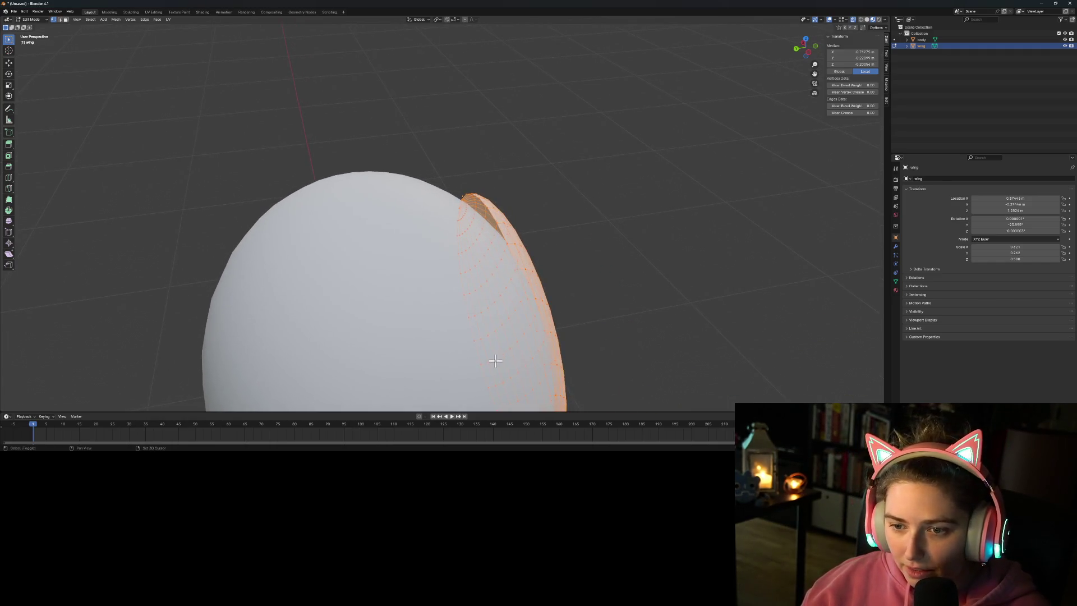
scroll(502, 295, "up", 2)
left_click(584, 194)
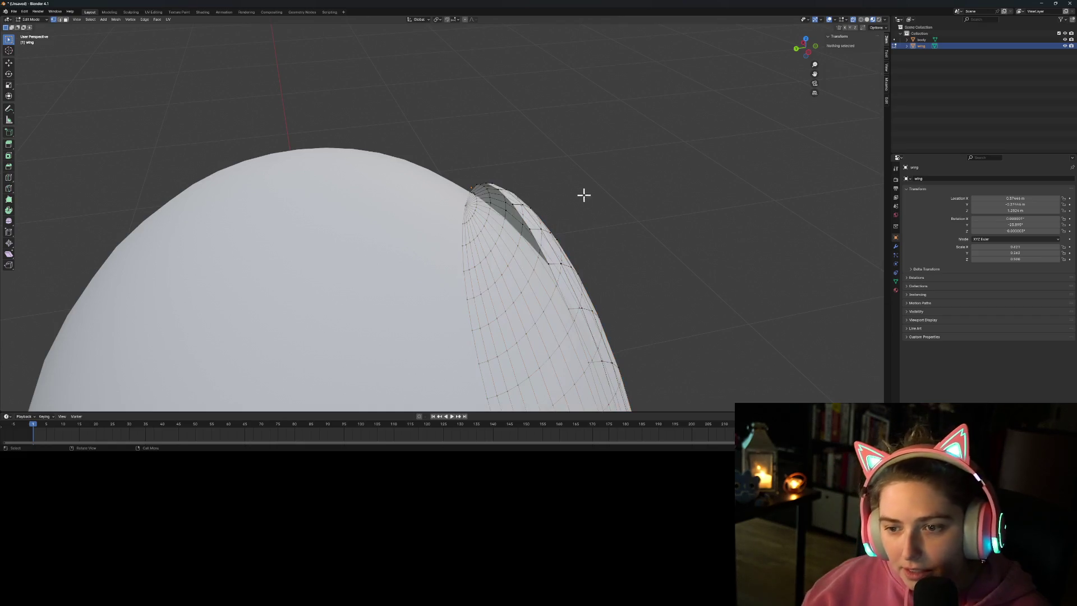
left_click(515, 207, "alt")
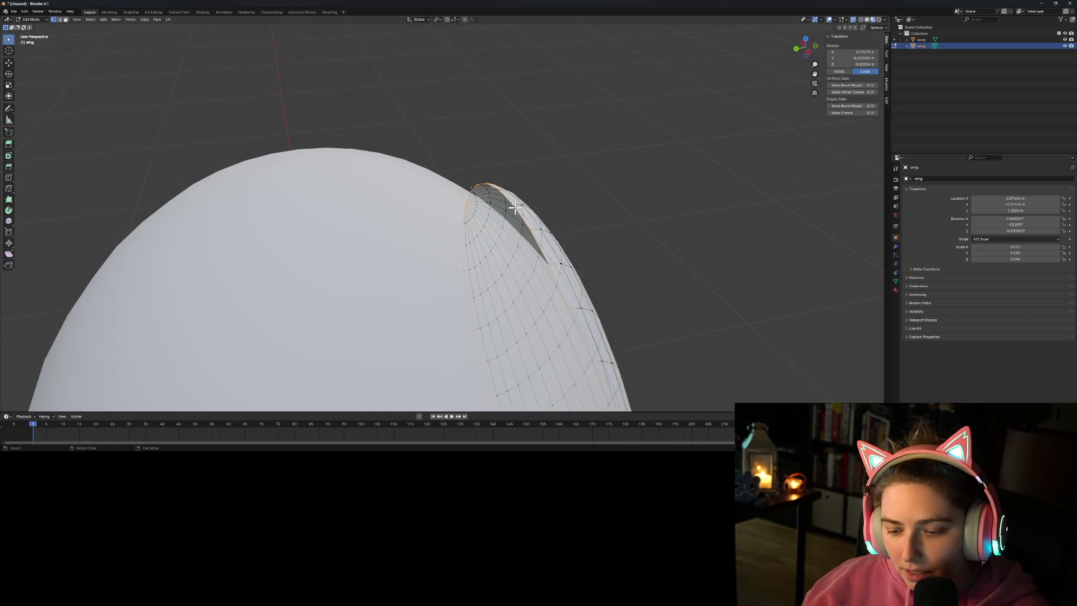
key("f")
key("Tab")
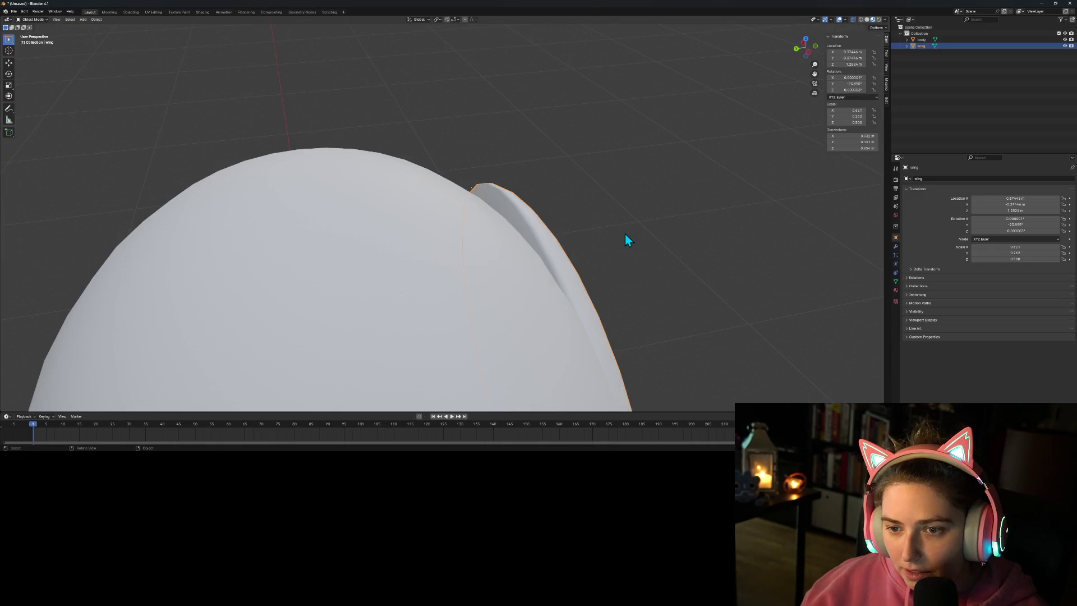
left_click(638, 290)
Step: From the top view, rotate the wing about 10.5° around the vertical axis
scroll(635, 320, "down", 4)
mouse_move(628, 321)
middle_mouse_down()
mouse_move(507, 312)
mouse_move(480, 324)
mouse_move(593, 308)
mouse_move(598, 339)
mouse_move(656, 352)
middle_mouse_up()
left_click(518, 232)
key("KP_7")
key("s")
key("r")
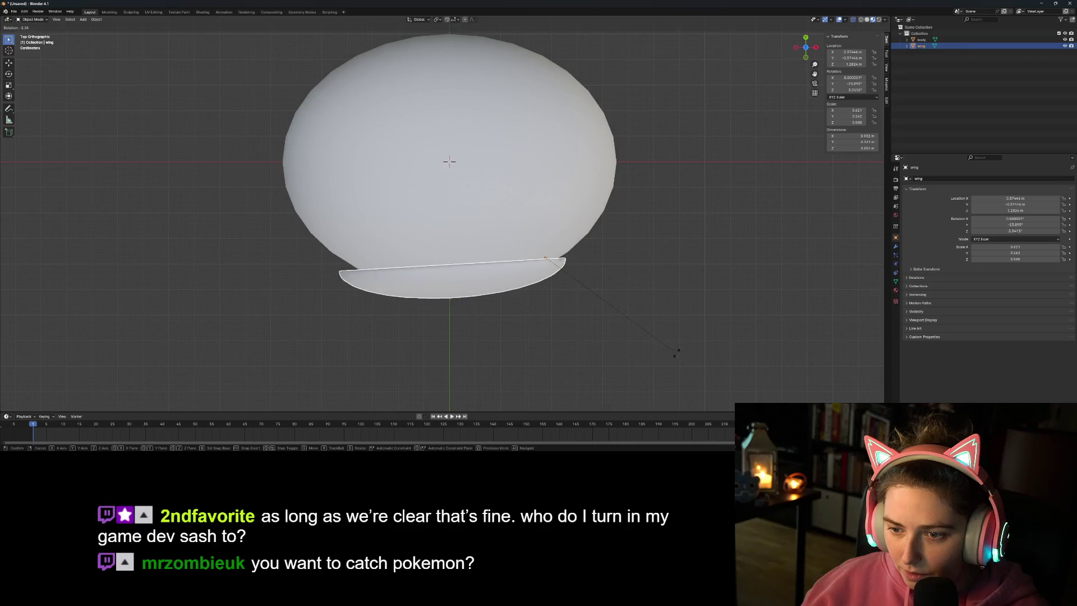
left_click(660, 344)
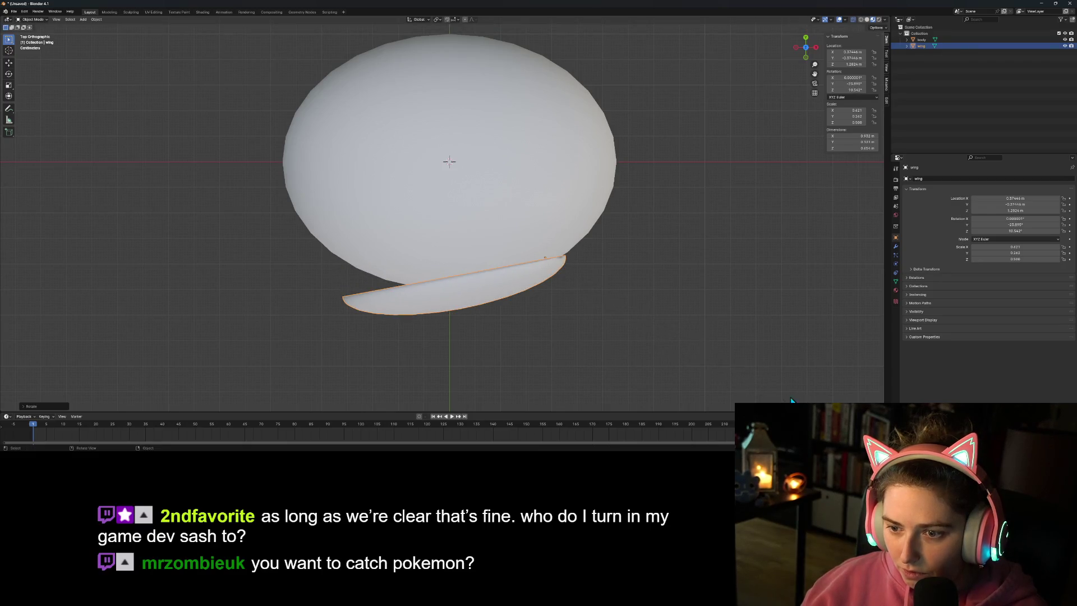
Step: Nudge the wing so it sits flush against the body
key("g")
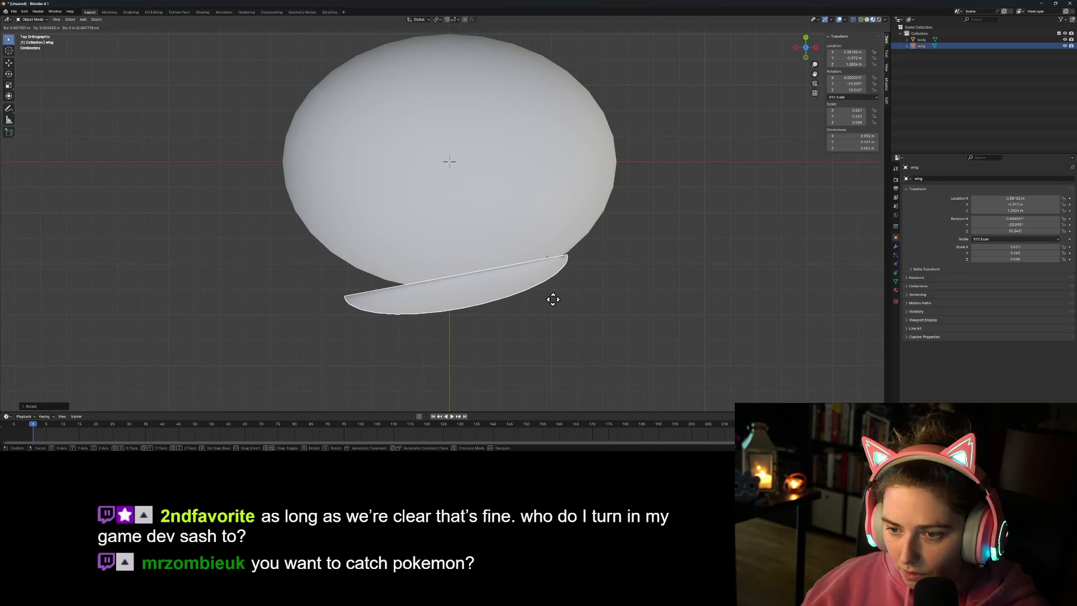
left_click(553, 299)
left_click(590, 321)
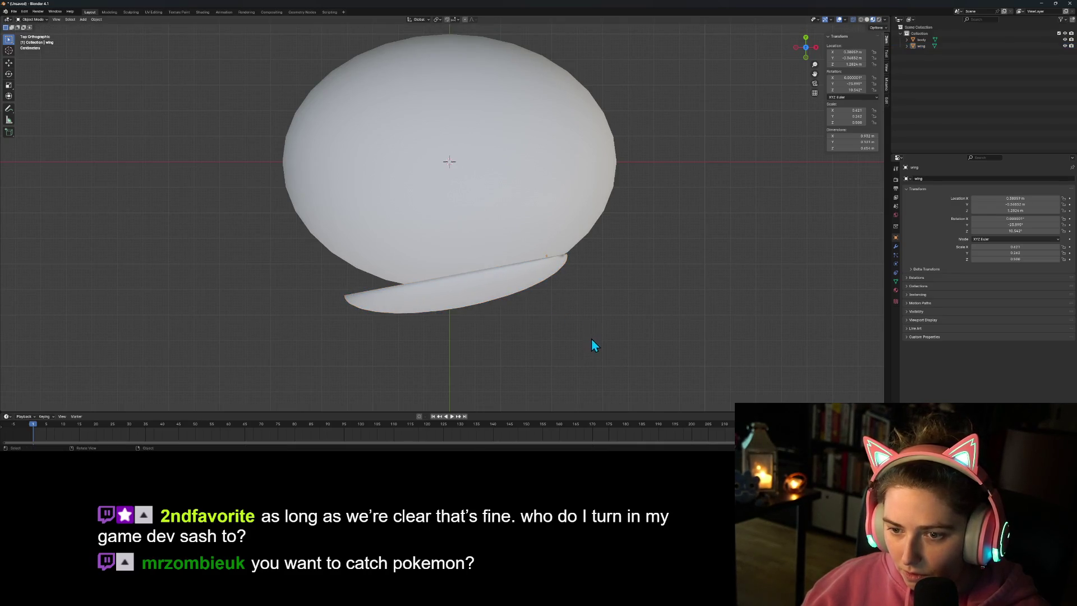
scroll(592, 345, "down", 4)
mouse_move(592, 352)
middle_mouse_down()
mouse_move(573, 258)
mouse_move(560, 318)
mouse_move(527, 334)
mouse_move(539, 309)
mouse_move(590, 292)
mouse_move(584, 306)
mouse_move(619, 305)
mouse_move(644, 356)
mouse_move(493, 351)
mouse_move(548, 319)
mouse_move(632, 329)
mouse_move(548, 329)
mouse_move(601, 329)
mouse_move(367, 267)
middle_mouse_up()
left_click(368, 267)
Step: In front view, pull an upper-left body vertex outward with proportional editing into a pointed tail
middle_click_drag(447, 337, 409, 346)
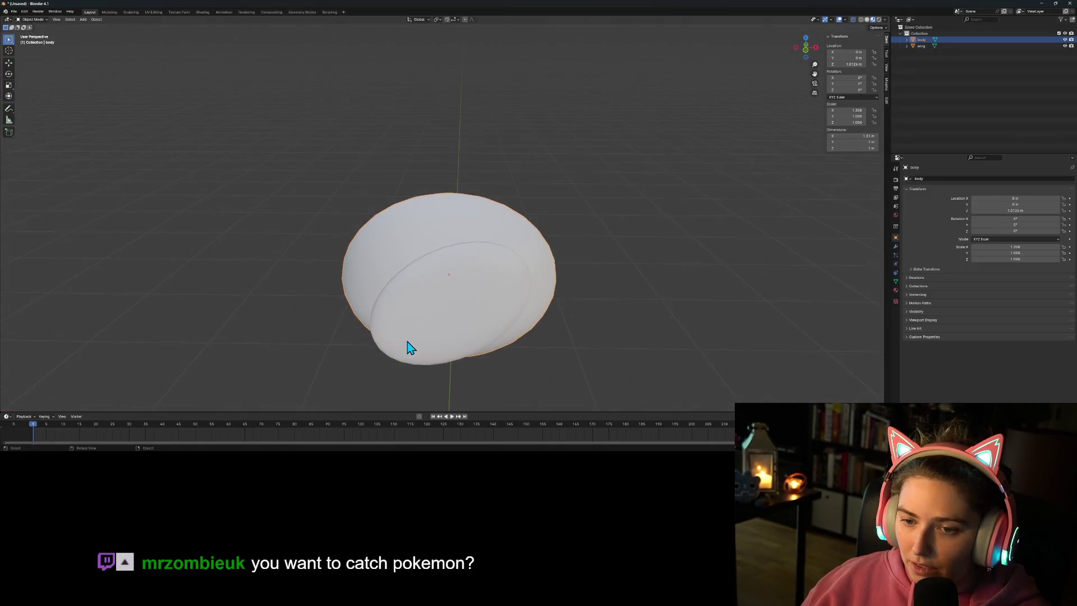
key("KP_1")
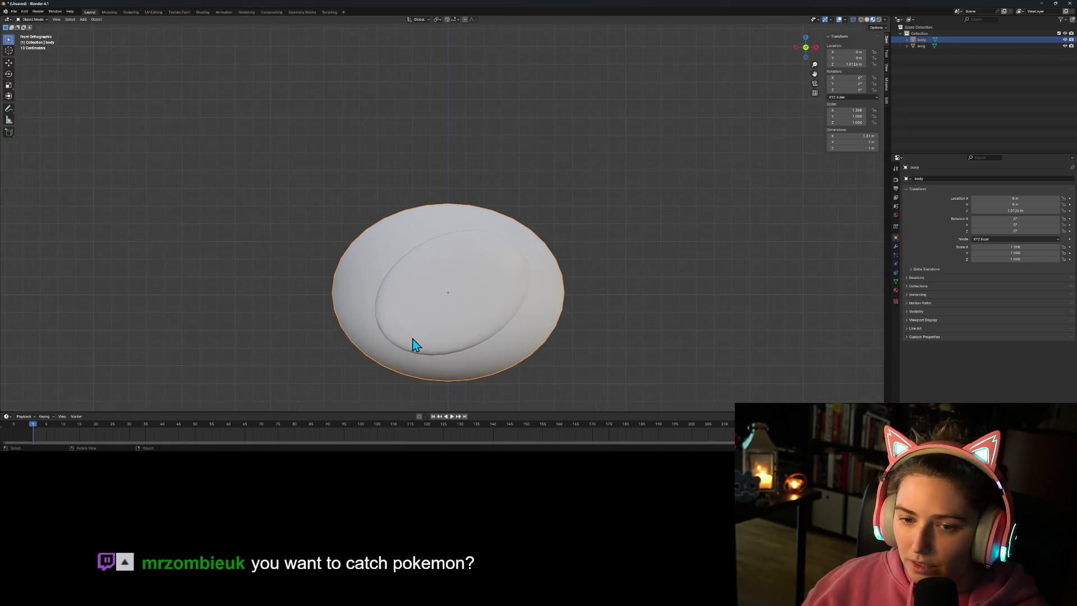
key("Tab")
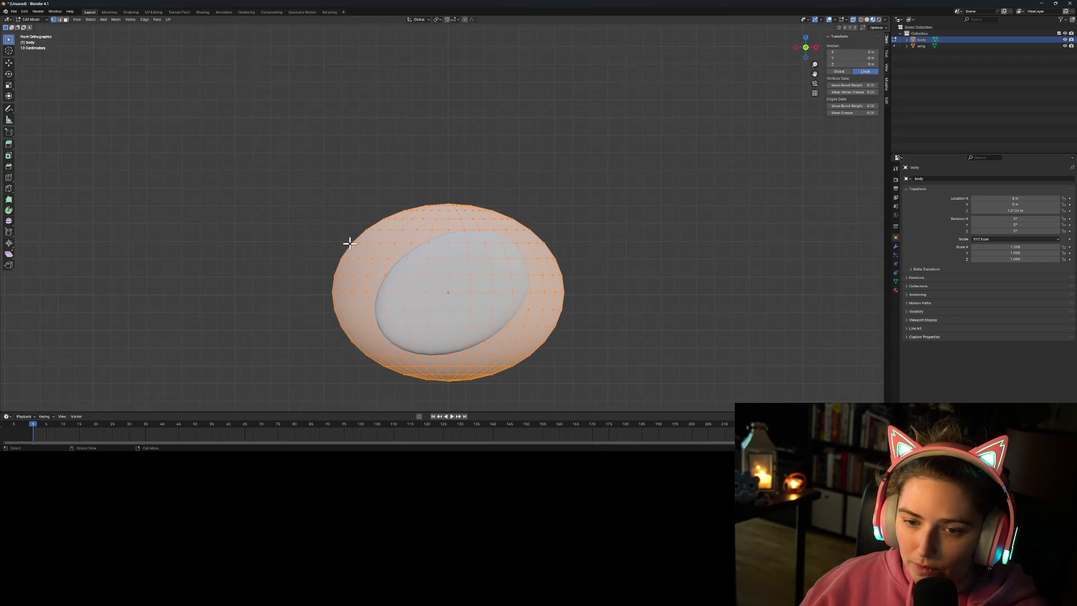
left_click(350, 241)
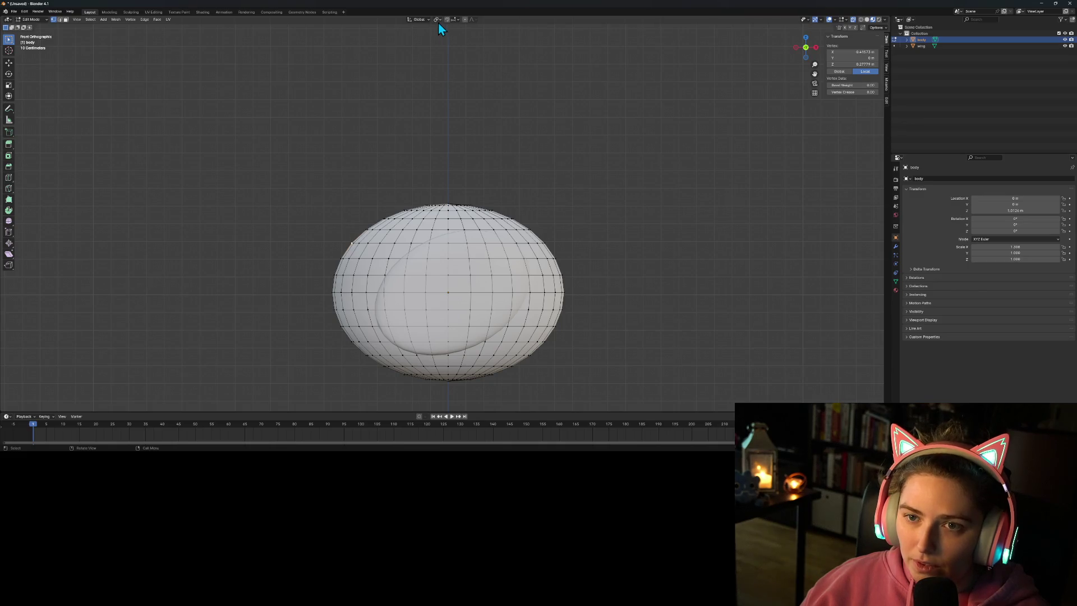
left_click(463, 20)
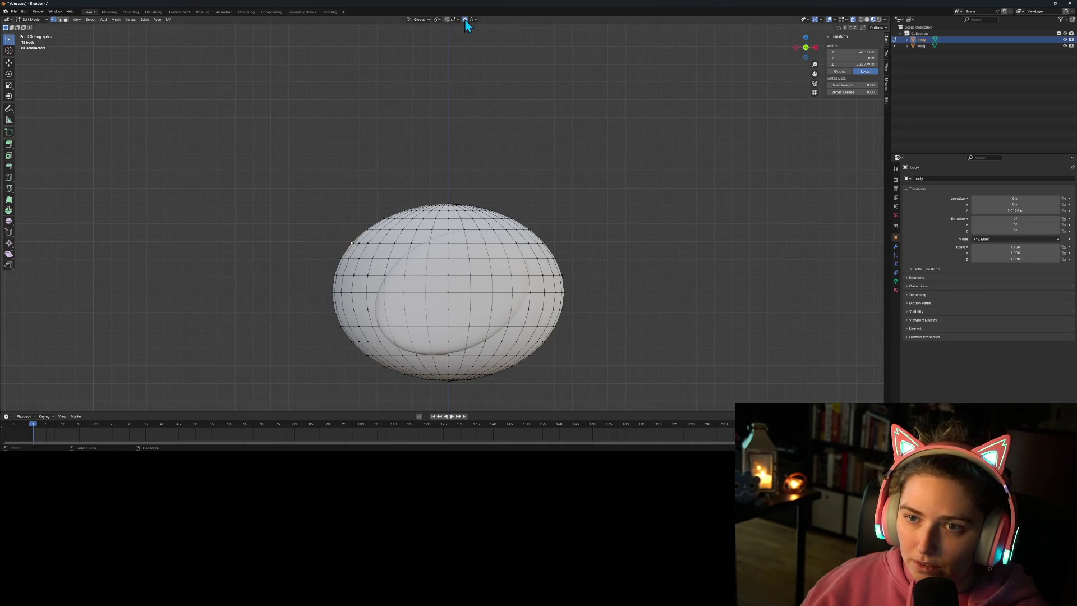
key("g")
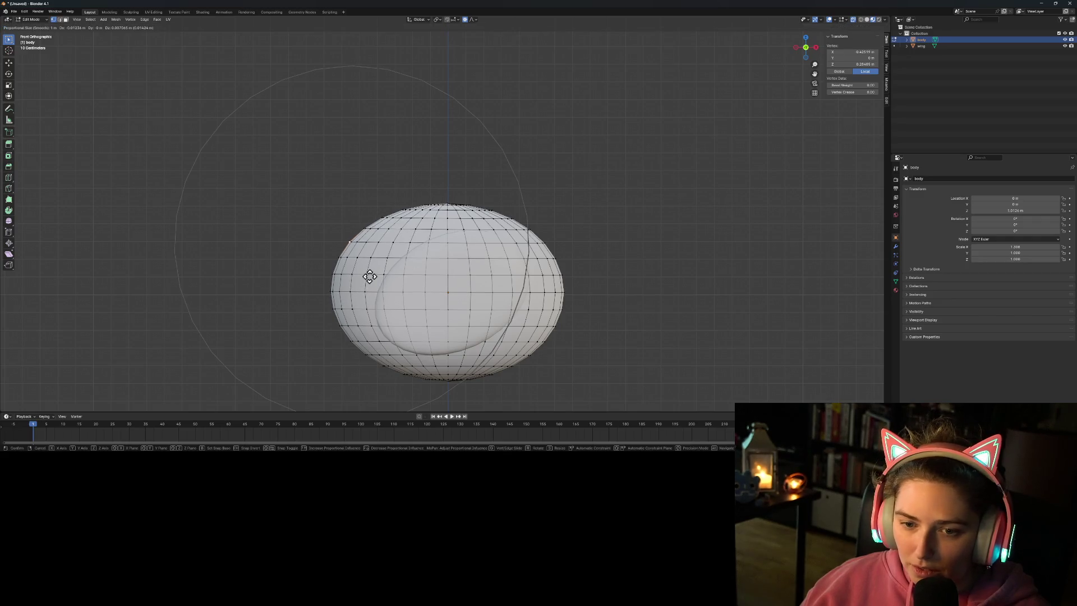
scroll(367, 272, "up", 12)
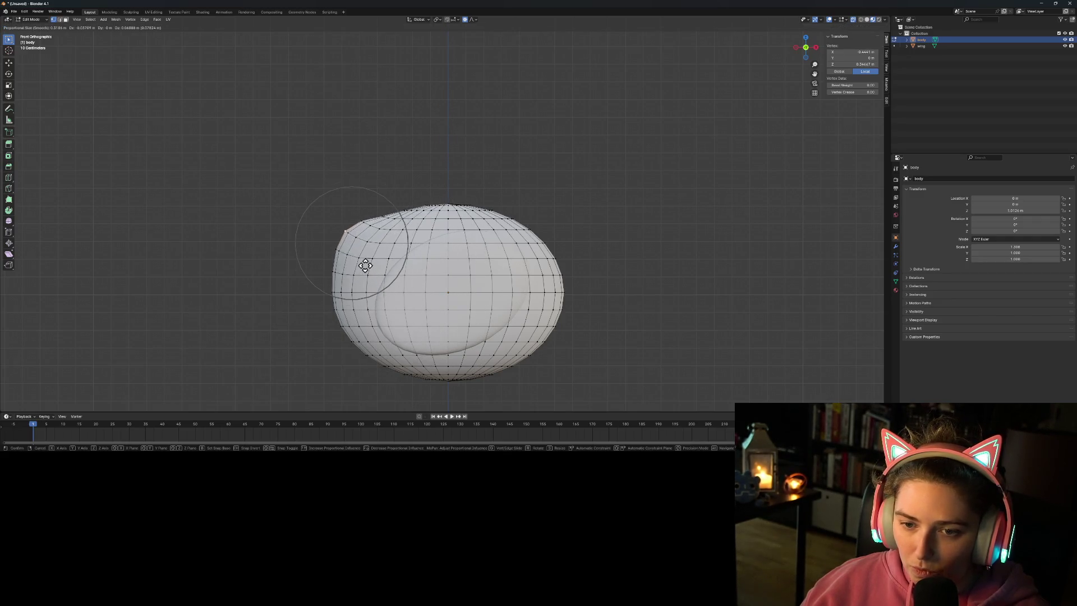
scroll(348, 256, "down", 2)
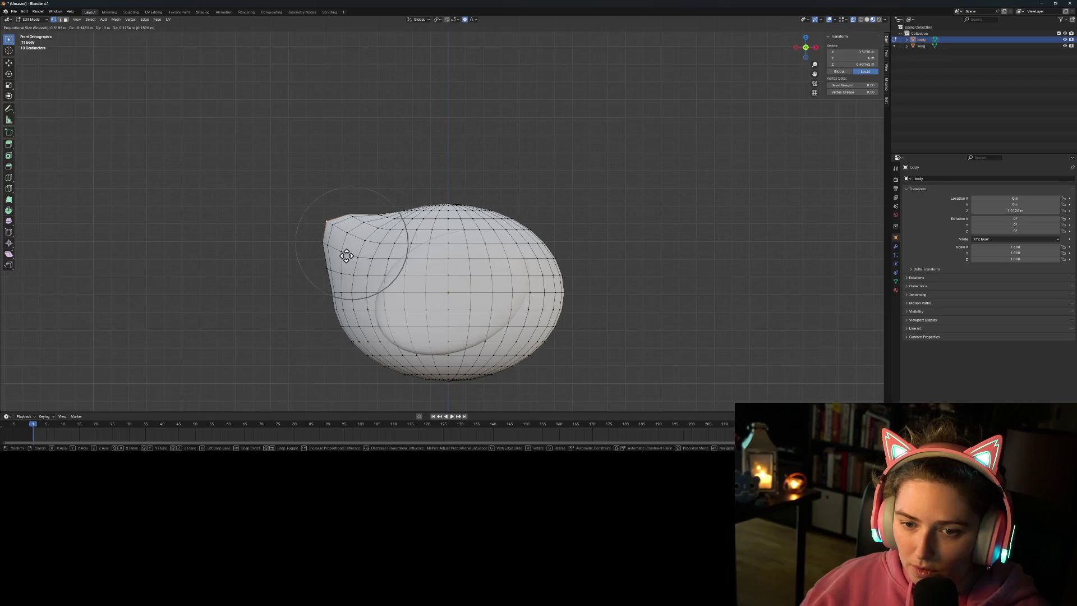
scroll(337, 255, "down", 2)
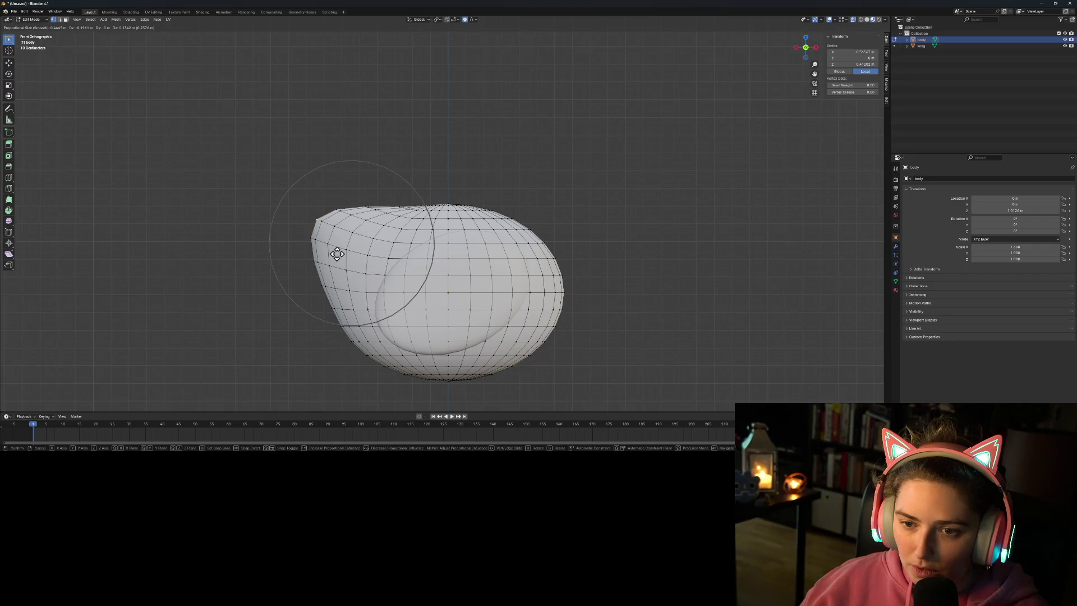
left_click(337, 254)
key("Tab")
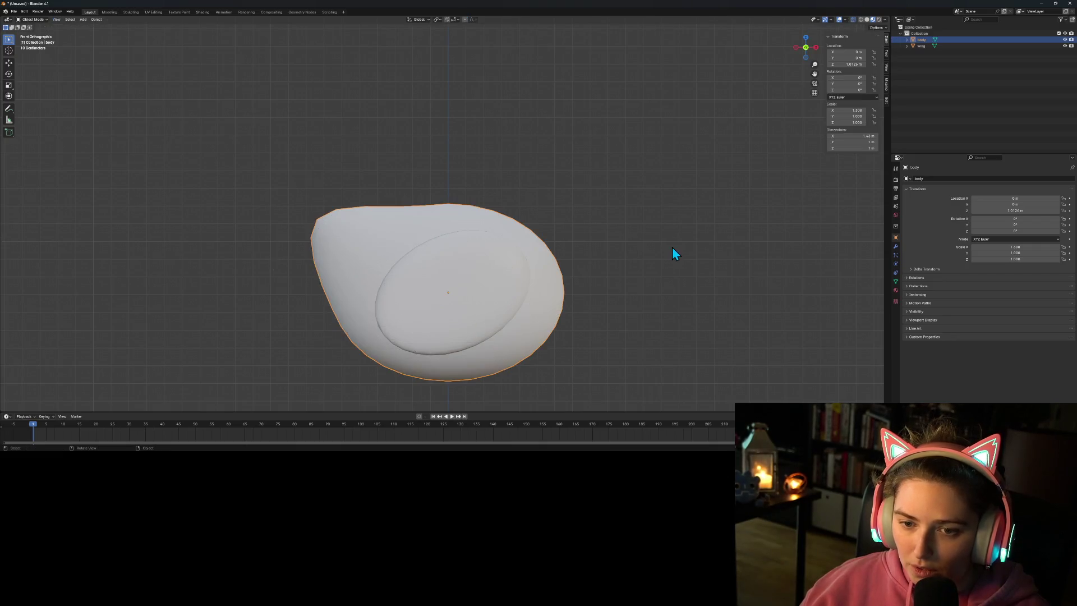
scroll(669, 248, "down", 3)
mouse_move(656, 259)
middle_mouse_down()
mouse_move(645, 312)
mouse_move(685, 312)
mouse_move(701, 344)
mouse_move(581, 318)
mouse_move(594, 281)
mouse_move(649, 288)
mouse_move(492, 290)
mouse_move(474, 279)
middle_mouse_up()
Step: Add a Mirror modifier to the wing
left_click(424, 273)
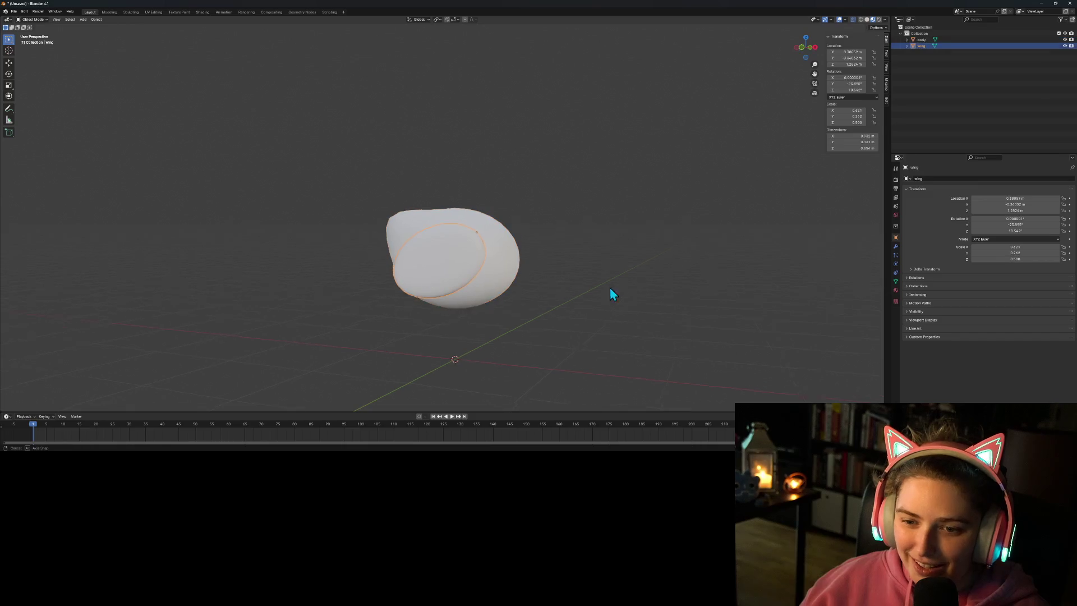
middle_click_drag(610, 291, 559, 310)
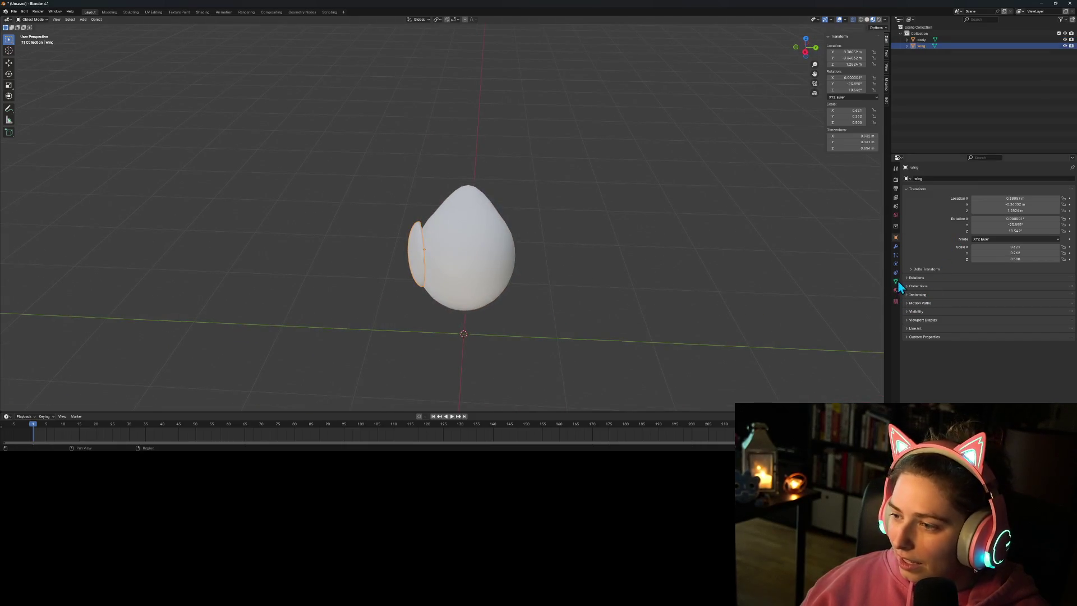
left_click(895, 246)
left_click(932, 181)
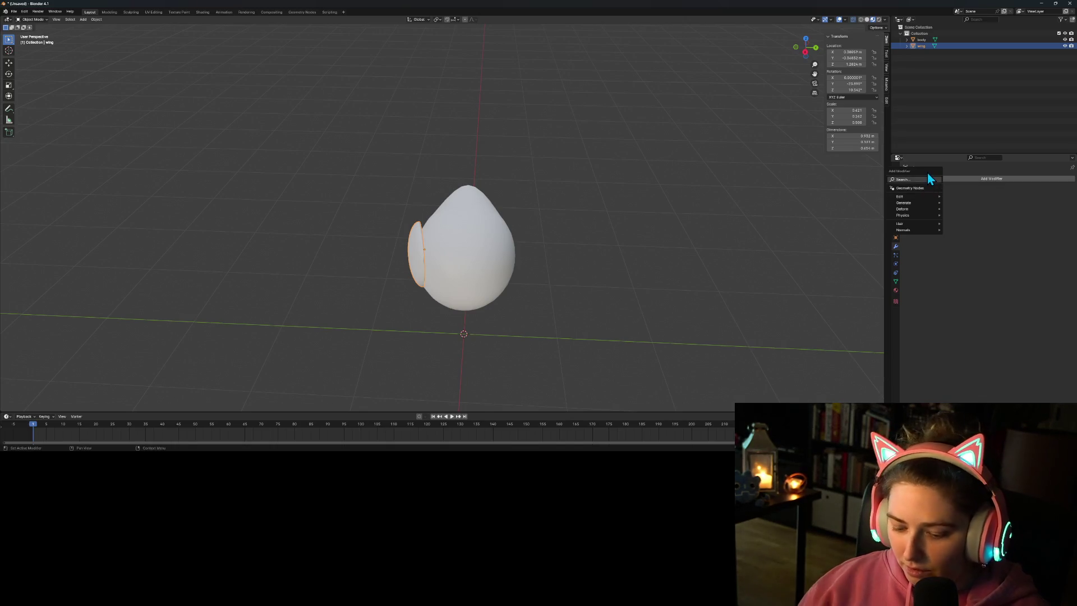
type("mirror")
key("Return")
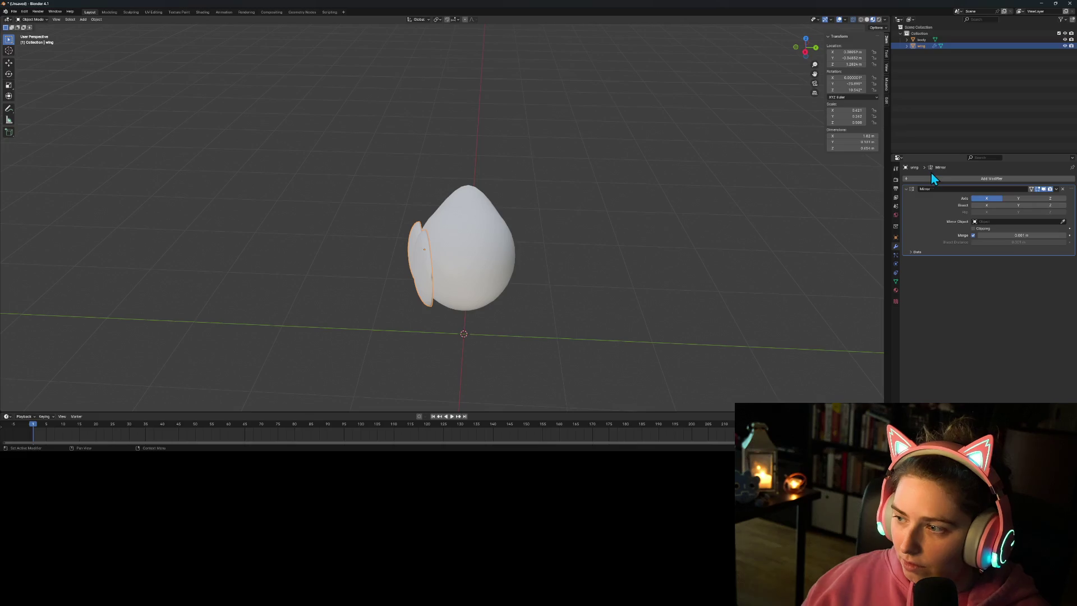
Step: Set the Mirror modifier to the Y axis only, with the body as mirror object
left_click(1019, 197)
left_click(982, 199)
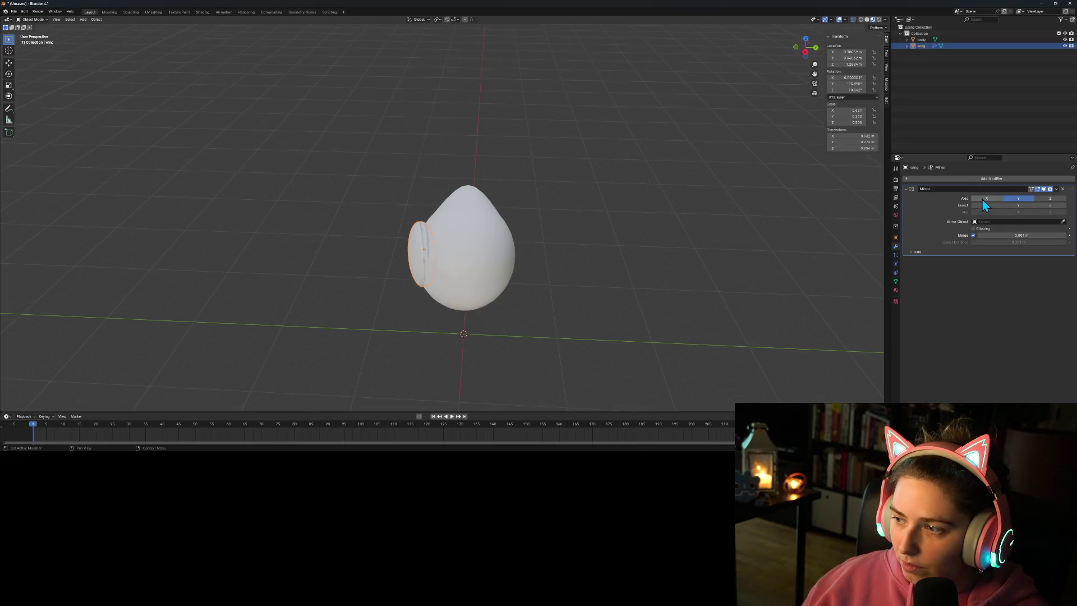
left_click(1063, 222)
left_click(473, 253)
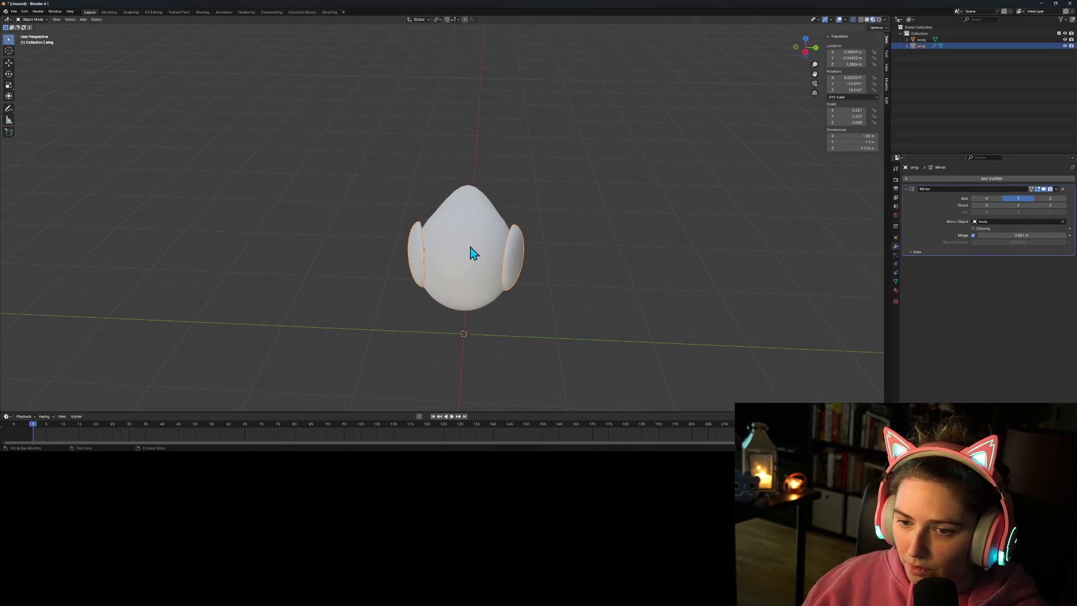
mouse_move(561, 307)
middle_mouse_down()
mouse_move(516, 308)
mouse_move(567, 259)
mouse_move(620, 255)
mouse_move(561, 274)
middle_mouse_up()
scroll(426, 297, "up", 3)
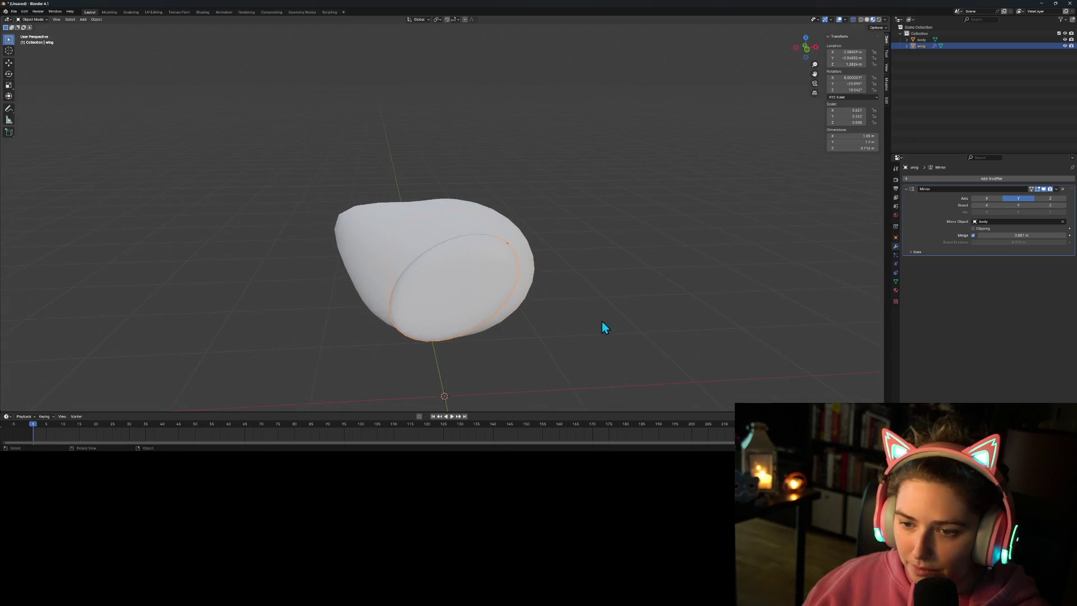
key("Tab")
Step: Select a vertex on the wing's lower edge in Edit Mode
middle_click_drag(495, 343, 498, 319)
scroll(497, 320, "up", 2)
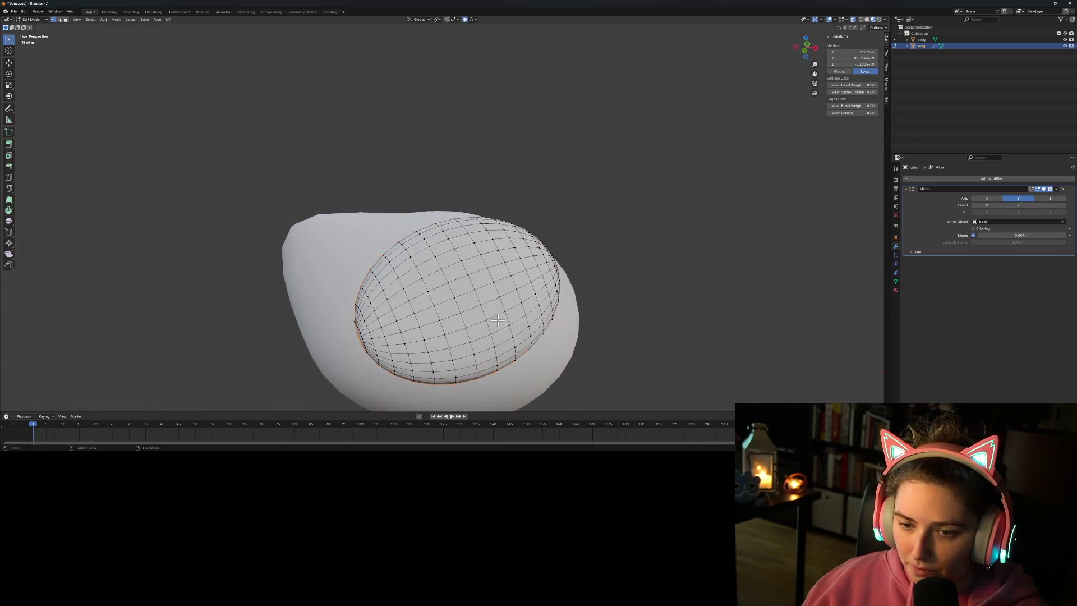
left_click(356, 339)
mouse_move(372, 350)
middle_mouse_down()
mouse_move(421, 337)
mouse_move(363, 361)
middle_mouse_up()
scroll(363, 361, "down", 2)
Step: Drag it diagonally down with proportional falloff in front view, then check both mirrored wings
key("g")
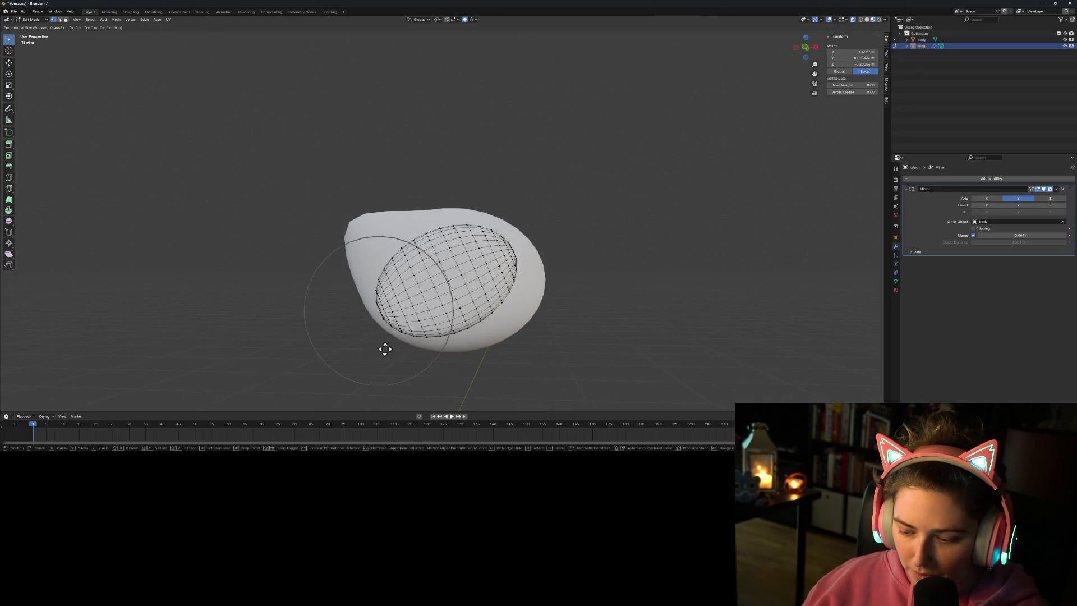
key("KP_1")
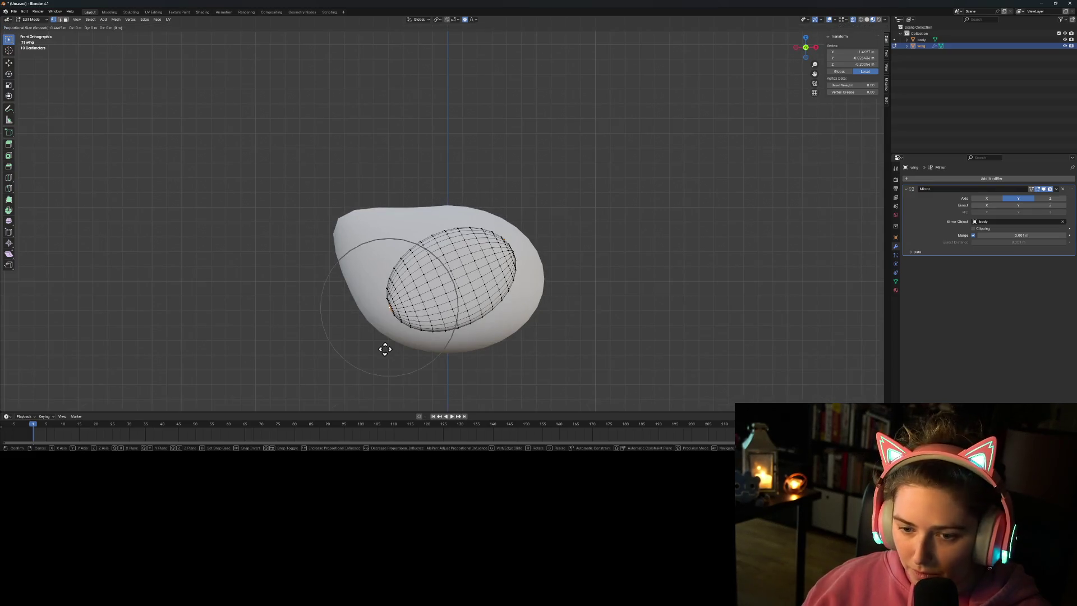
scroll(387, 353, "up", 6)
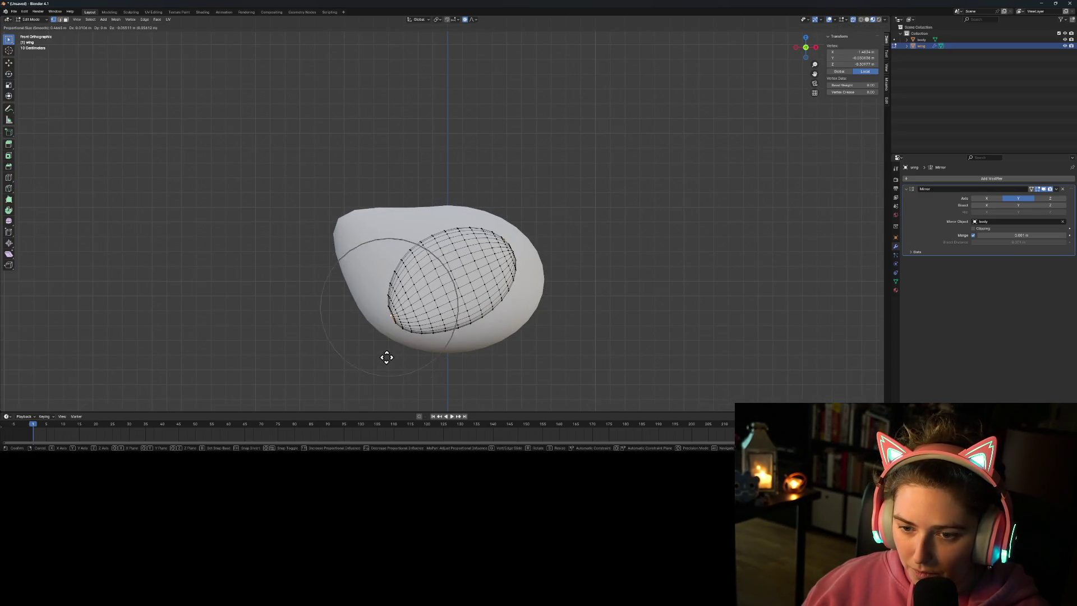
scroll(388, 358, "up", 4)
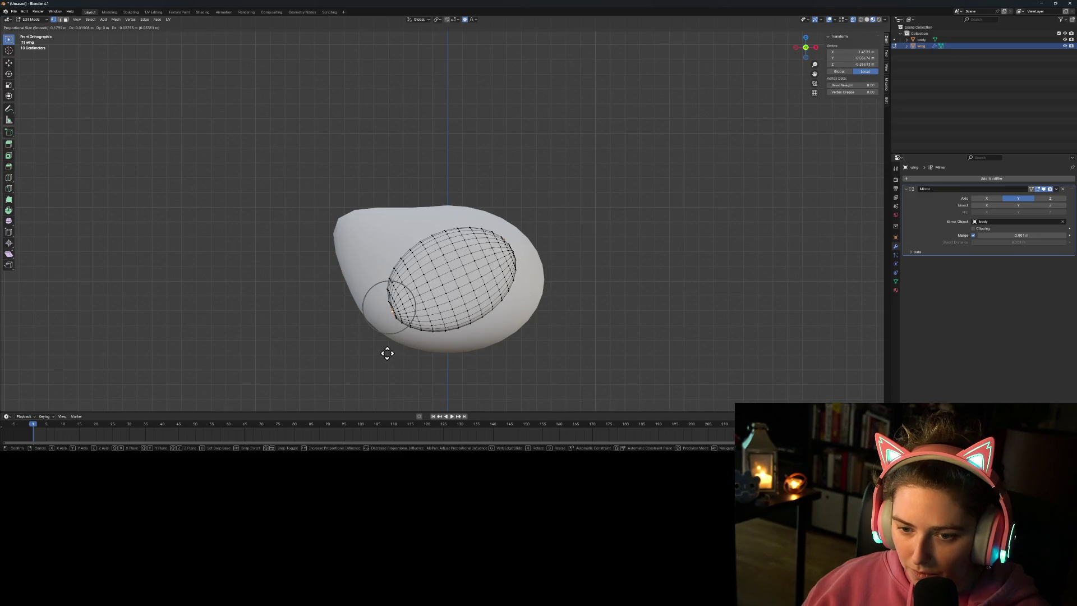
scroll(381, 364, "down", 7)
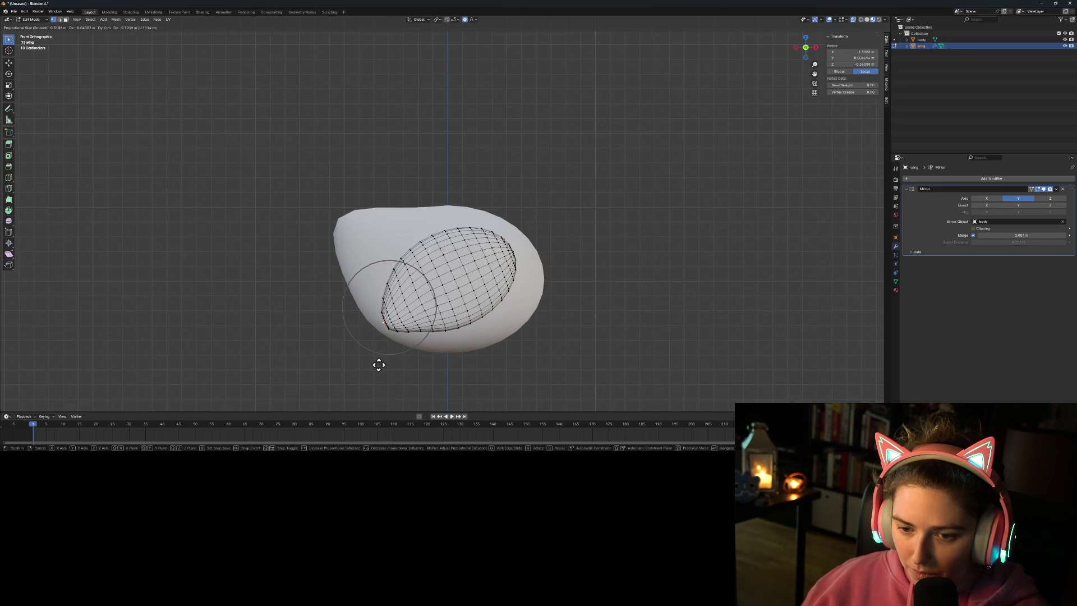
scroll(376, 368, "down", 5)
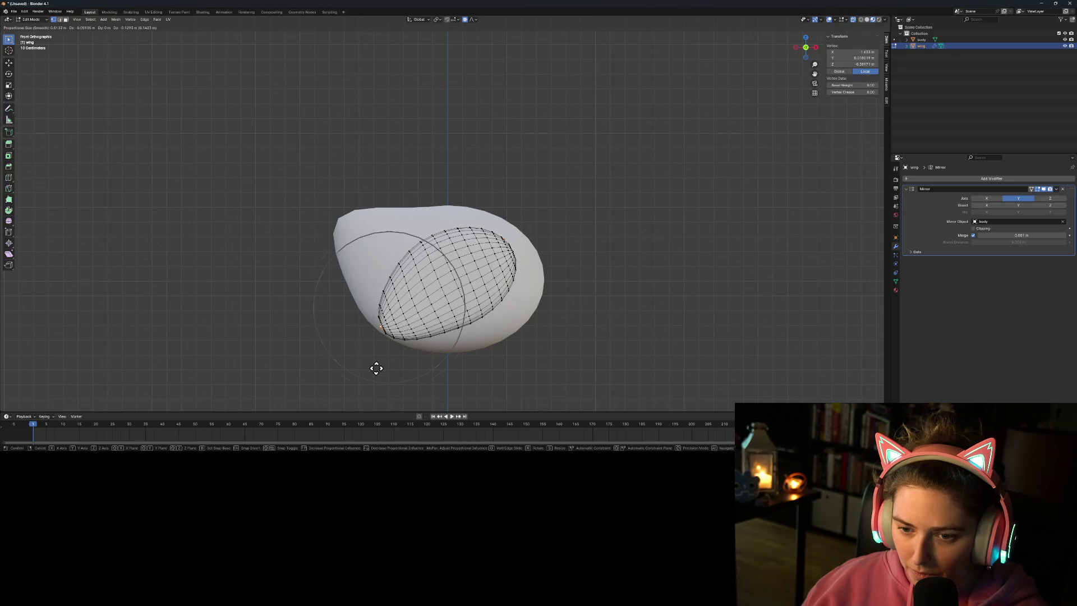
left_click(373, 369)
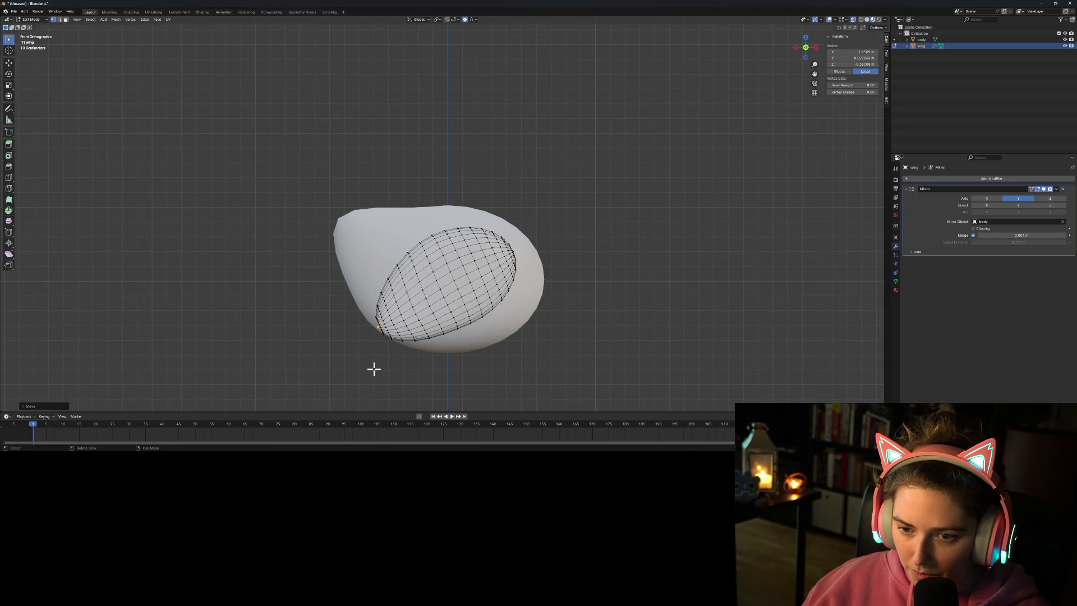
key("Tab")
mouse_move(533, 378)
middle_mouse_down()
mouse_move(484, 372)
mouse_move(517, 358)
mouse_move(529, 365)
middle_mouse_up()
key("Tab")
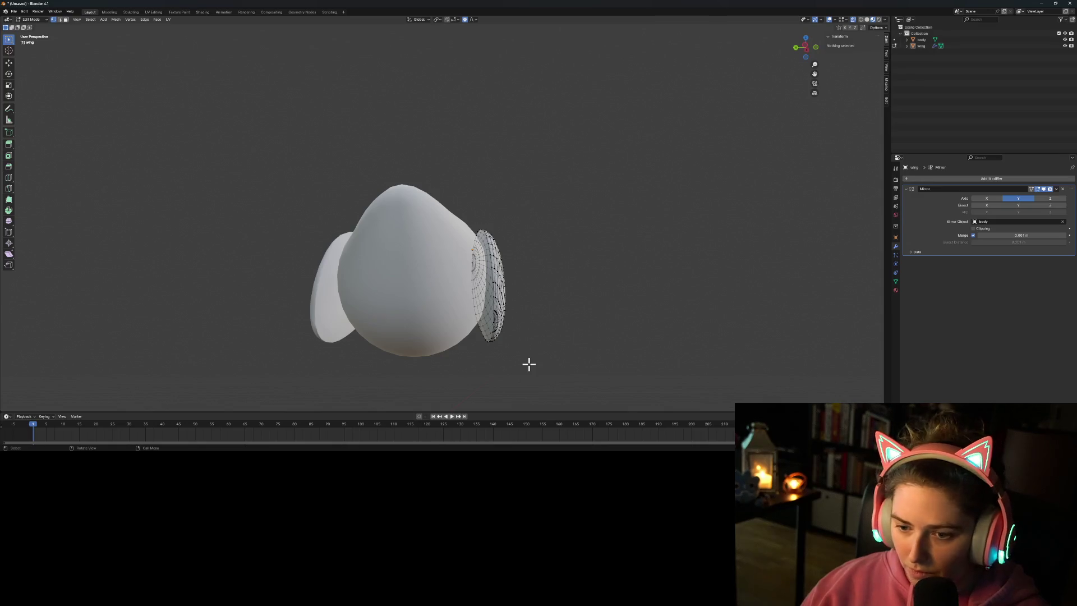
Step: From the right view, proportionally move a wing vertex so both wings hang down the body's sides
left_click(494, 322)
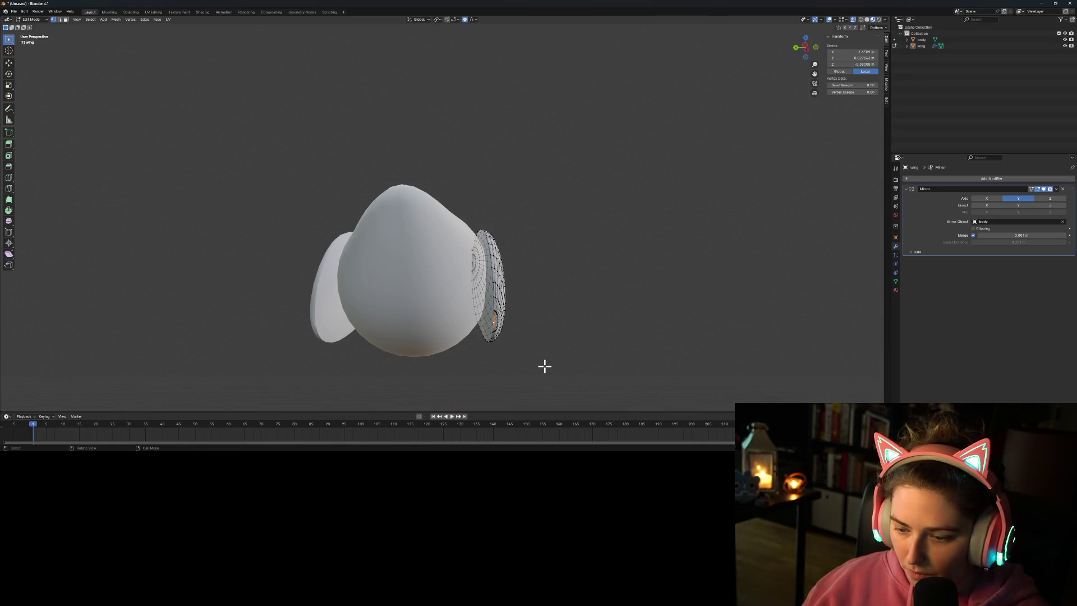
key("KP_3")
key("g")
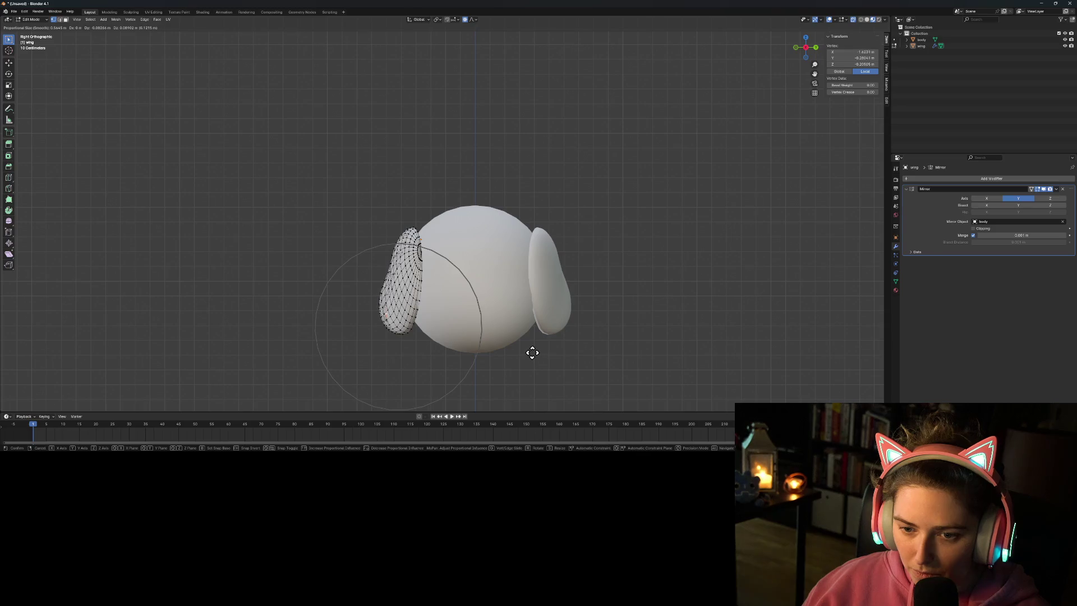
left_click(535, 346)
mouse_move(537, 353)
middle_mouse_down()
mouse_move(490, 377)
mouse_move(631, 380)
mouse_move(642, 354)
mouse_move(683, 362)
mouse_move(643, 370)
mouse_move(587, 409)
mouse_move(409, 390)
mouse_move(453, 394)
mouse_move(432, 395)
mouse_move(385, 380)
middle_mouse_up()
key("Tab")
scroll(415, 390, "up", 2)
key("Tab")
middle_click_drag(457, 392, 521, 399)
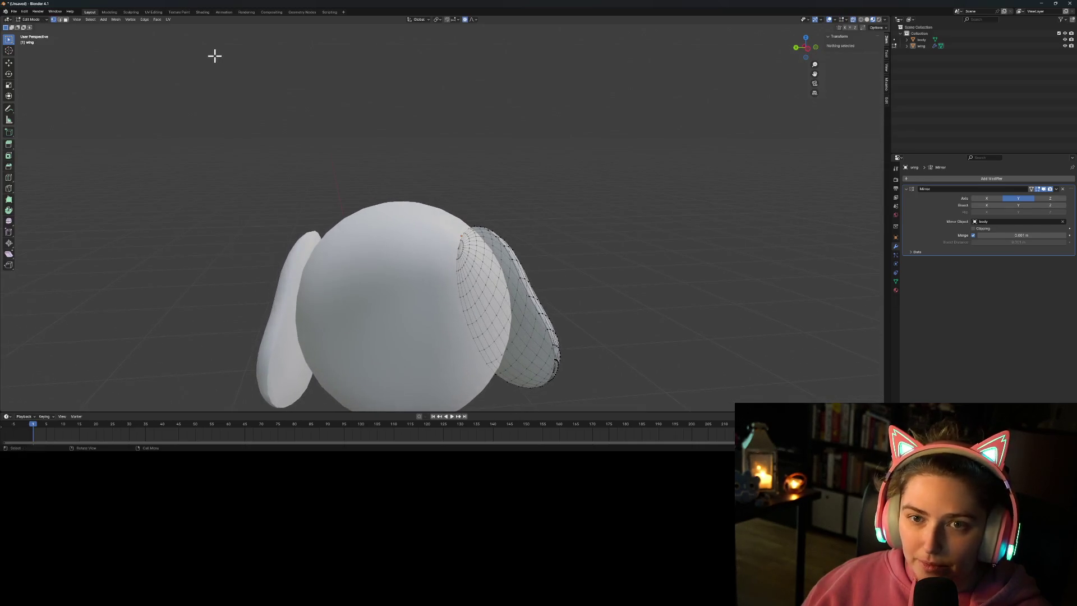
Step: Select the wing's connected faces and bevel its rim edge loop
left_click(66, 22)
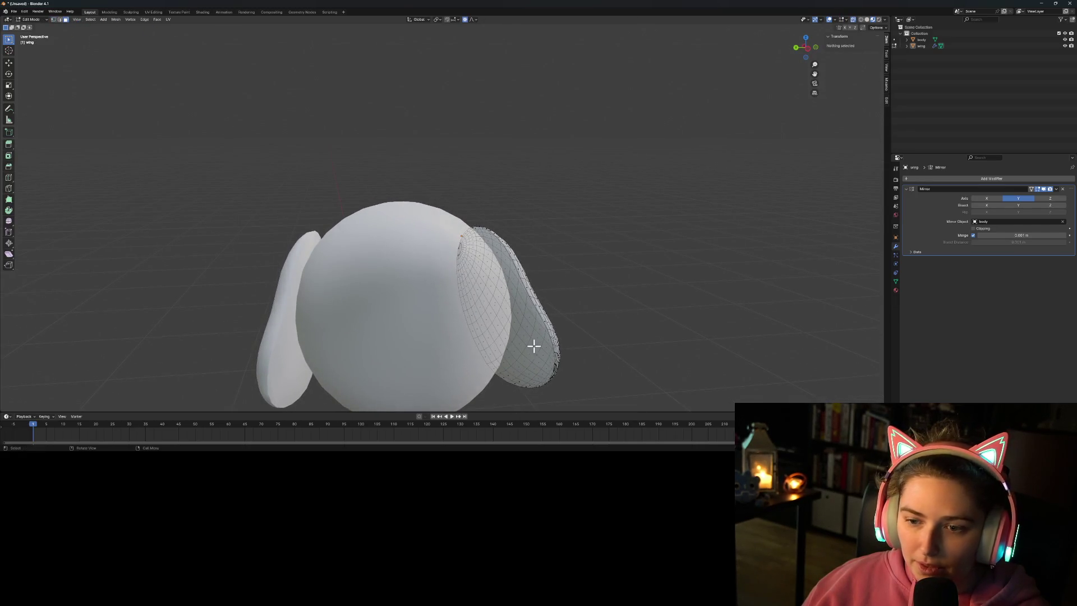
left_click(487, 303)
mouse_move(550, 344)
middle_mouse_down()
mouse_move(537, 304)
mouse_move(508, 308)
middle_mouse_up()
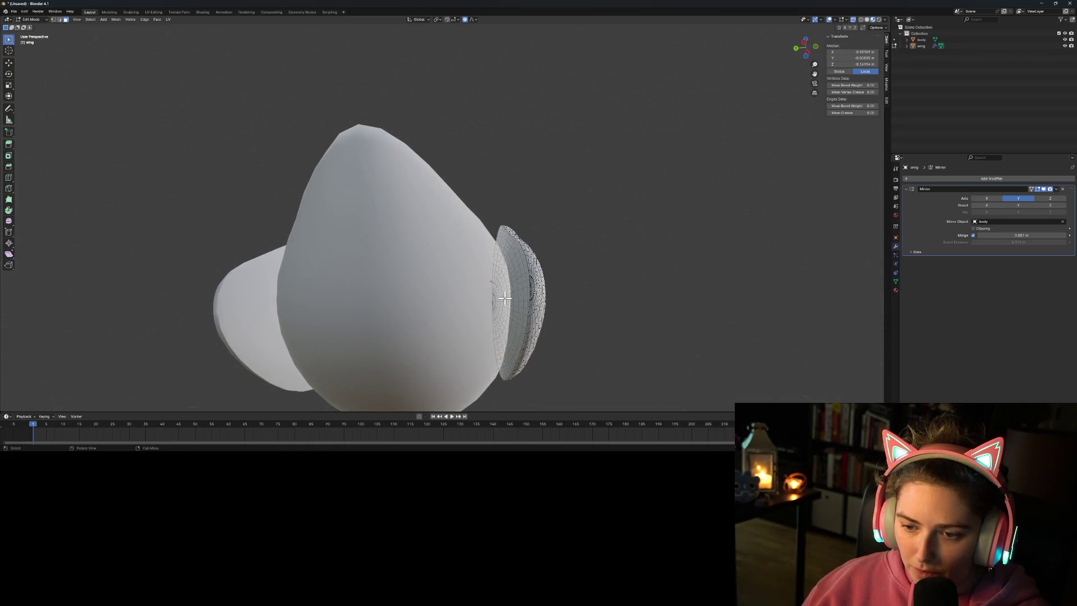
key("l")
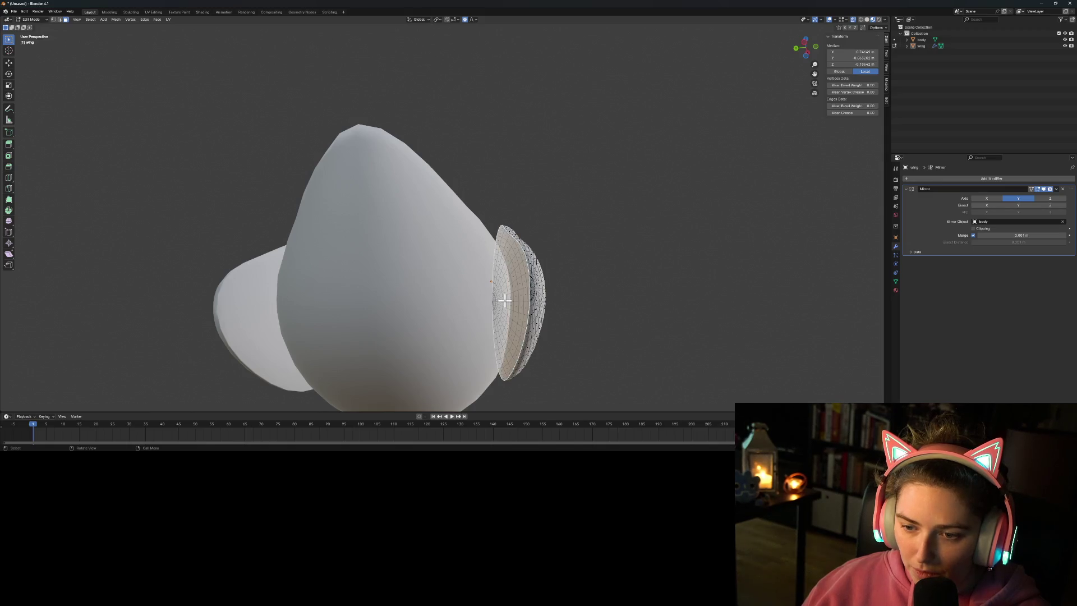
mouse_move(451, 348)
middle_mouse_down()
mouse_move(483, 360)
mouse_move(384, 360)
middle_mouse_up()
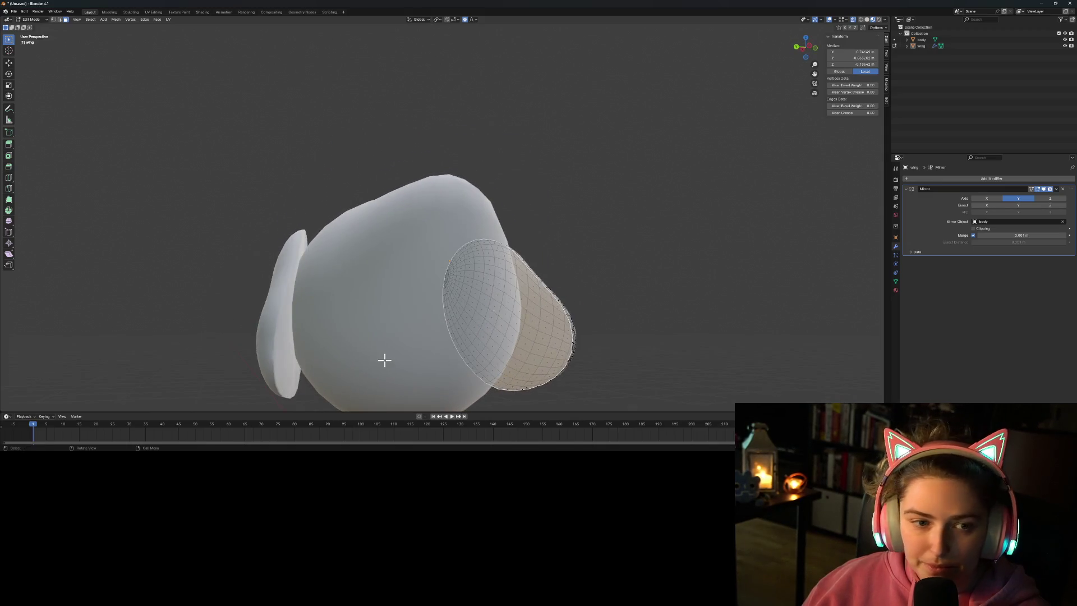
left_click(9, 167)
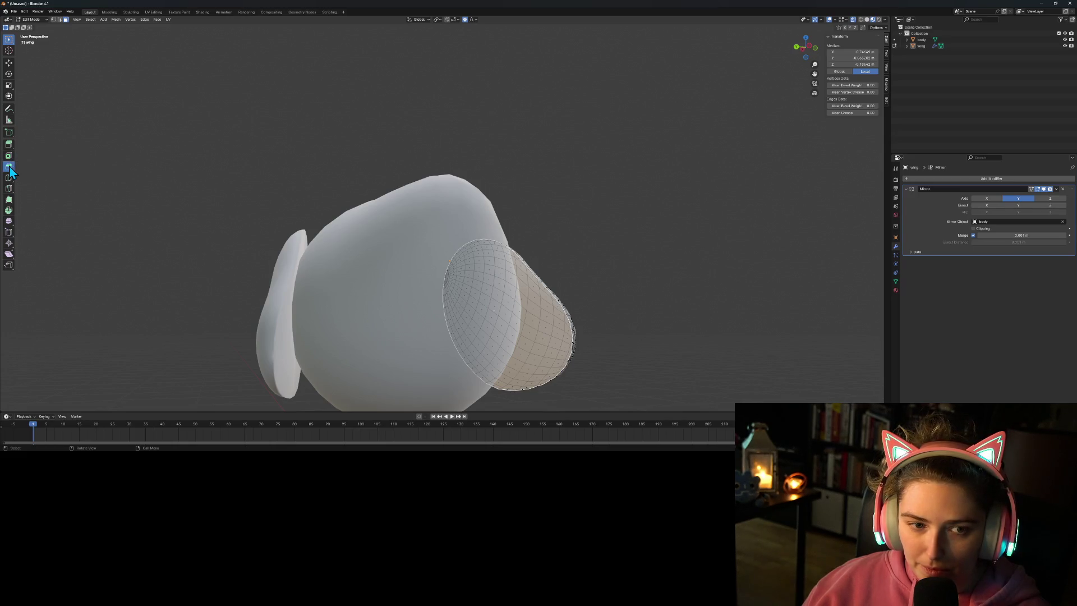
left_click_drag(465, 311, 458, 311)
key("alt+a")
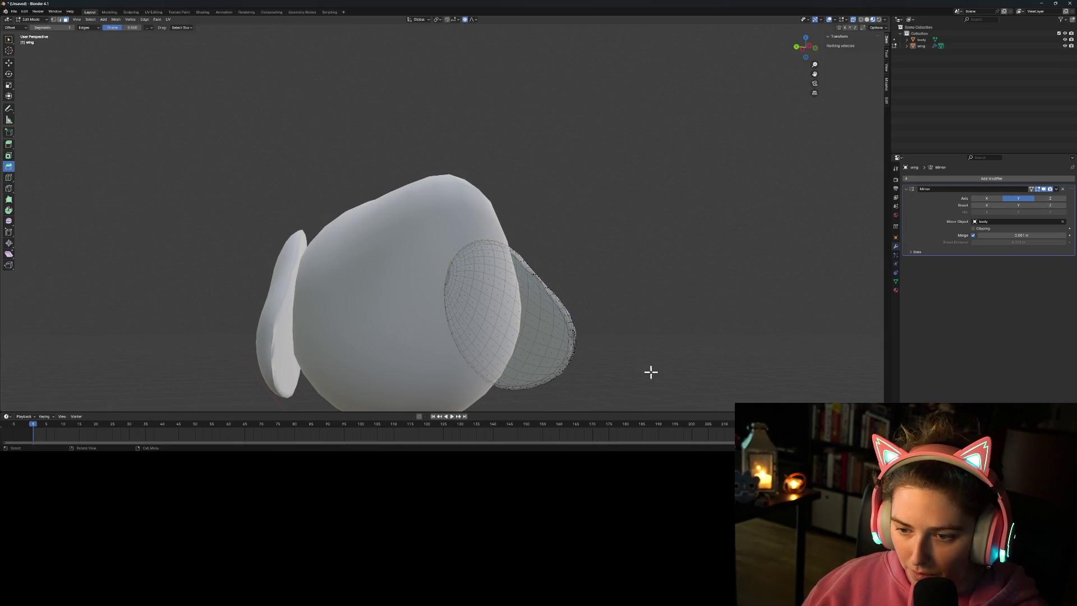
Step: Re-enter Edit Mode on the wing, select all of it, and pick Inset Faces
key("Tab")
scroll(637, 374, "down", 3)
mouse_move(638, 375)
middle_mouse_down()
mouse_move(591, 356)
mouse_move(608, 375)
mouse_move(621, 367)
middle_mouse_up()
key("Tab")
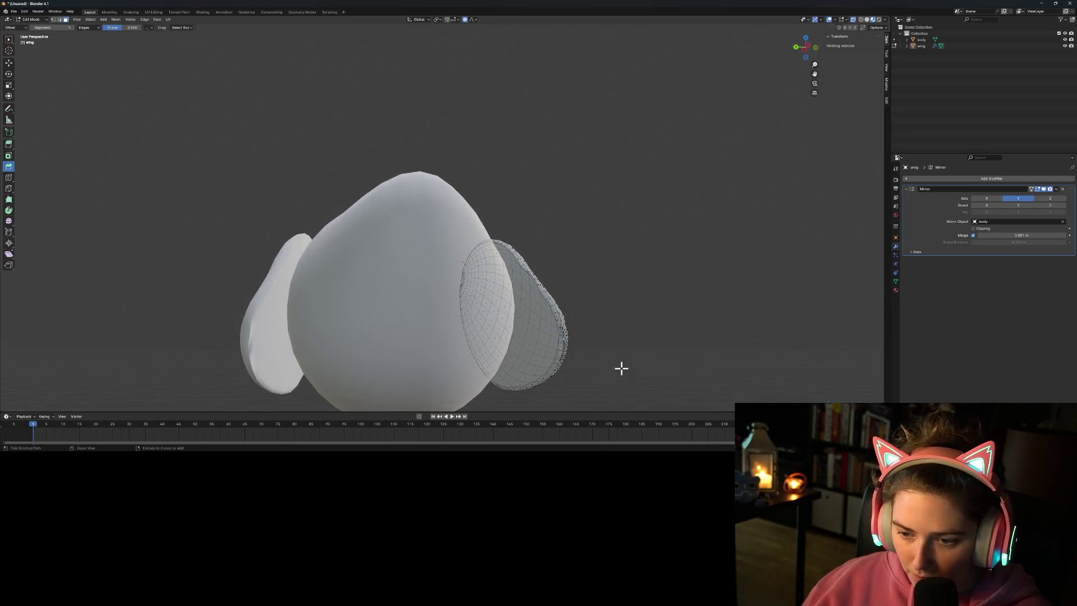
key("a")
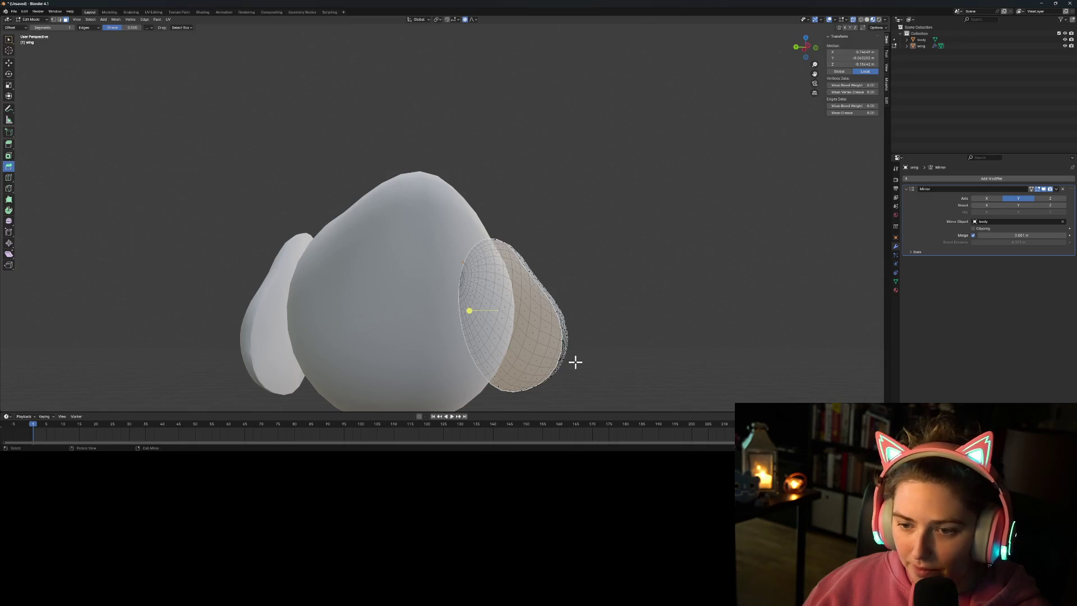
left_click(9, 156)
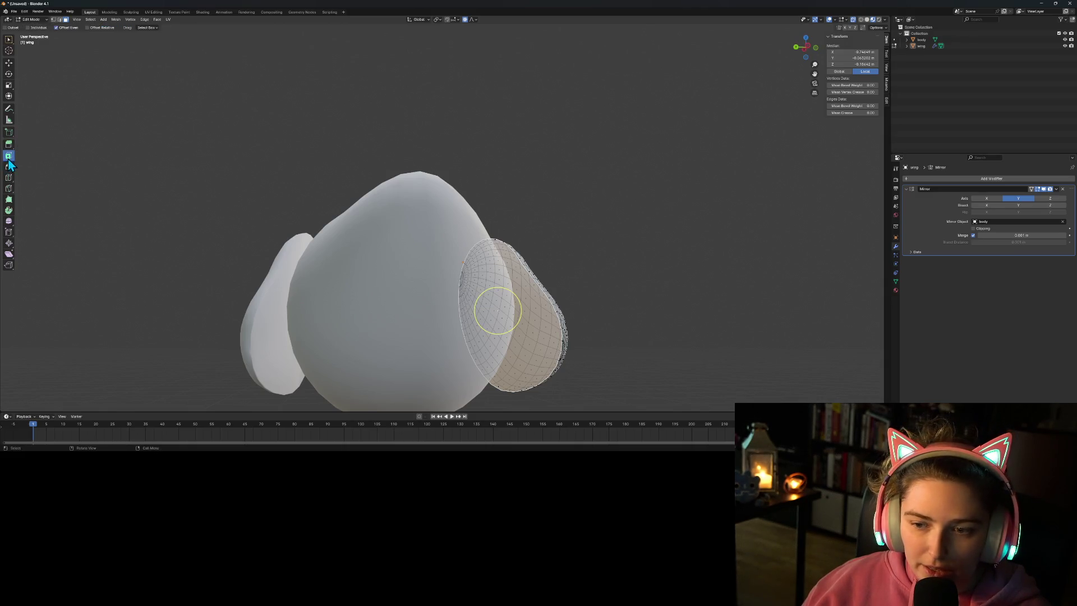
Step: Inset the wing faces, then move them along global Y with proportional falloff
mouse_move(497, 320)
left_mouse_down()
mouse_move(508, 325)
mouse_move(493, 313)
left_mouse_up()
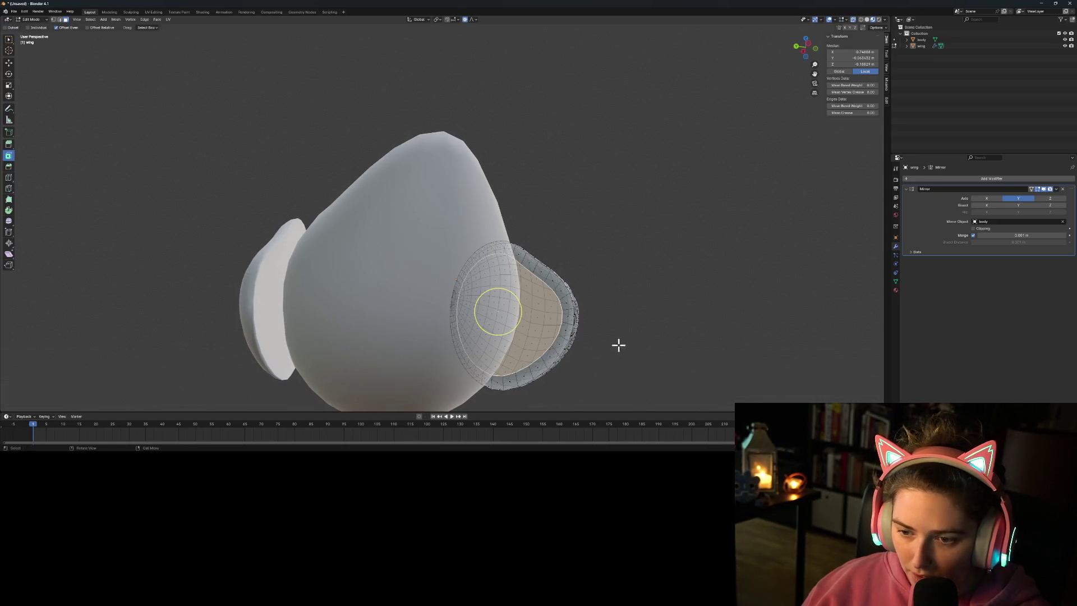
middle_click_drag(577, 332, 606, 356)
key("g")
scroll(607, 356, "up", 11)
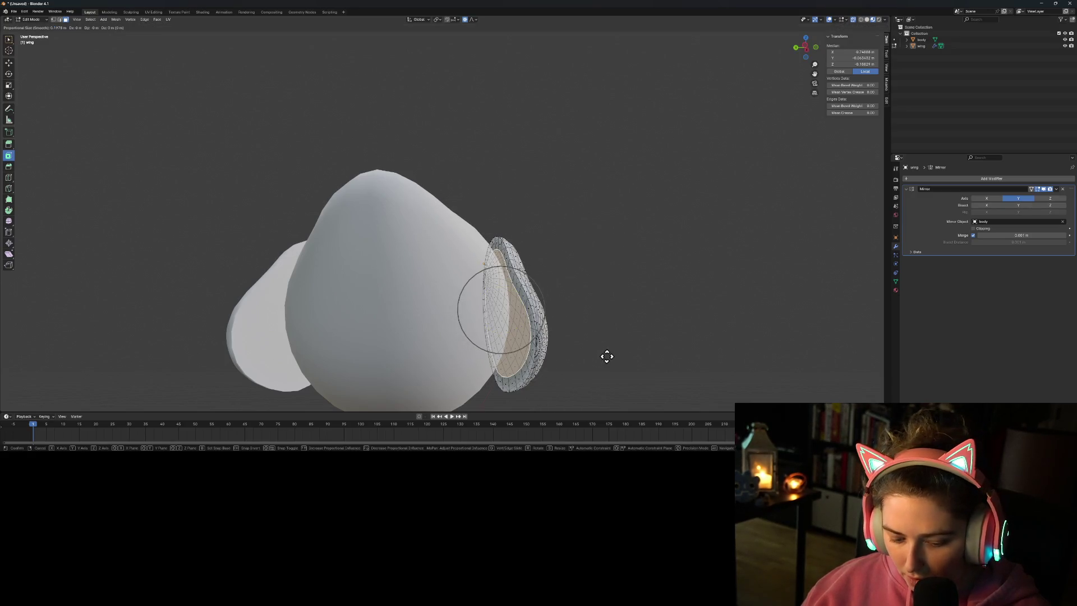
key("x")
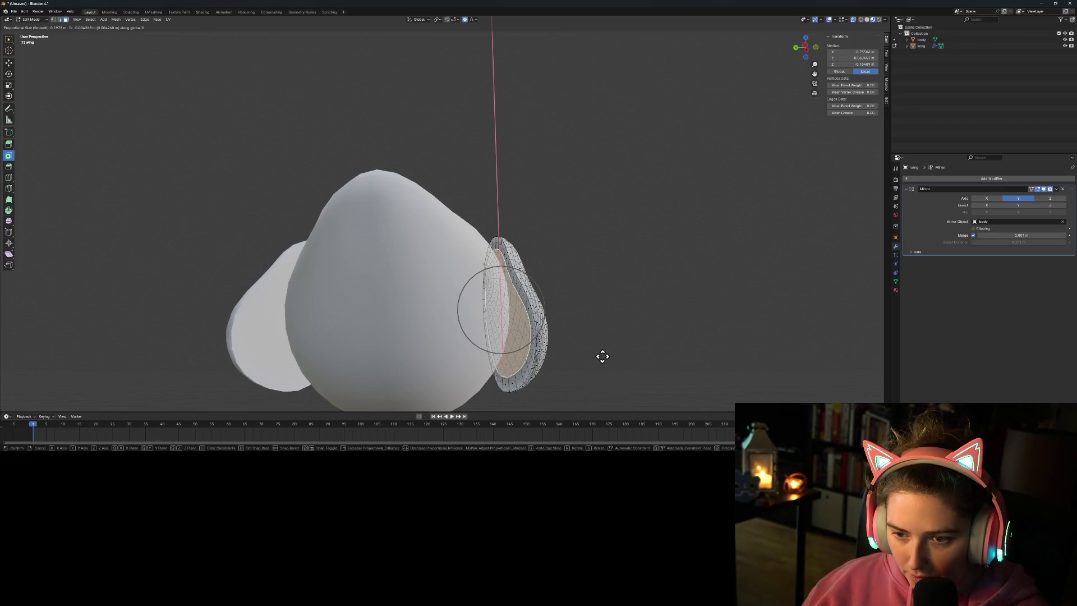
key("y")
scroll(599, 356, "up", 2)
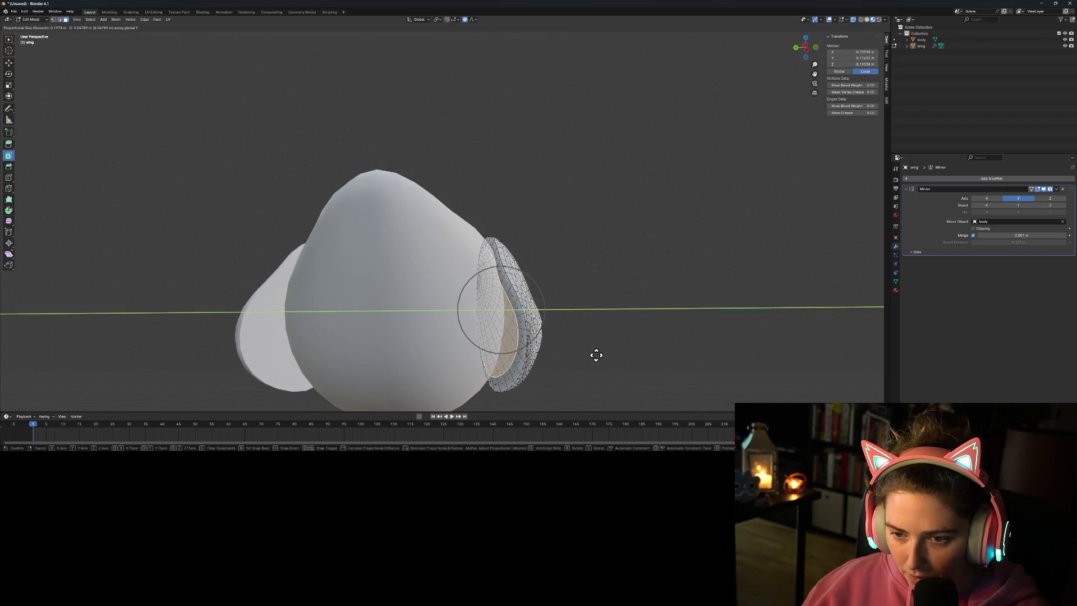
scroll(595, 355, "up", 4)
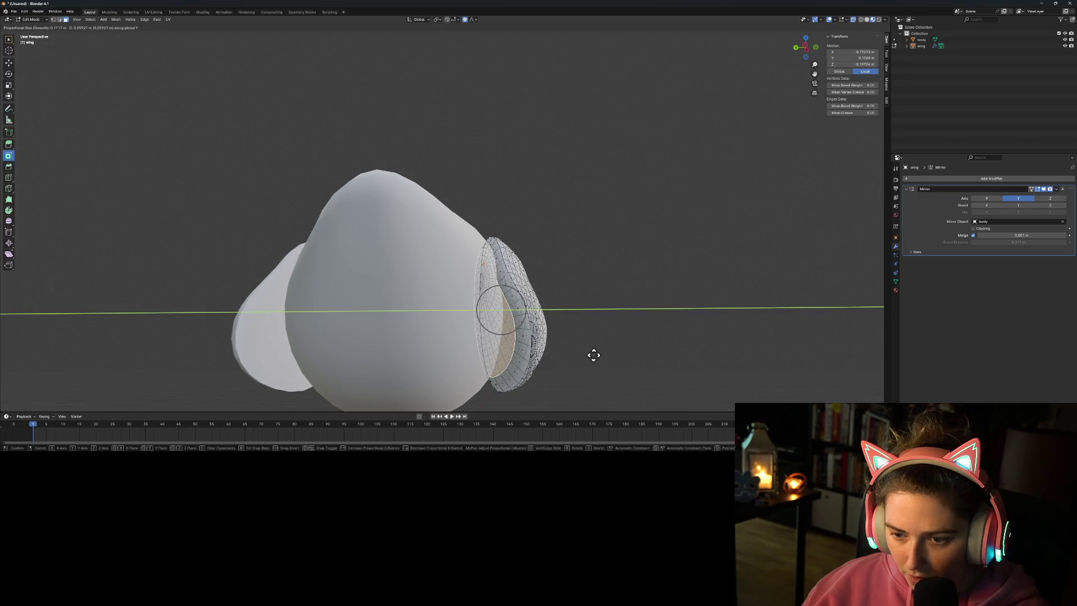
left_click(596, 355)
key("Tab")
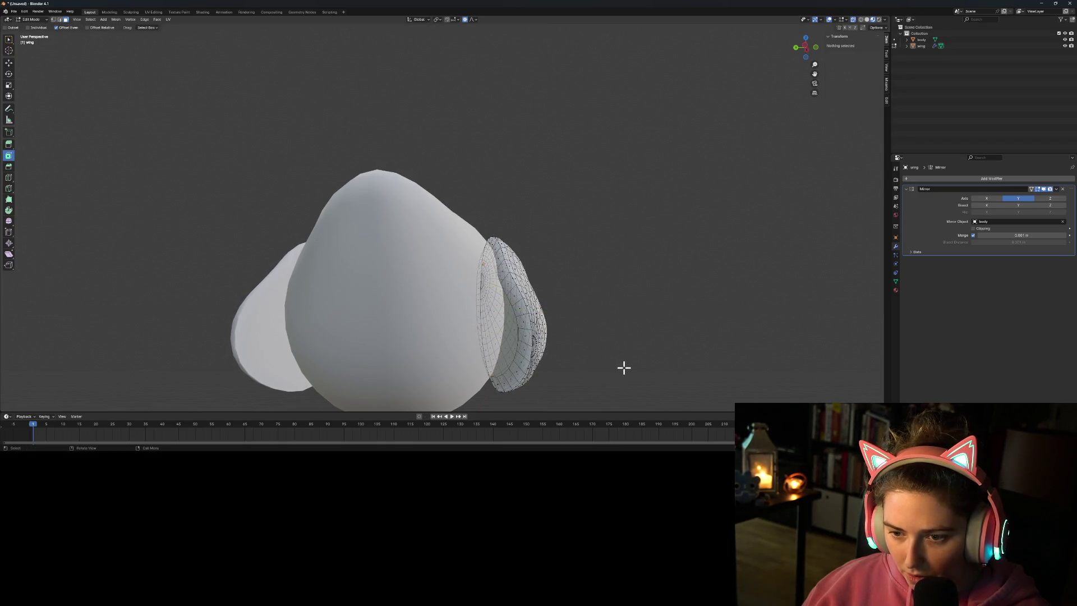
mouse_move(605, 365)
middle_mouse_down()
mouse_move(617, 351)
mouse_move(648, 356)
mouse_move(591, 352)
mouse_move(577, 375)
mouse_move(604, 402)
mouse_move(566, 317)
mouse_move(524, 338)
mouse_move(539, 324)
mouse_move(550, 344)
mouse_move(673, 337)
mouse_move(558, 338)
mouse_move(613, 343)
mouse_move(571, 354)
mouse_move(603, 356)
mouse_move(579, 372)
mouse_move(605, 375)
mouse_move(605, 355)
mouse_move(563, 359)
middle_mouse_up()
Step: Select the wing's rim edge loop in Edit Mode and switch to edge select mode
key("Tab")
key("Tab")
scroll(555, 377, "down", 2)
scroll(603, 349, "up", 2)
scroll(604, 354, "up", 3)
left_click(579, 365)
scroll(581, 366, "down", 3)
key("Tab")
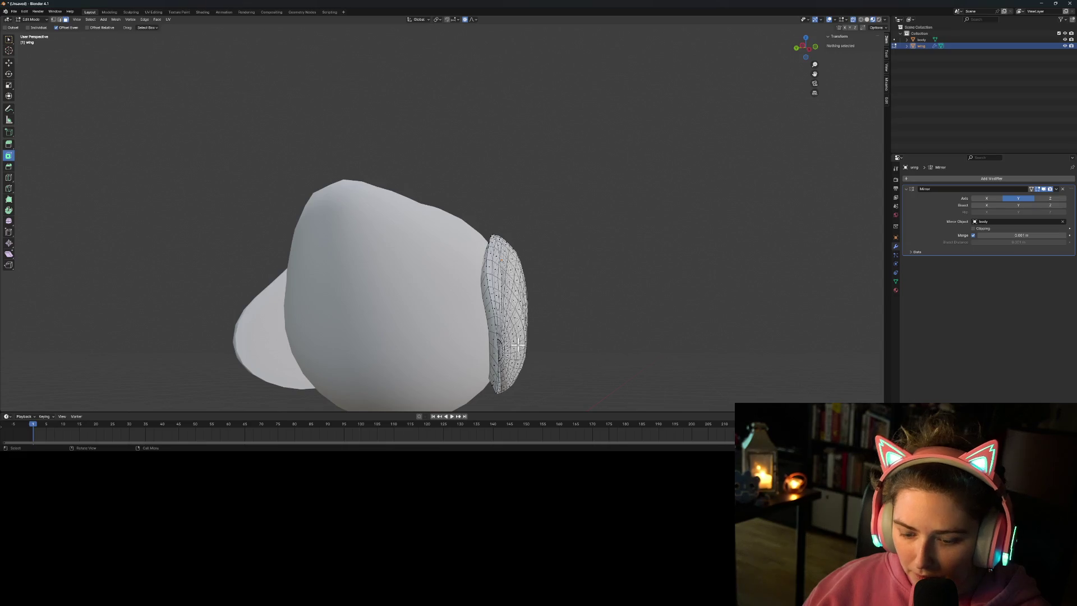
scroll(516, 346, "up", 2)
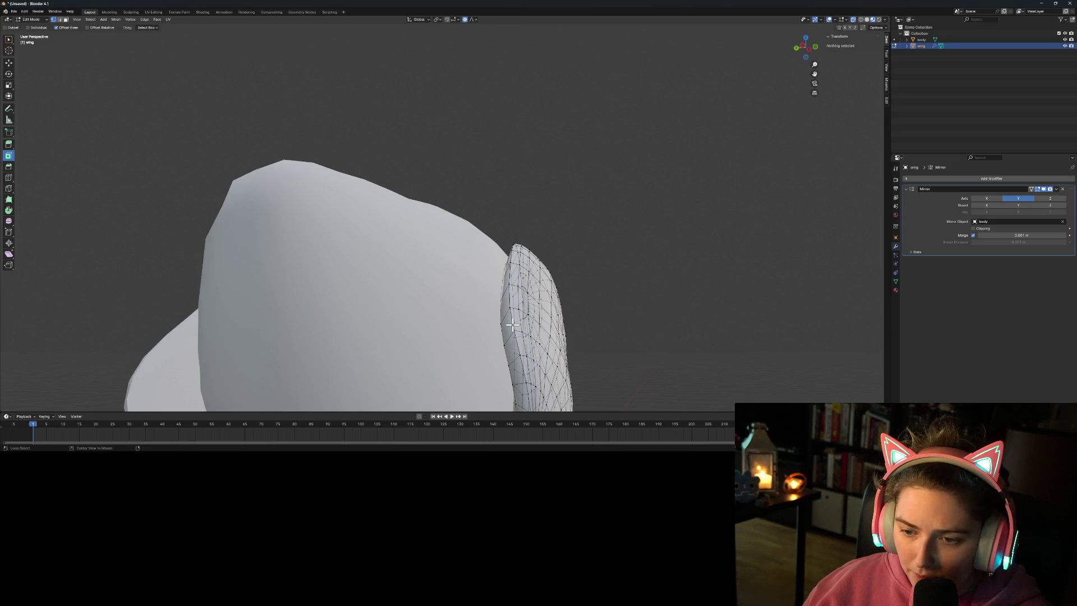
left_click(517, 294, "alt")
left_click(9, 40)
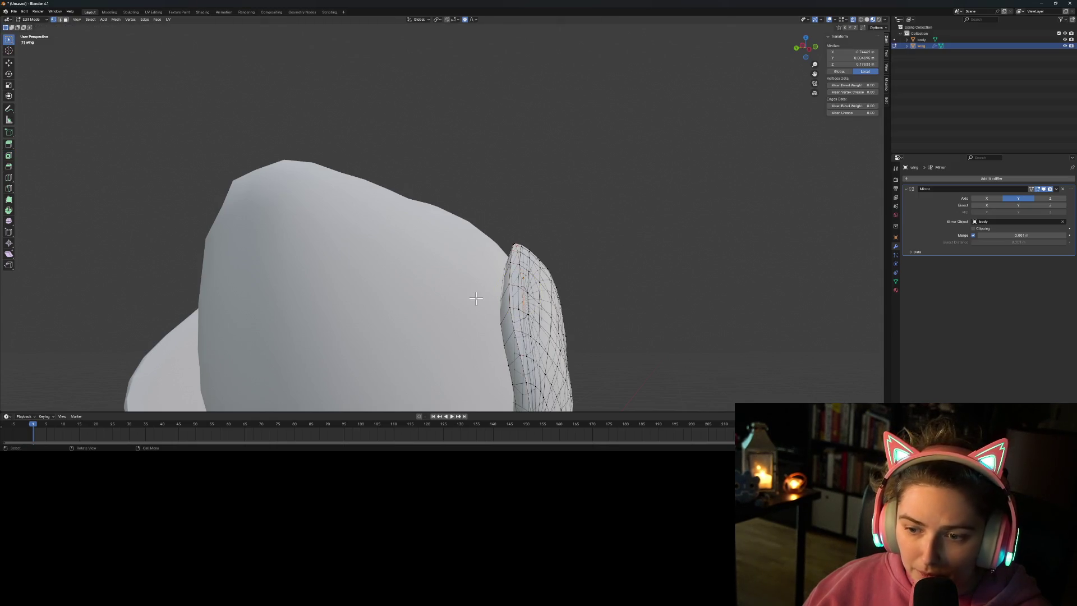
right_click(512, 319)
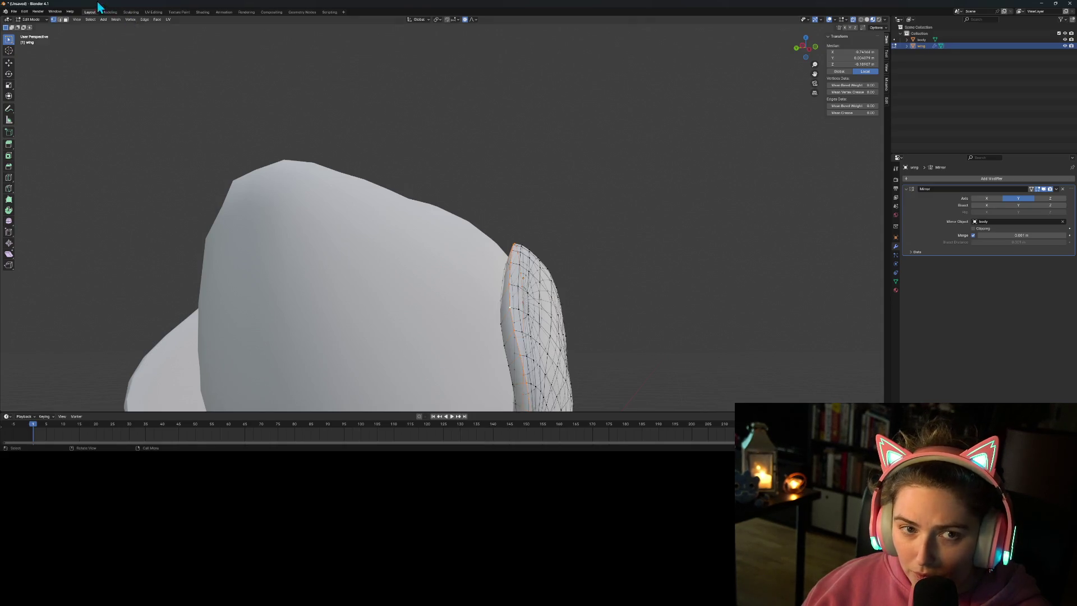
left_click(60, 19)
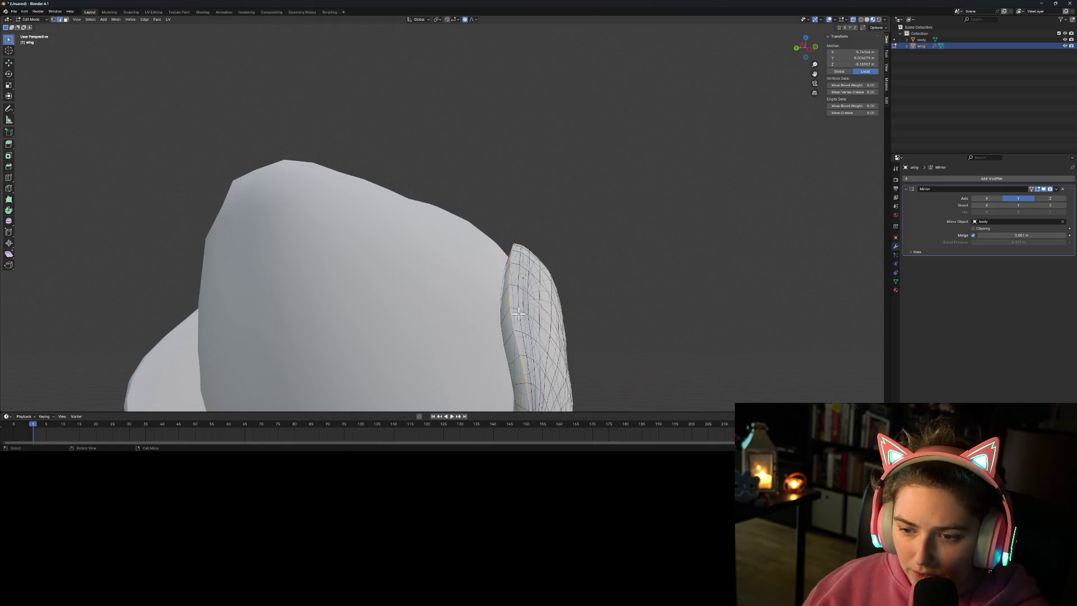
Step: Mark the selected rim loop and a second wing loop as sharp, then return to Object Mode
key("ctrl+e")
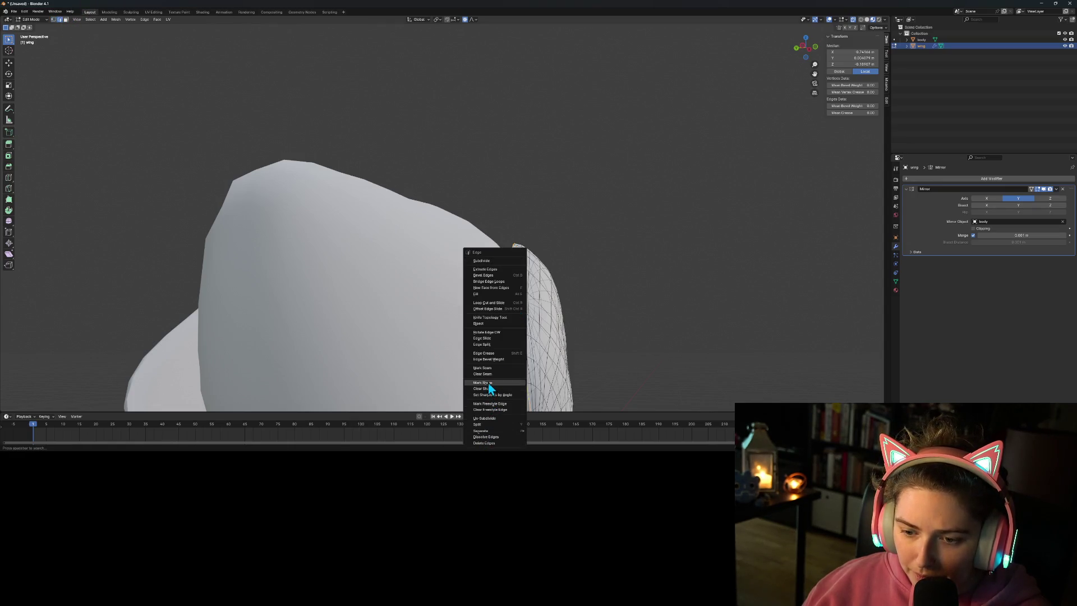
left_click(485, 383)
mouse_move(637, 375)
middle_mouse_down()
mouse_move(608, 351)
mouse_move(579, 354)
mouse_move(596, 379)
mouse_move(569, 359)
mouse_move(372, 333)
middle_mouse_up()
key("Tab")
key("Tab")
left_click(332, 340)
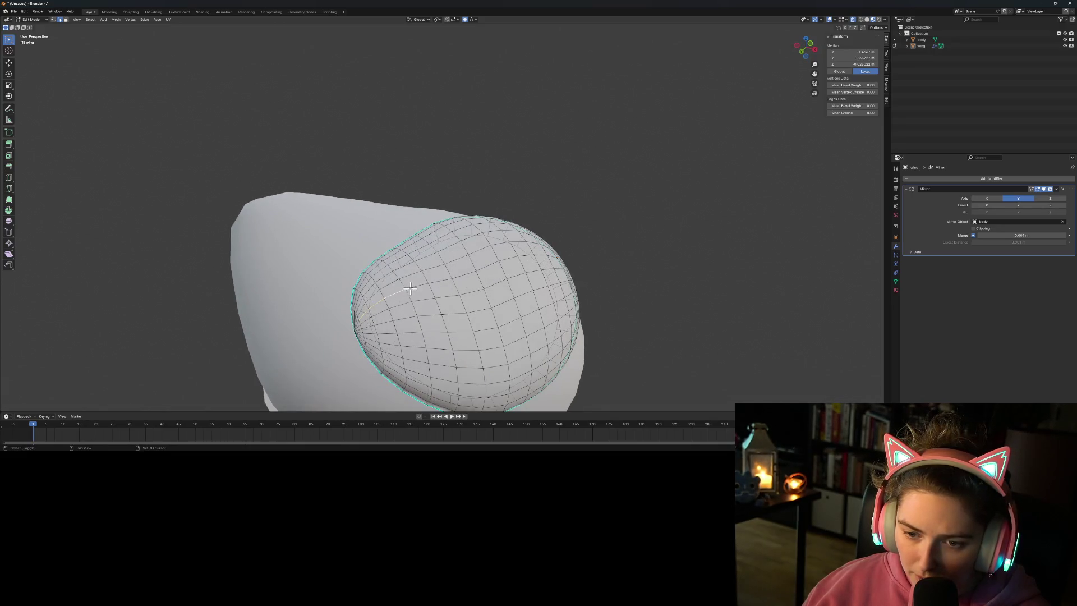
right_click(478, 265)
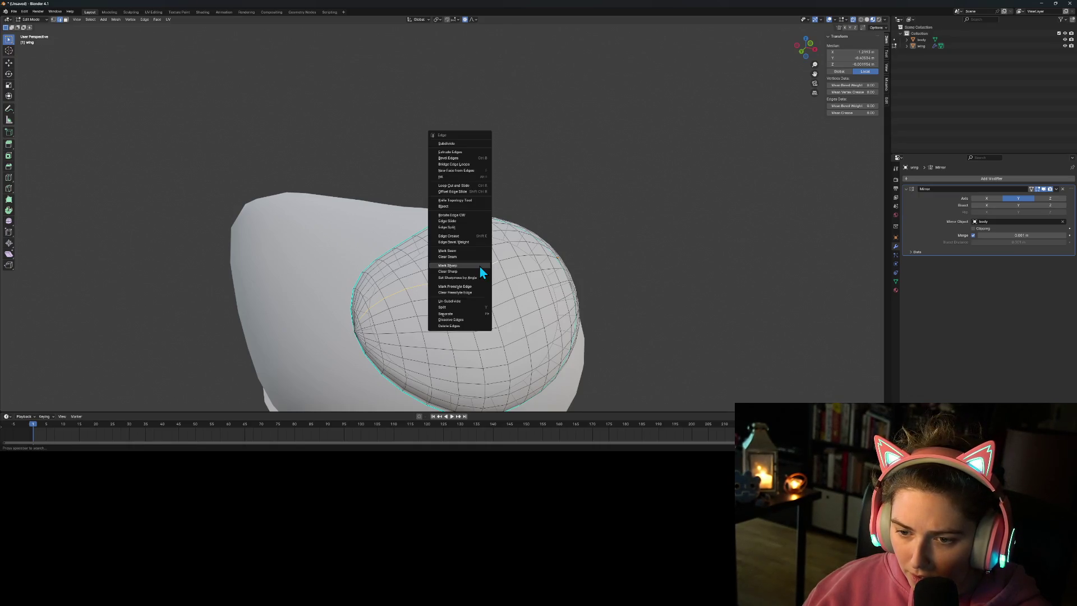
left_click(479, 265)
left_click(714, 349)
mouse_move(714, 348)
middle_mouse_down()
mouse_move(677, 365)
mouse_move(519, 368)
mouse_move(559, 376)
mouse_move(615, 362)
mouse_move(493, 349)
mouse_move(495, 359)
mouse_move(534, 329)
mouse_move(425, 337)
mouse_move(562, 348)
mouse_move(538, 324)
mouse_move(488, 313)
mouse_move(442, 338)
middle_mouse_up()
key("Tab")
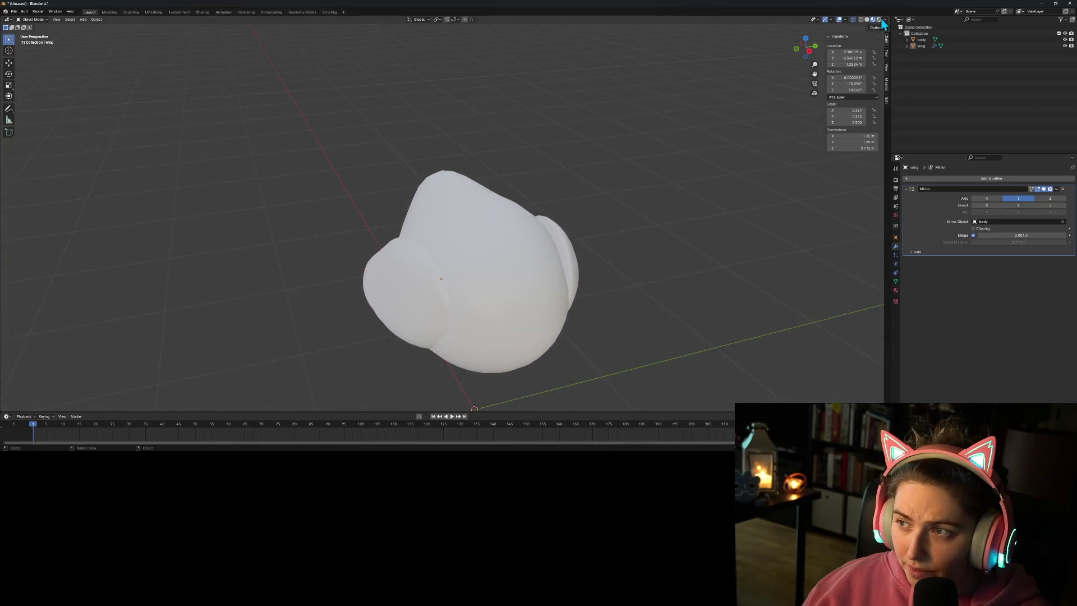
Step: Switch the viewport to Material Preview shading
left_click(880, 19)
left_click(872, 19)
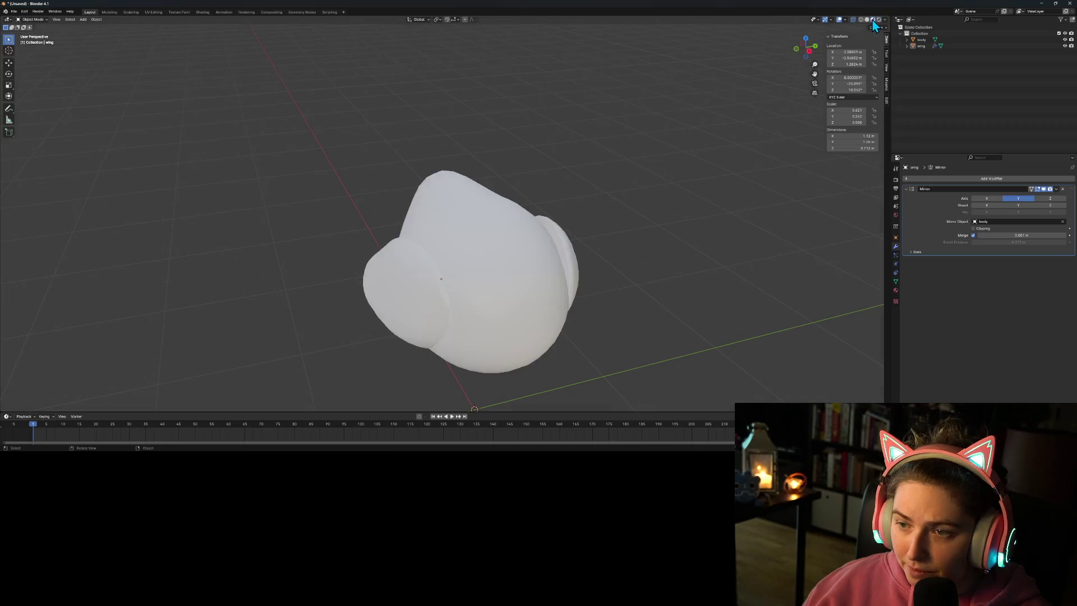
mouse_move(536, 315)
middle_mouse_down()
mouse_move(620, 284)
mouse_move(643, 298)
middle_mouse_up()
mouse_move(620, 279)
middle_mouse_down()
mouse_move(657, 277)
mouse_move(670, 299)
mouse_move(661, 320)
mouse_move(601, 341)
mouse_move(488, 320)
mouse_move(502, 309)
mouse_move(536, 314)
mouse_move(533, 334)
mouse_move(555, 319)
middle_mouse_up()
Step: Select the wing and rotate it in the side view so it fits the body
left_click(453, 249)
mouse_move(481, 276)
middle_mouse_down()
mouse_move(483, 303)
mouse_move(452, 319)
middle_mouse_up()
key("KP_3")
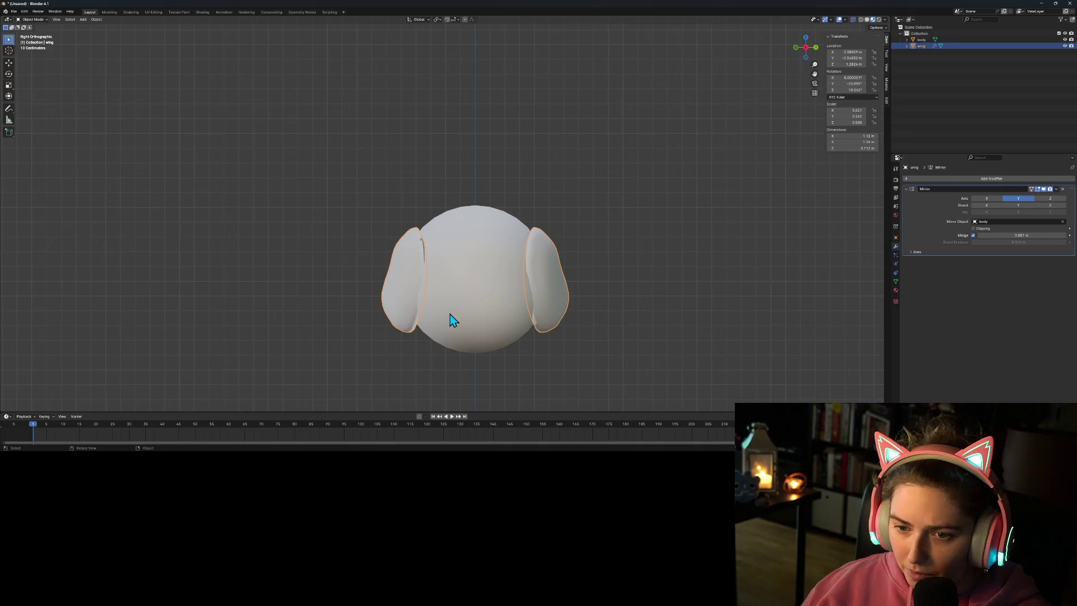
key("r")
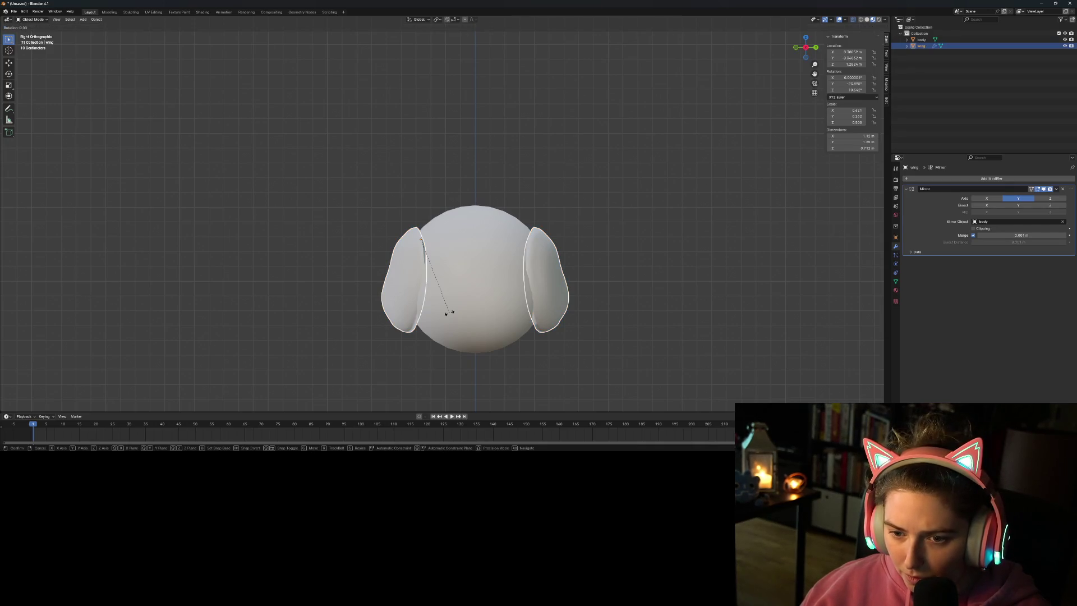
left_click(438, 330)
left_click(504, 366)
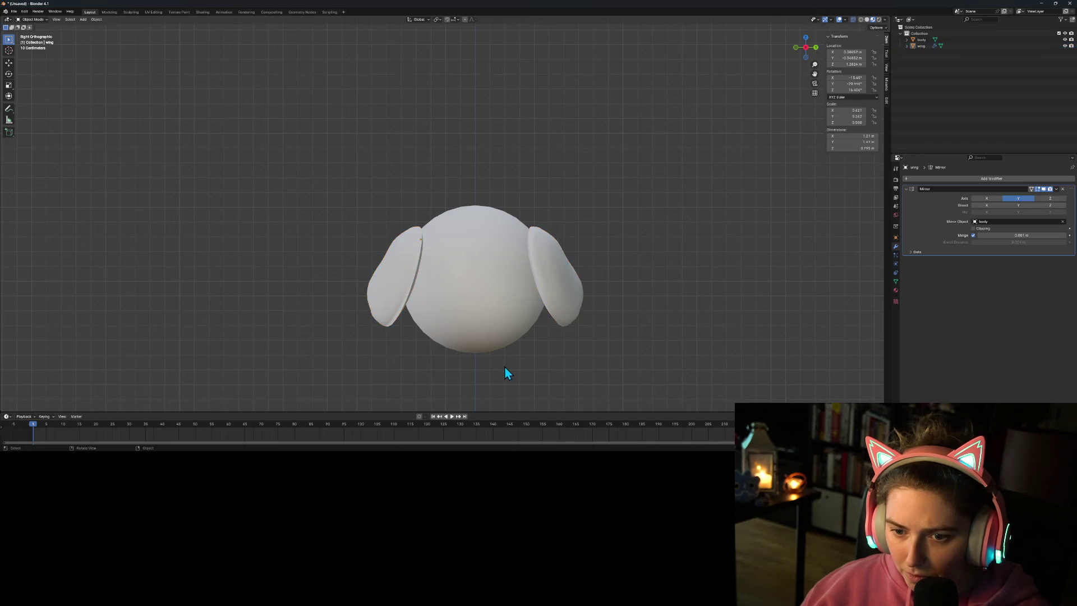
Step: Move the wing closer against the side of the swan body
left_click(382, 305)
key("g")
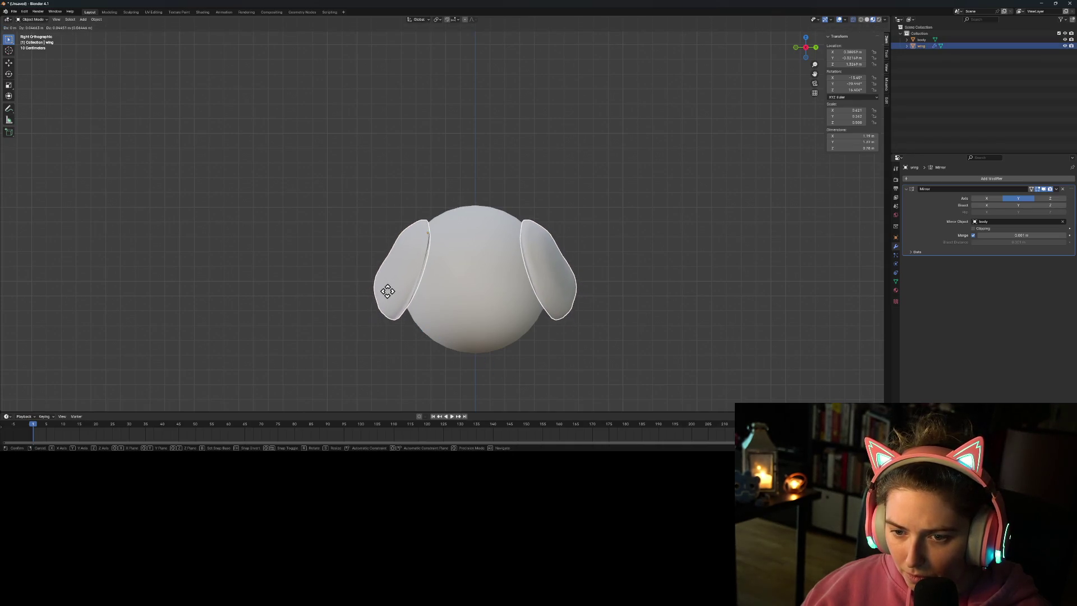
left_click(390, 291)
left_click(534, 364)
mouse_move(537, 361)
middle_mouse_down()
mouse_move(416, 345)
mouse_move(543, 351)
mouse_move(530, 336)
mouse_move(449, 330)
mouse_move(415, 358)
mouse_move(489, 349)
mouse_move(496, 332)
middle_mouse_up()
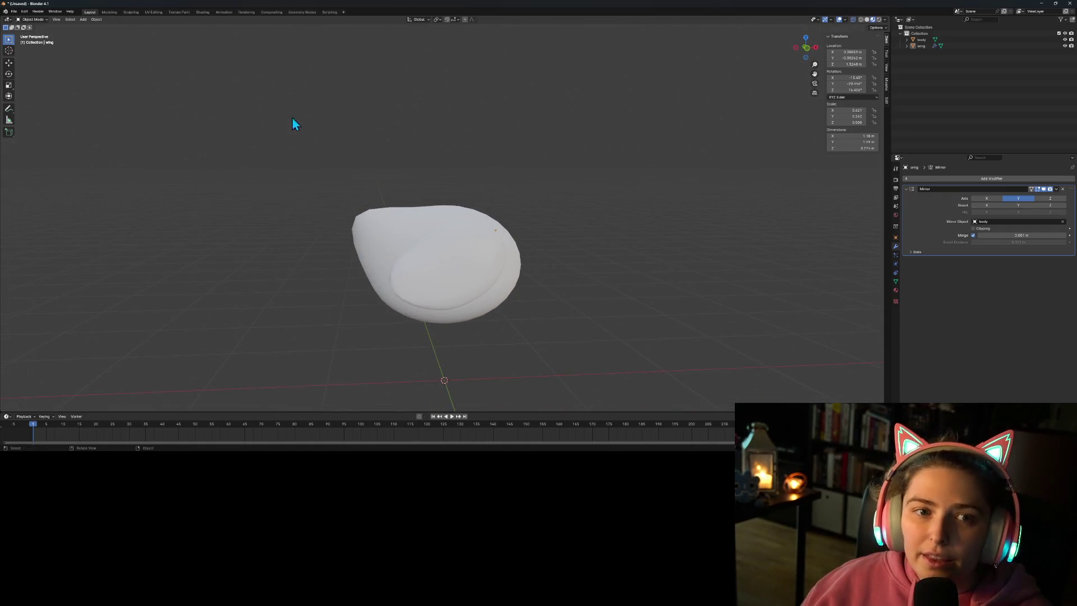
Step: Select the swan body and open the Add menu
left_click(509, 287)
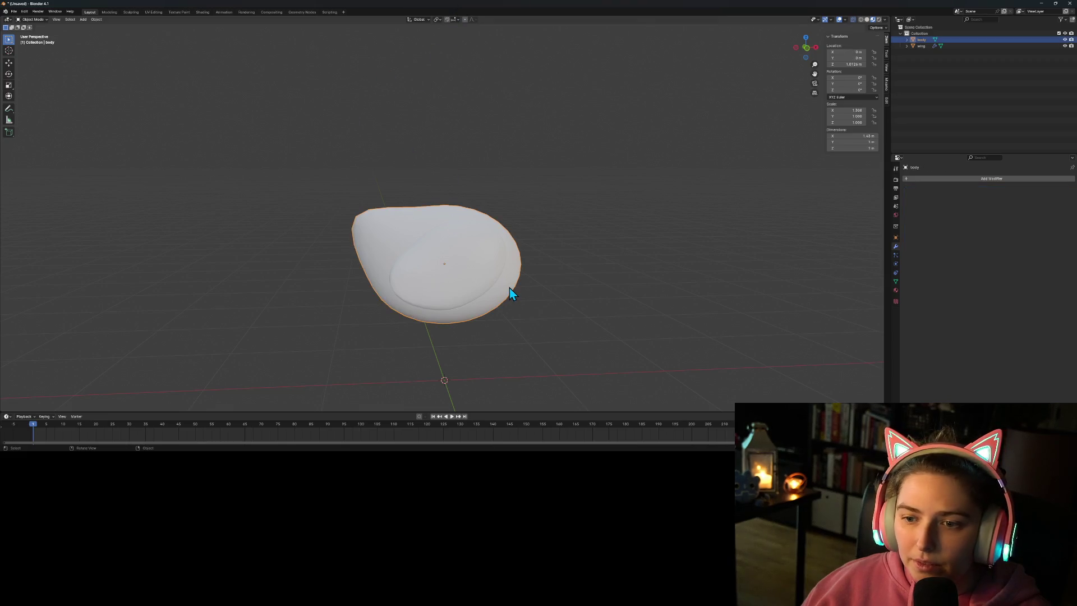
left_click(84, 20)
Step: Add a mesh cylinder and set its radius to 0.1 m in the Add Cylinder panel
mouse_move(103, 28)
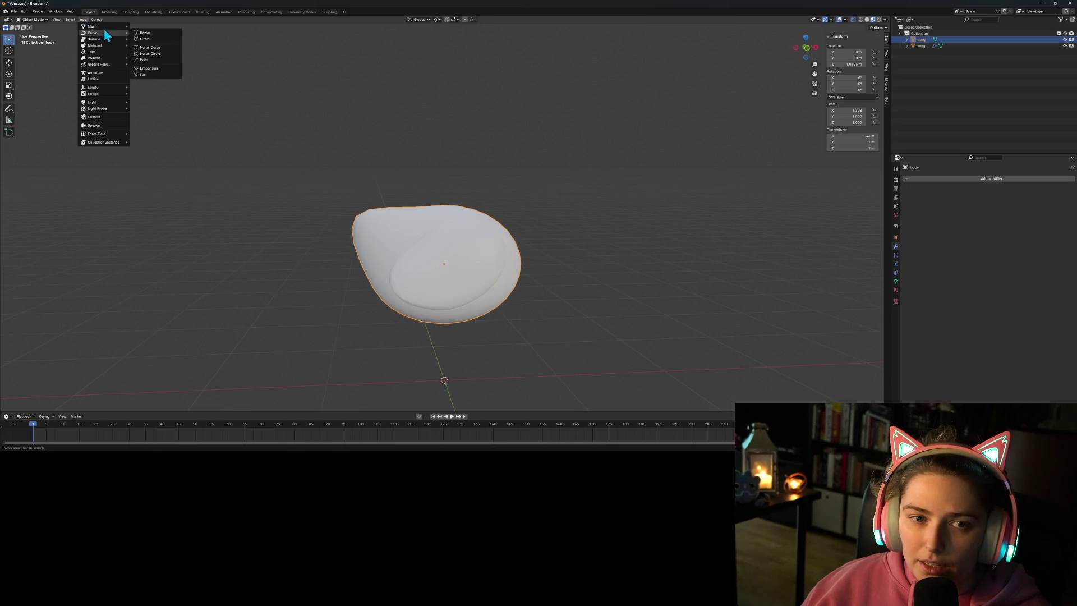
left_click(176, 59)
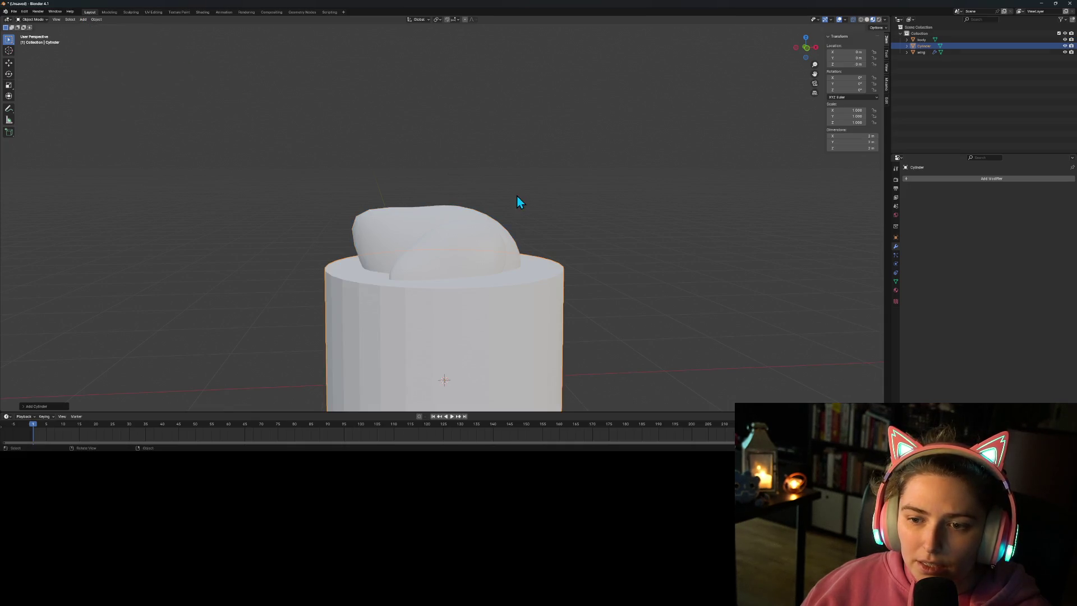
scroll(557, 304, "down", 3)
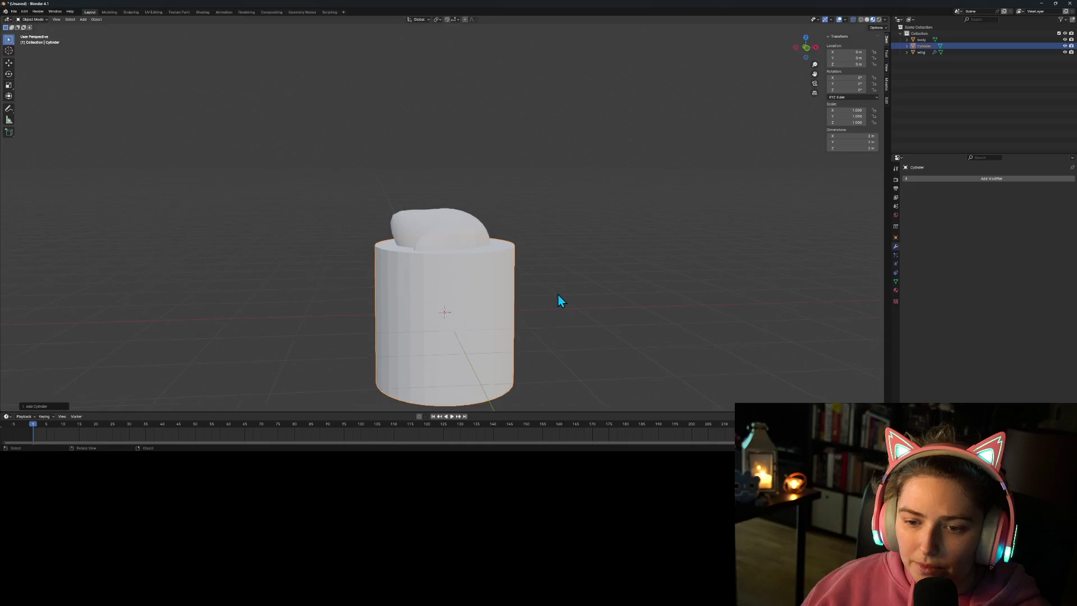
left_click(25, 406)
left_click(78, 337)
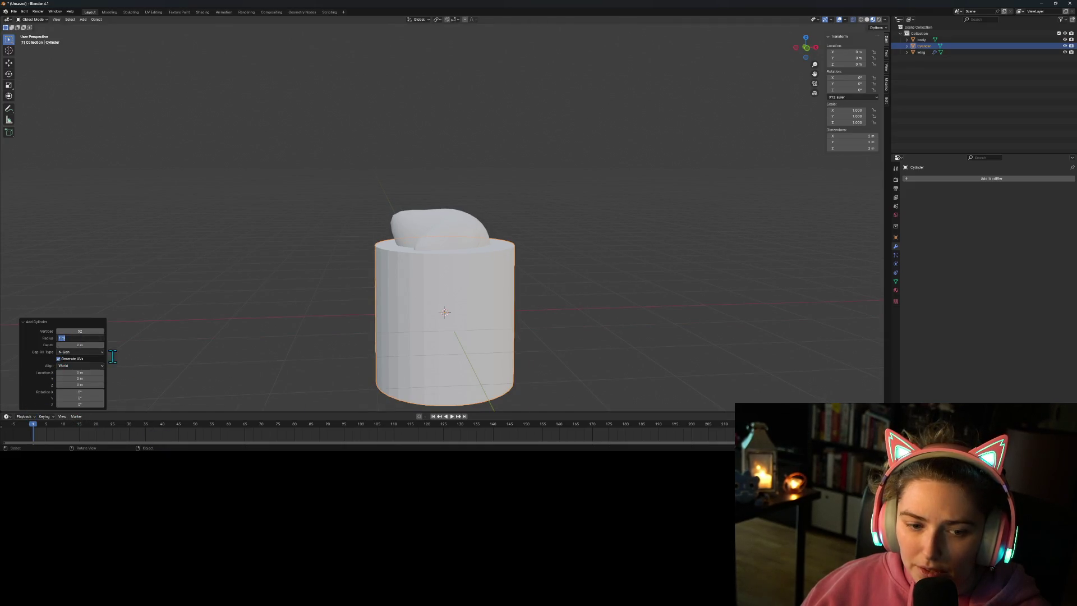
type("0.3")
key("Return")
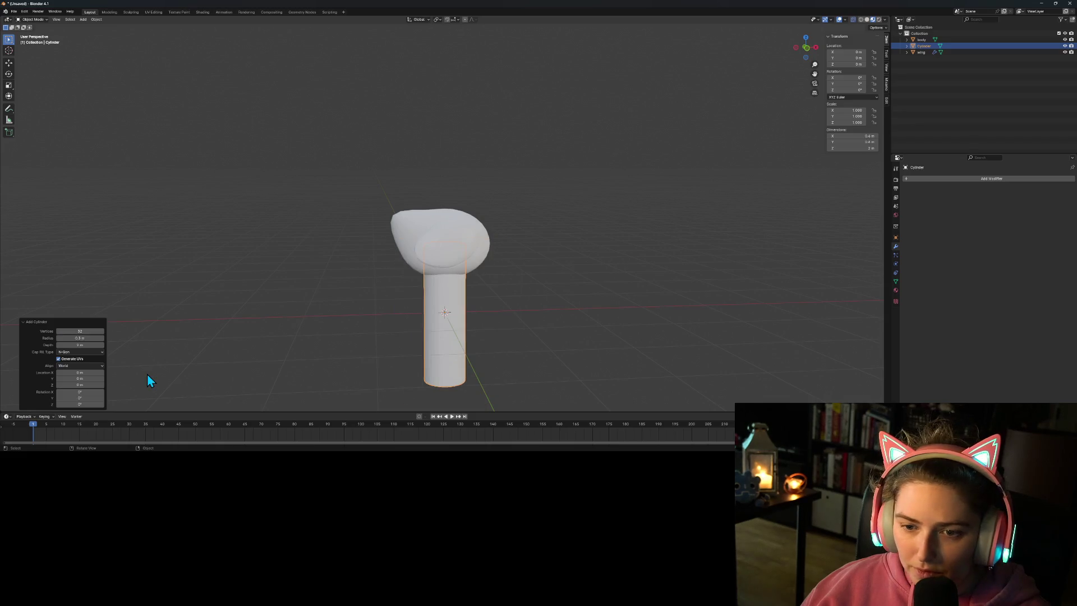
left_click(87, 339)
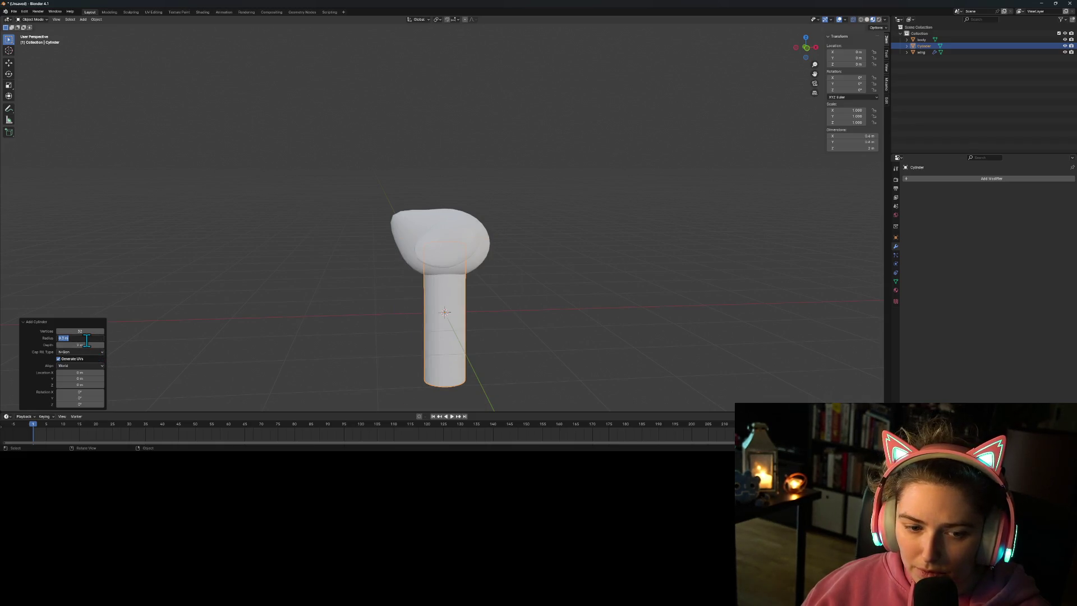
key("Return")
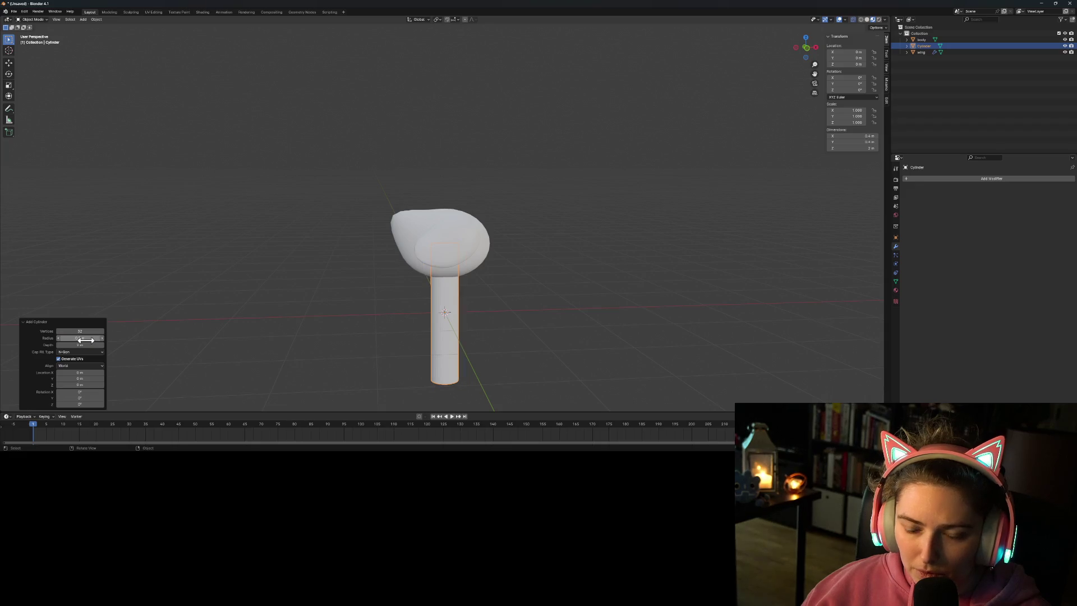
left_click(80, 338)
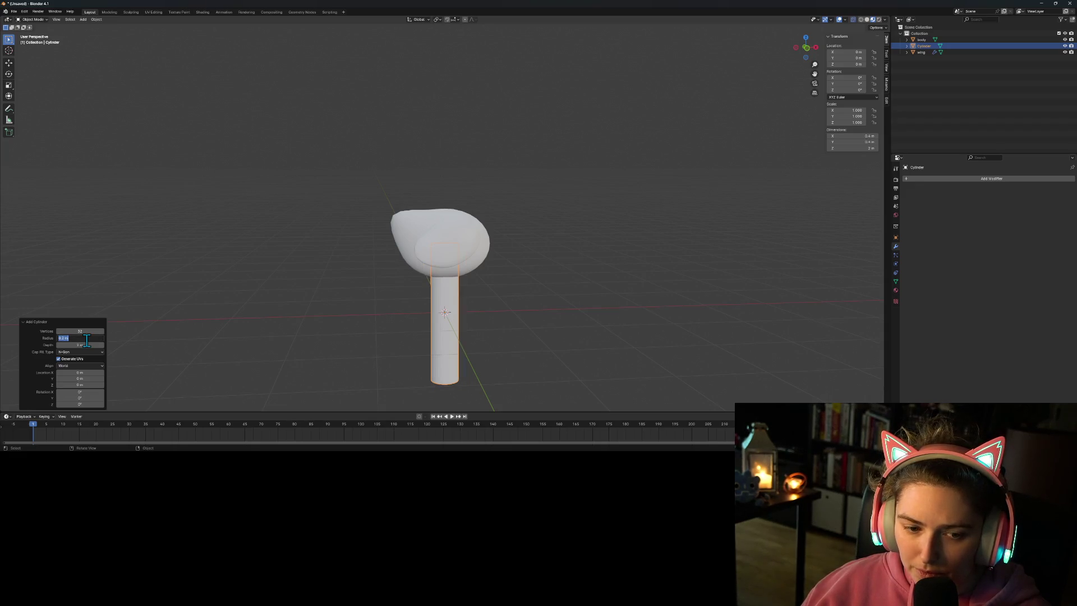
type("0.1")
key("Return")
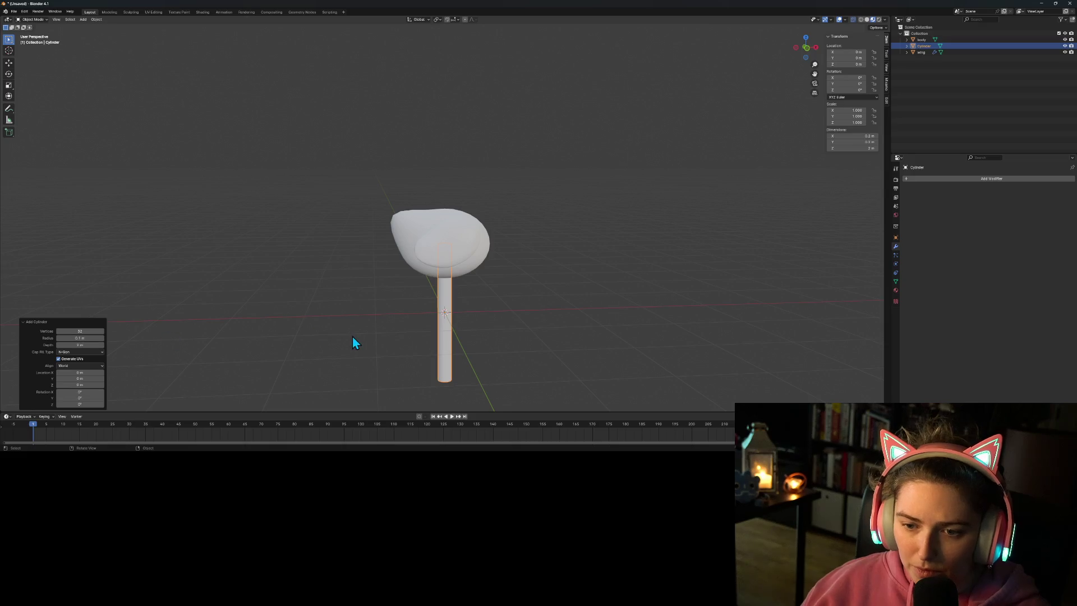
key("KP_1")
Step: Place the cylinder on the body and tilt it twice, about 10° each, like a rising neck
key("g")
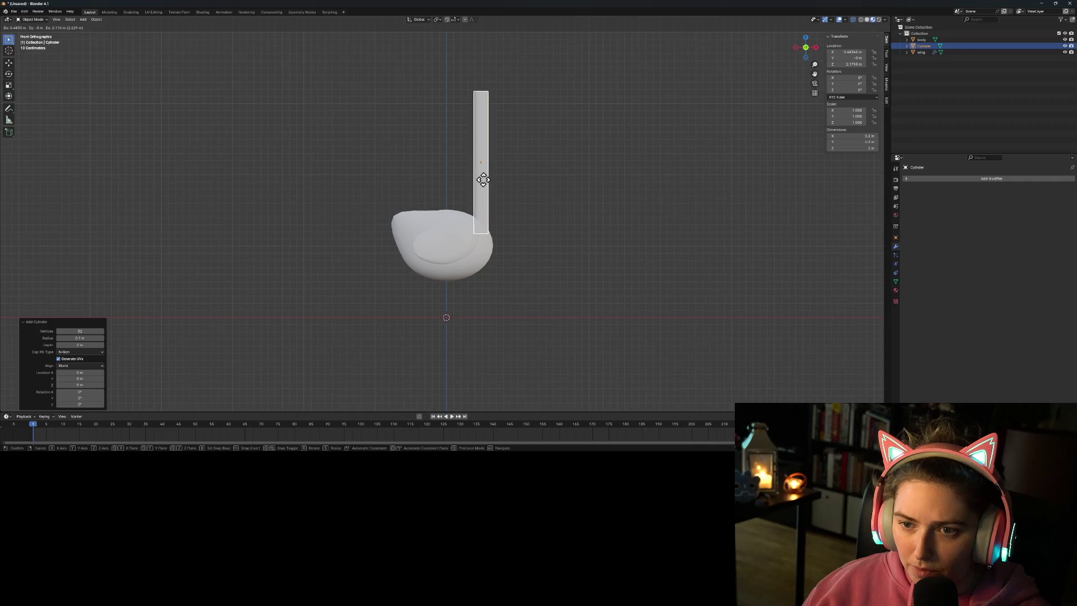
left_click(484, 181)
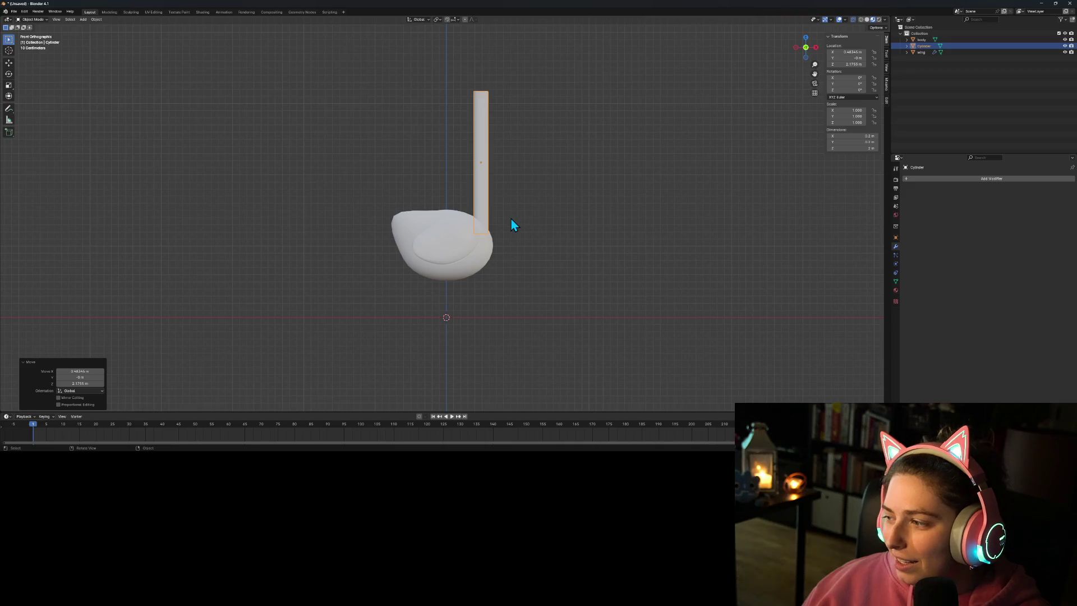
key("r")
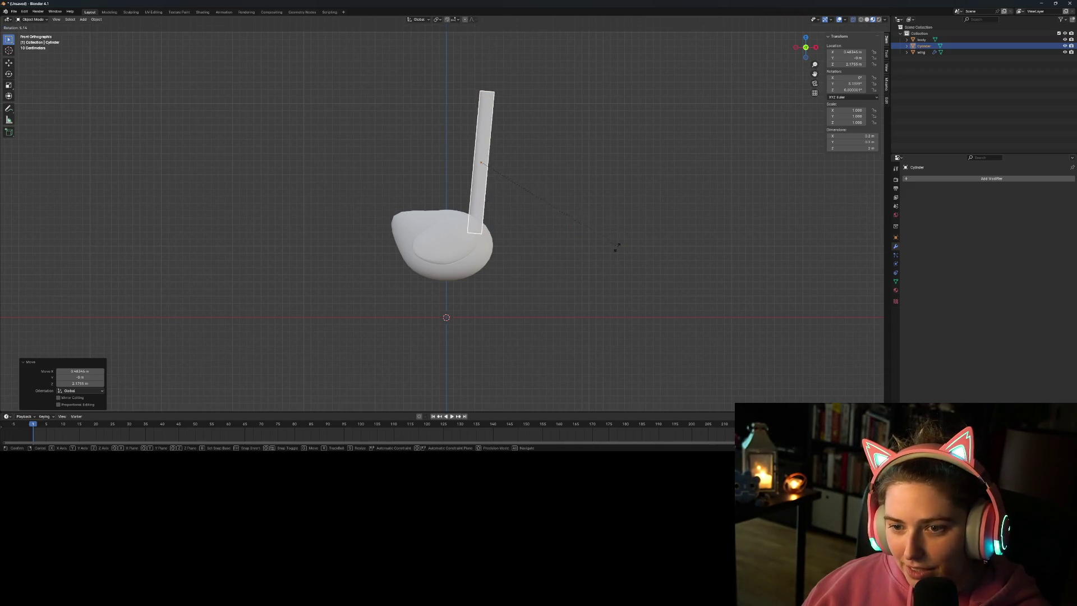
left_click(547, 207)
key("g")
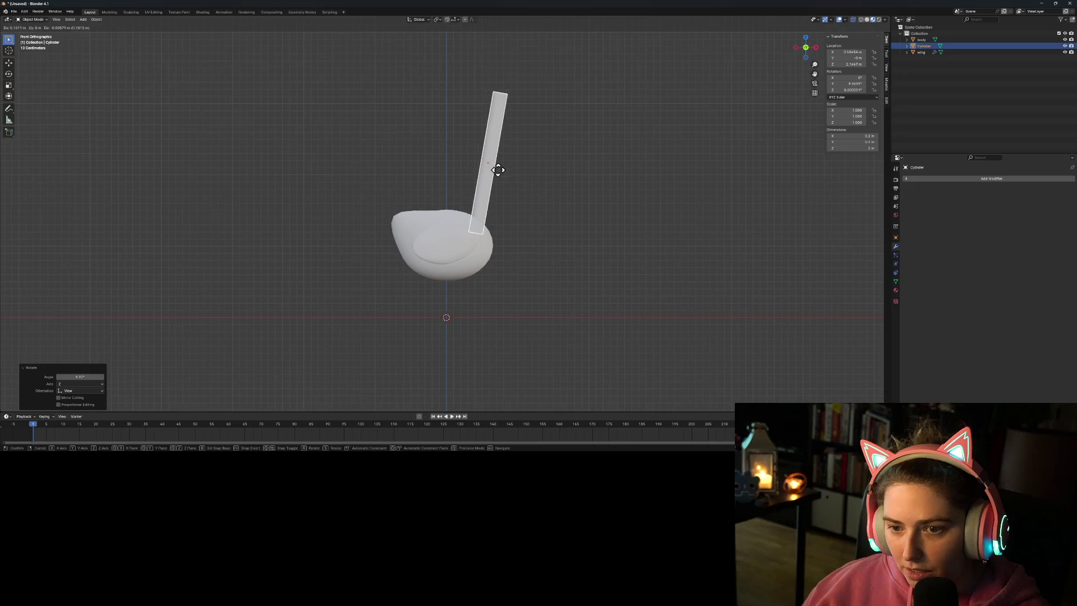
left_click(504, 171)
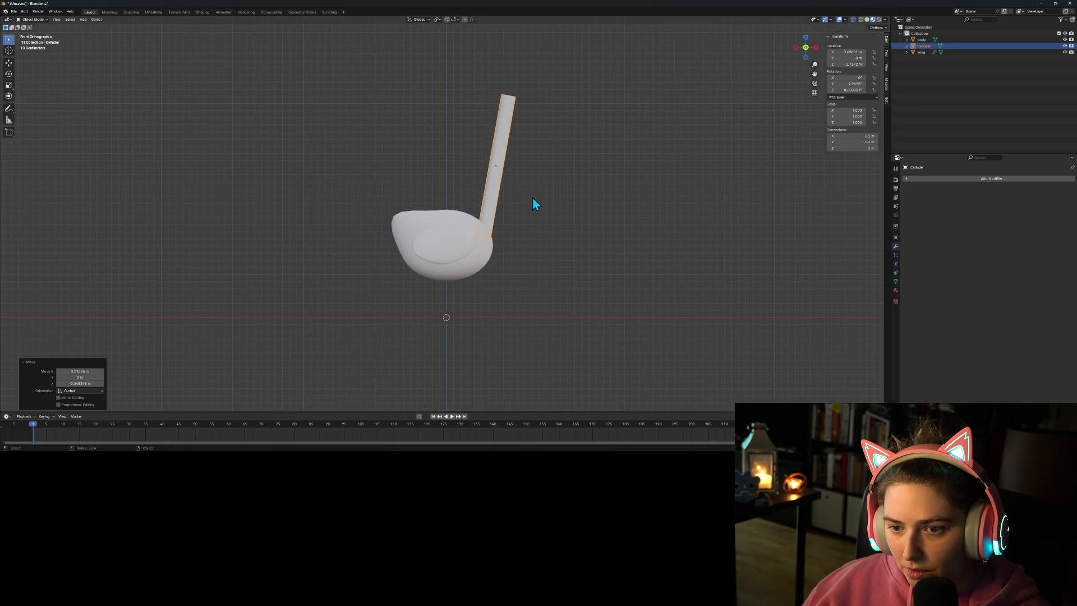
key("r")
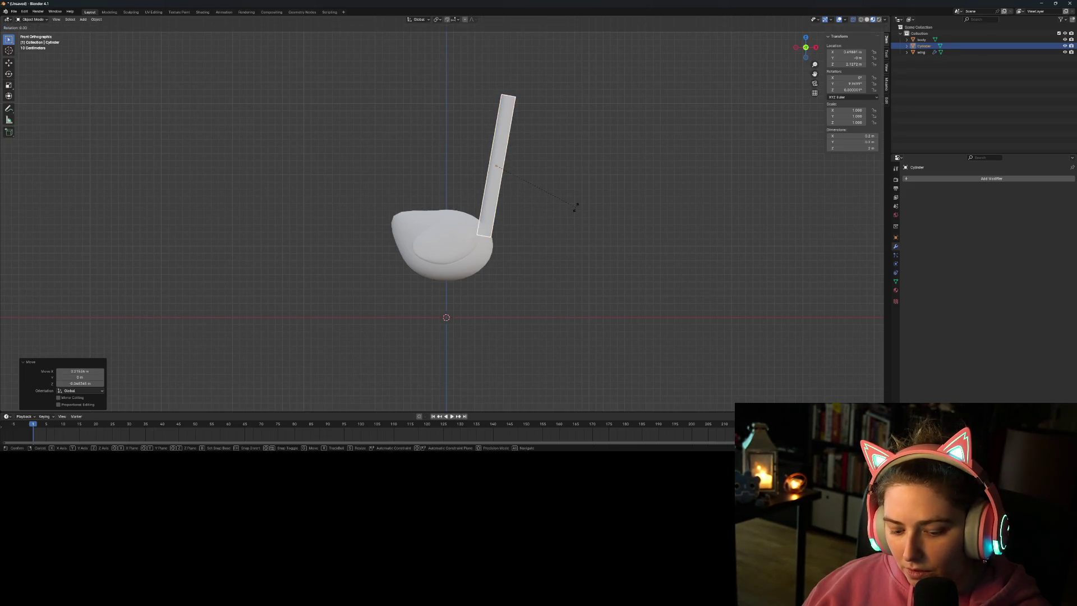
left_click(543, 209)
key("g")
left_click(501, 197)
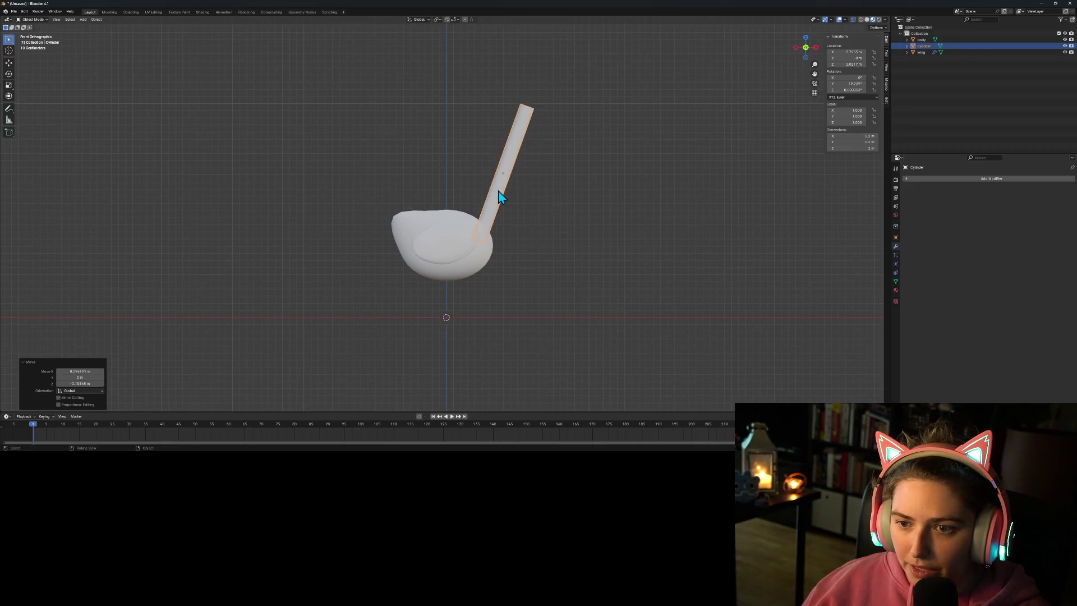
Step: Move the cylinder shaft aside to the right of the swan body
left_click(563, 280)
mouse_move(579, 281)
middle_mouse_down()
mouse_move(537, 267)
mouse_move(452, 296)
mouse_move(589, 300)
mouse_move(591, 286)
mouse_move(557, 281)
mouse_move(526, 286)
mouse_move(597, 292)
middle_mouse_up()
scroll(591, 281, "up", 4)
scroll(550, 292, "down", 3)
left_click(506, 184)
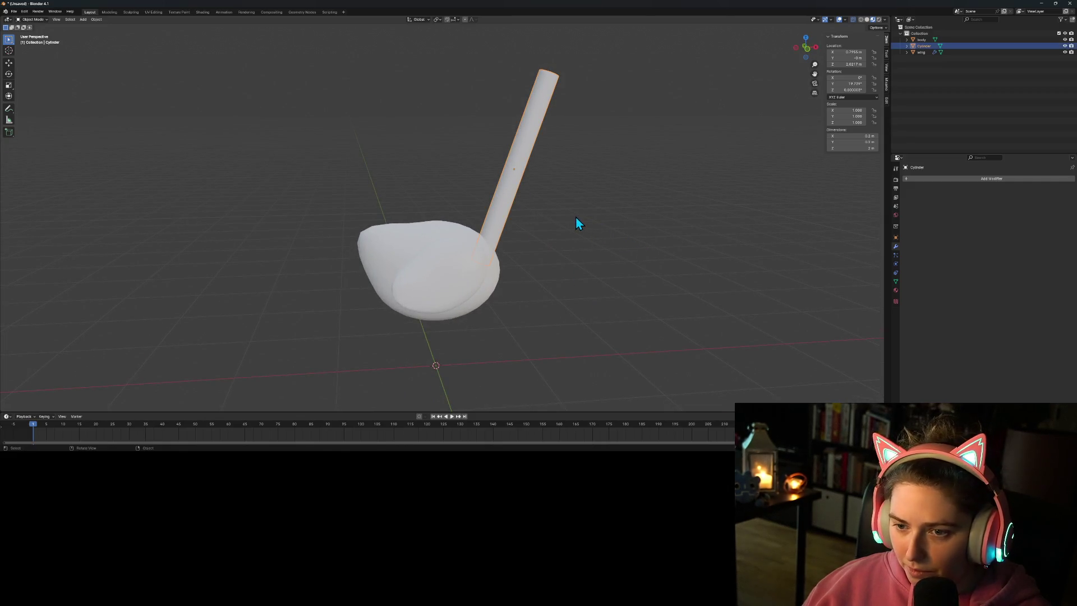
key("g")
left_click(832, 267)
key("KP_1")
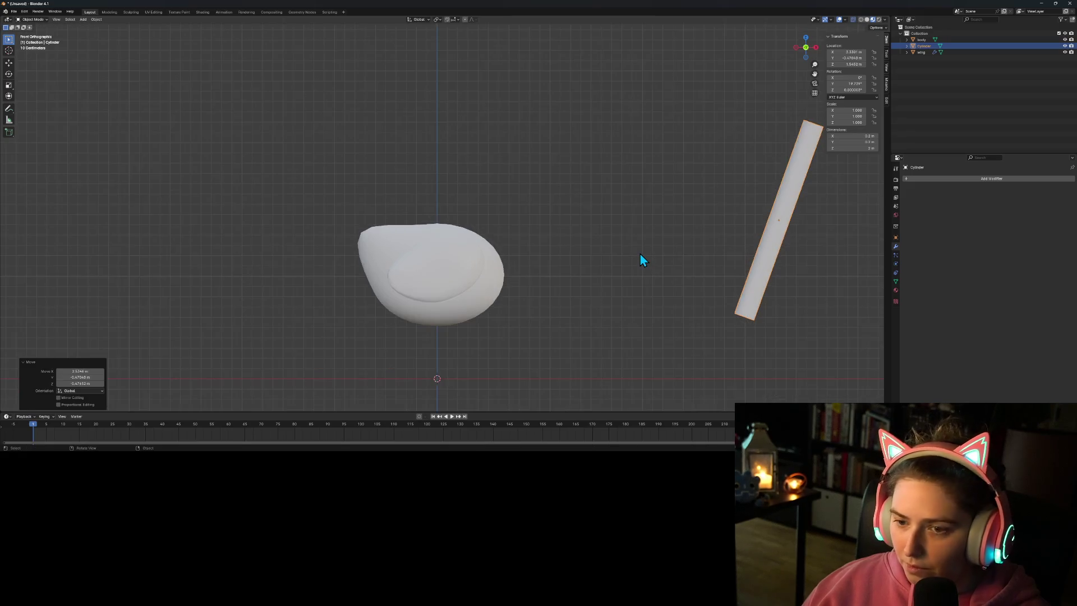
Step: Add a Bezier curve beneath the swan body and enter Edit Mode on it
left_click(518, 122)
left_click(83, 19)
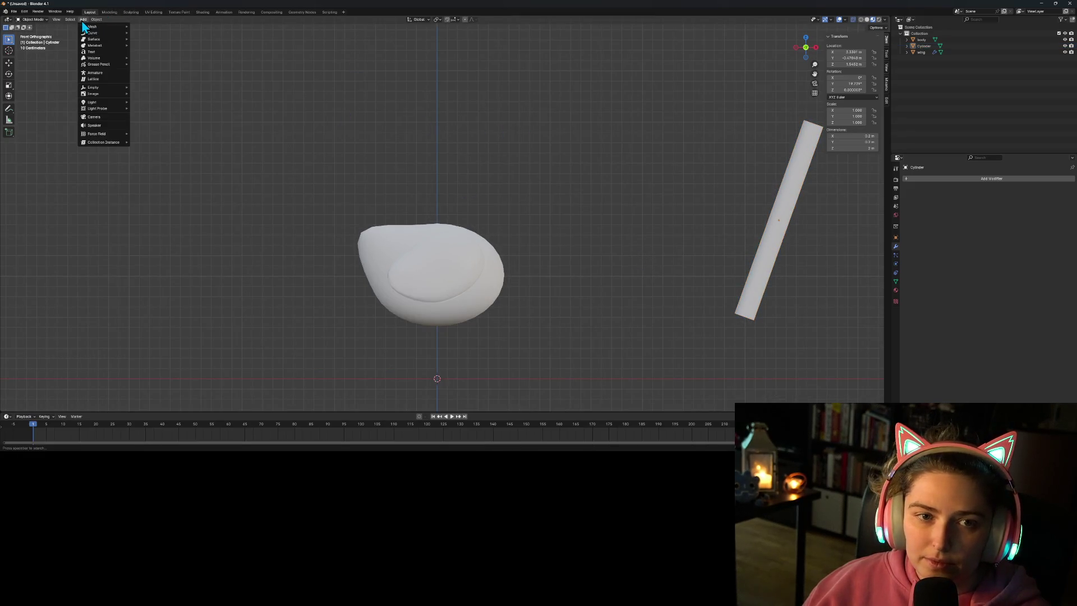
mouse_move(116, 32)
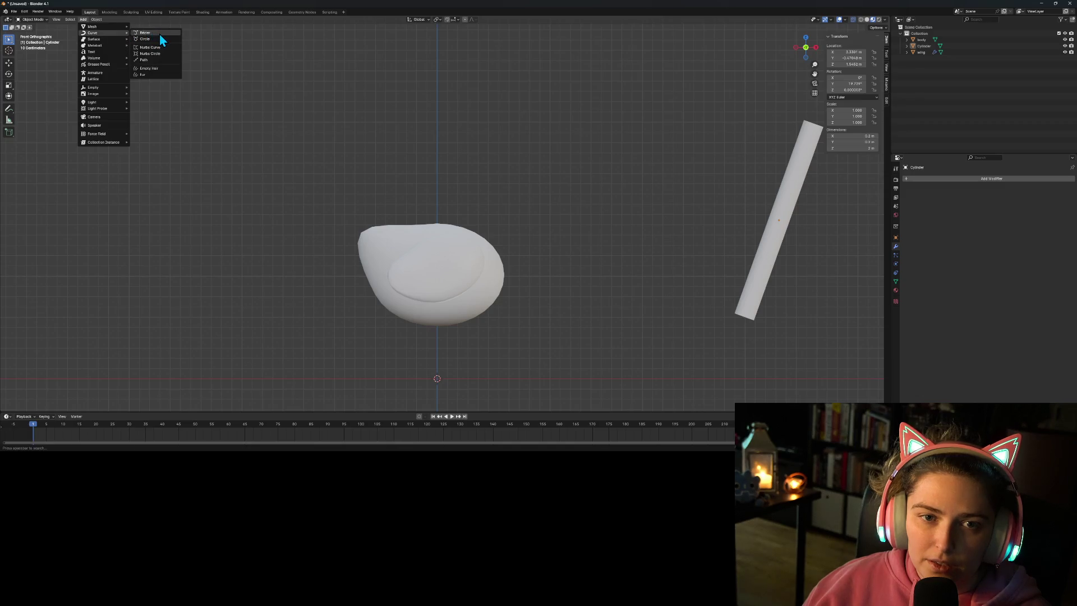
left_click(159, 33)
scroll(487, 306, "down", 1)
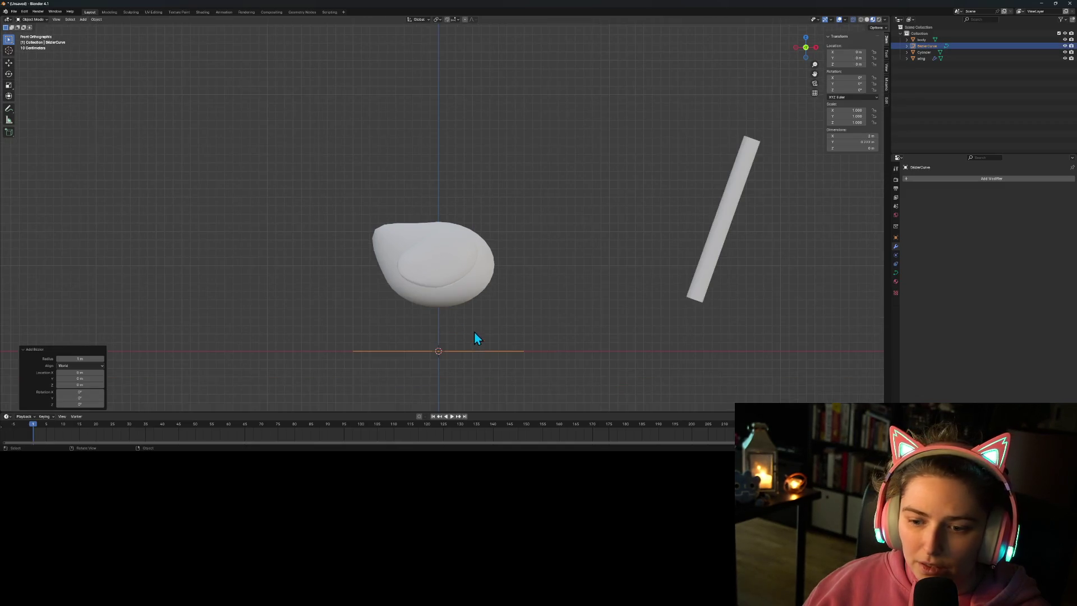
key("Tab")
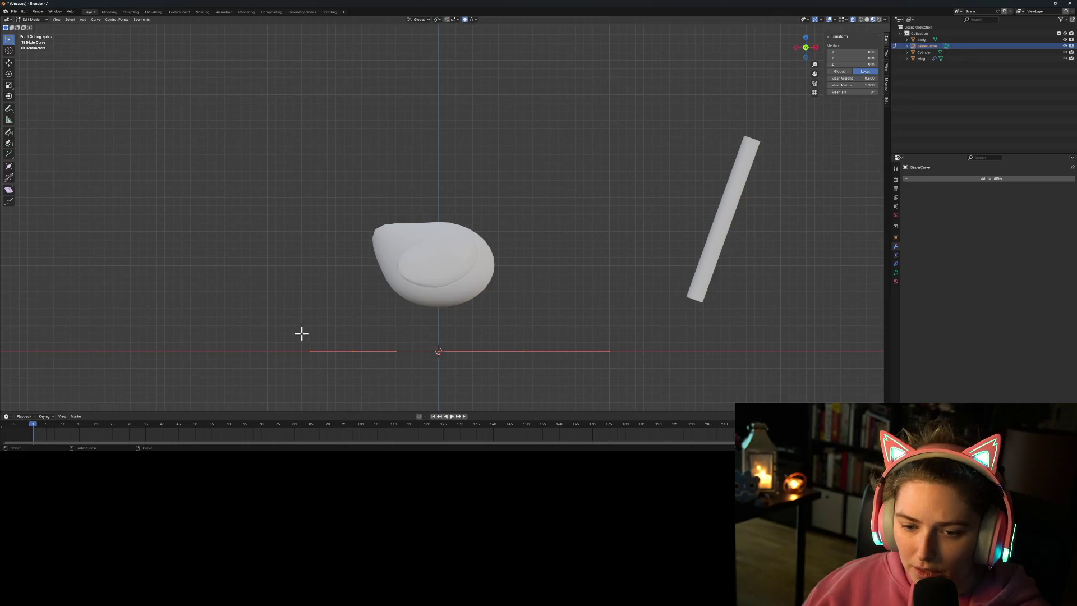
Step: Box-select all curve points and shift the whole curve into place near the body
mouse_move(301, 337)
left_mouse_down()
mouse_move(368, 372)
mouse_move(639, 380)
left_mouse_up()
key("g")
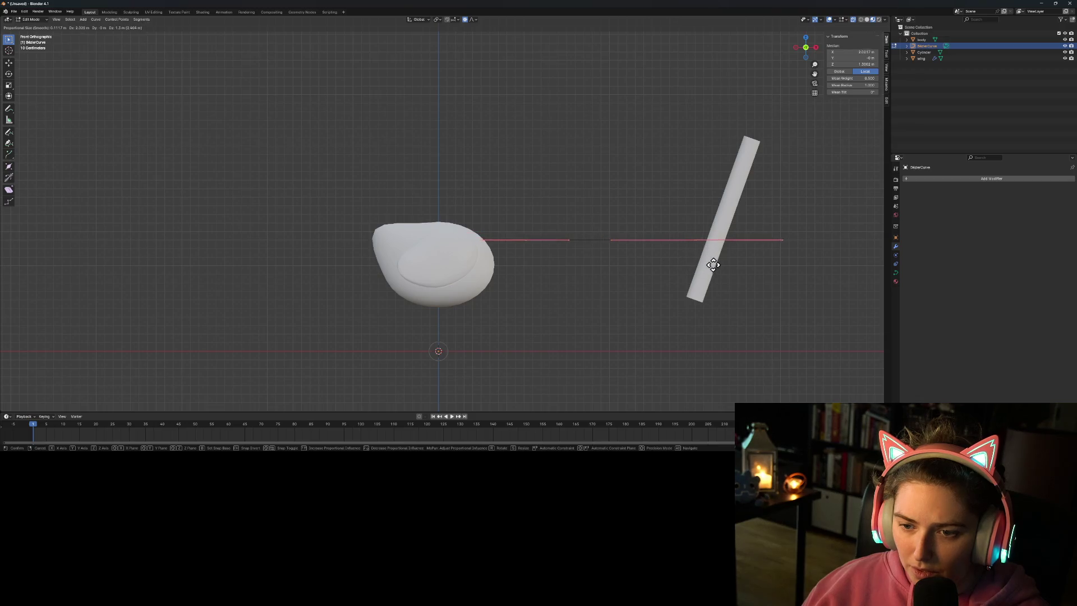
left_click(708, 268)
left_click_drag(772, 226, 812, 261)
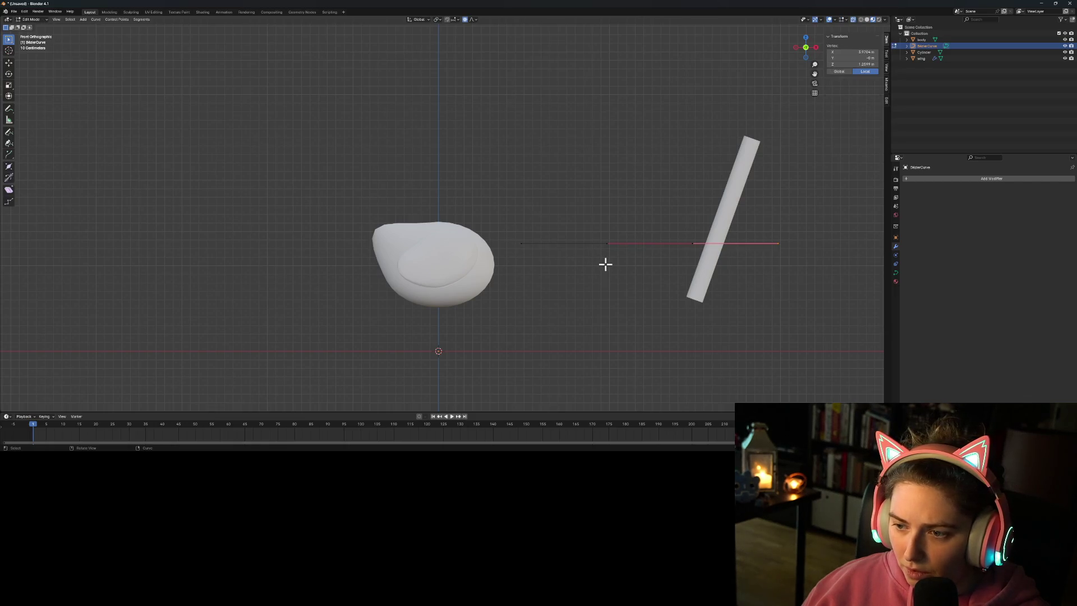
mouse_move(496, 231)
left_mouse_down()
mouse_move(762, 272)
mouse_move(844, 265)
left_mouse_up()
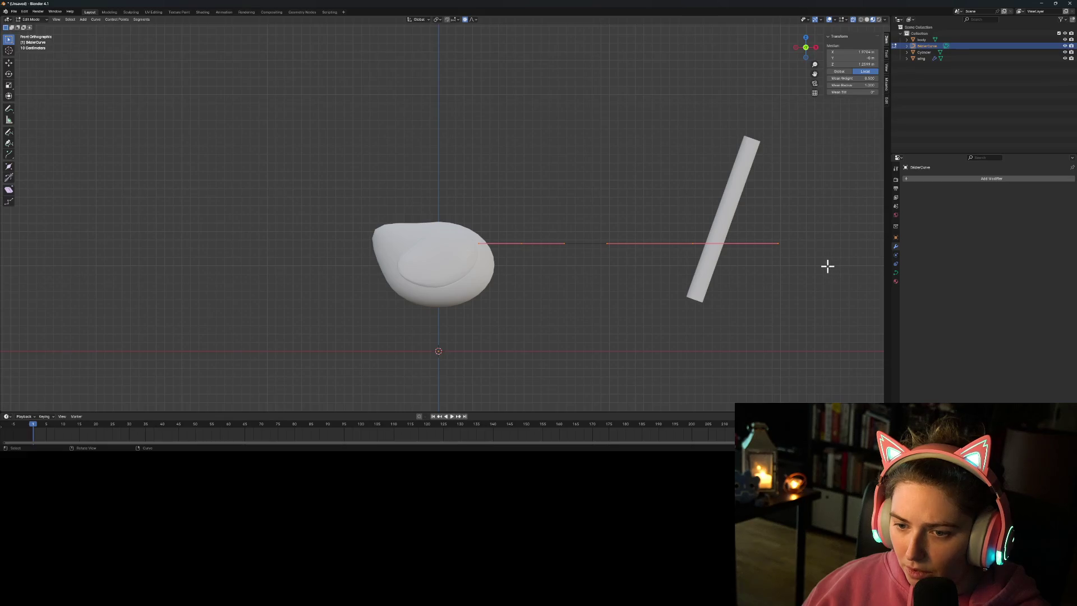
key("g")
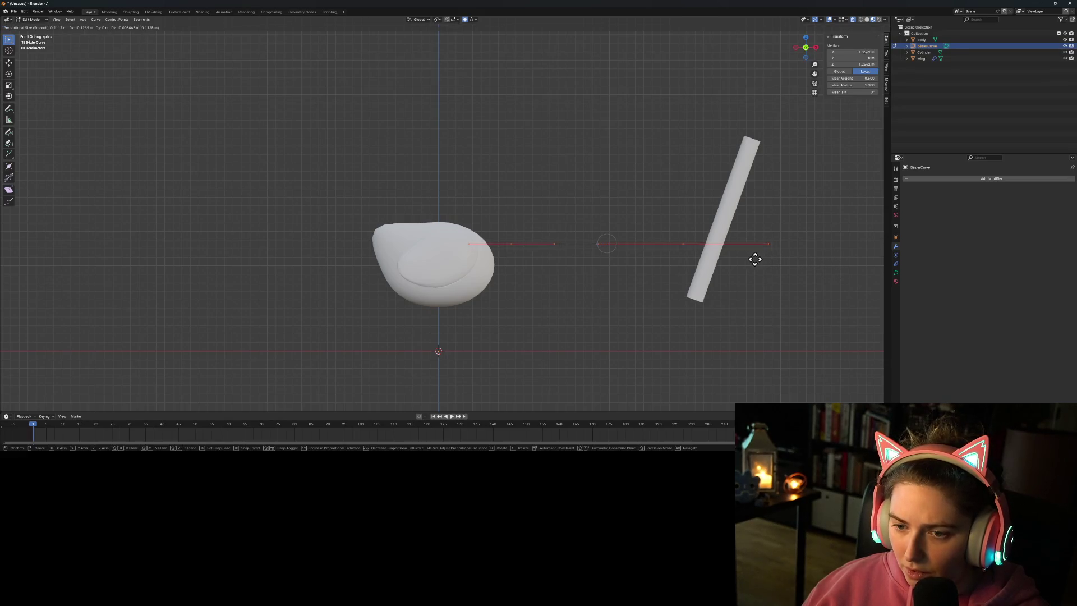
left_click(727, 259)
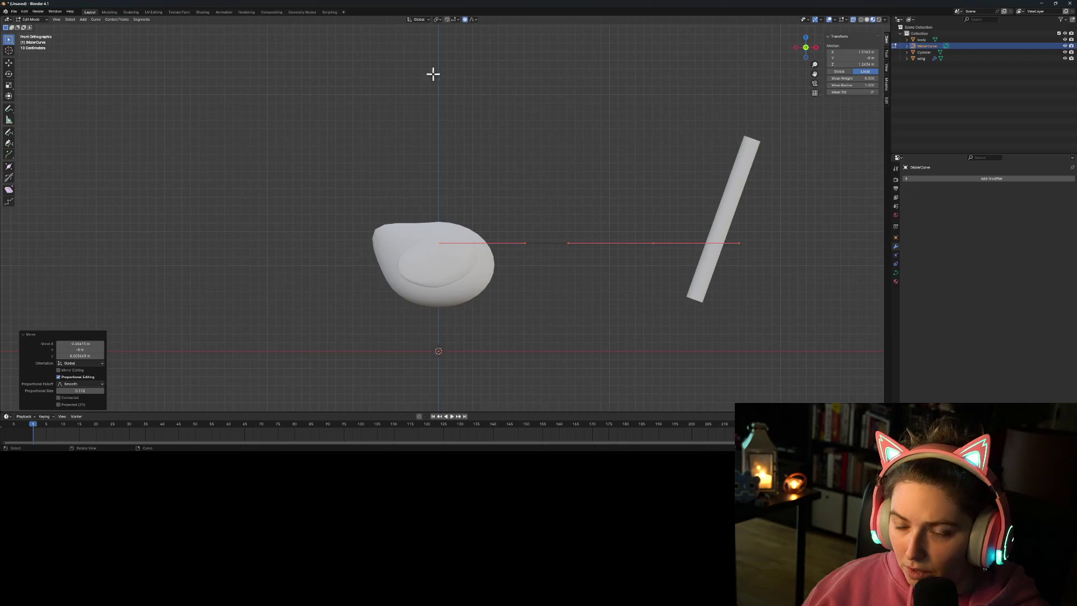
Step: With proportional editing off, set the middle point on the body and raise the right endpoint high
left_click(465, 20)
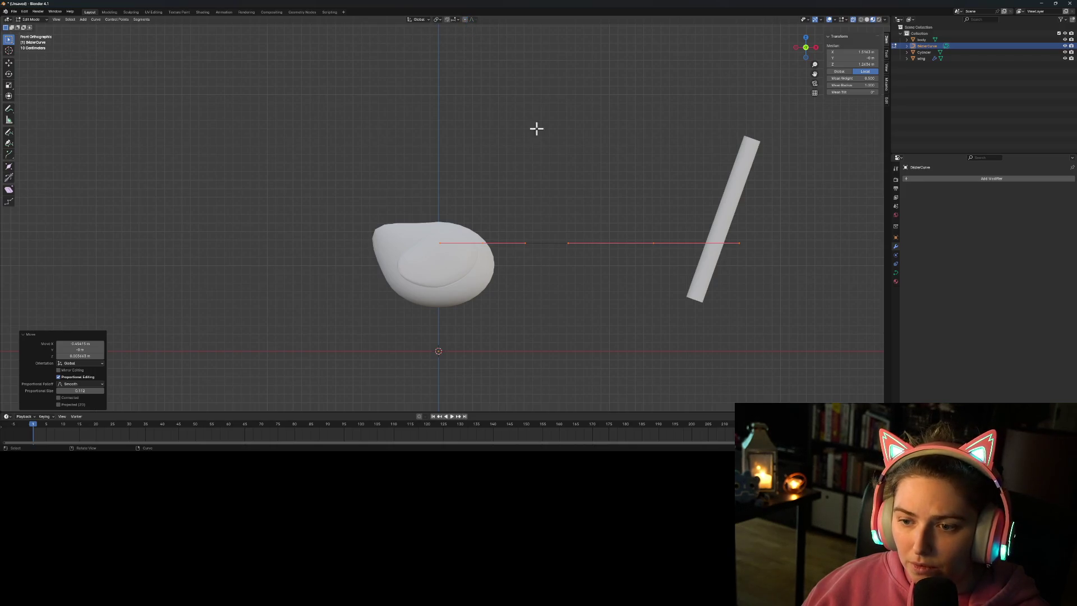
left_click(483, 243)
key("g")
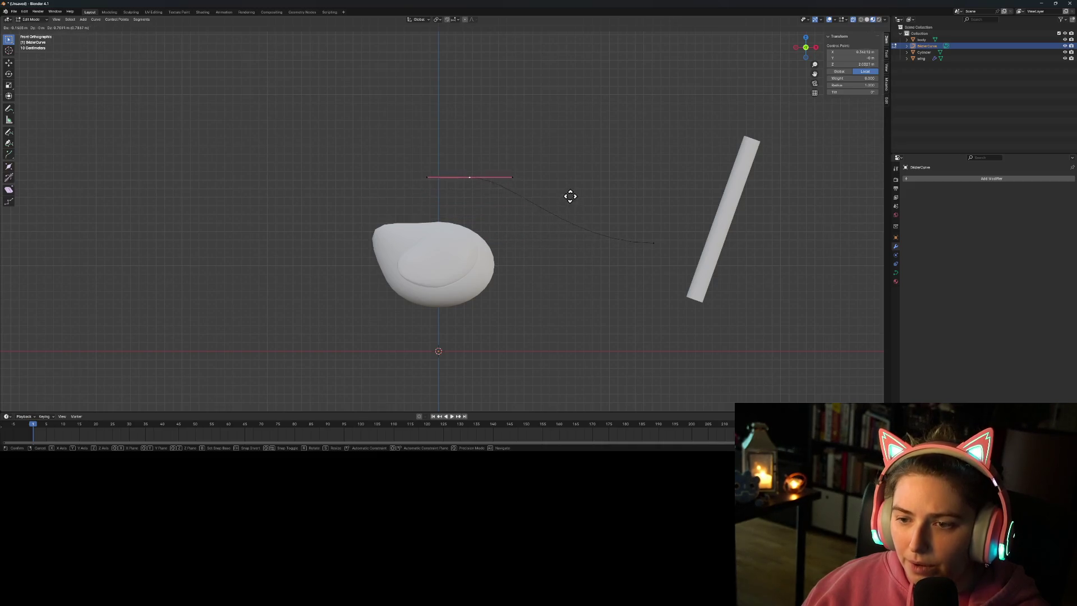
left_click(568, 265)
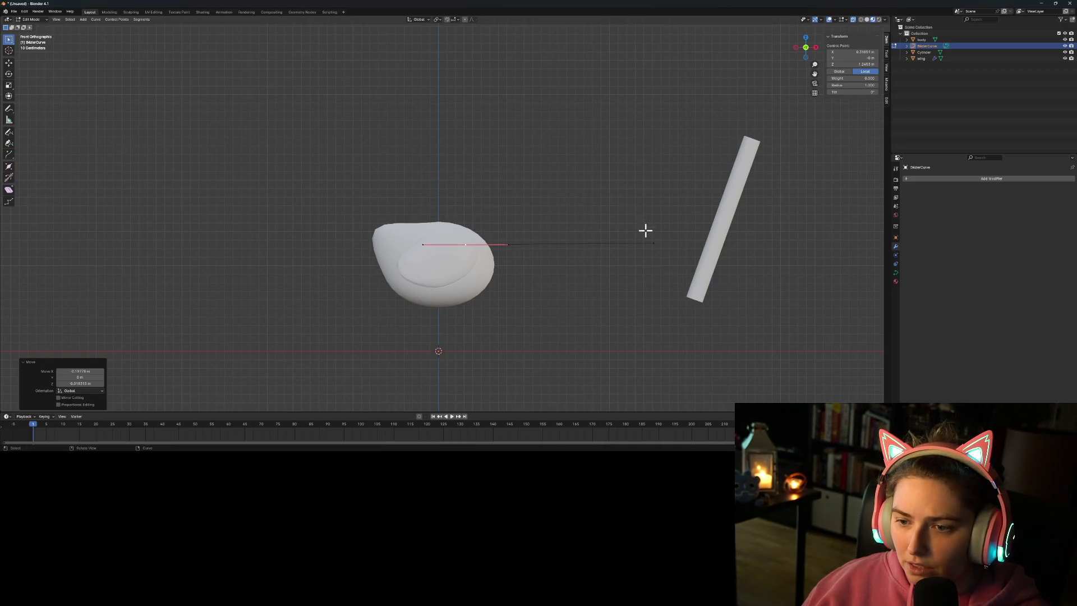
left_click(667, 250)
left_click(656, 242)
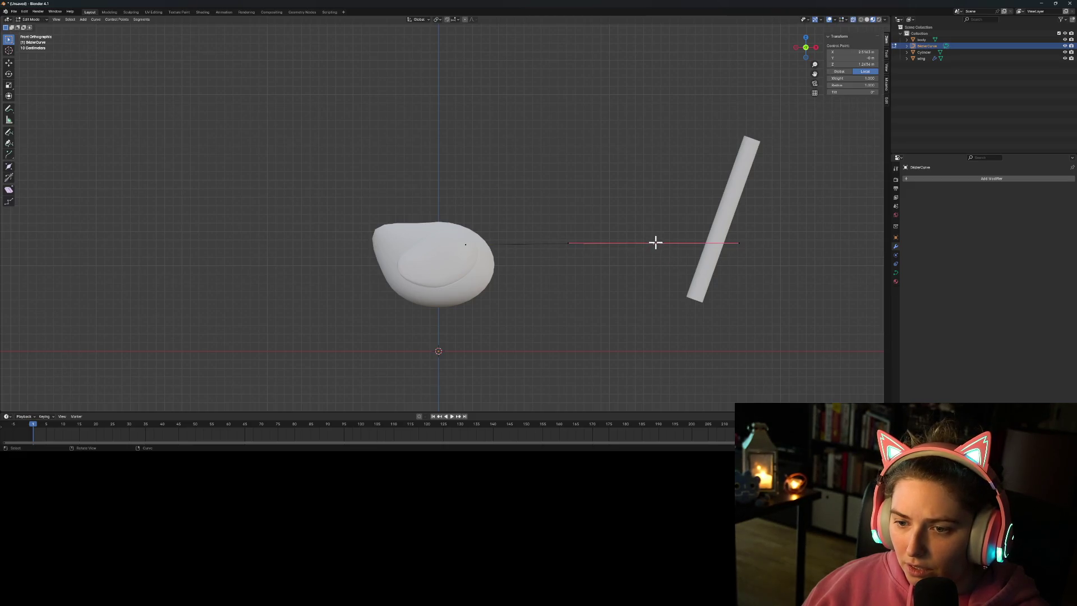
key("g")
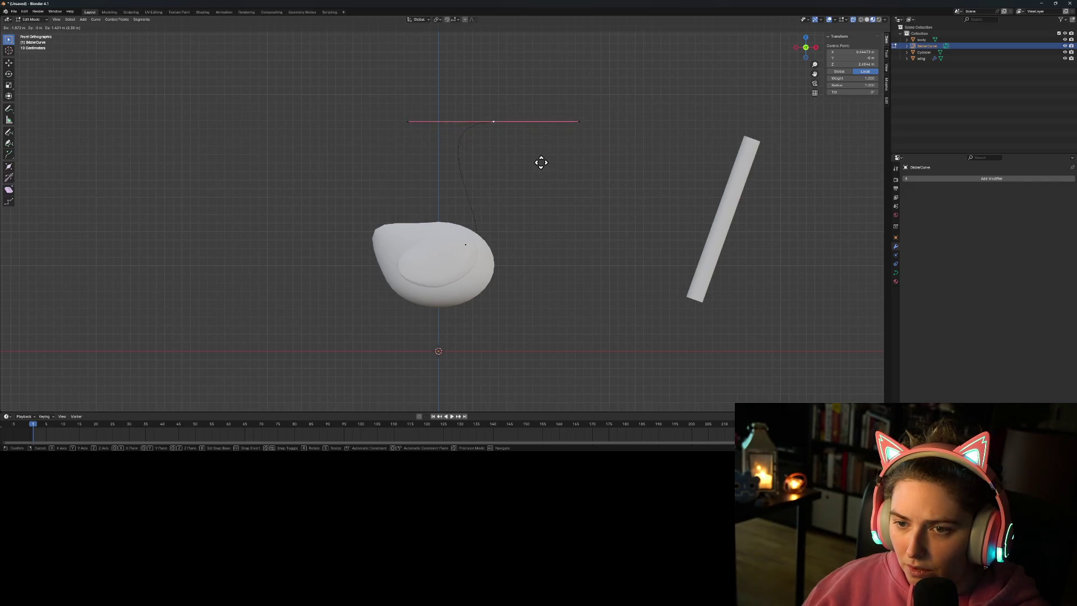
left_click(633, 167)
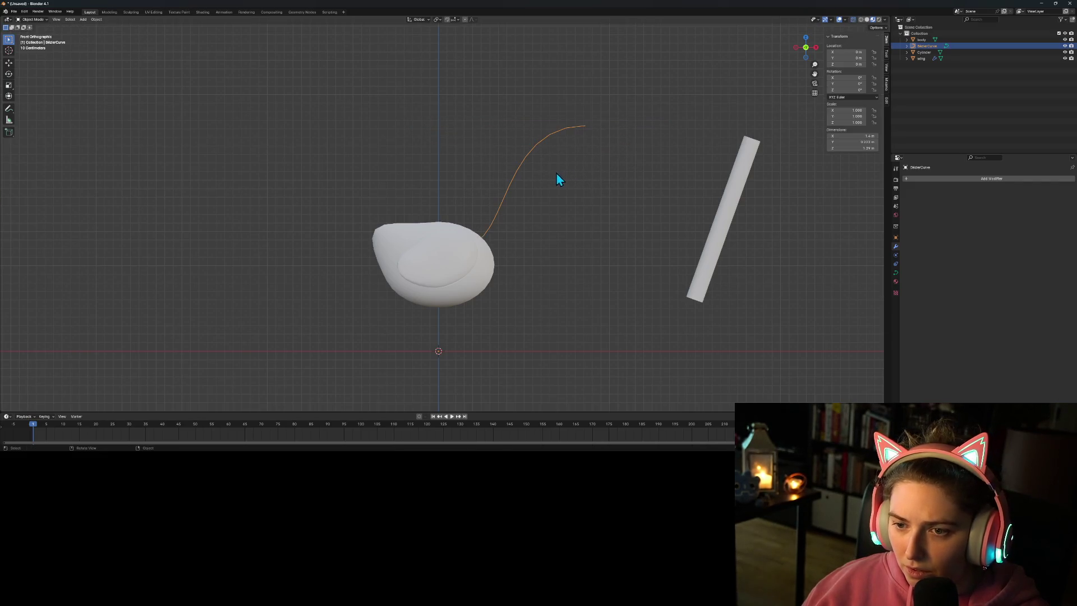
Step: Rotate the top control point's handles so the neck hooks over at the head
key("a")
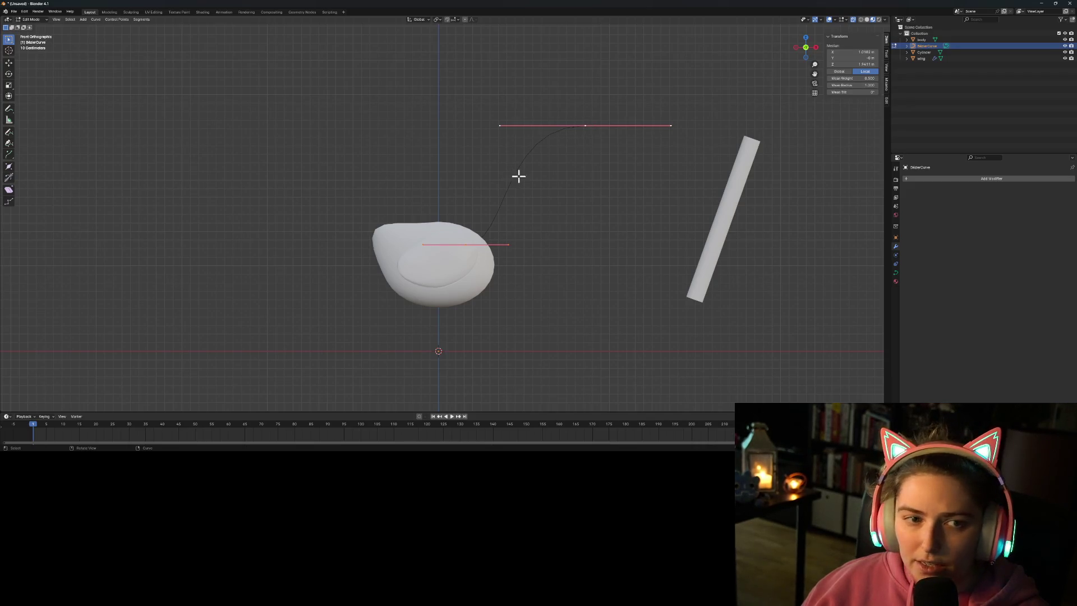
key("b")
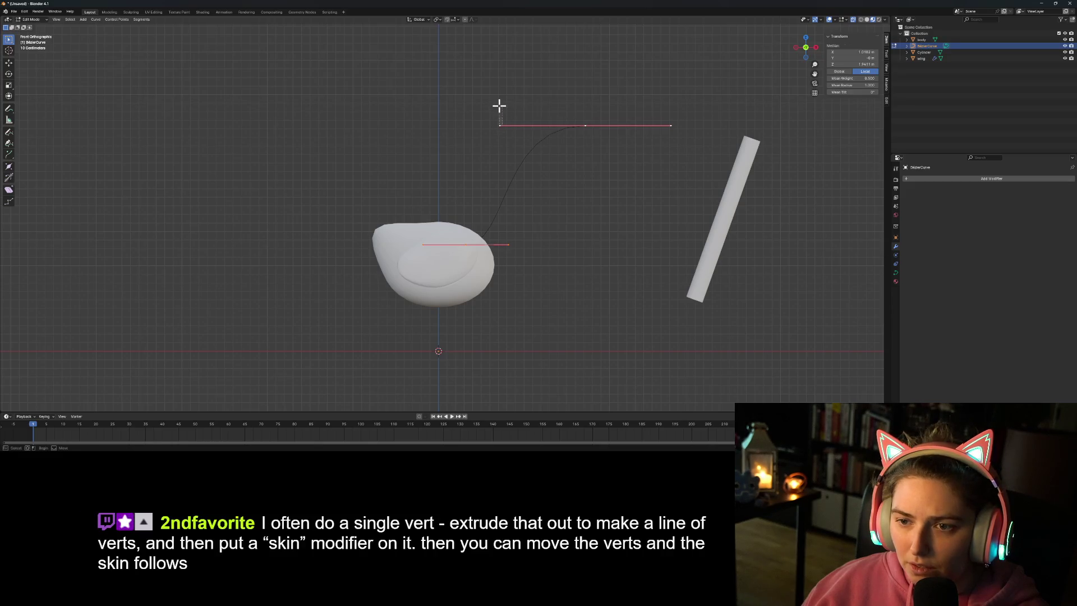
left_click(499, 108)
left_click(536, 136)
left_click(572, 134)
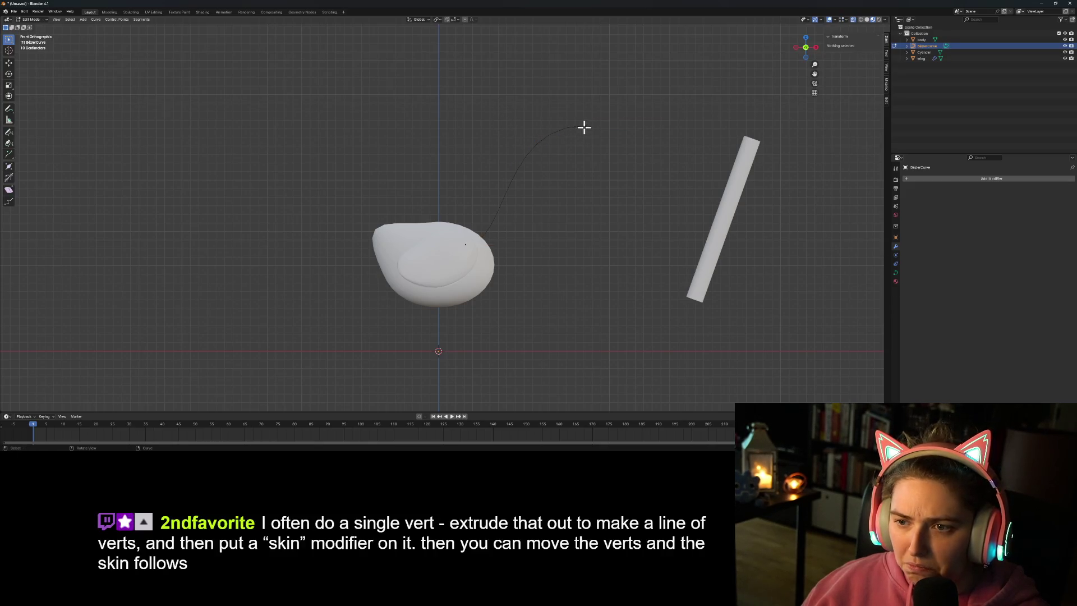
left_click(584, 126)
left_click(501, 126)
key("g")
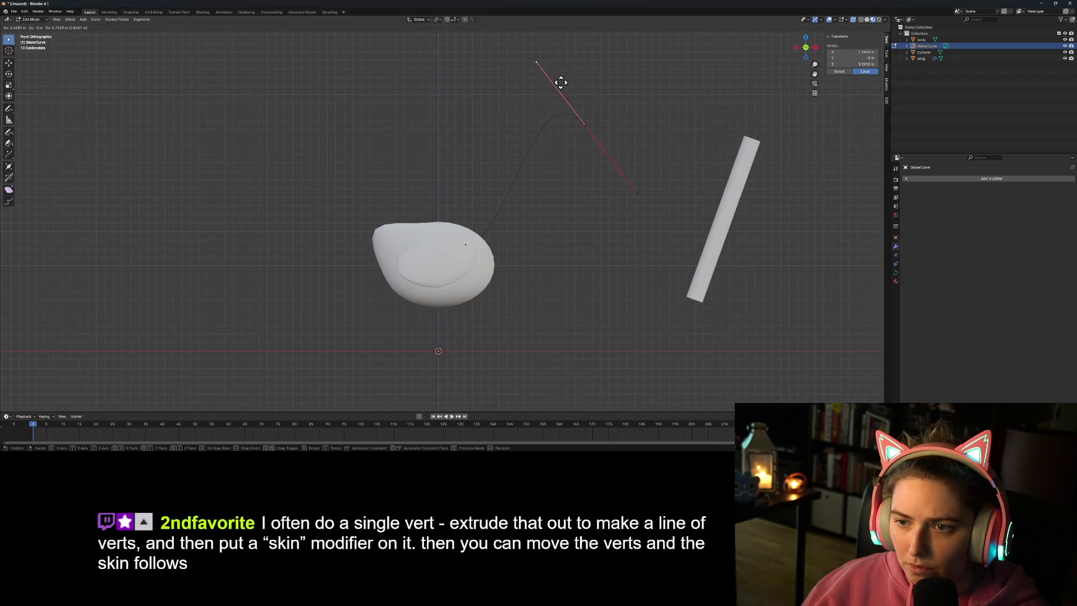
left_click(547, 96)
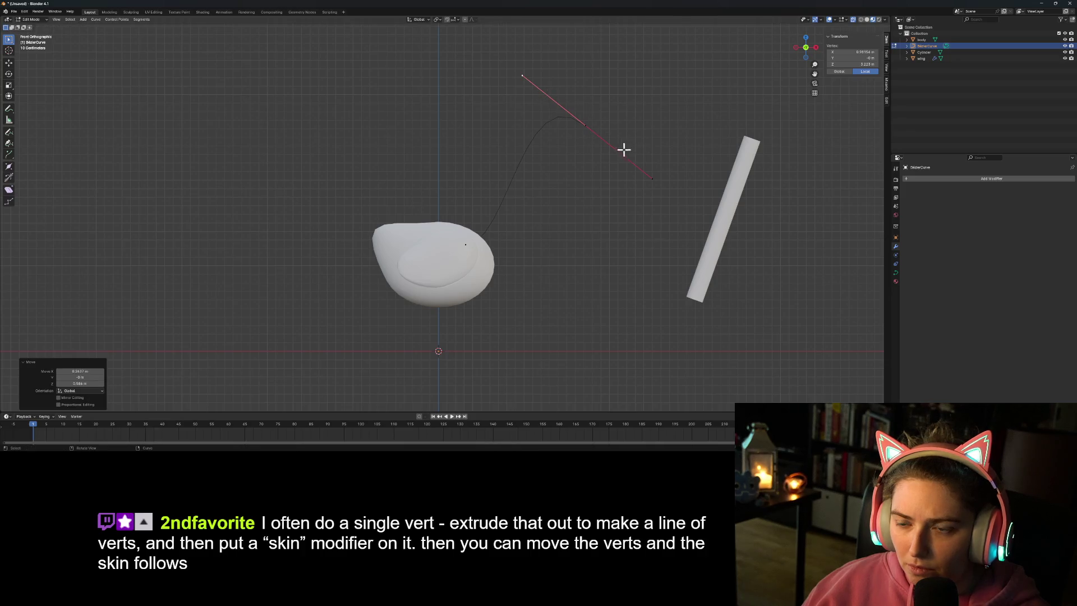
left_click(583, 126)
key("g")
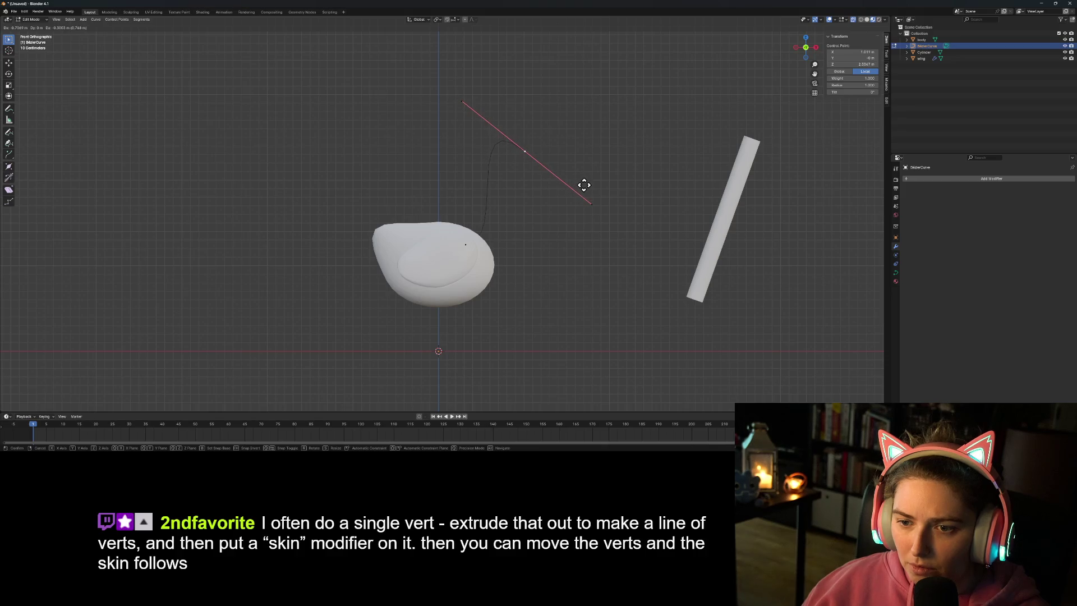
left_click(584, 194)
Step: Pivot the base point's handle so the neck rises from the body, then return to Object Mode
left_click(462, 244)
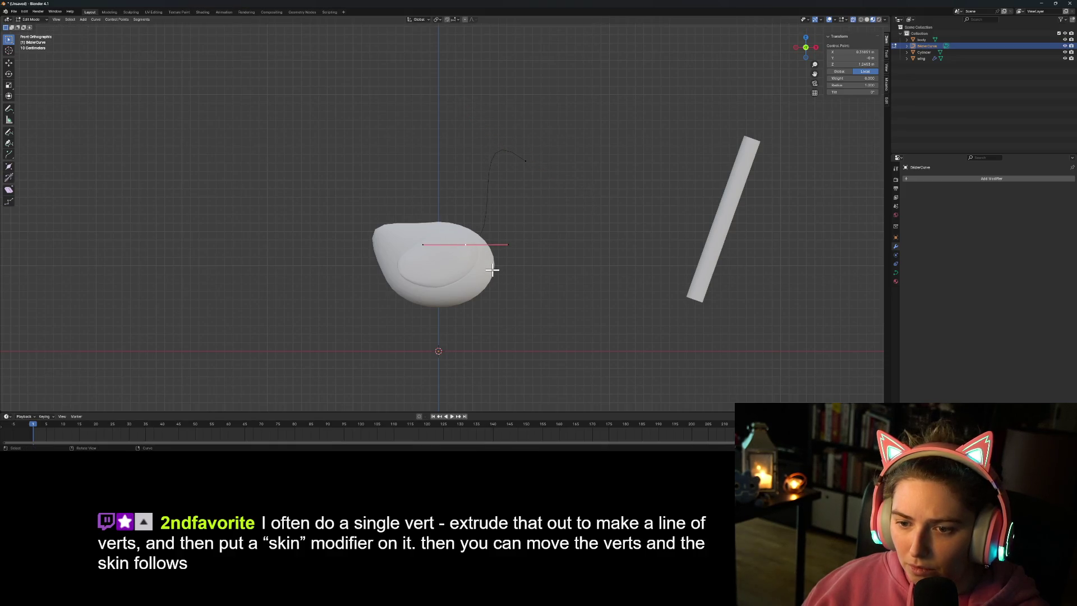
left_click(508, 242)
key("g")
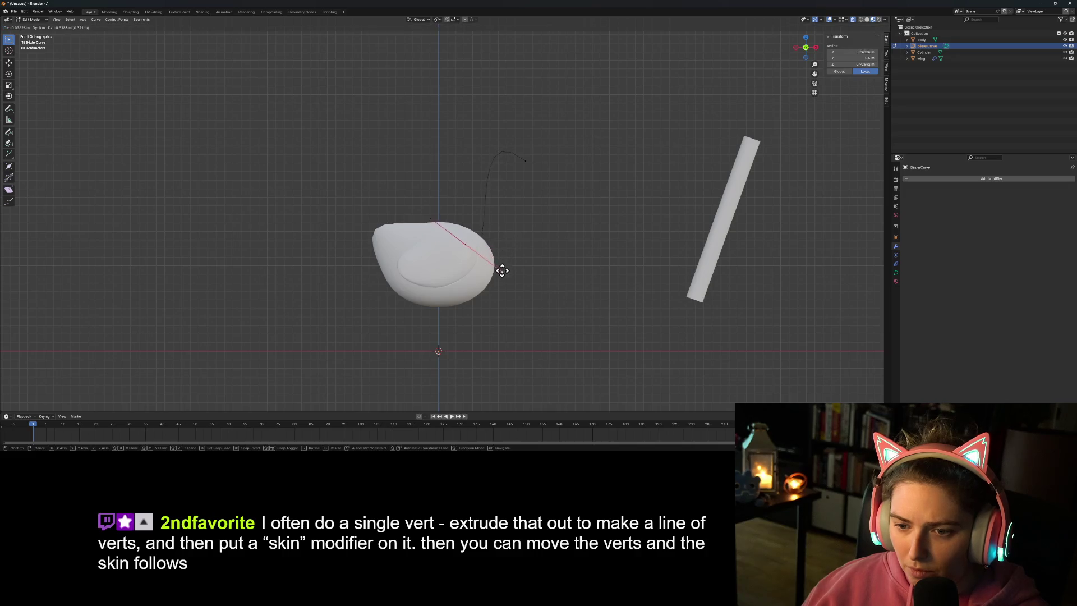
left_click(507, 268)
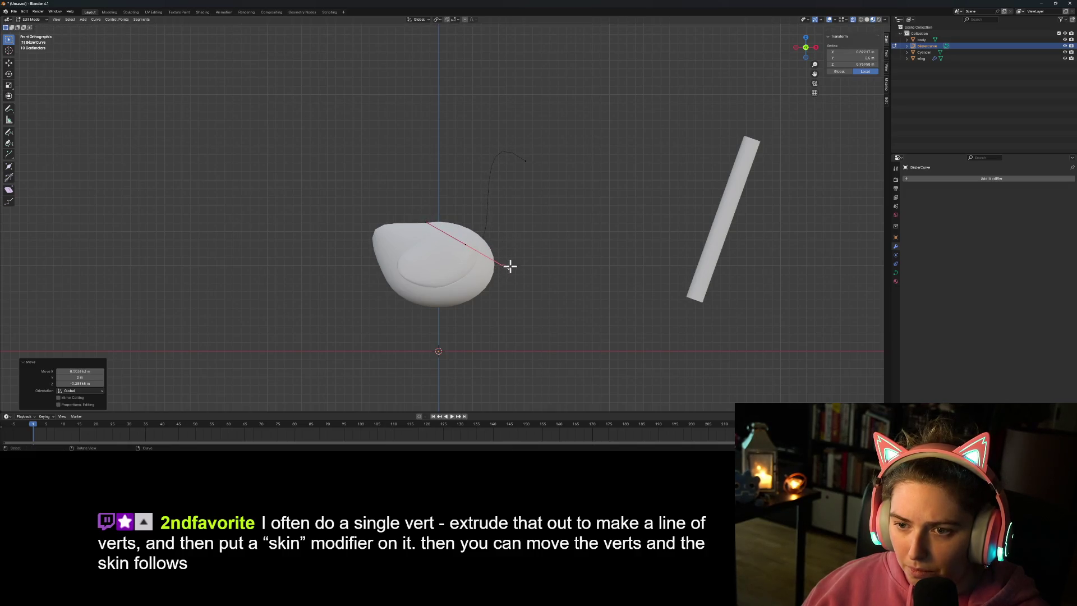
left_click(579, 201)
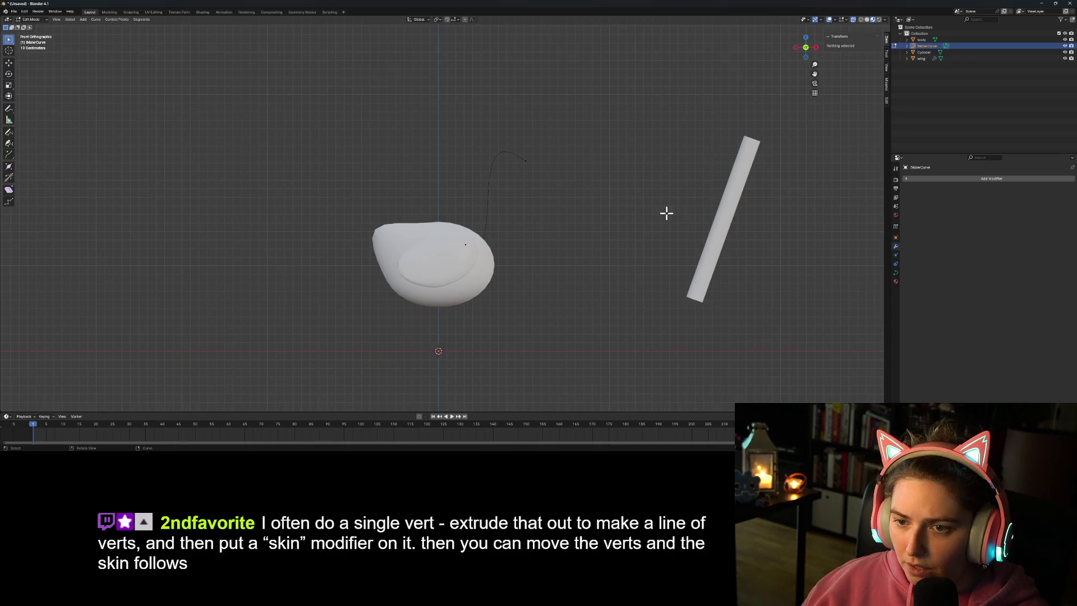
key("Tab")
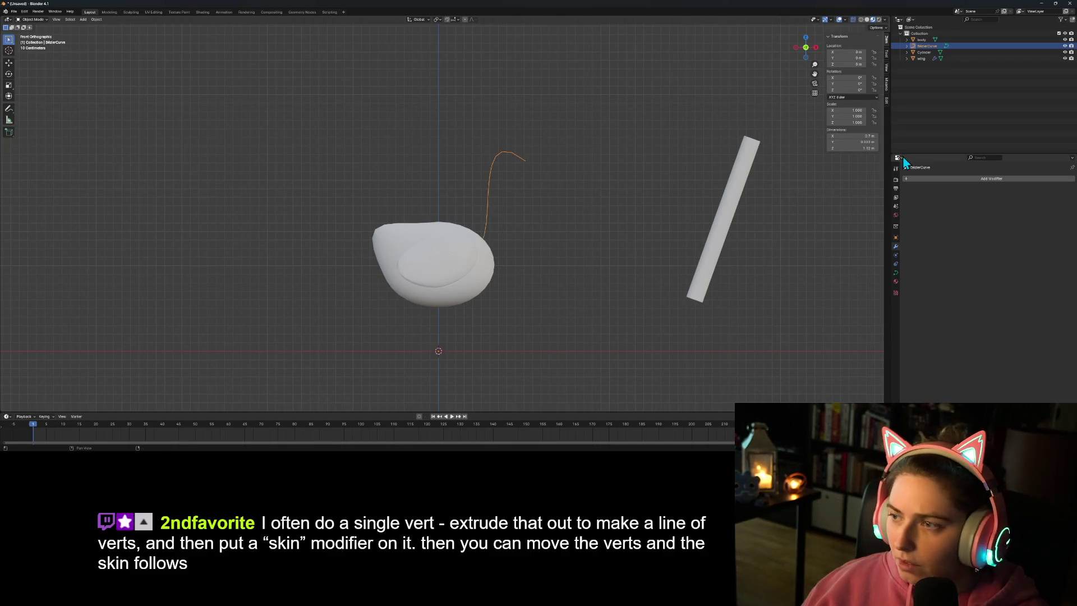
left_click(896, 274)
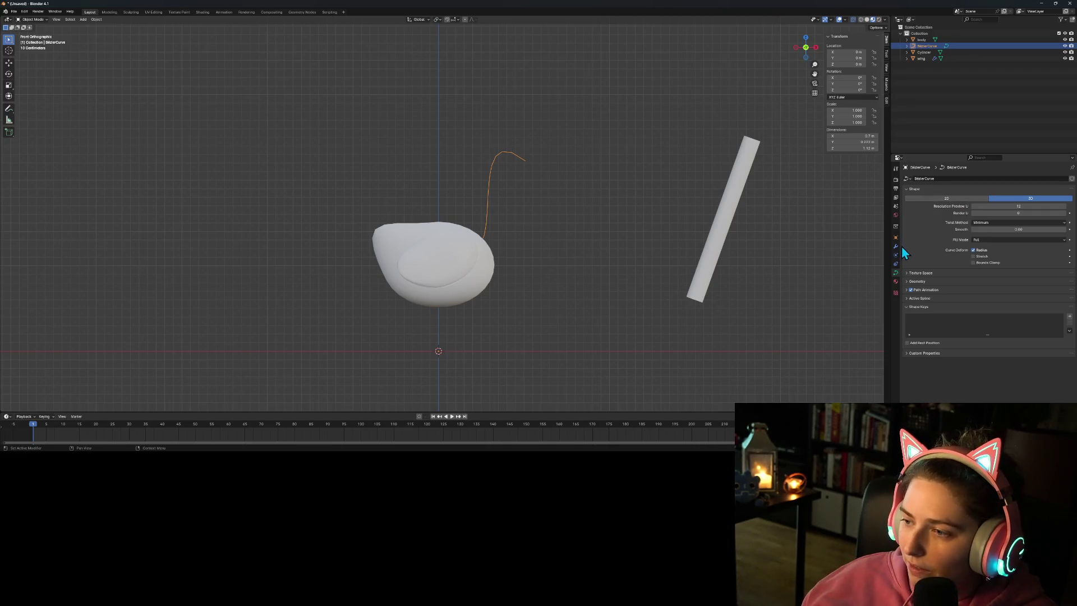
left_click(897, 246)
left_click(950, 178)
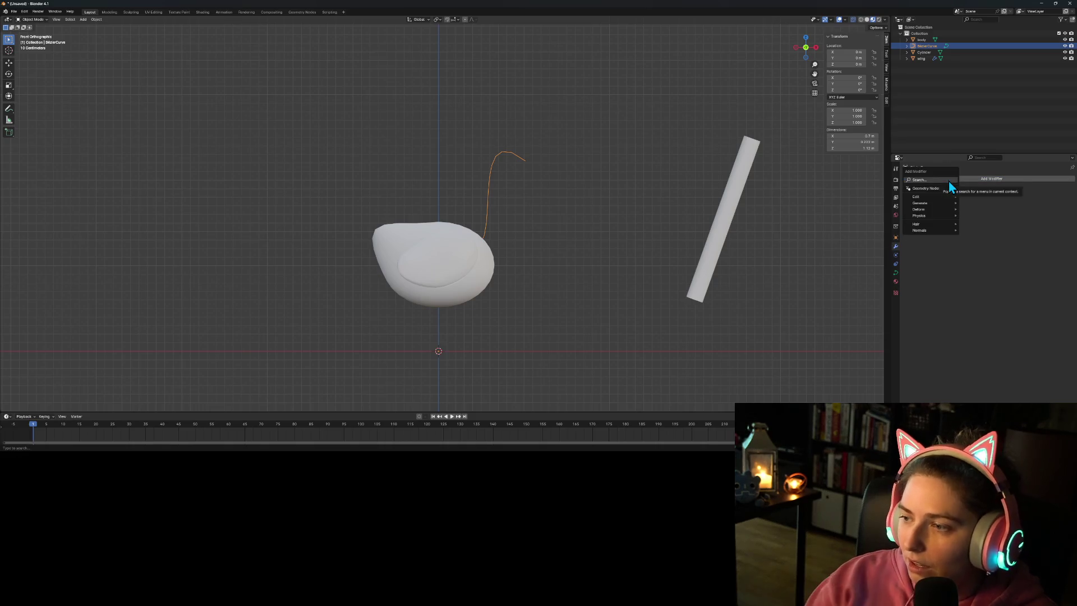
type("skin")
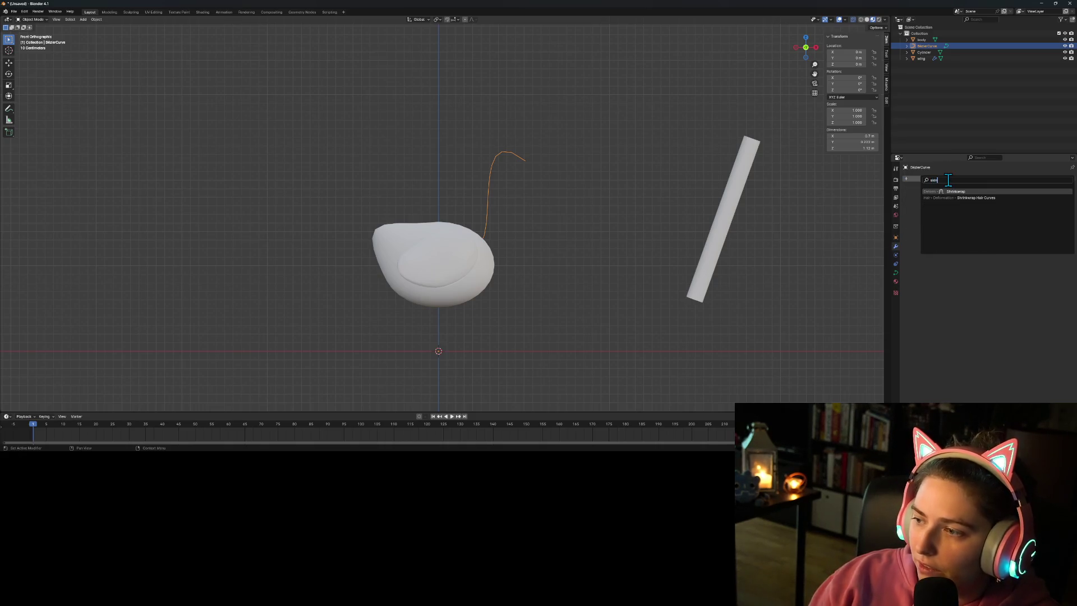
key("BackSpace")
key("BackSpace")
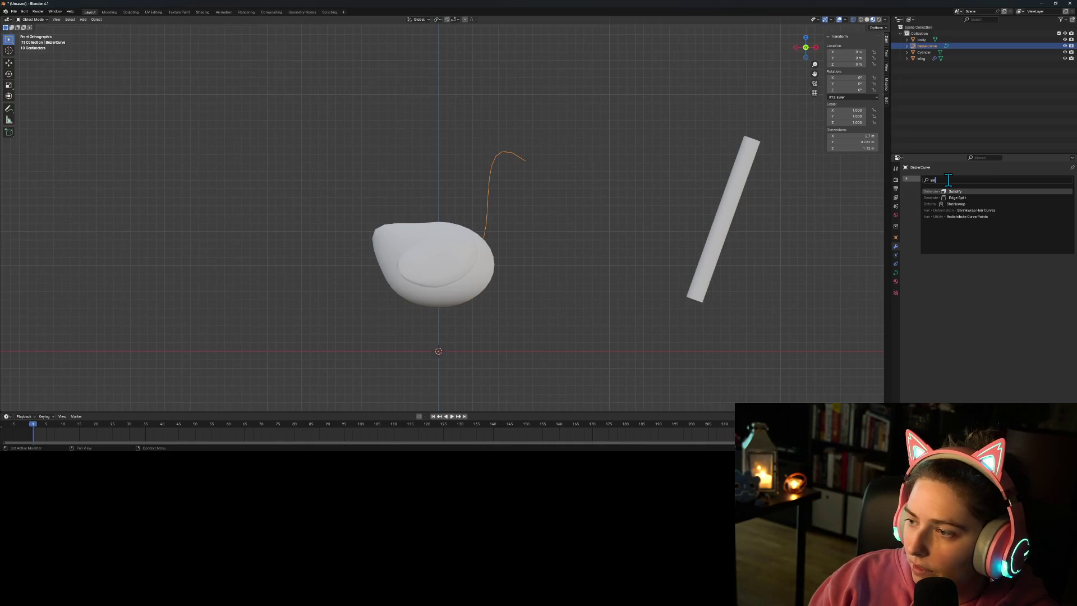
key("BackSpace")
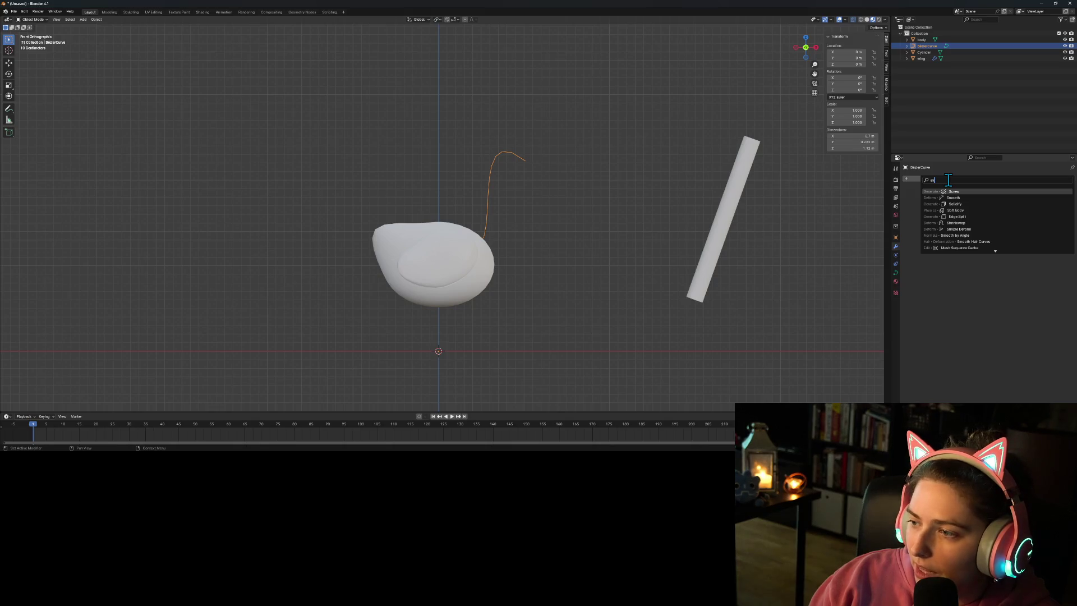
left_click(960, 224)
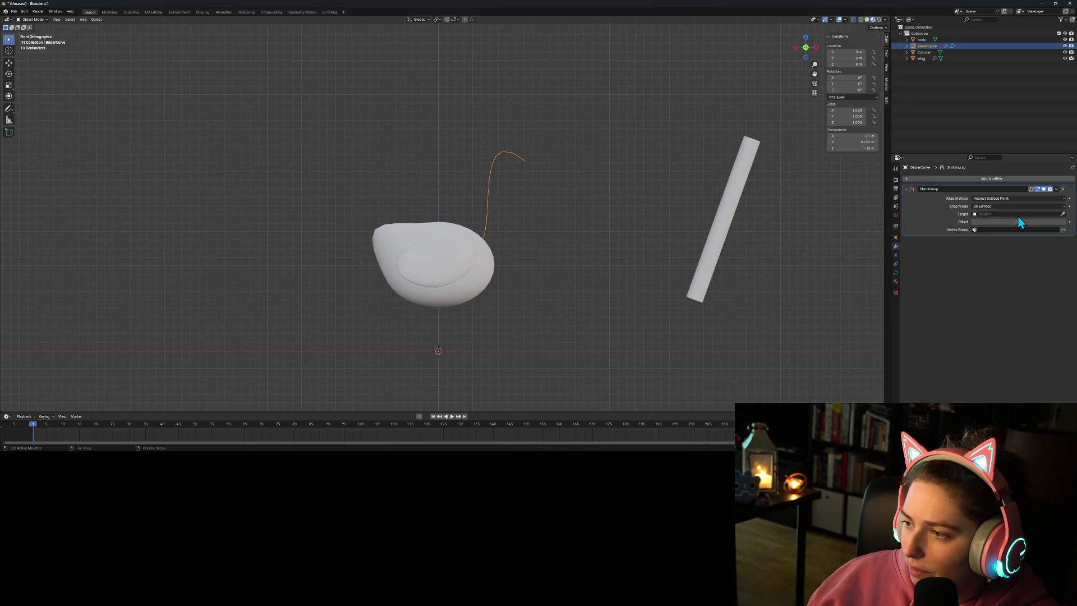
left_click(1063, 214)
left_click(727, 215)
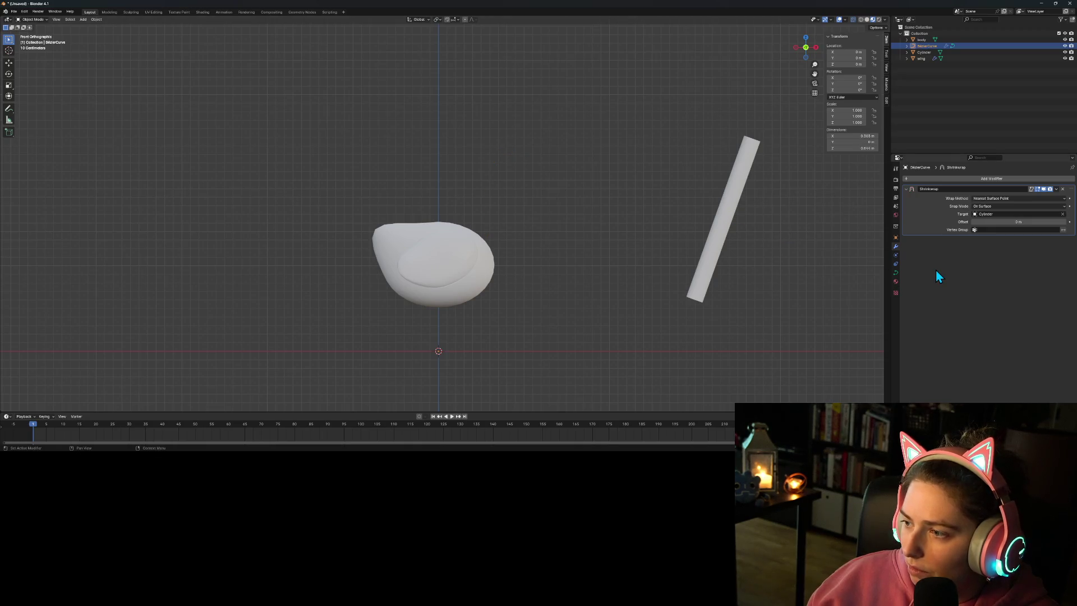
left_click(1062, 189)
left_click(895, 274)
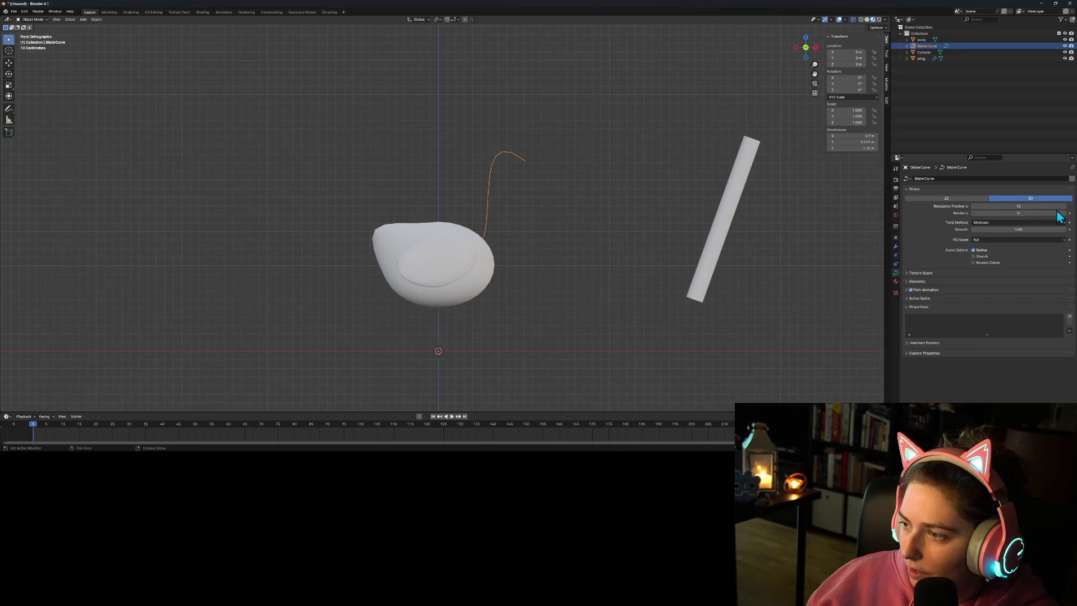
Step: Reset the neck curve's geometry Offset to 0 m, keeping Extrude at 0.03 m
left_click(918, 281)
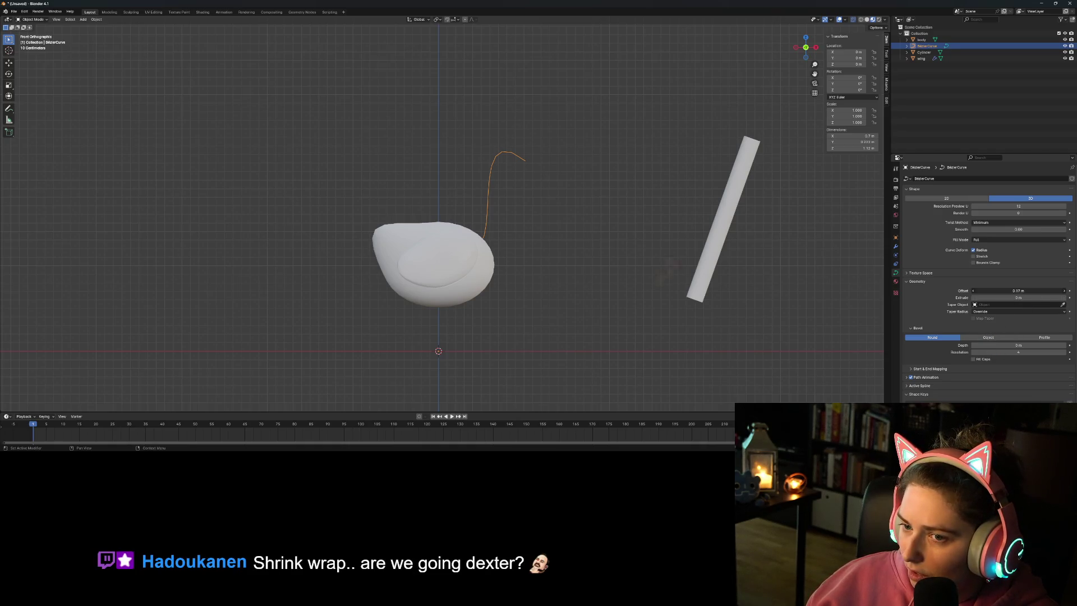
mouse_move(998, 290)
left_mouse_down()
mouse_move(1026, 297)
mouse_move(1007, 299)
left_mouse_up()
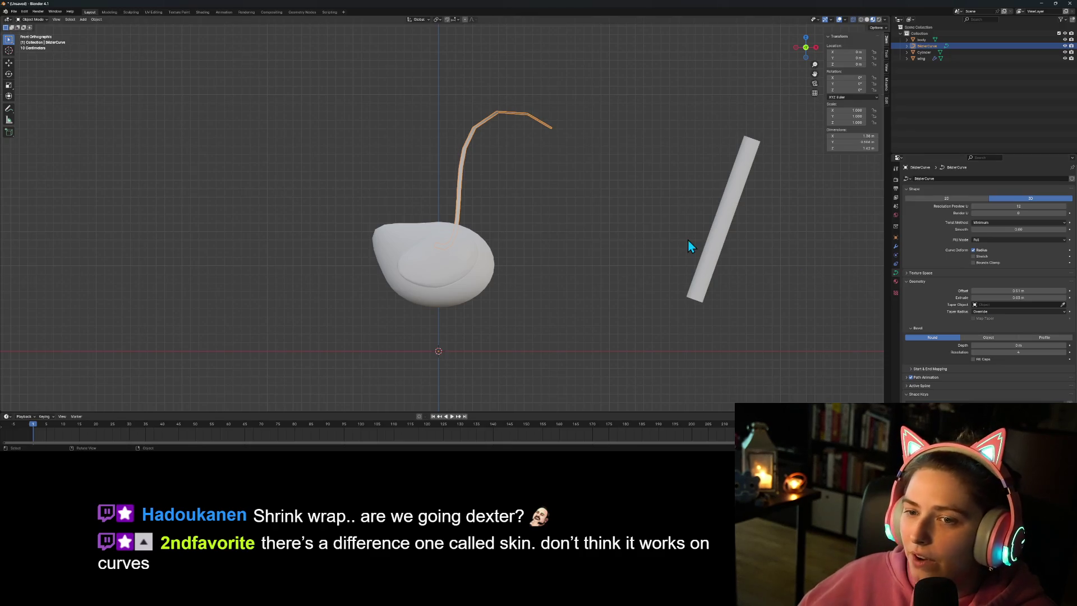
scroll(567, 192, "up", 7)
scroll(627, 217, "down", 4)
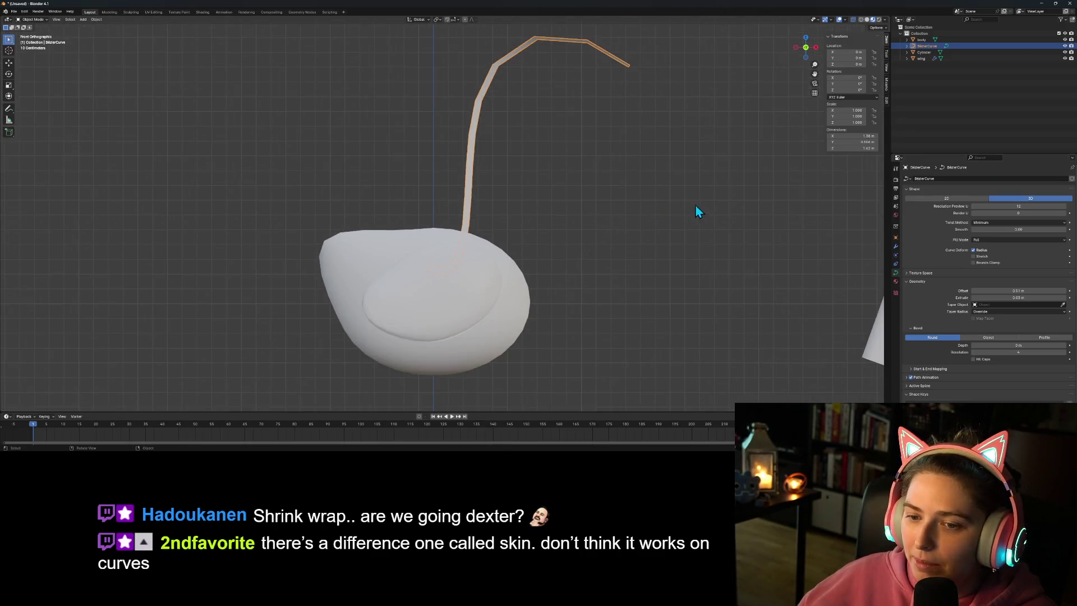
scroll(698, 210, "down", 1)
mouse_move(698, 211)
middle_mouse_down()
mouse_move(622, 235)
mouse_move(690, 228)
mouse_move(743, 251)
middle_mouse_up()
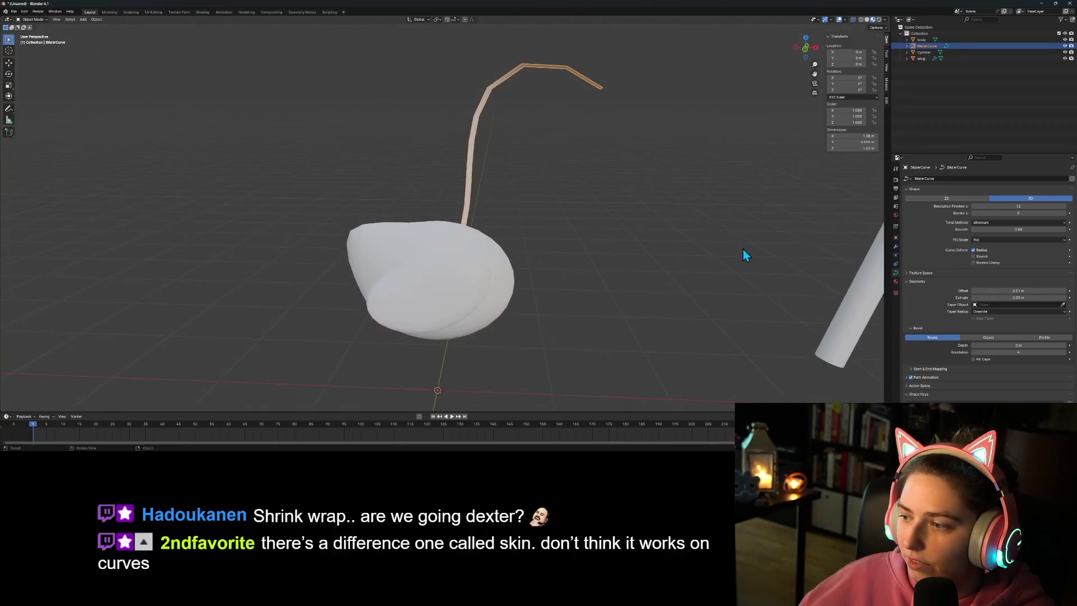
left_click(1029, 297)
key("Return")
key("BackSpace")
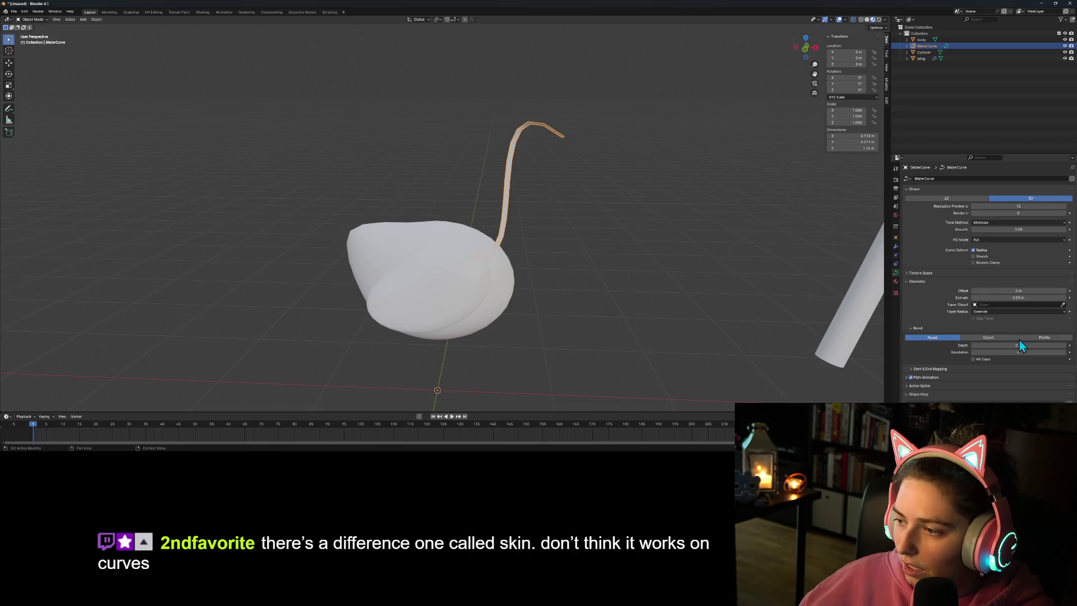
Step: Raise the neck's Bevel Depth to 0.03 m and view it from the front
left_click(1064, 346)
left_click(1064, 346)
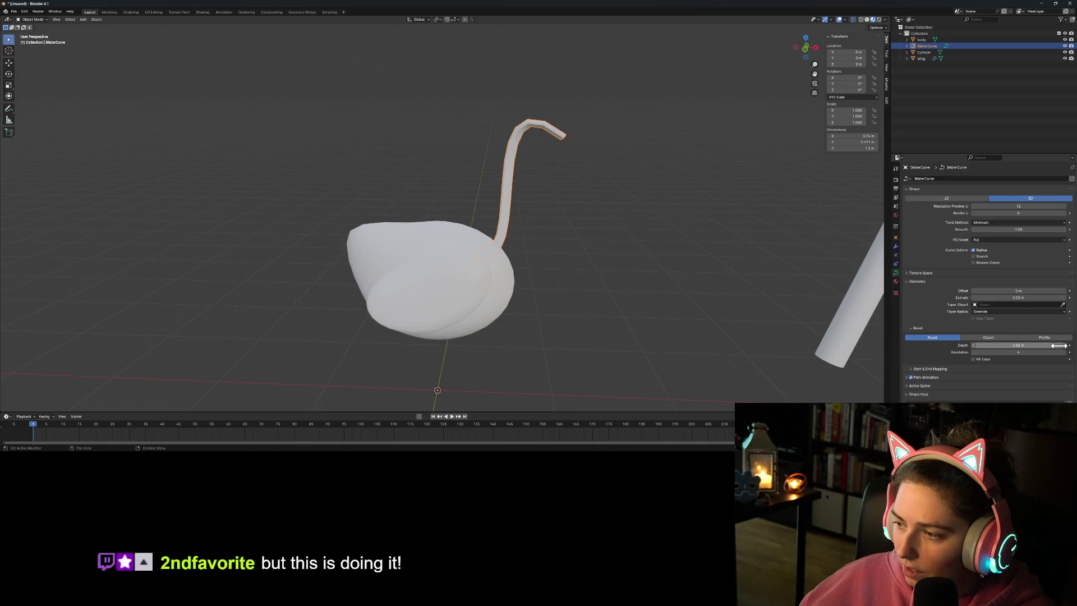
left_click(1064, 345)
mouse_move(557, 244)
middle_mouse_down()
mouse_move(615, 258)
mouse_move(550, 255)
mouse_move(537, 224)
mouse_move(571, 261)
mouse_move(556, 253)
middle_mouse_up()
key("KP_1")
Step: In right view, select the neck's base handle end and move it along X
key("KP_3")
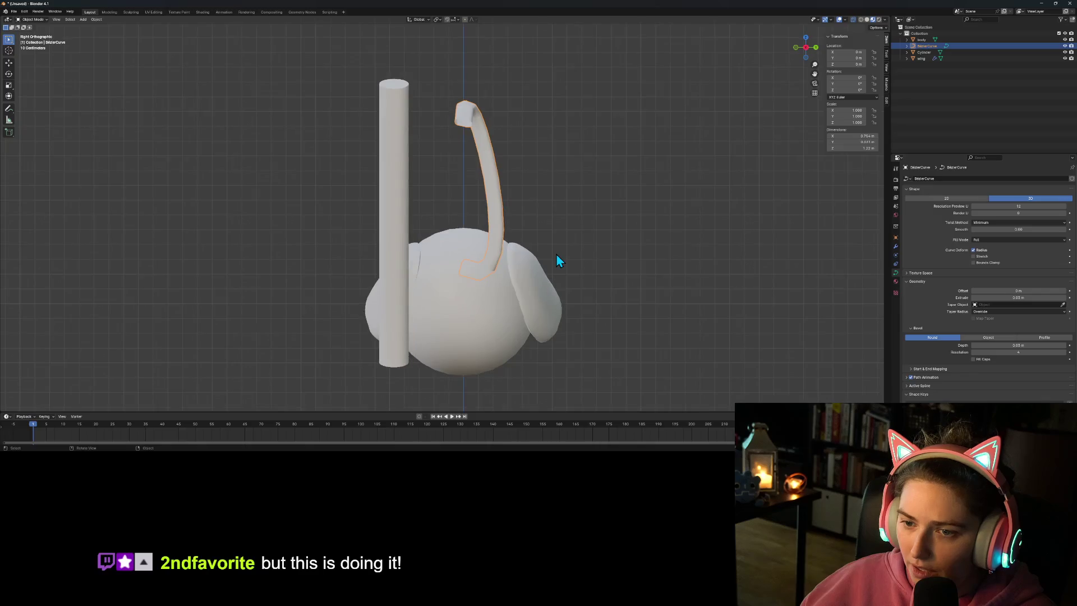
key("Tab")
key("Tab")
key("Tab")
scroll(538, 263, "down", 2)
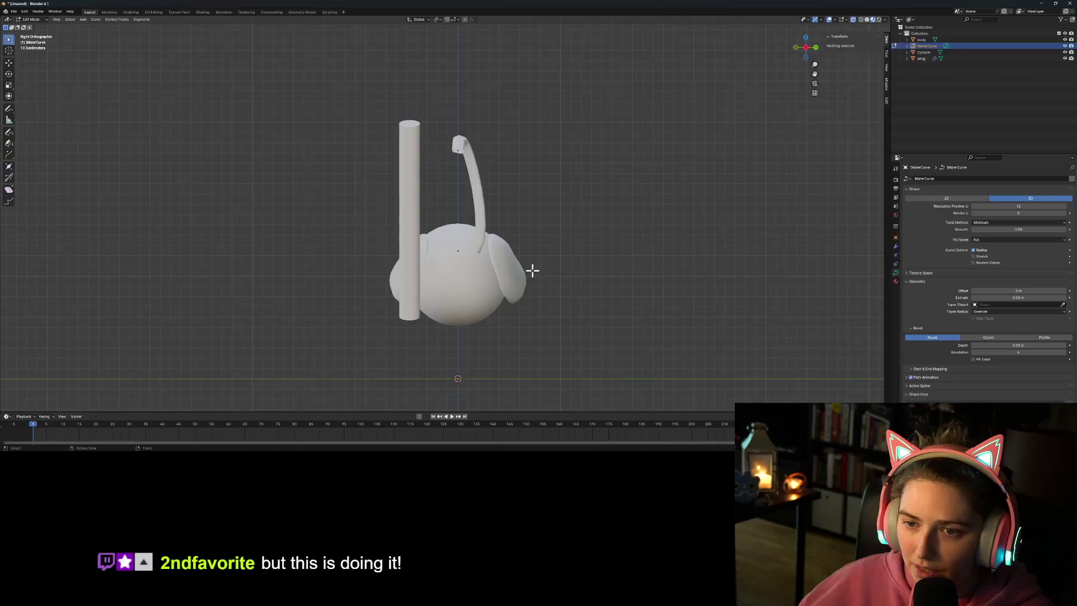
left_click(481, 212)
left_click(479, 208)
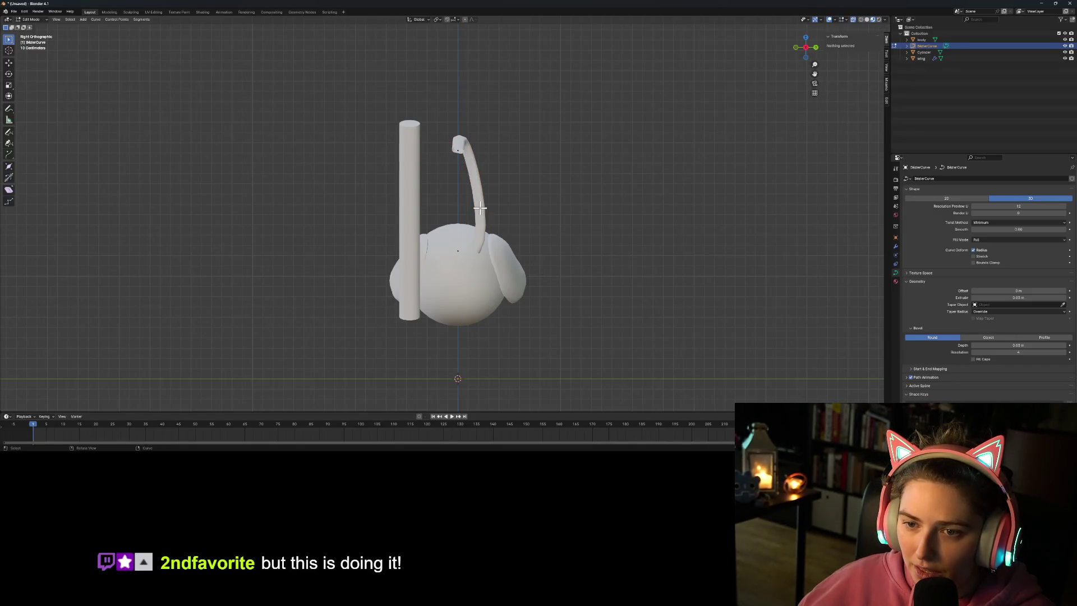
left_click(458, 249)
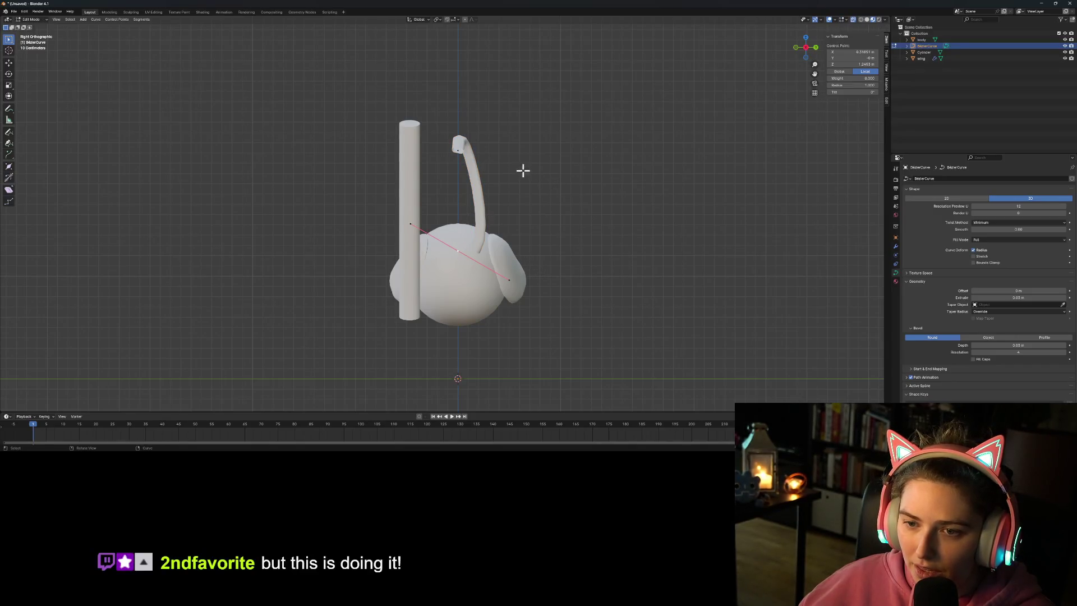
left_click(508, 280)
key("g")
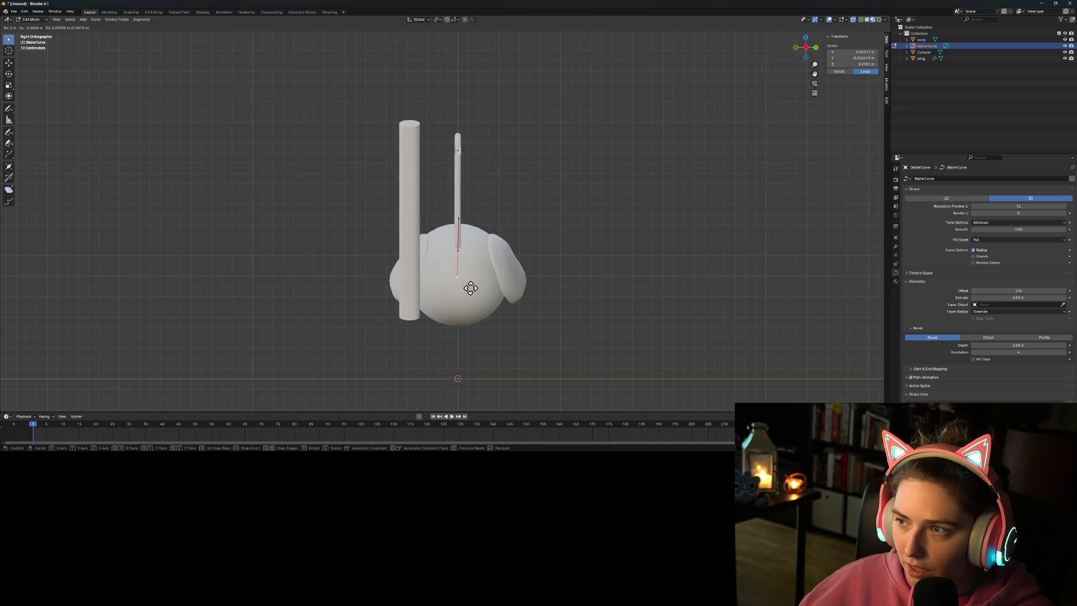
key("0")
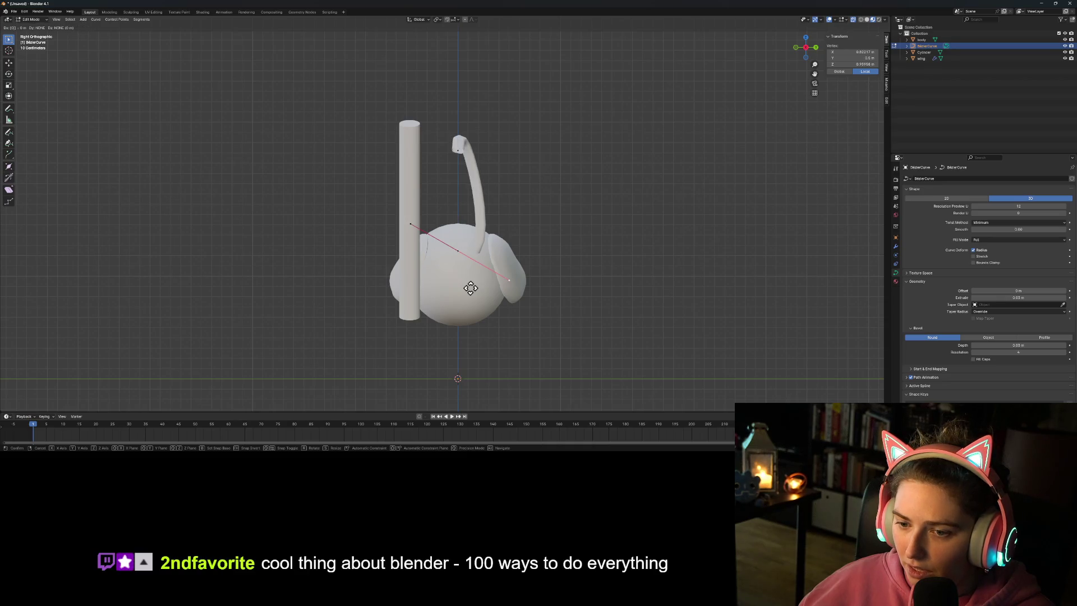
key("x")
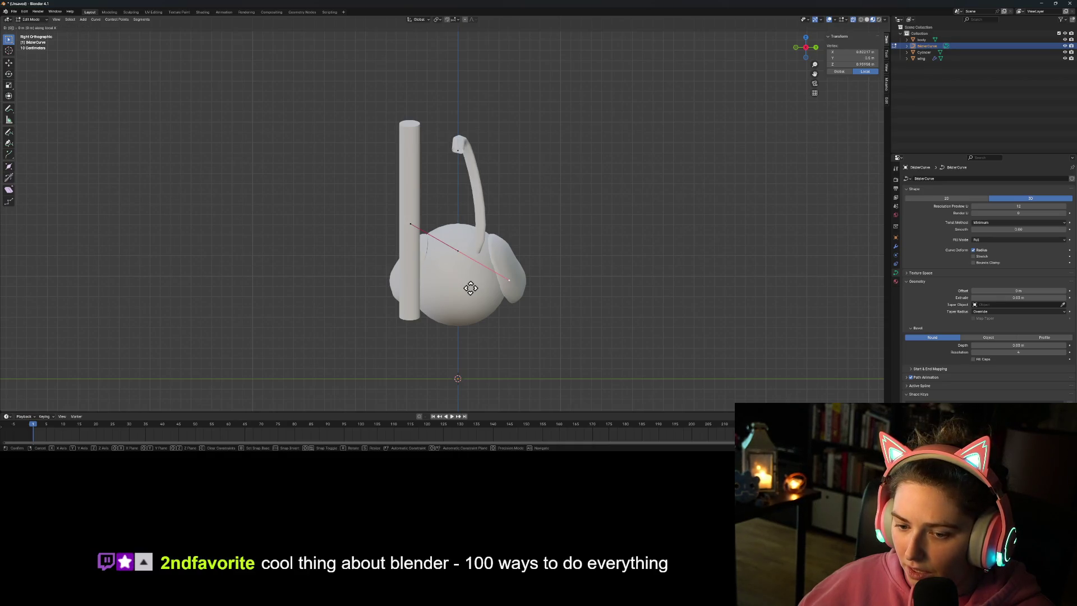
left_click(861, 52)
Step: Set the base handle end's X and Y positions to 0 m
left_click(860, 51)
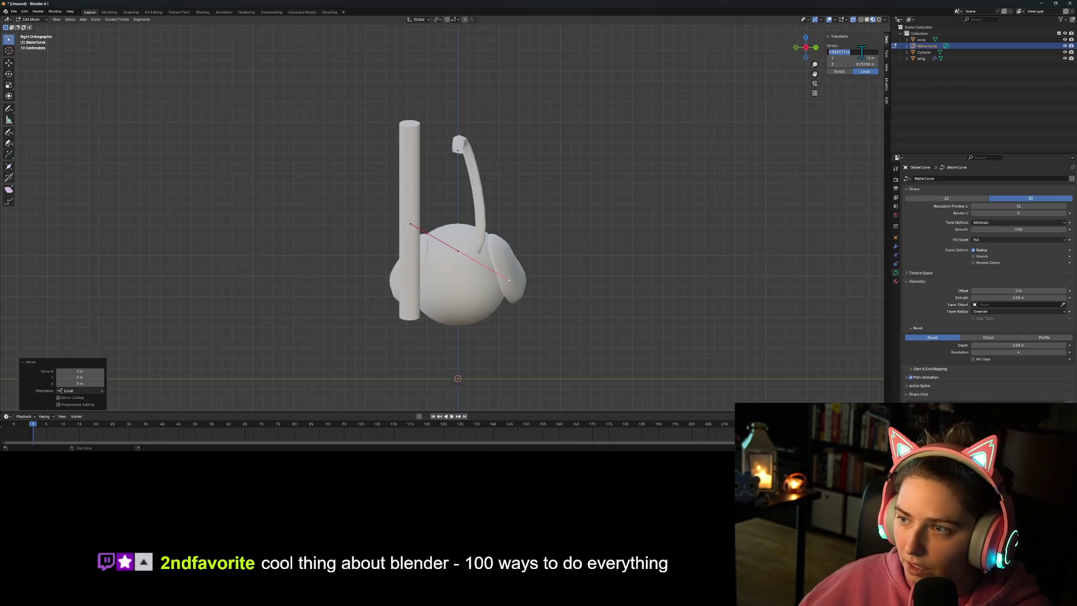
type("0")
key("Tab")
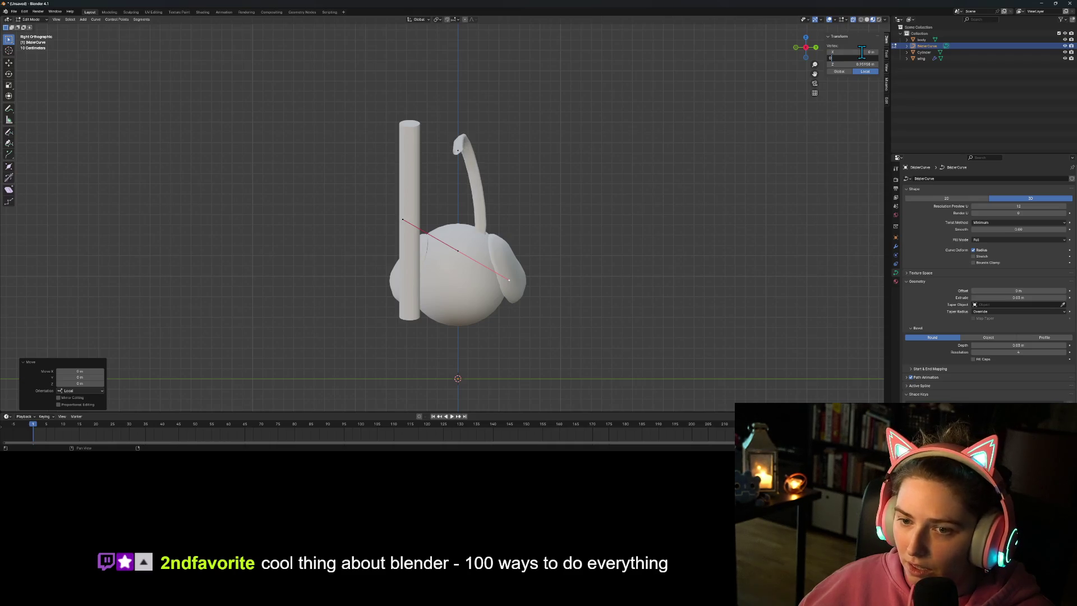
key("Return")
Step: Re-enter 0 m for the vertex's Y position and check the centred neck
left_click(599, 258)
mouse_move(599, 258)
middle_mouse_down()
mouse_move(555, 293)
mouse_move(585, 305)
mouse_move(613, 294)
middle_mouse_up()
key("ctrl+z")
key("ctrl+z")
key("ctrl+z")
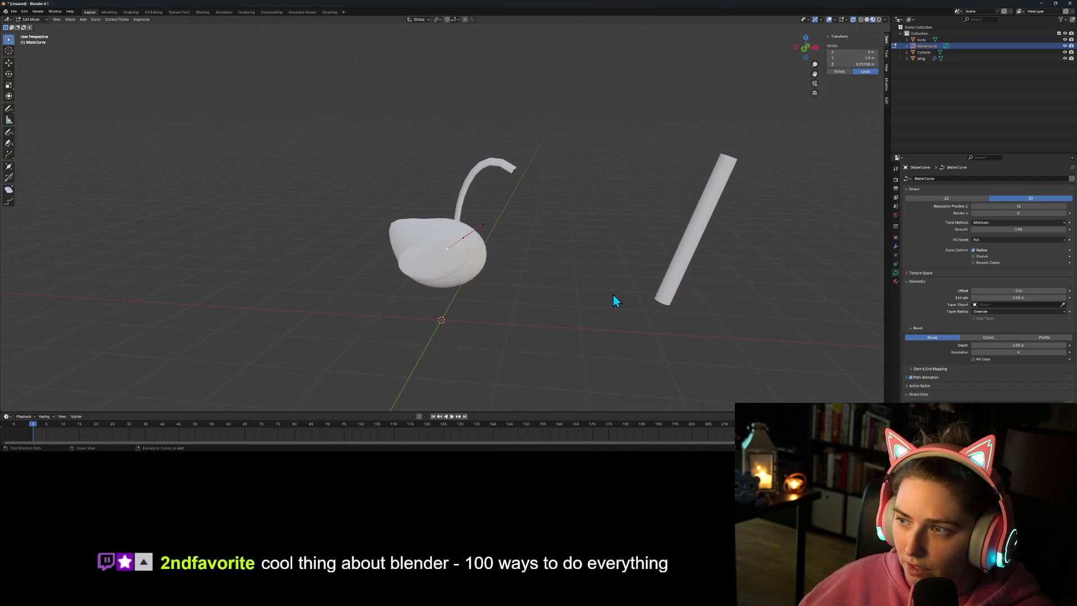
middle_click_drag(613, 294, 543, 278)
key("KP_1")
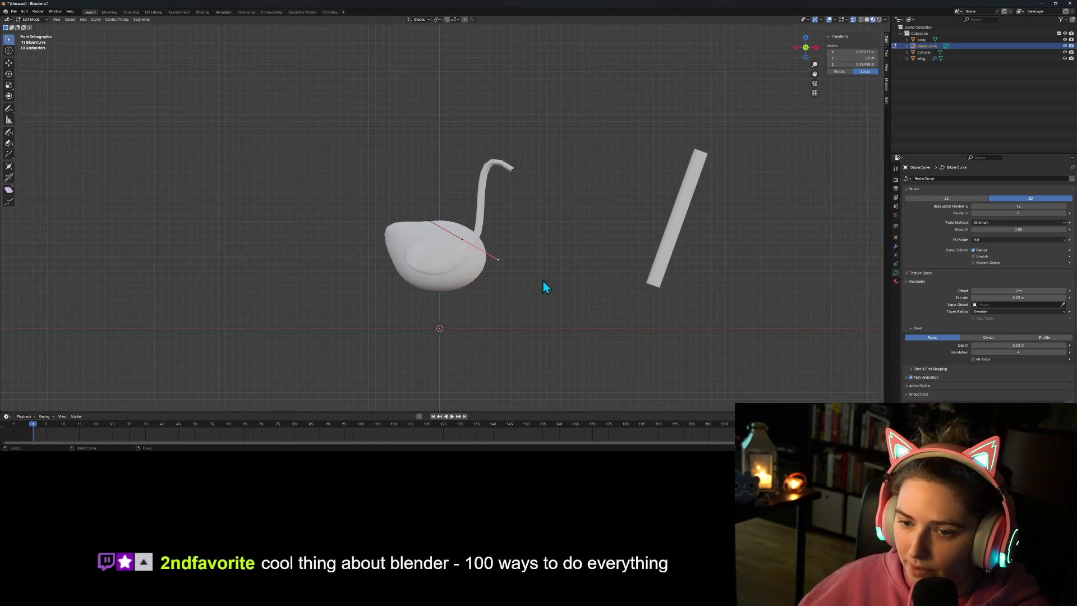
key("KP_3")
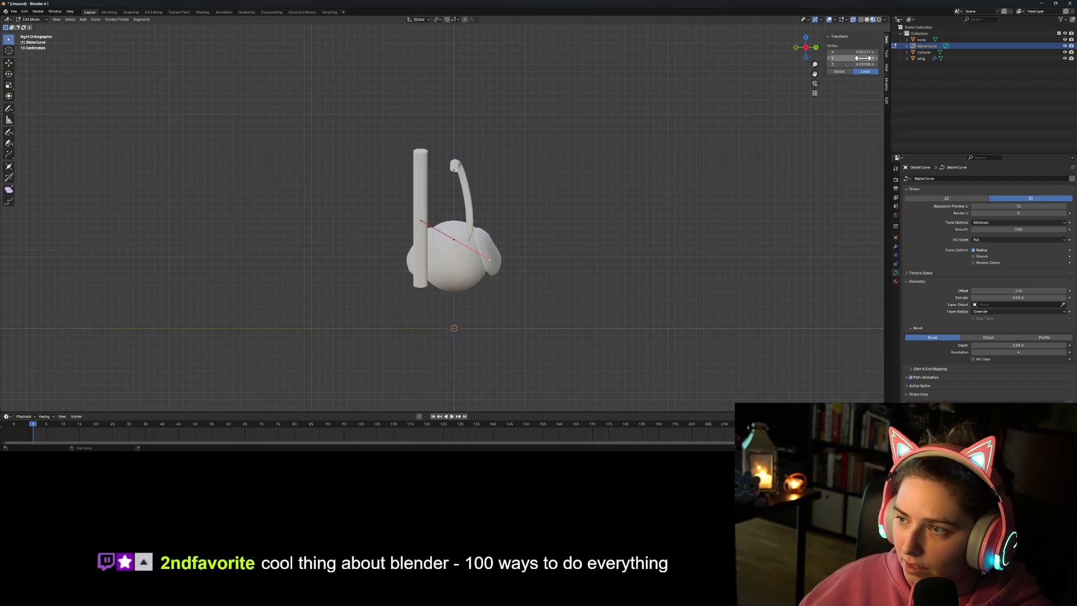
type("0.5")
key("Return")
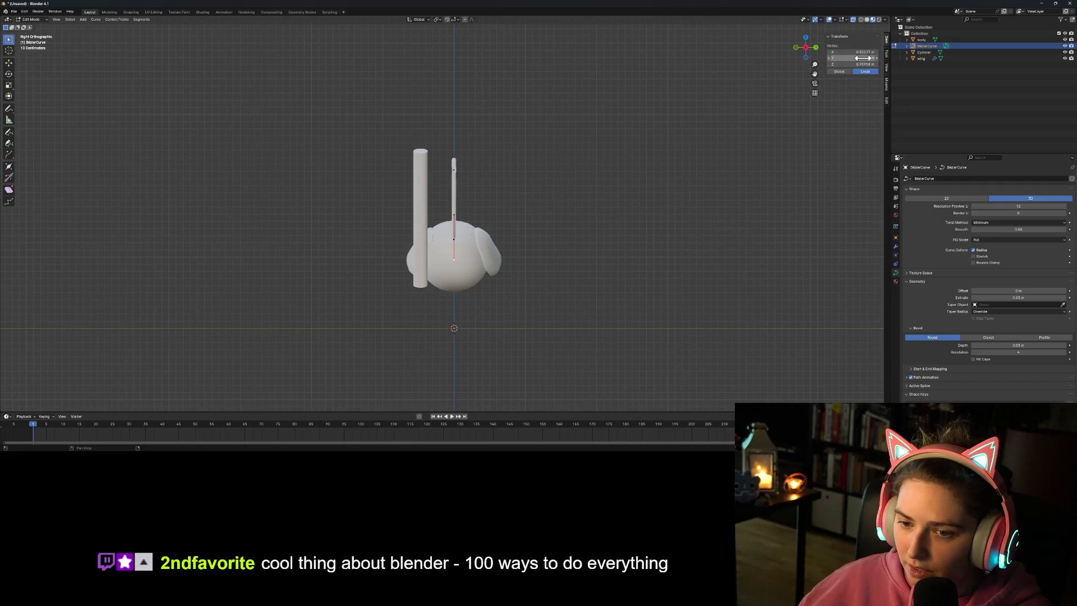
left_click(514, 196)
mouse_move(514, 196)
middle_mouse_down()
mouse_move(560, 262)
mouse_move(579, 335)
mouse_move(658, 317)
mouse_move(586, 283)
mouse_move(542, 238)
mouse_move(503, 262)
mouse_move(516, 258)
middle_mouse_up()
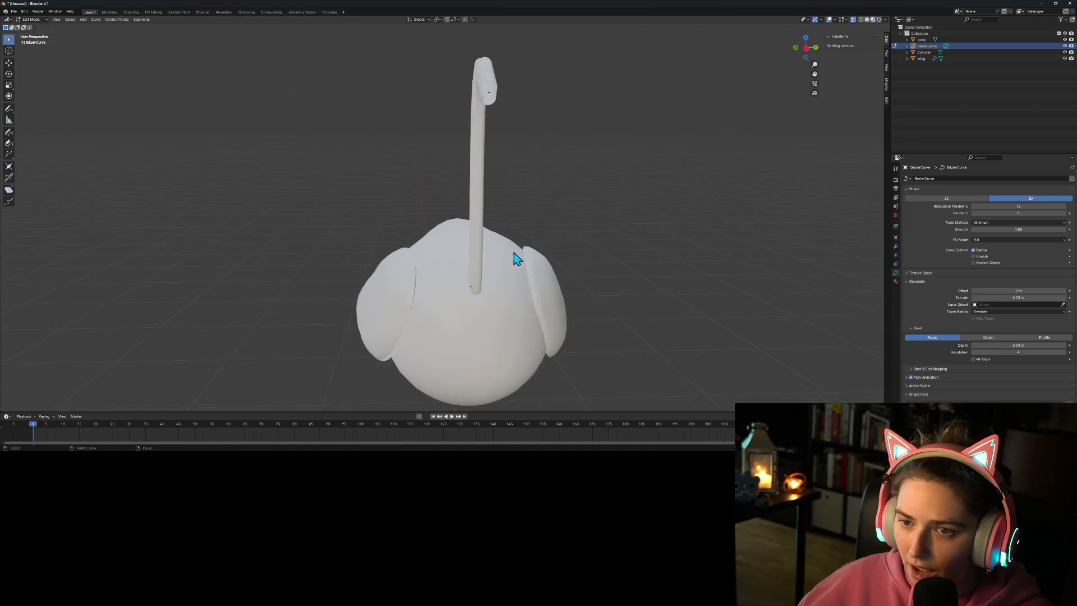
Step: Slim the neck's Extrude to 0.015 m
left_click(1035, 297)
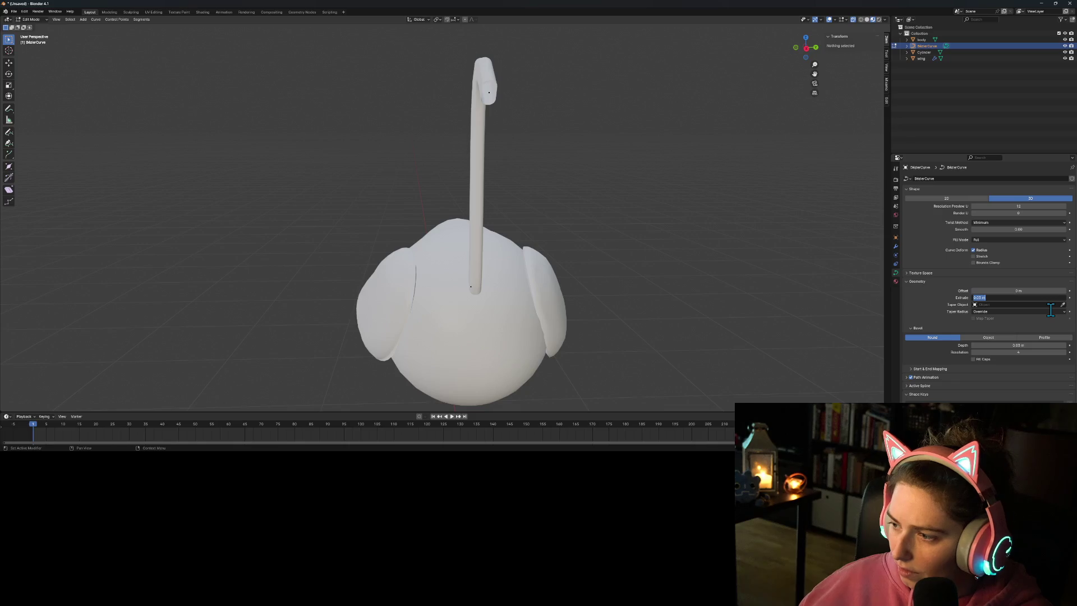
type("6")
key("Return")
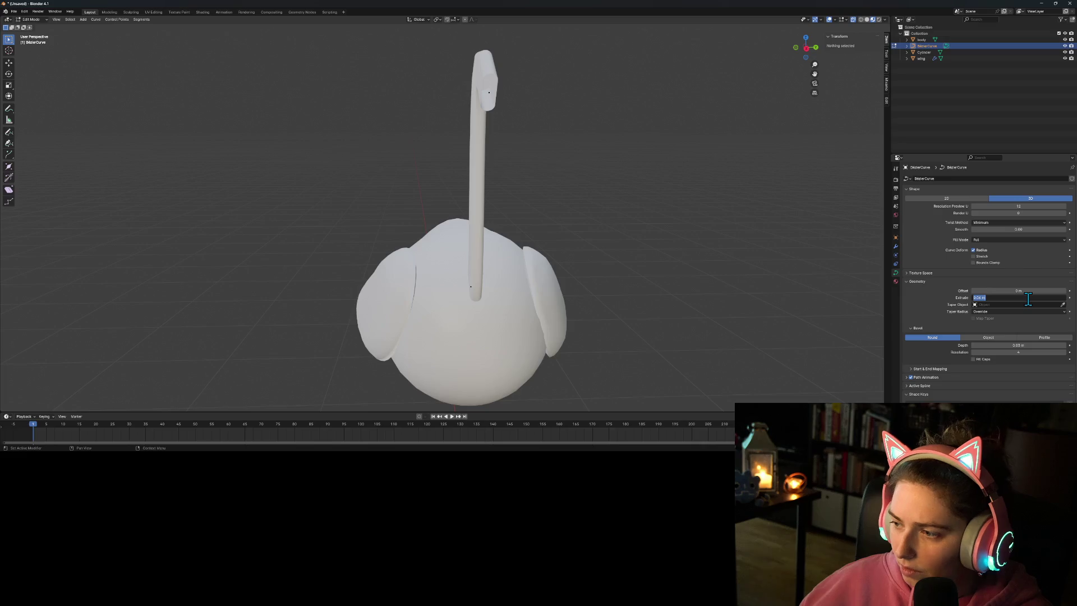
key("Return")
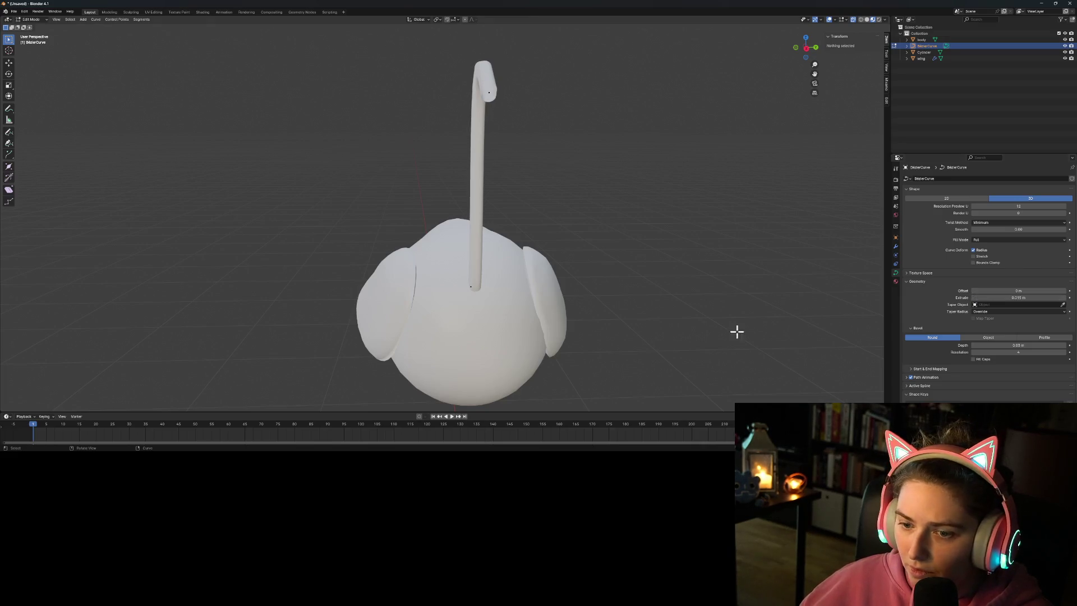
scroll(620, 331, "up", 5)
scroll(626, 310, "down", 3)
mouse_move(596, 254)
middle_mouse_down()
mouse_move(581, 341)
mouse_move(555, 343)
mouse_move(584, 343)
middle_mouse_up()
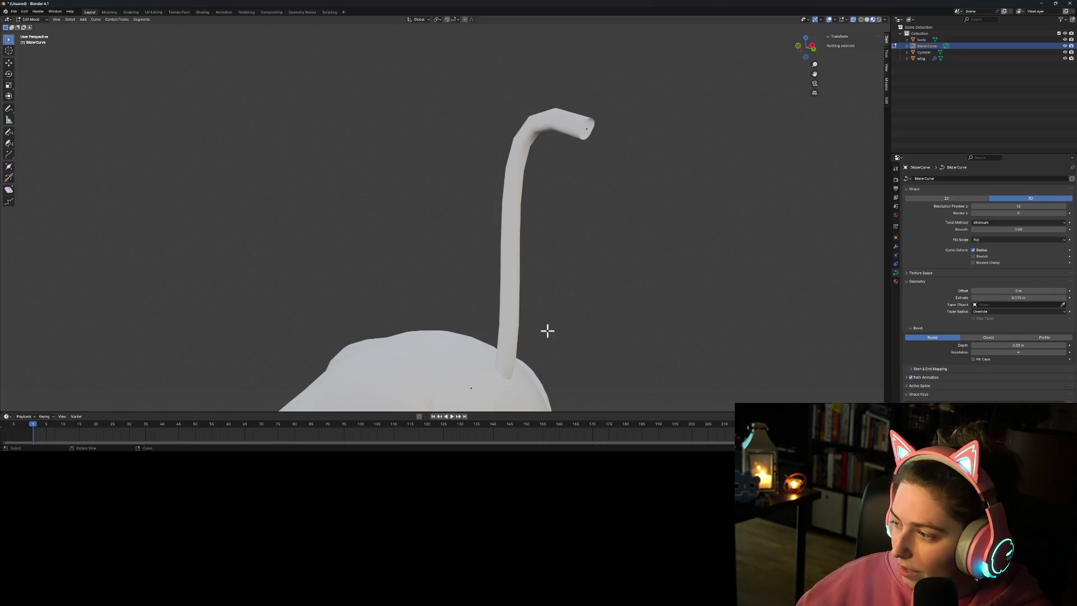
scroll(549, 325, "down", 8)
mouse_move(533, 318)
middle_mouse_down()
mouse_move(582, 343)
mouse_move(528, 240)
middle_mouse_up()
scroll(582, 344, "up", 4)
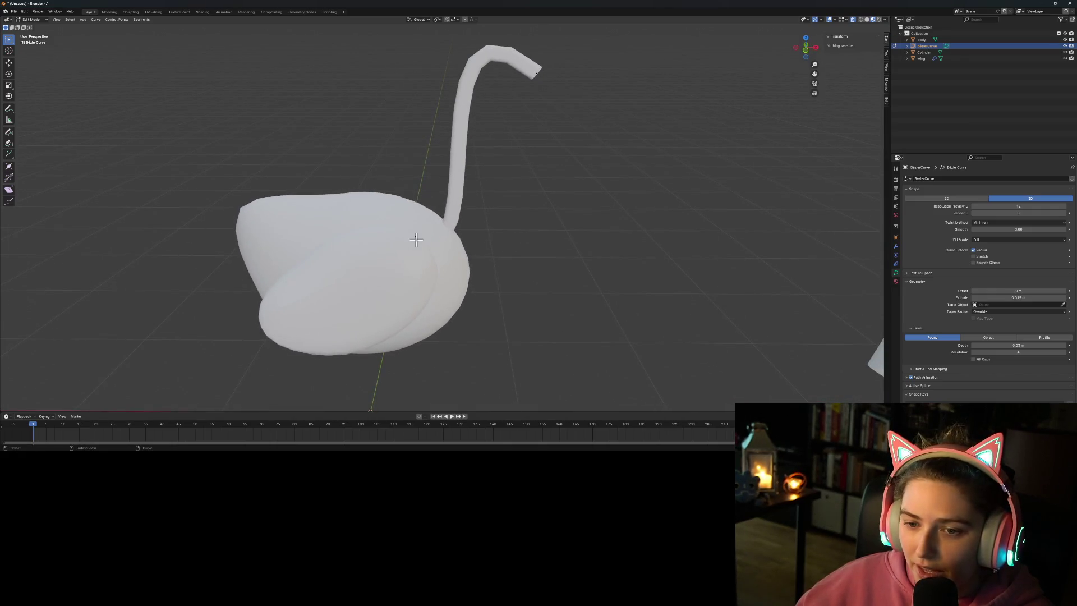
Step: Move the neck's base control point and set its Y to 0 m
left_click(416, 240)
key("g")
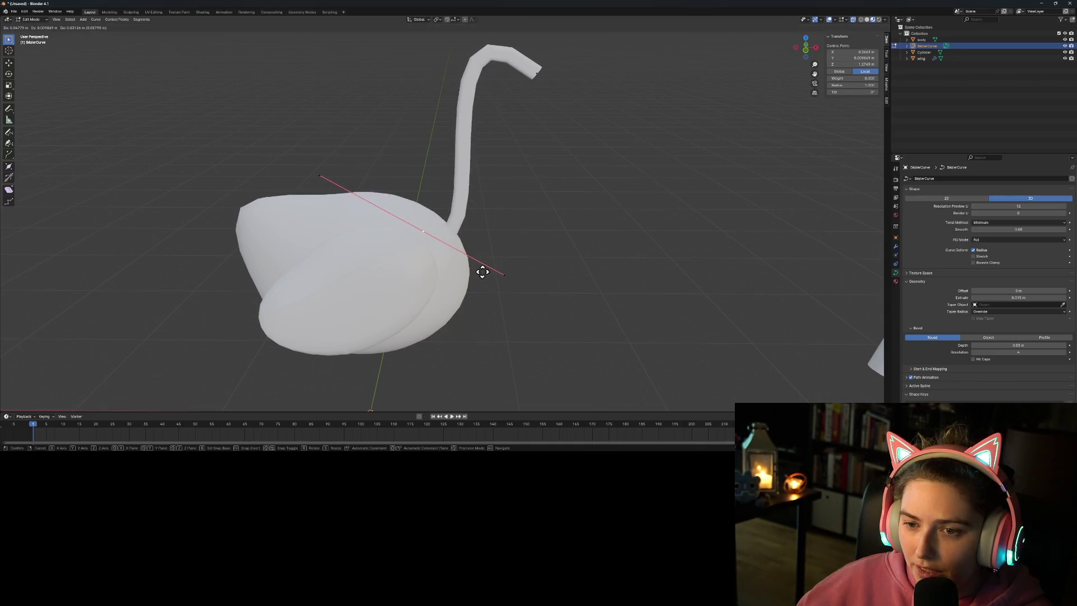
left_click(481, 272)
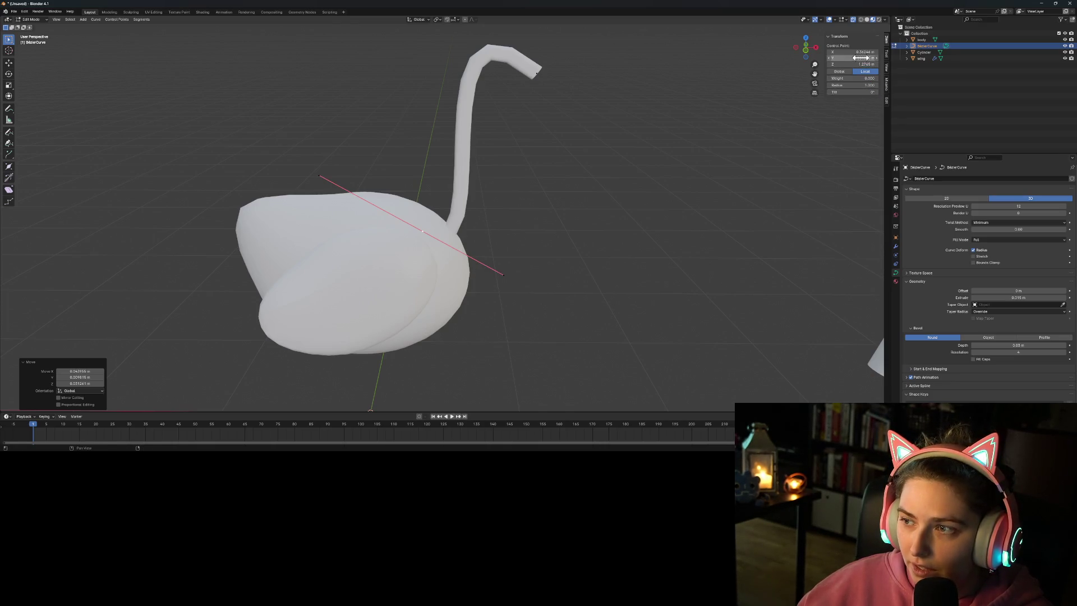
type("0")
key("Return")
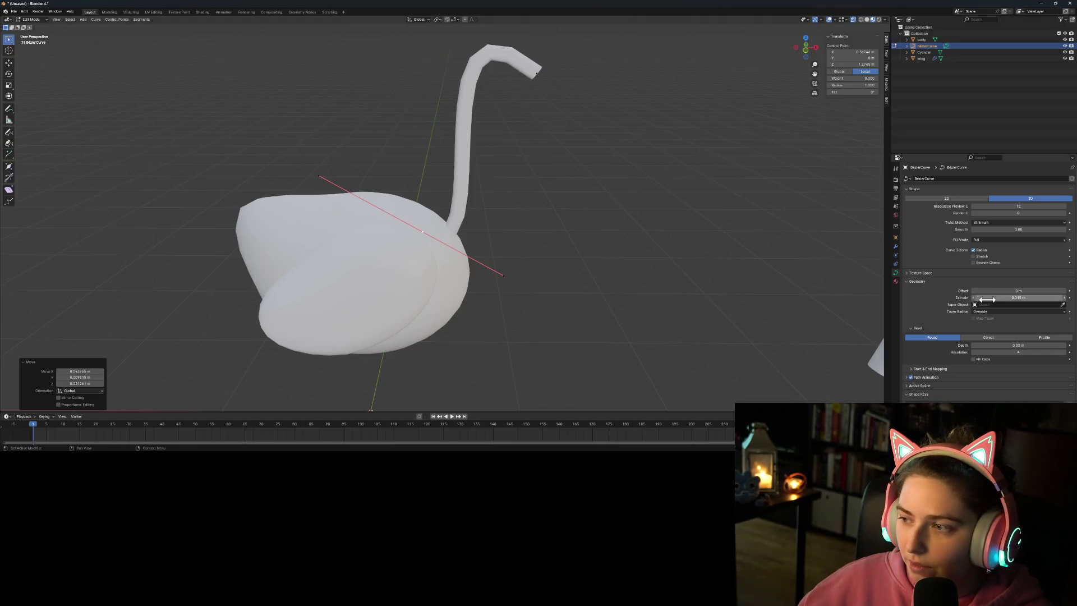
Step: Leave the curve's Smooth value at 0
left_click(1064, 230)
left_click(1048, 229)
type("1")
key("Return")
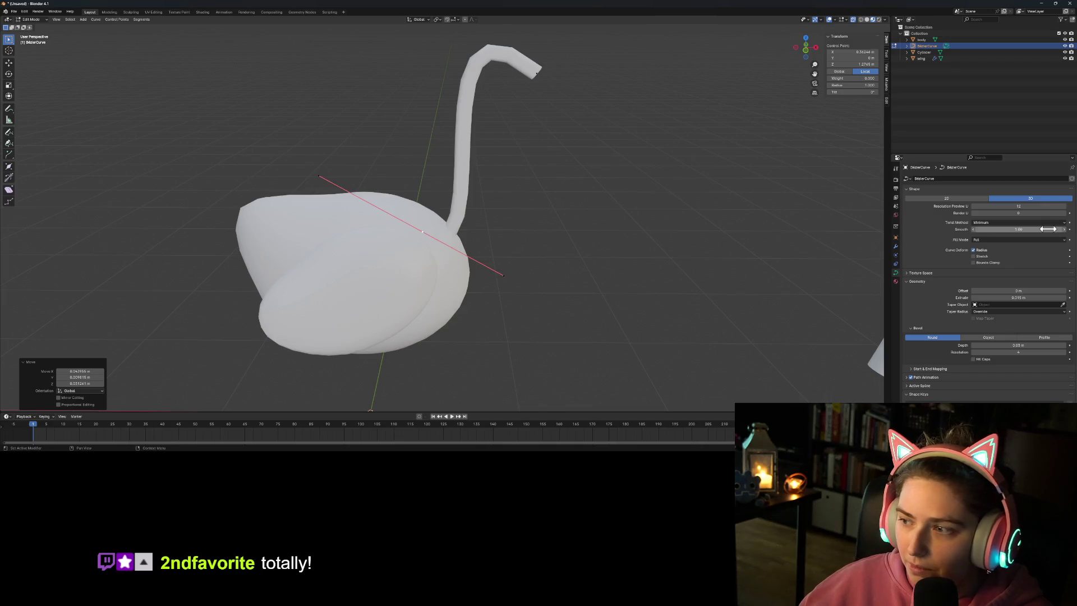
left_click(988, 231)
type("0")
key("Return")
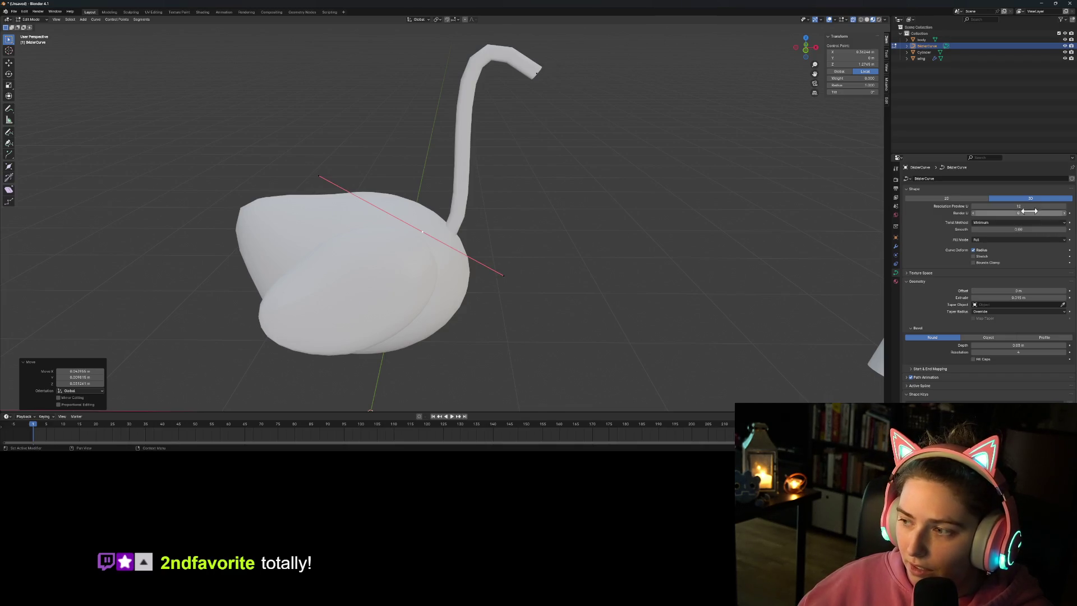
Step: Raise Resolution Preview U to 15 and Bevel Resolution to 8
left_click(1064, 207)
left_click(1065, 207)
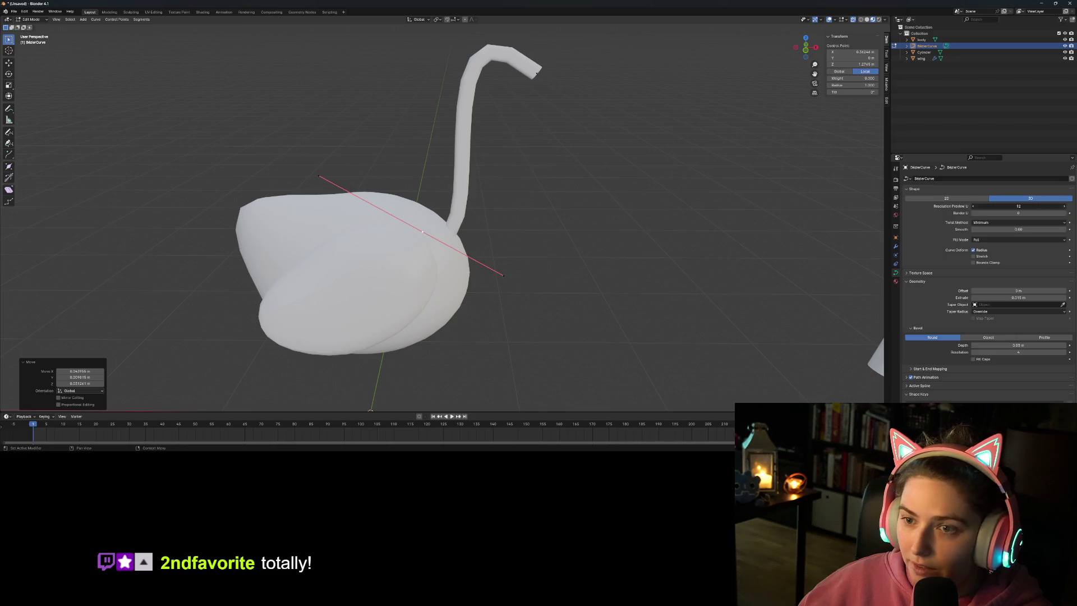
left_click(1065, 206)
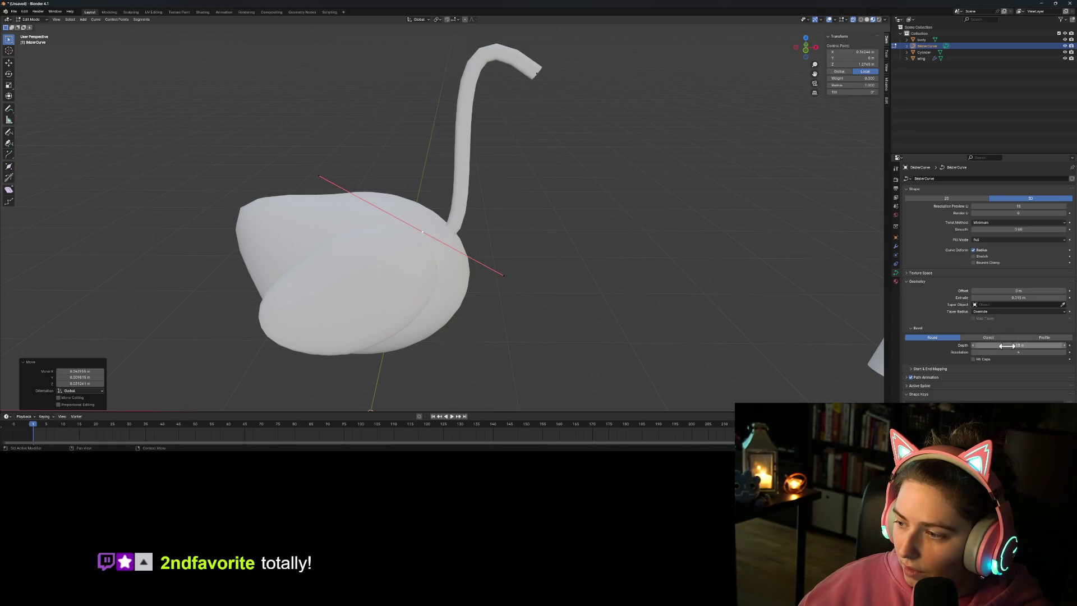
left_click(1065, 352)
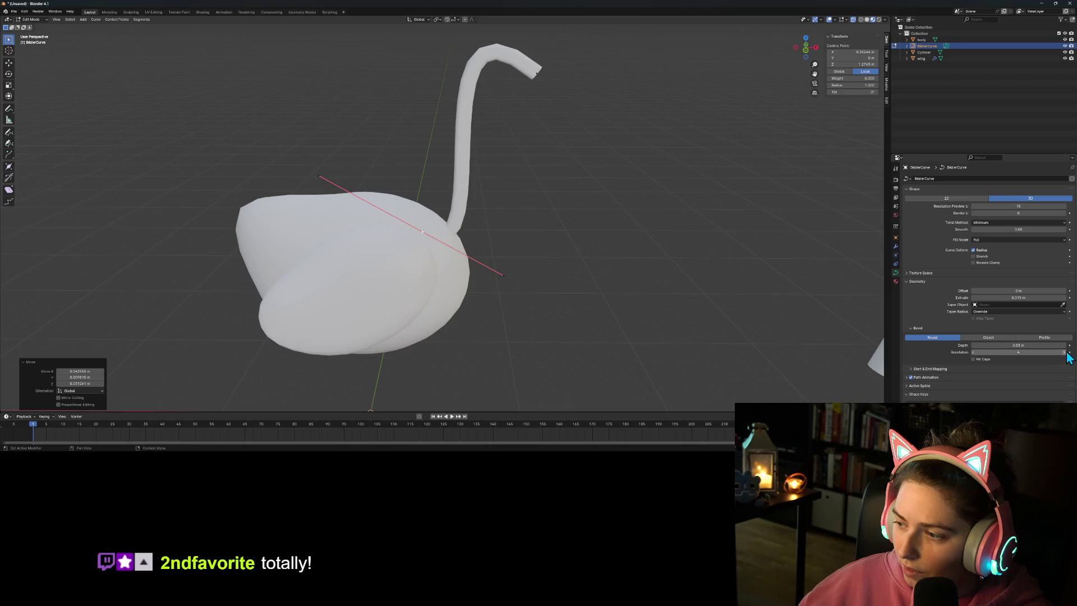
left_click(1064, 352)
left_click(1064, 352)
left_click(1065, 351)
mouse_move(736, 209)
middle_mouse_down()
mouse_move(682, 230)
mouse_move(661, 192)
mouse_move(606, 207)
middle_mouse_up()
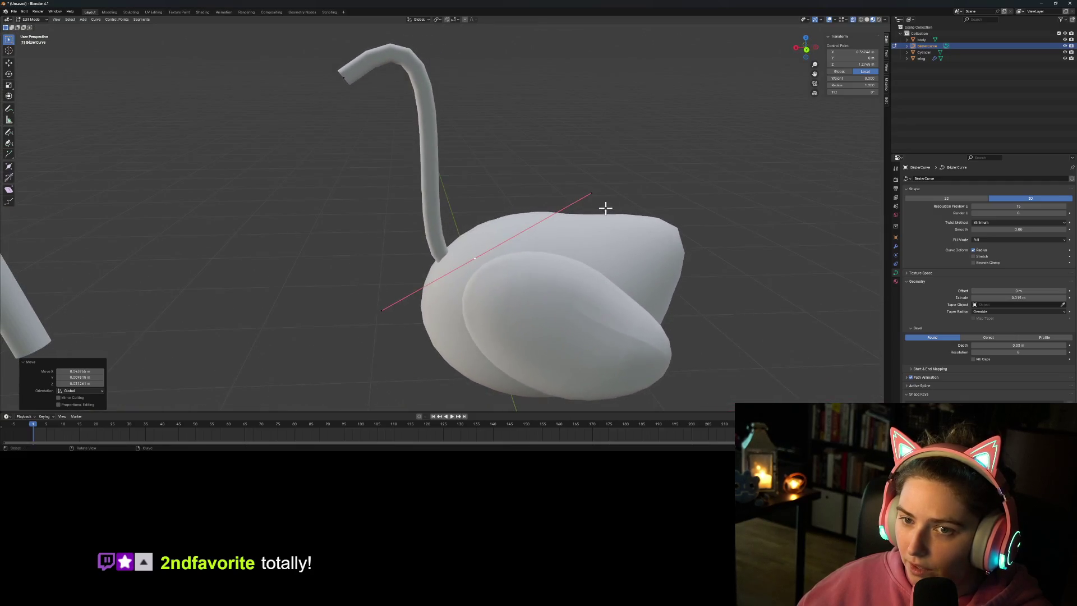
Step: Enable Fill Caps to close the neck tube's open ends
right_click(414, 147)
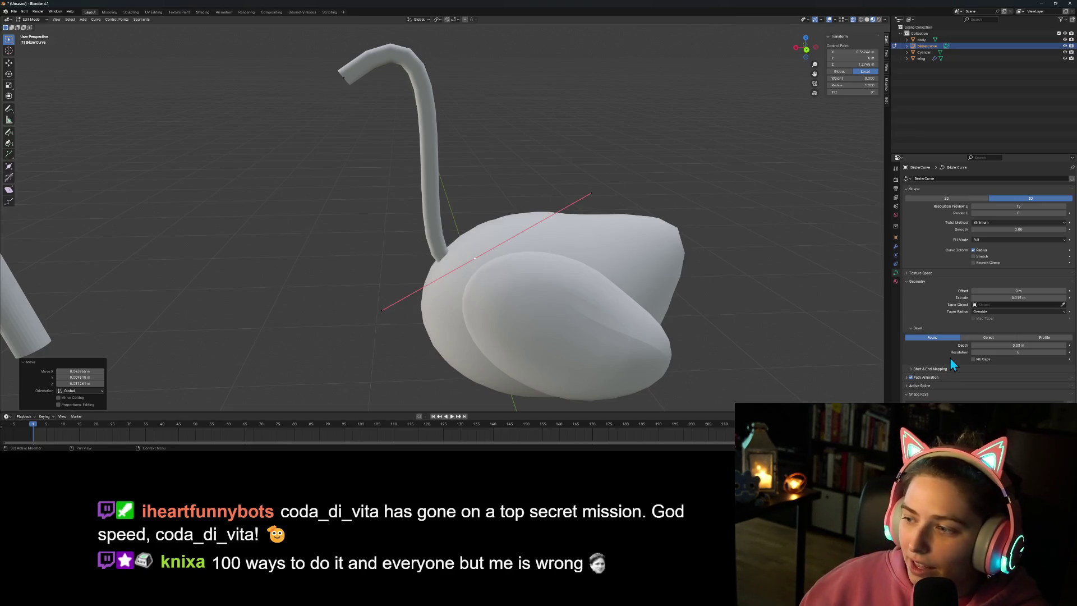
left_click(974, 360)
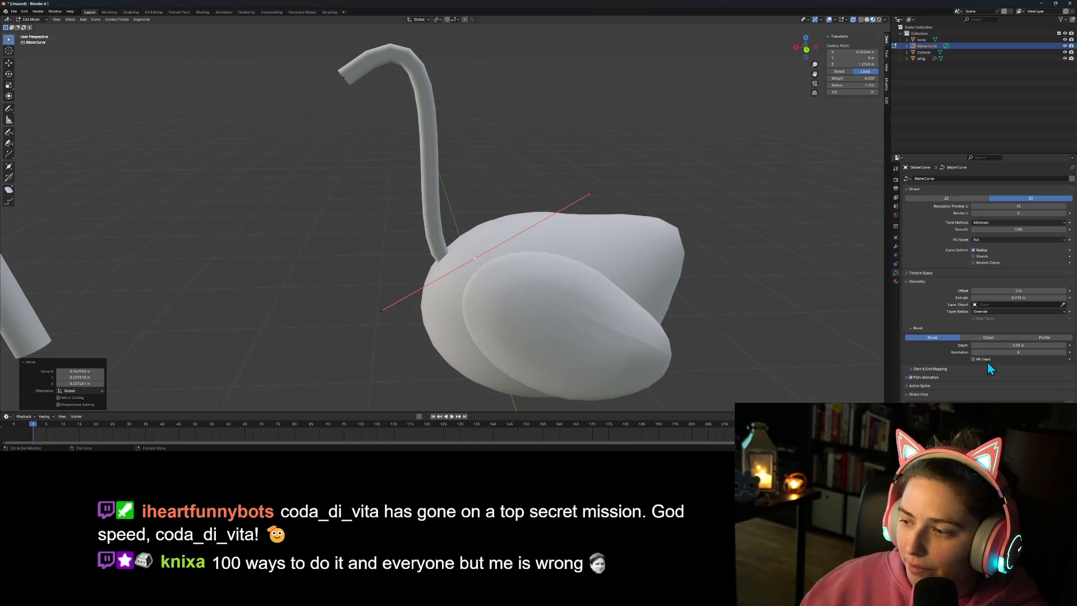
mouse_move(578, 328)
middle_mouse_down()
mouse_move(632, 320)
mouse_move(690, 334)
mouse_move(720, 315)
middle_mouse_up()
scroll(689, 334, "down", 3)
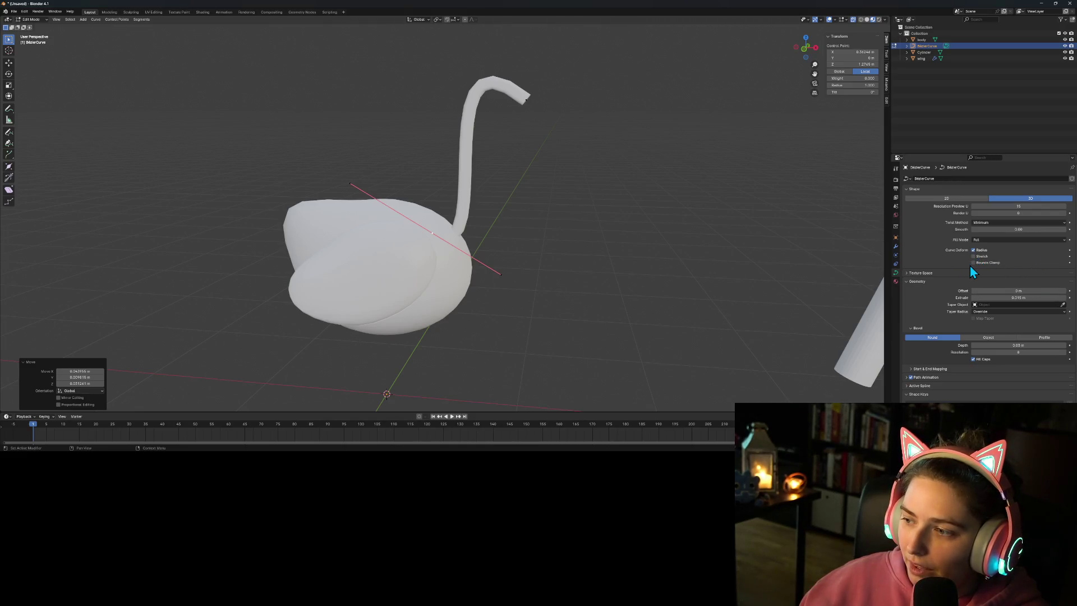
Step: Drag the Active Spline's Resolution U up to about 43
left_click(942, 272)
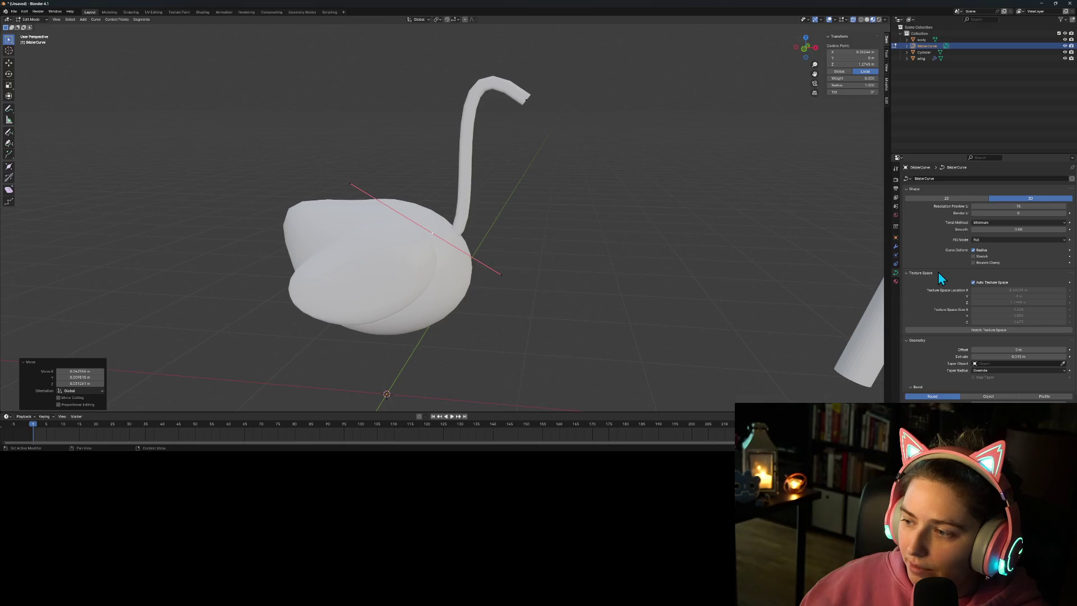
left_click(939, 272)
left_click(947, 369)
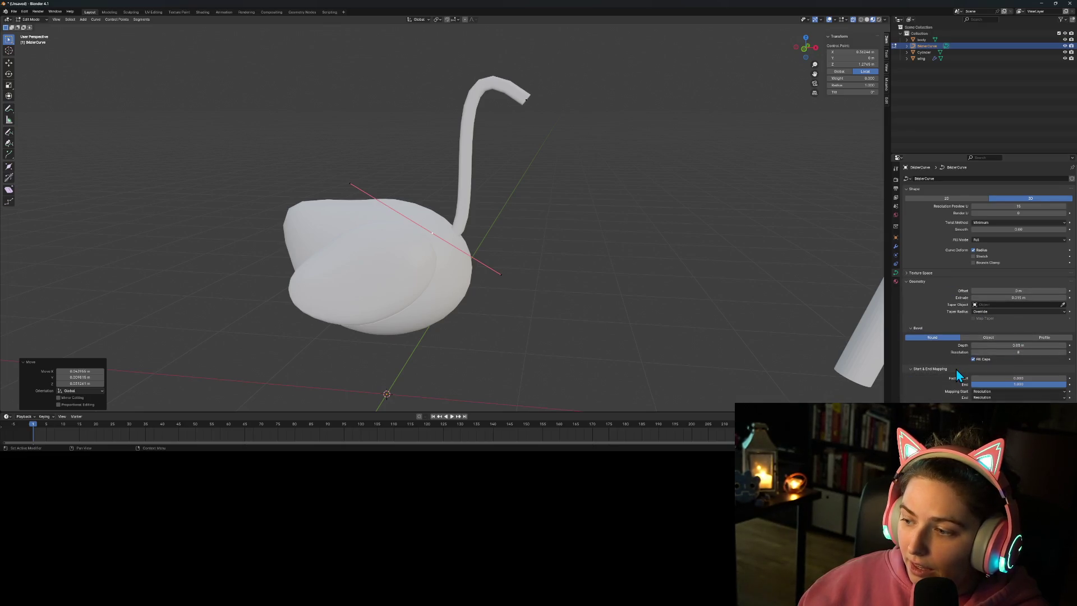
left_click(923, 370)
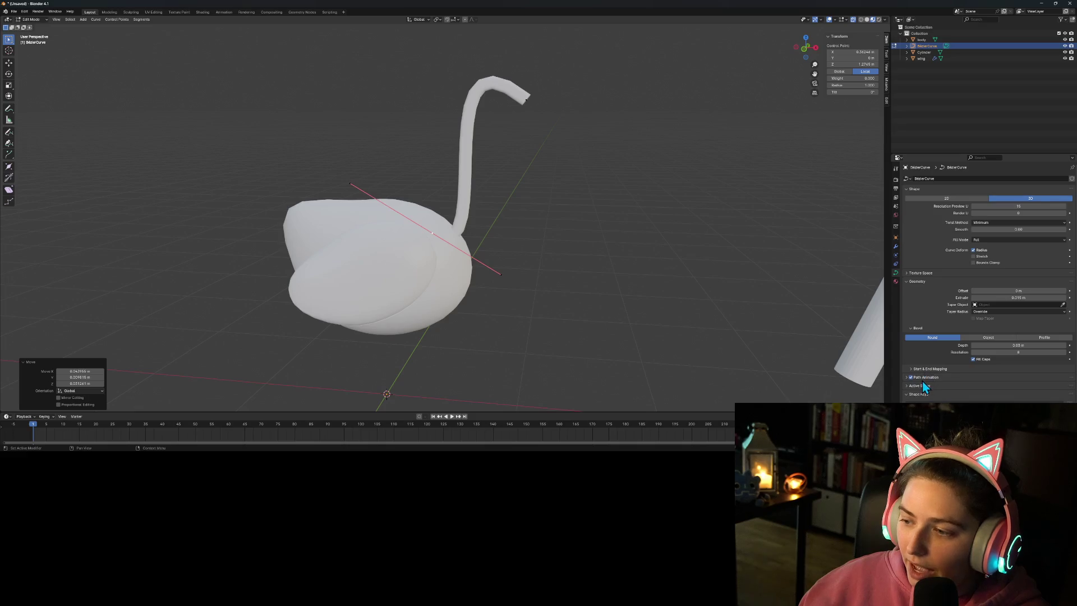
left_click(926, 386)
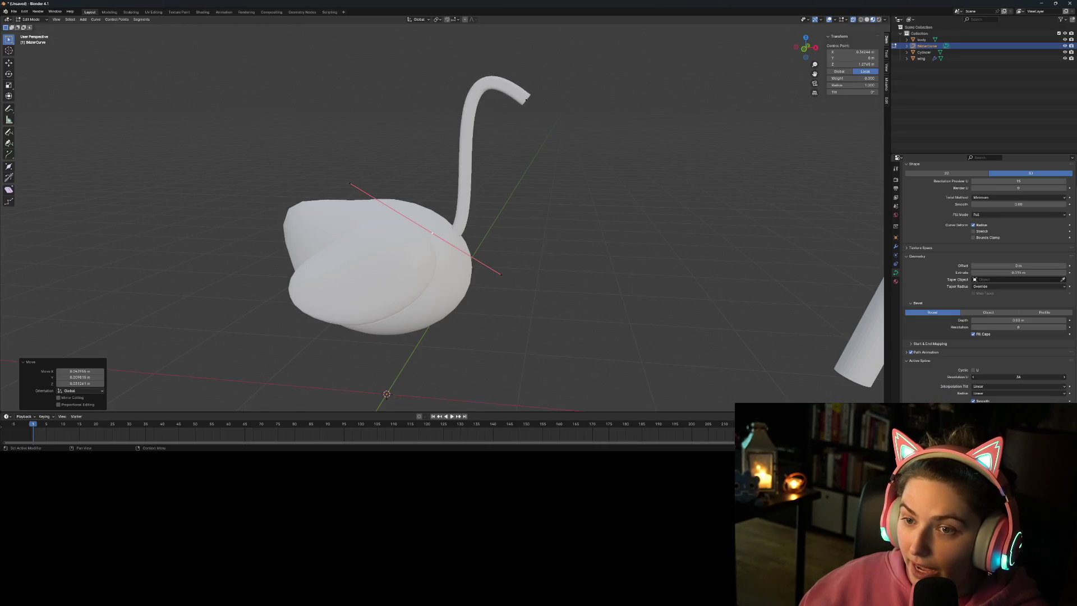
left_click_drag(975, 376, 978, 377)
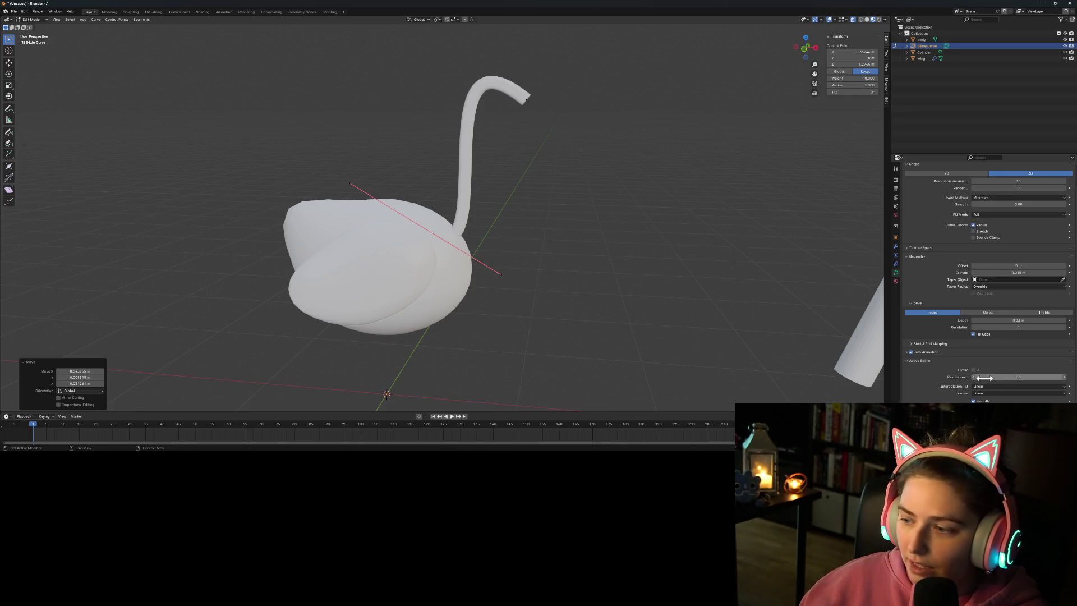
left_click(916, 362)
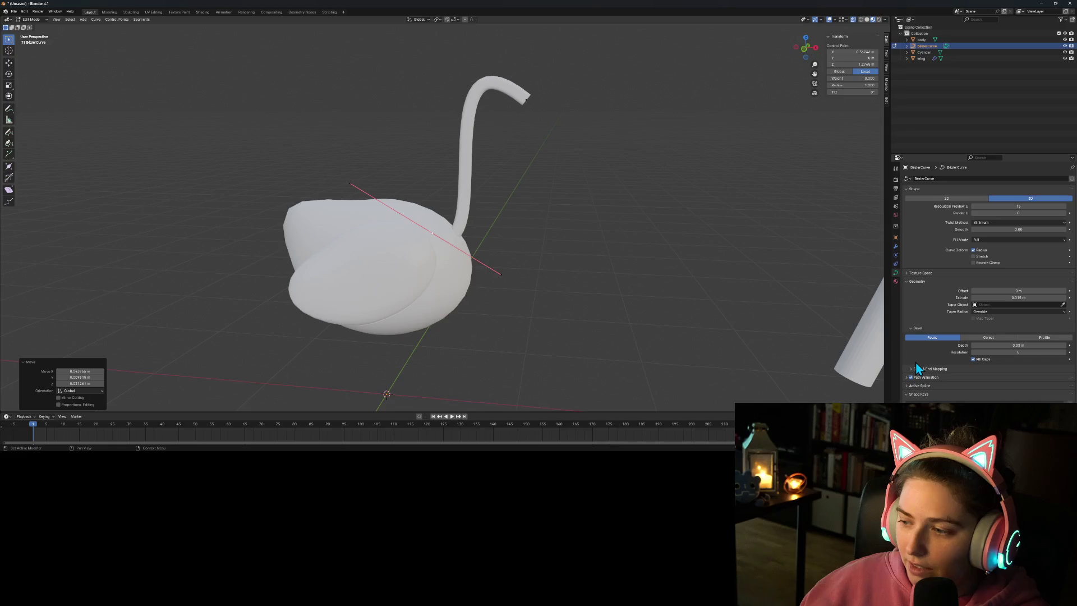
Step: Turn off the curve's radius-based deformation option
mouse_move(628, 296)
middle_mouse_down()
mouse_move(700, 337)
mouse_move(645, 344)
middle_mouse_up()
scroll(567, 227, "up", 3)
mouse_move(566, 228)
middle_mouse_down()
mouse_move(542, 306)
mouse_move(577, 286)
mouse_move(606, 289)
mouse_move(591, 308)
mouse_move(627, 352)
middle_mouse_up()
scroll(583, 309, "down", 2)
scroll(628, 352, "up", 2)
scroll(628, 352, "down", 1)
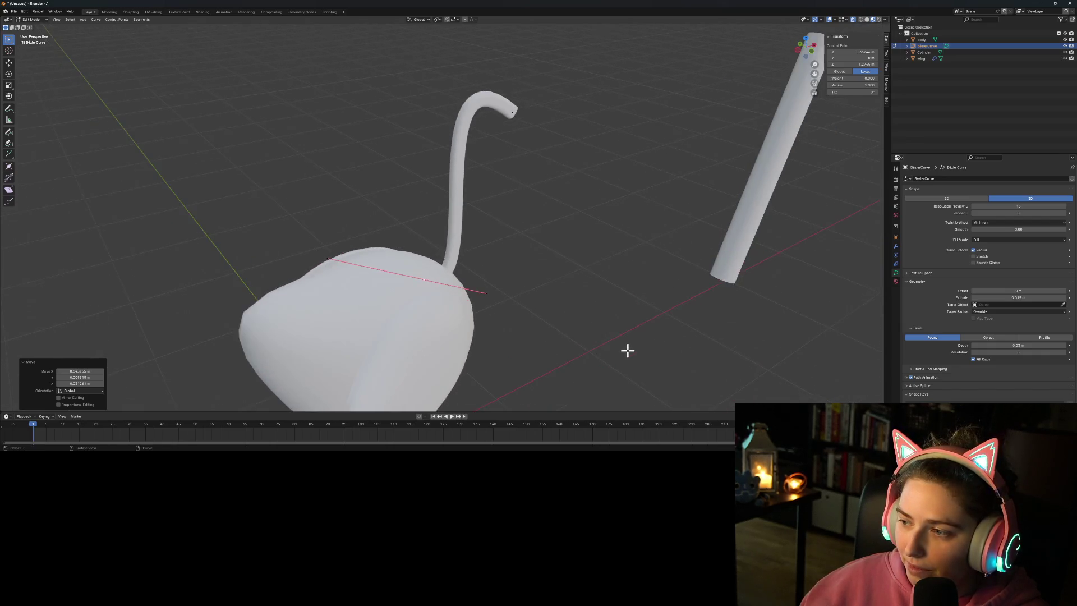
left_click(979, 254)
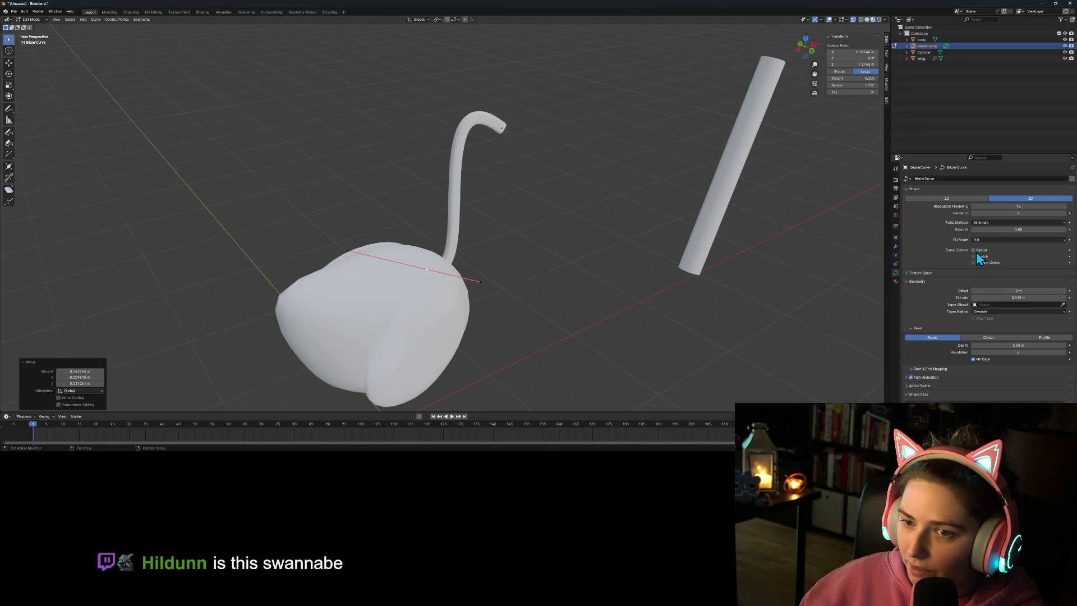
middle_click_drag(654, 293, 576, 276)
scroll(577, 276, "up", 3)
left_click(976, 252)
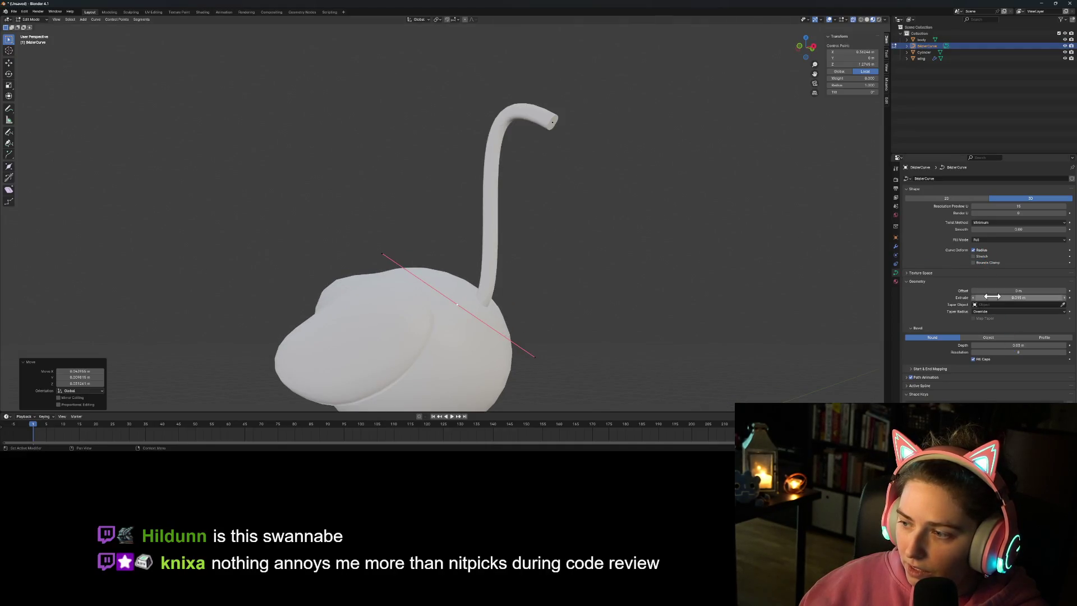
Step: Adjust the neck's Extrude down to 0.01 m
left_click_drag(1018, 297, 1038, 297)
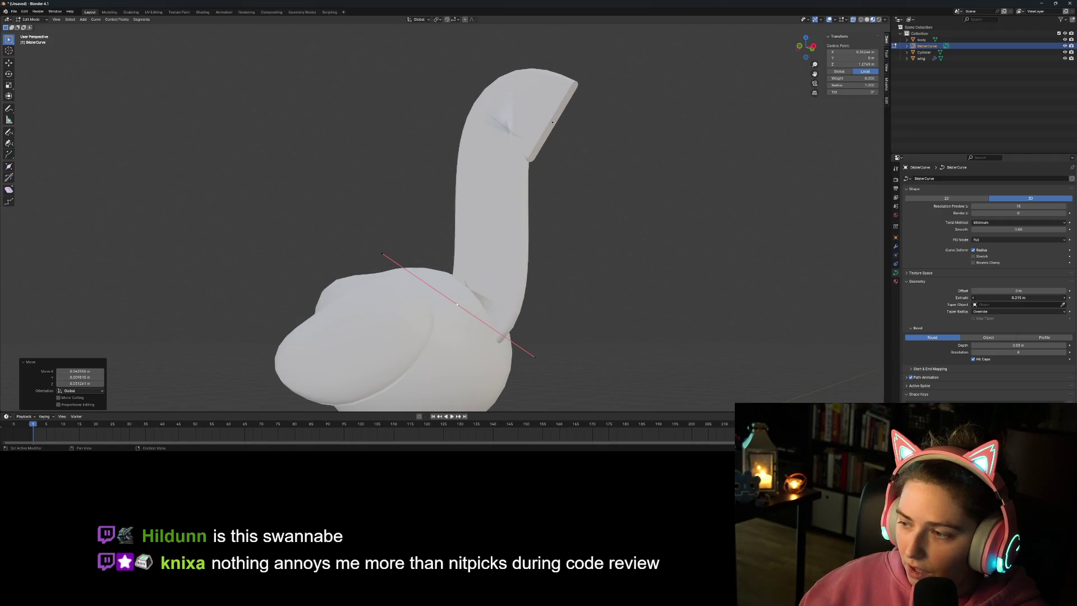
left_click(1011, 298)
key("Return")
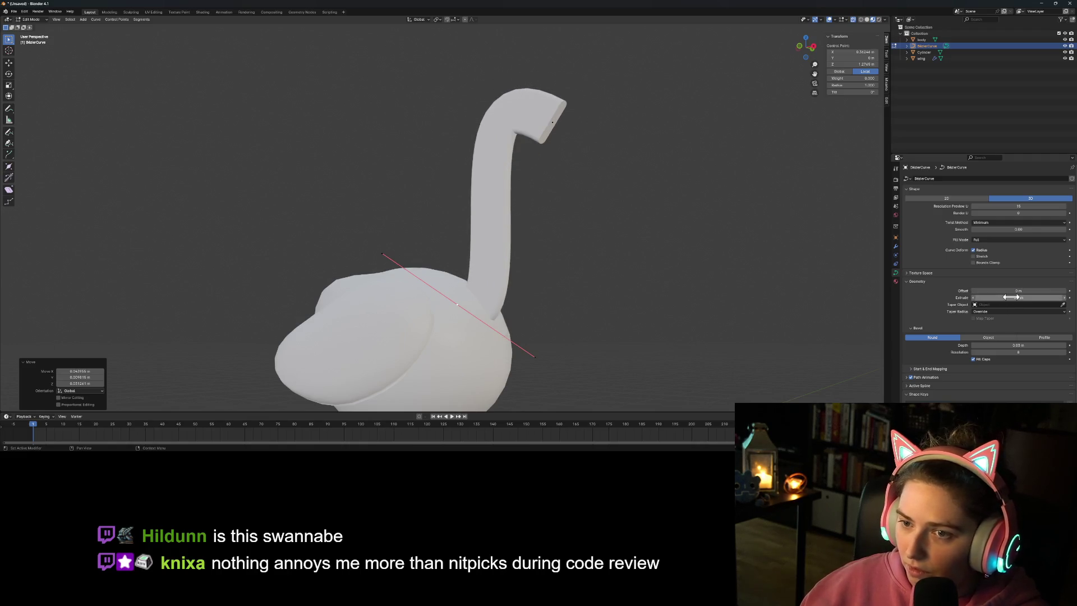
left_click(1009, 298)
type("01")
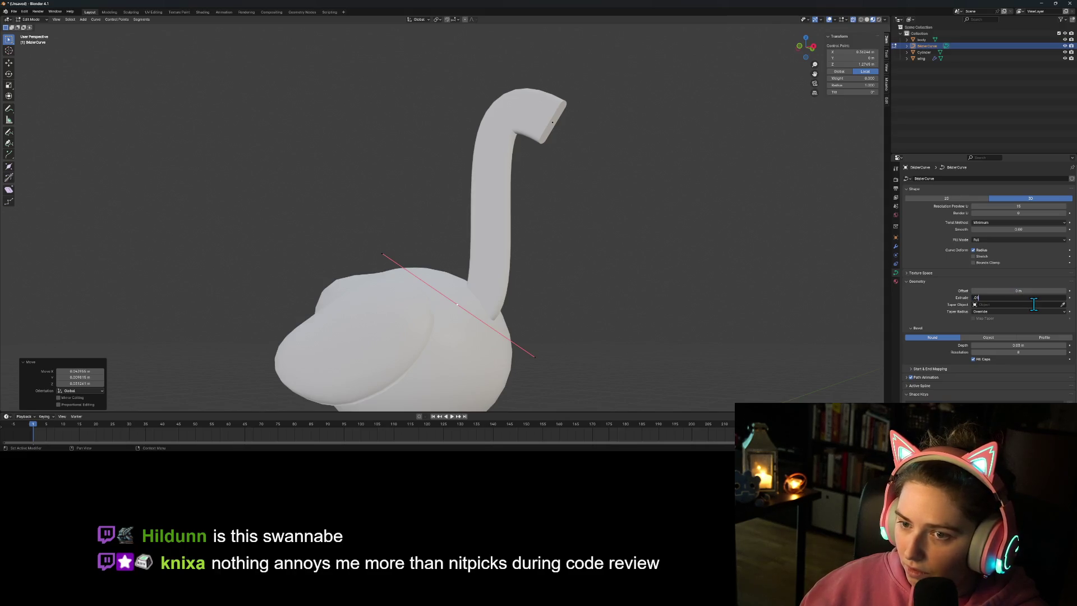
key("Return")
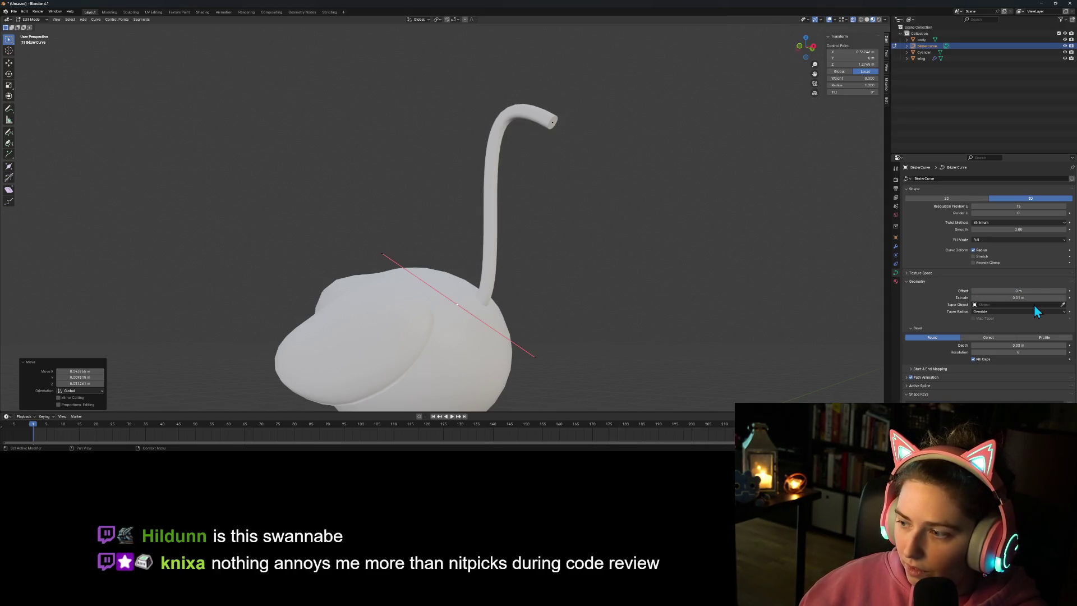
Step: Set the neck's Bevel Depth to 0.1 m
left_click(1028, 344)
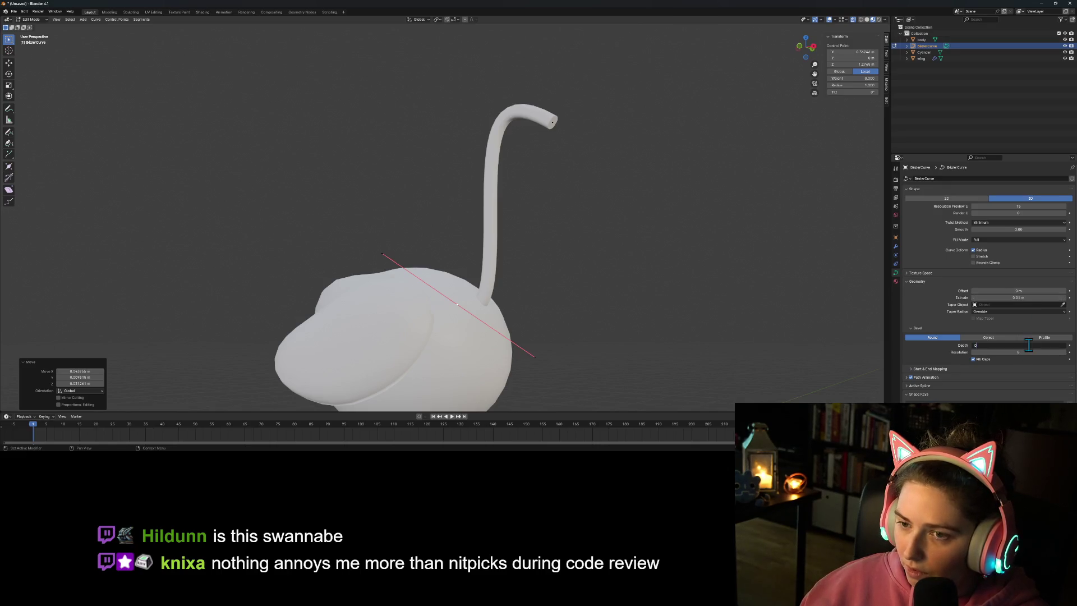
key("Return")
left_click(1028, 345)
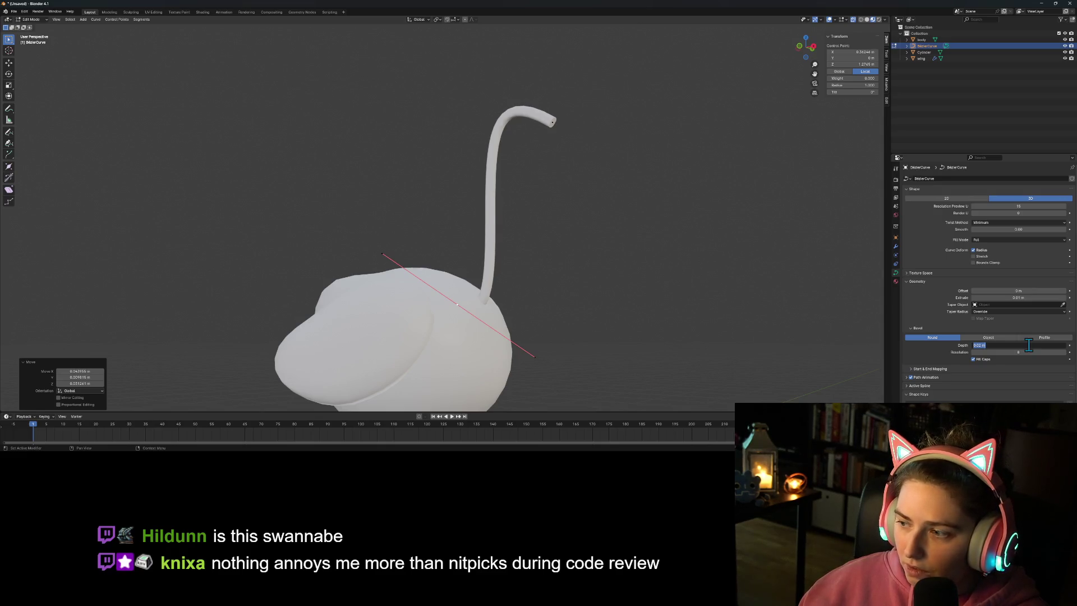
type("0.1")
key("Return")
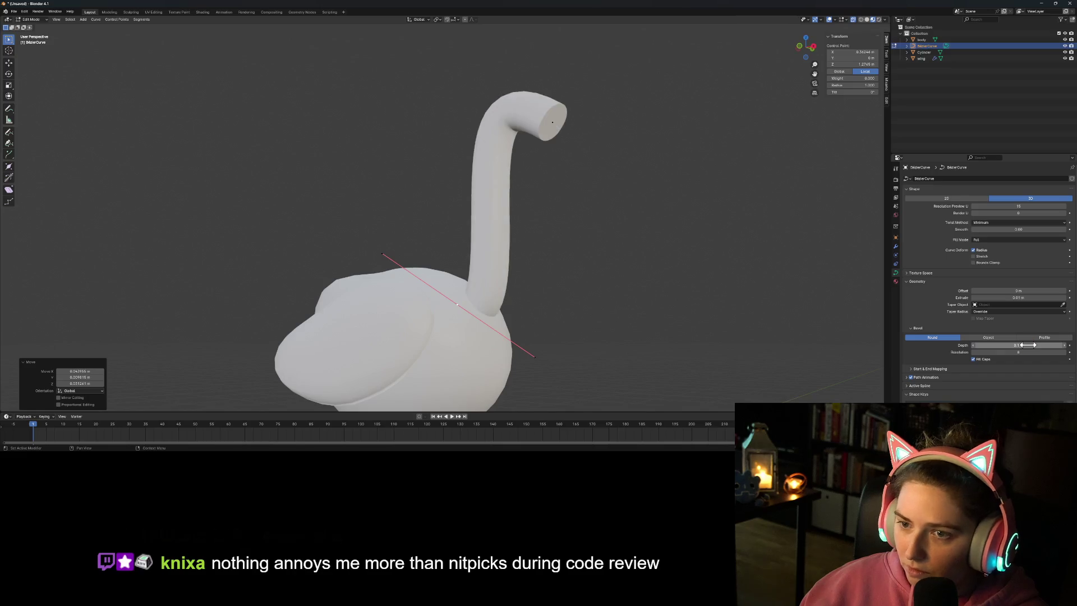
mouse_move(755, 315)
middle_mouse_down()
mouse_move(697, 327)
mouse_move(721, 329)
mouse_move(665, 303)
mouse_move(632, 306)
middle_mouse_up()
Step: Set the neck's Extrude to 0 m
left_click(1018, 298)
type("0")
key("Return")
mouse_move(466, 373)
middle_mouse_down()
mouse_move(503, 360)
mouse_move(528, 372)
middle_mouse_up()
scroll(528, 372, "up", 3)
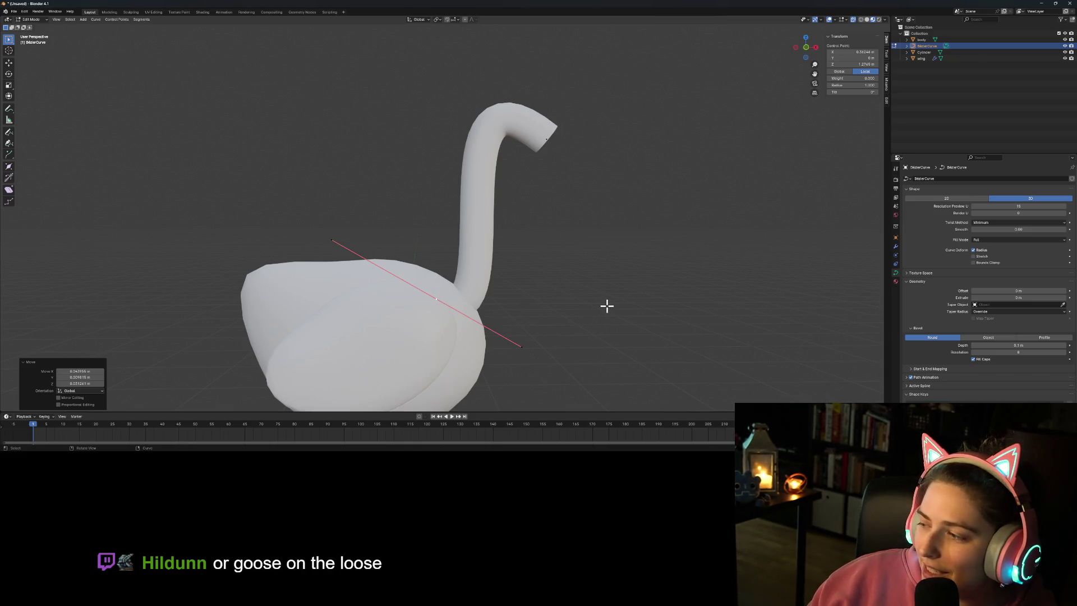
Step: In front view, thin the neck with a Bevel Depth of 0.07 m
scroll(505, 305, "down", 3)
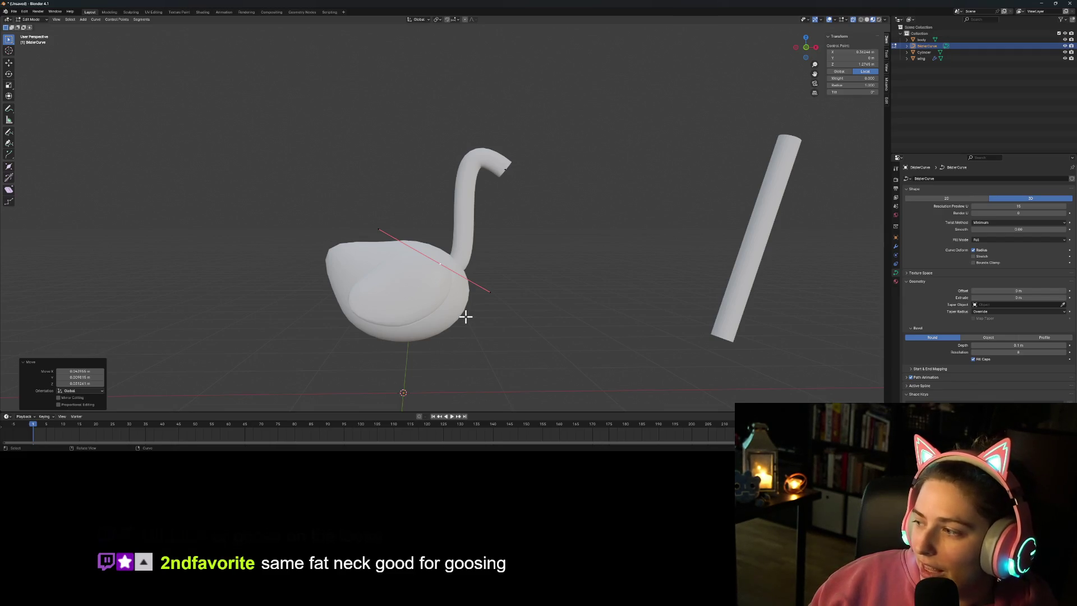
scroll(409, 298, "down", 2)
key("KP_1")
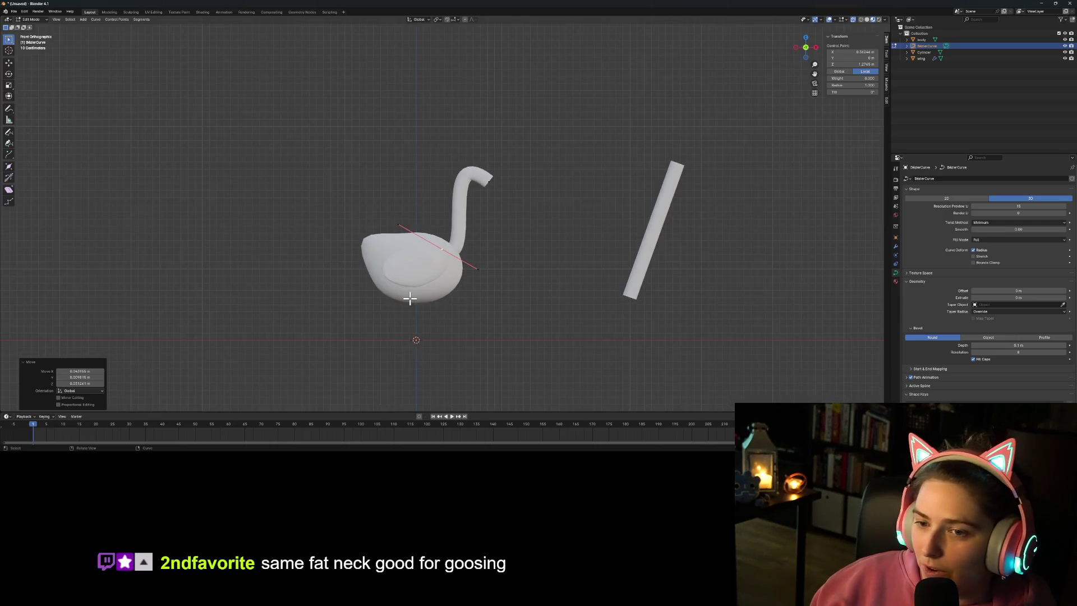
scroll(409, 297, "up", 4)
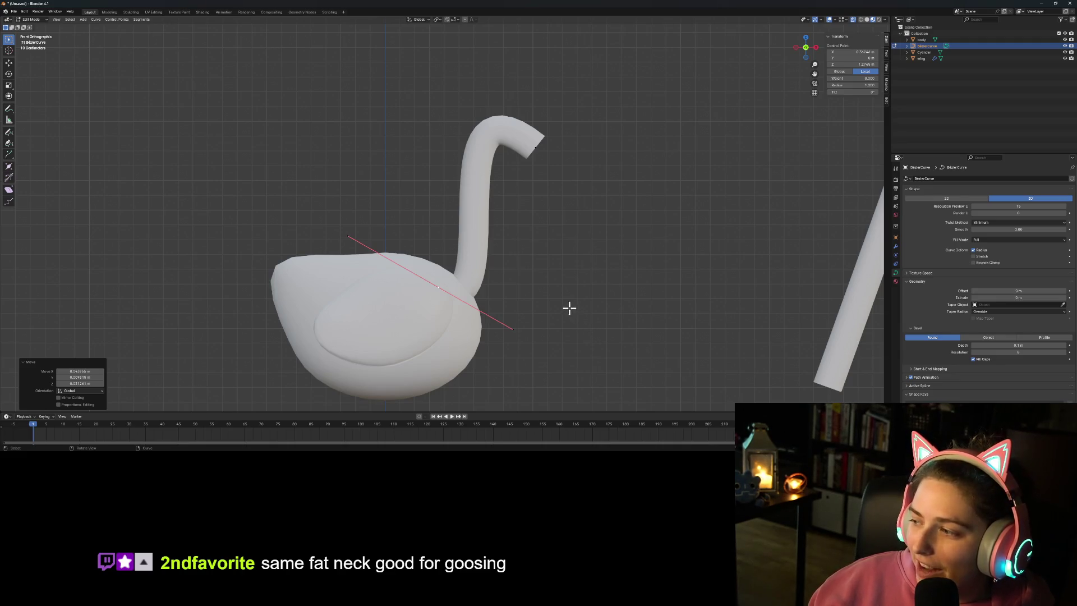
scroll(539, 339, "down", 1)
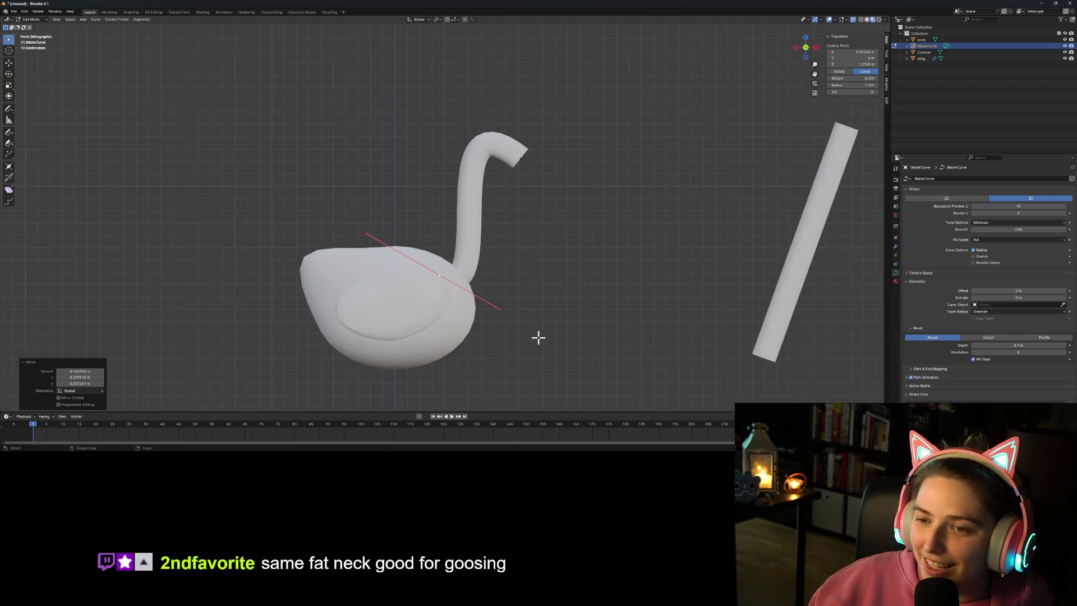
left_click(539, 334)
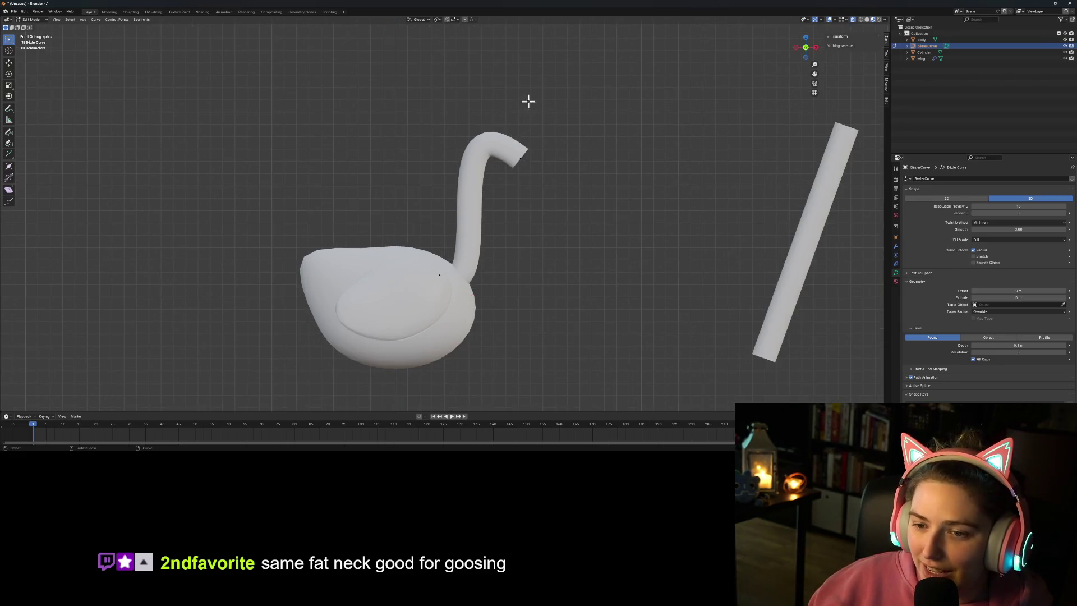
scroll(480, 263, "up", 1)
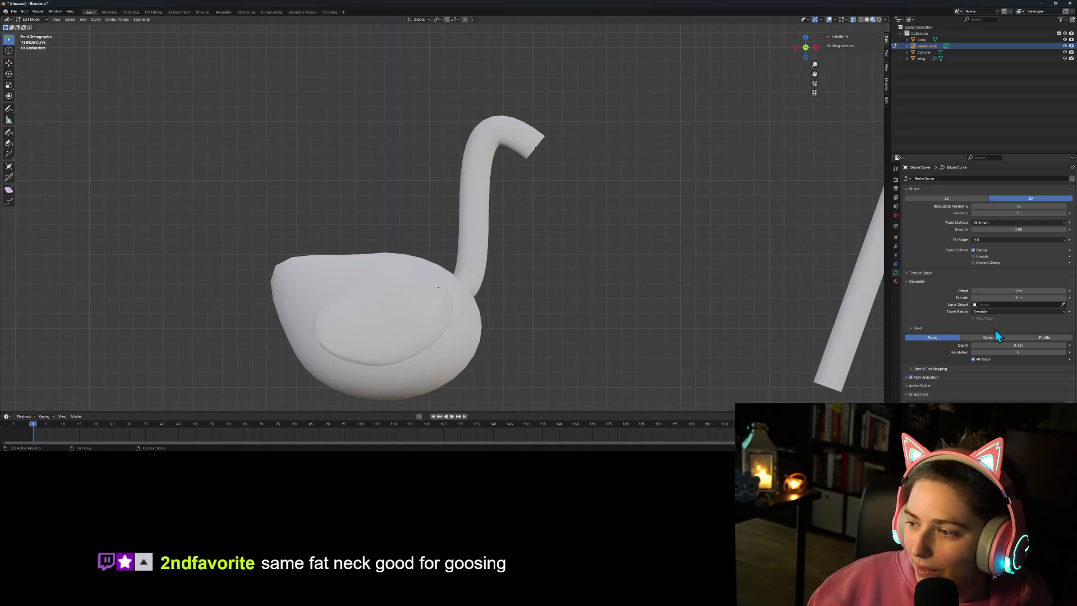
left_click(1030, 345)
type("0.07")
key("Return")
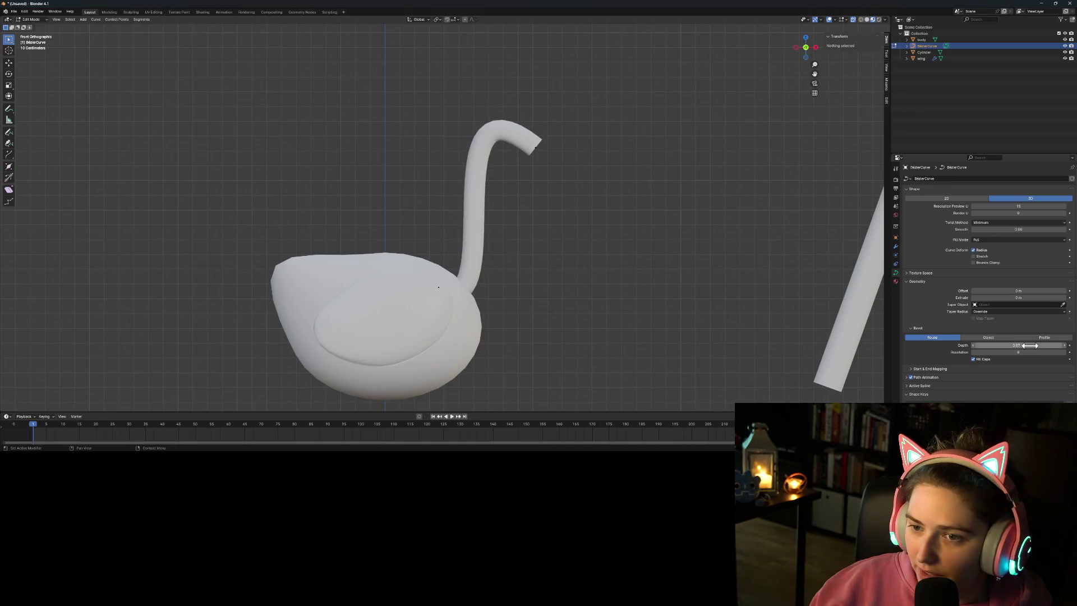
Step: Select a neck control point and start moving it
scroll(663, 343, "down", 2)
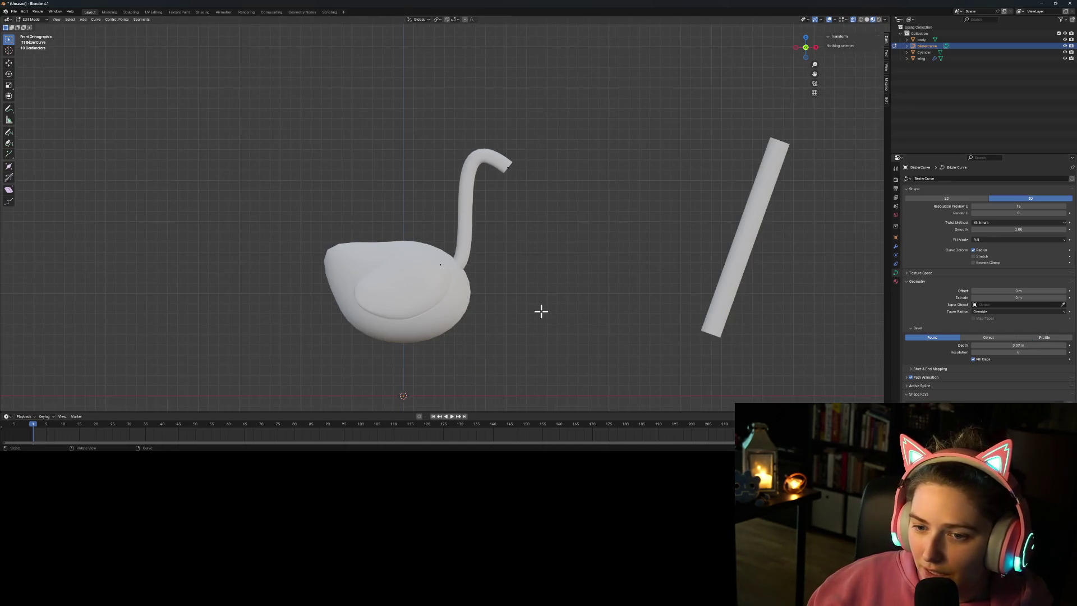
left_click(438, 263)
key("g")
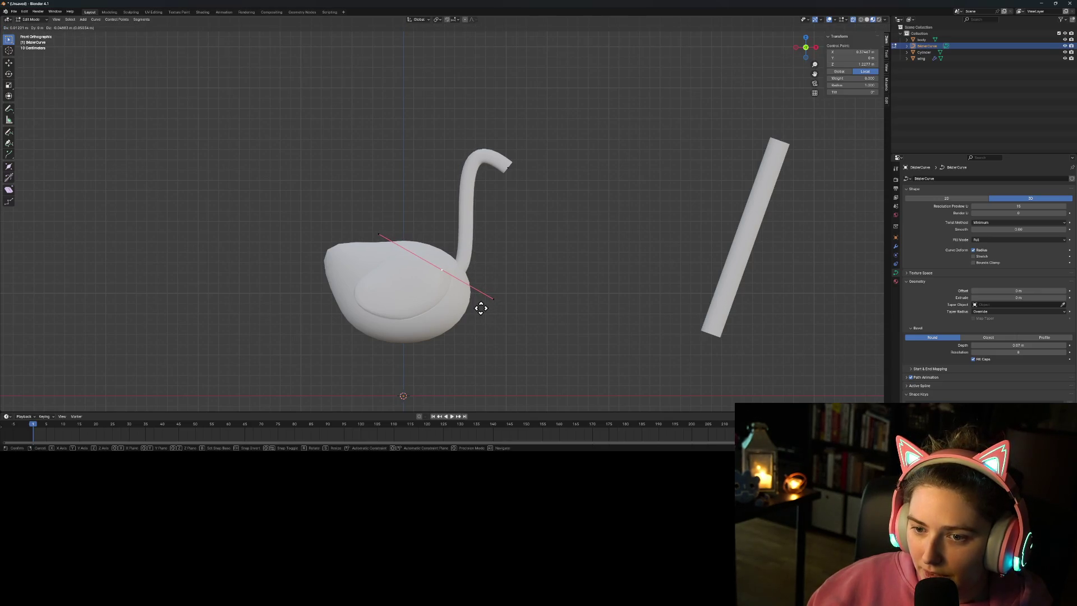
Step: Drop the neck point in place and pull its handle end upward to smooth the curve
left_click(479, 304)
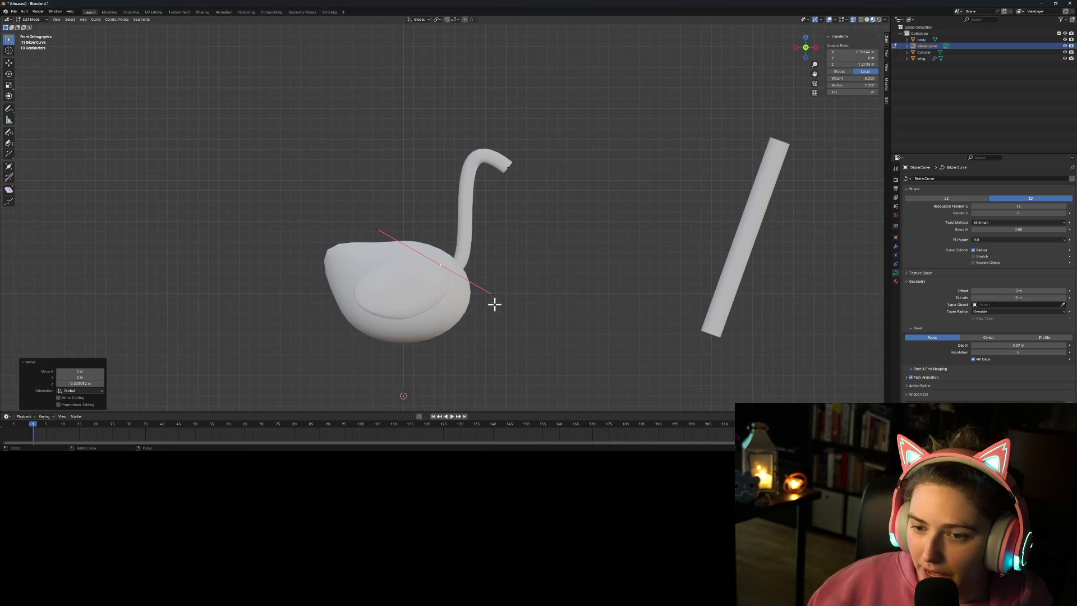
left_click(491, 296)
key("g")
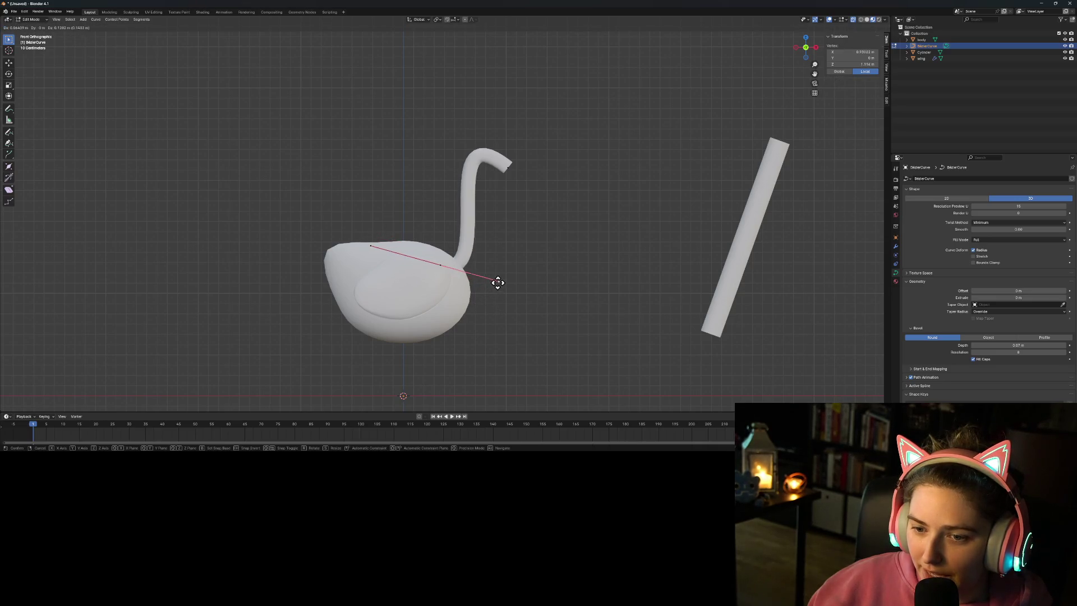
left_click(498, 283)
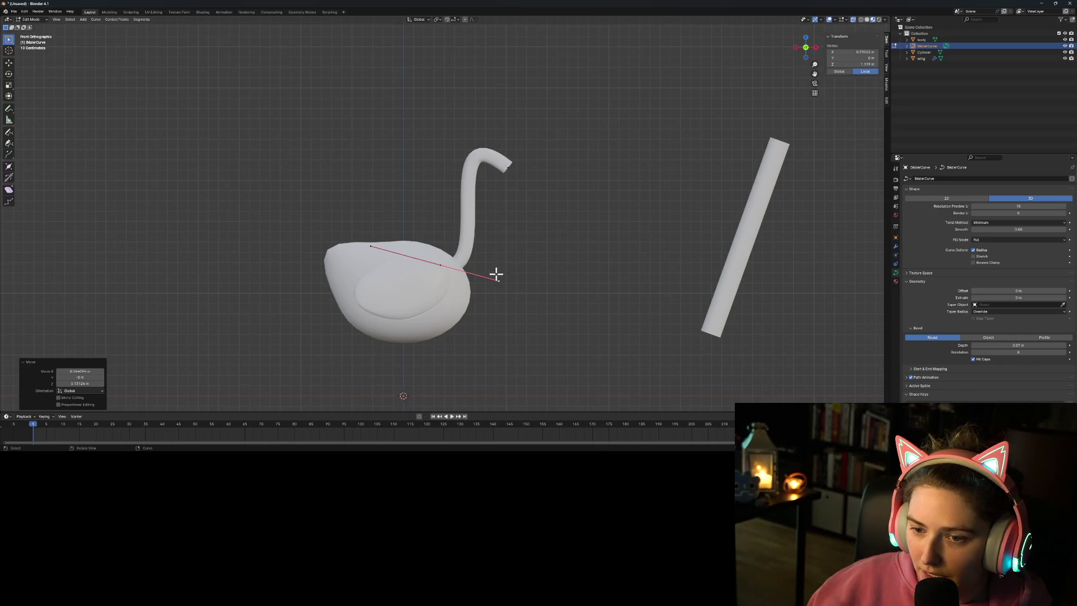
key("g")
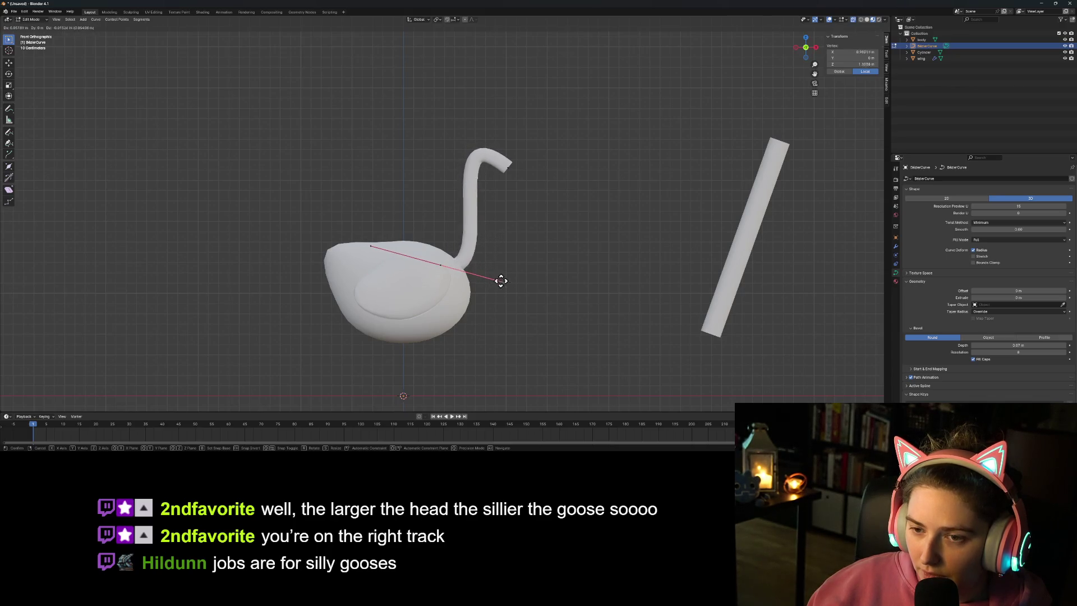
left_click(492, 267)
Step: Move the neck-tip point down-left and tilt its handle out to the right
left_click(506, 167)
key("g")
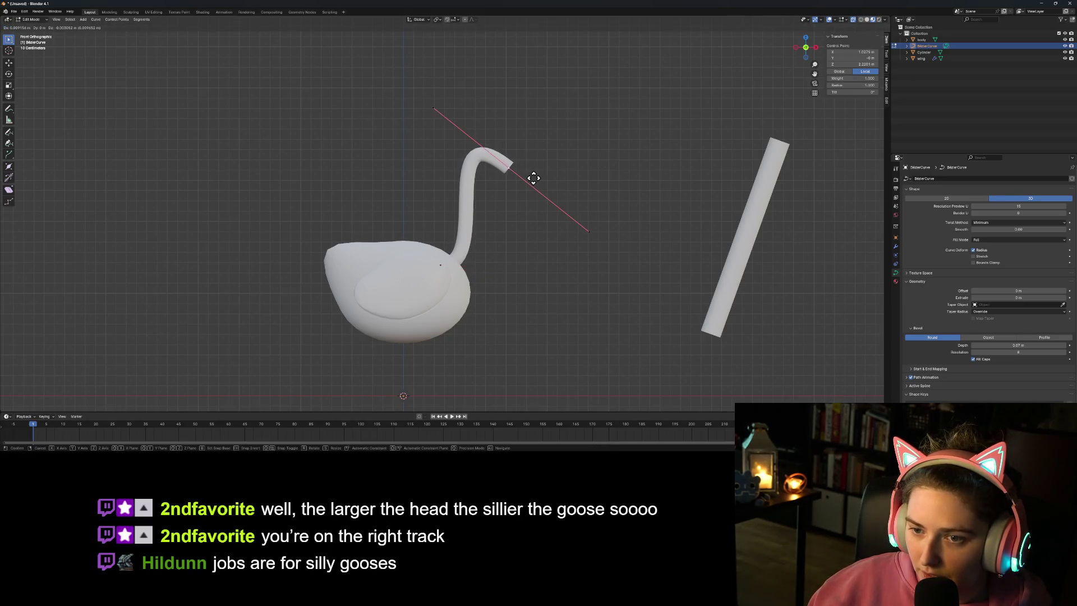
left_click(495, 178)
left_click(552, 229)
key("g")
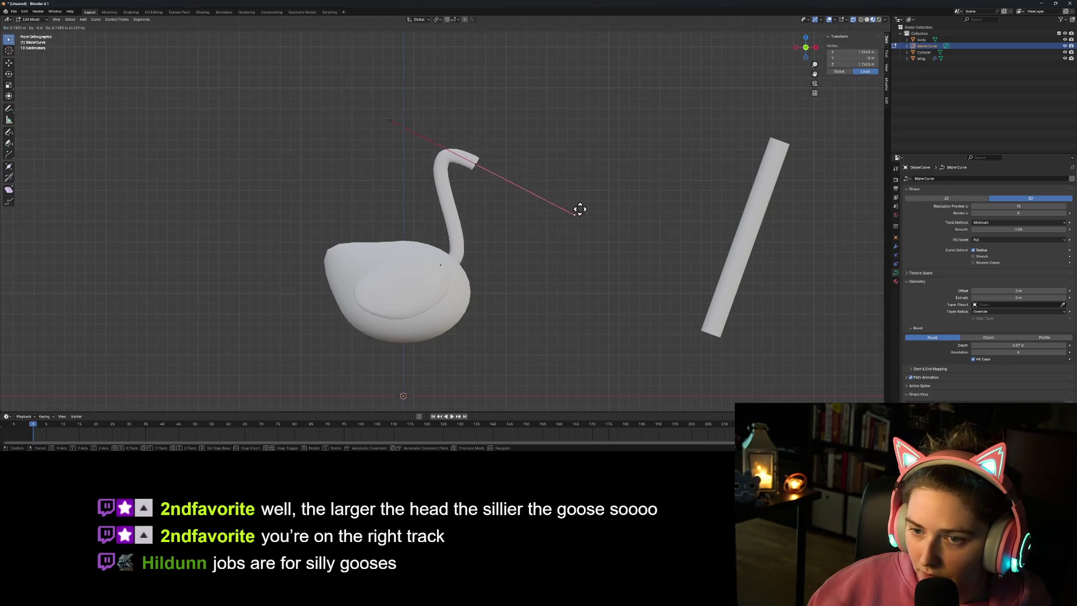
left_click(606, 196)
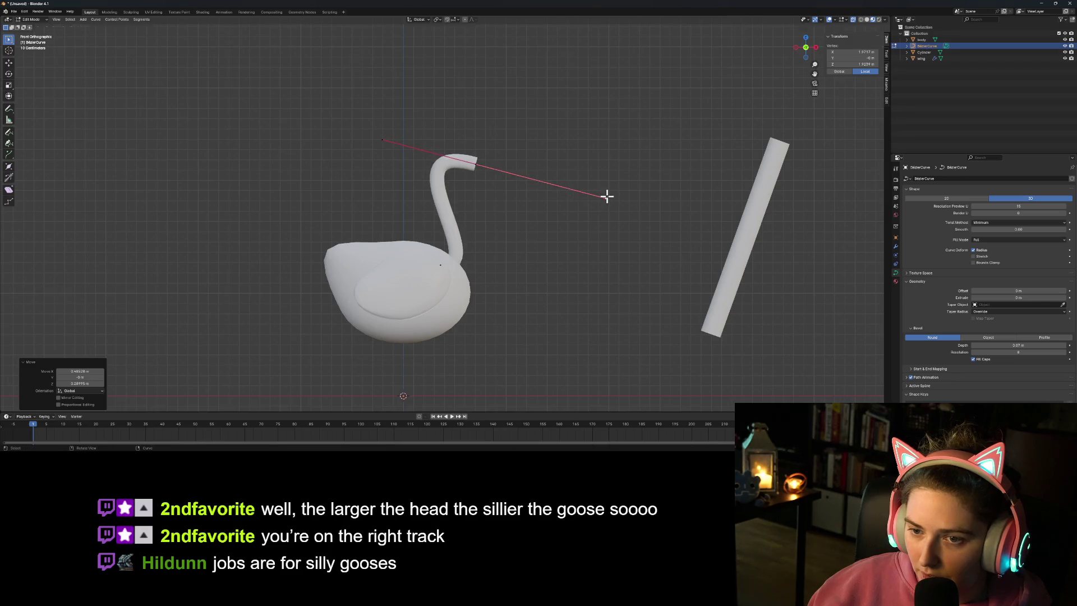
Step: Nudge the neck's base control point slightly lower inside the body
left_click(439, 262)
key("g")
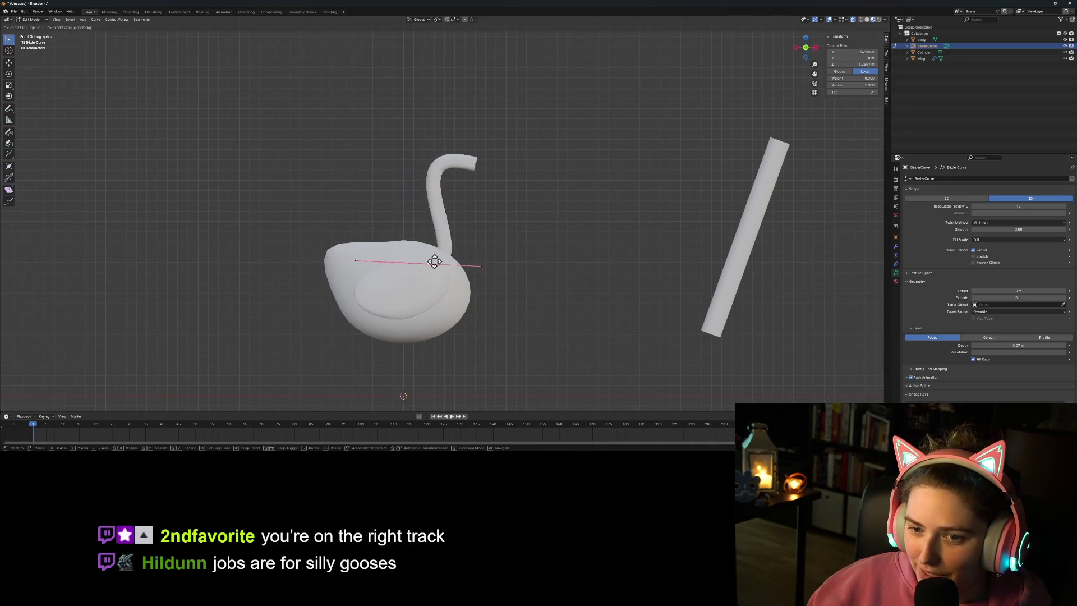
left_click(442, 268)
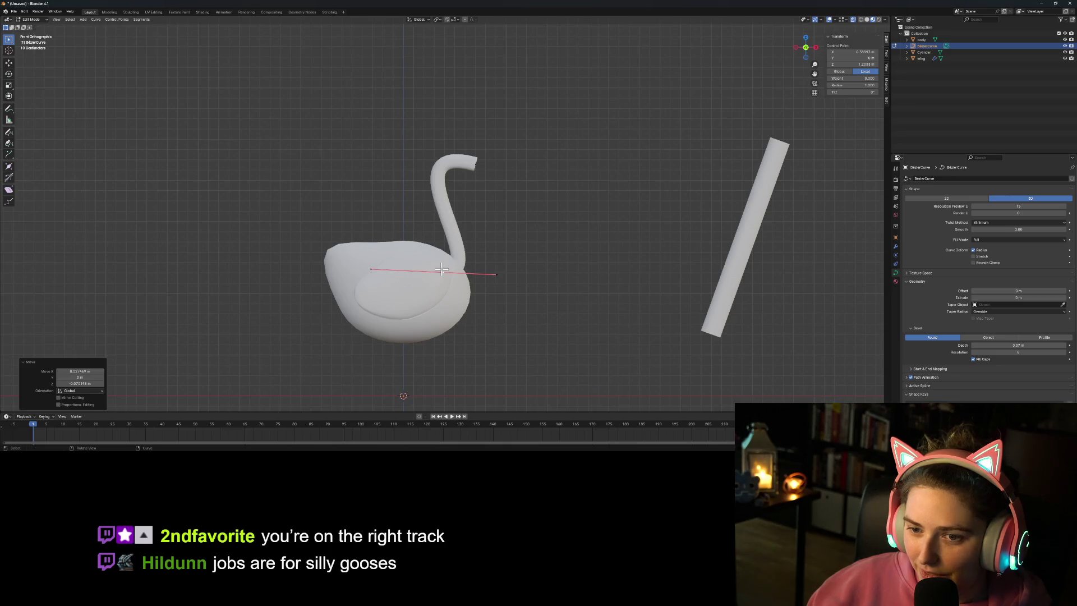
right_click(442, 270)
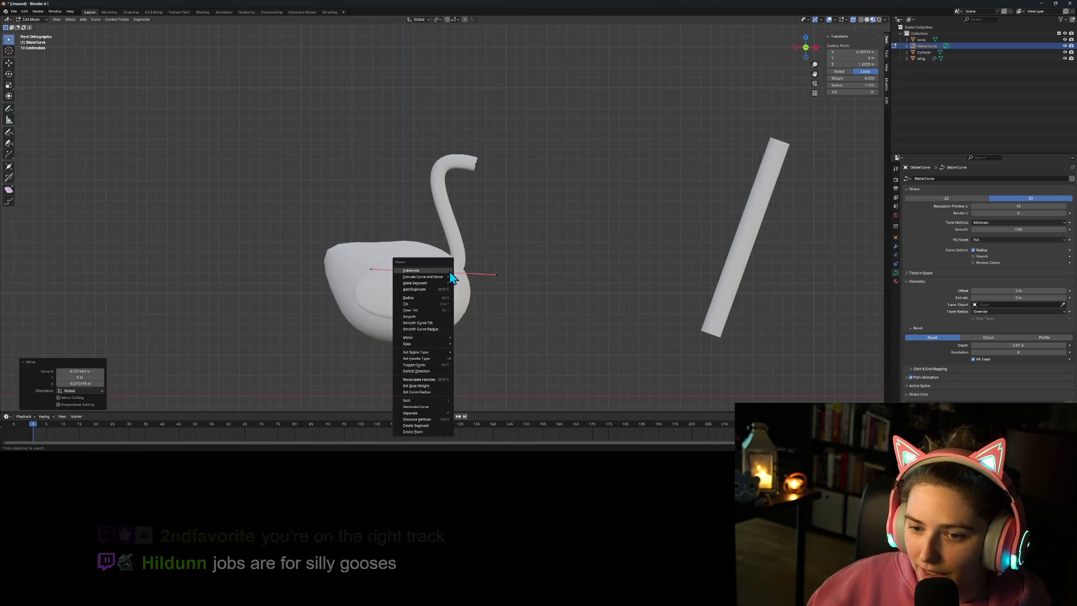
left_click(426, 283)
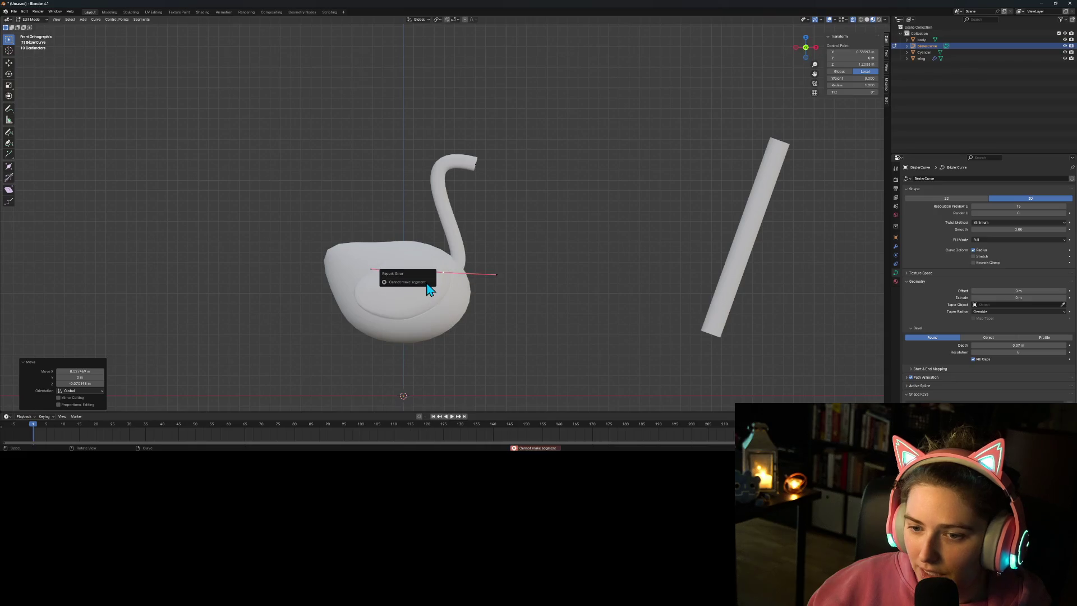
left_click(453, 248)
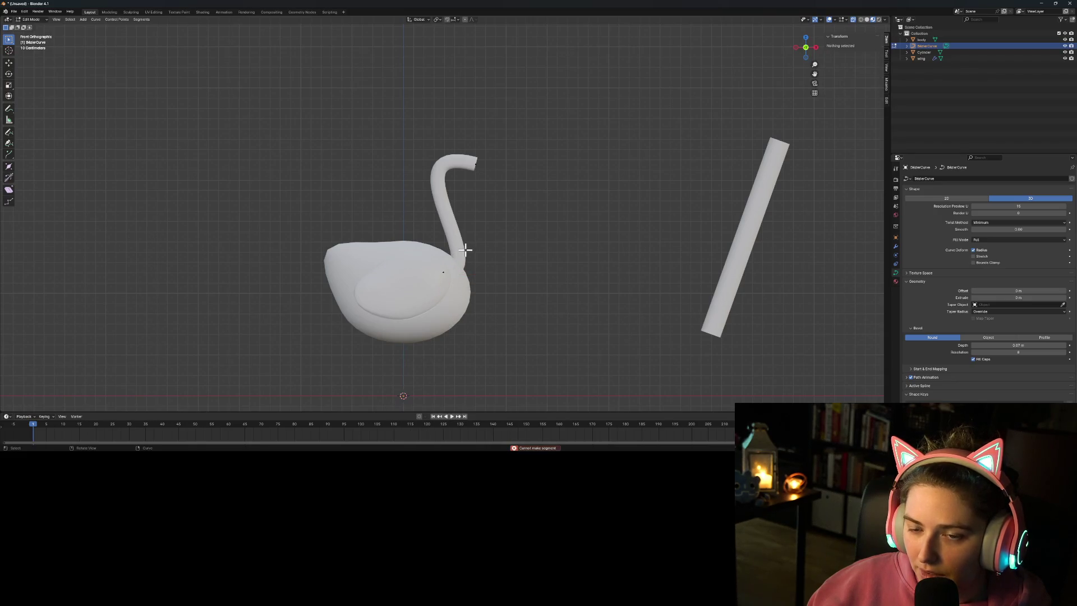
key("Tab")
right_click(419, 170)
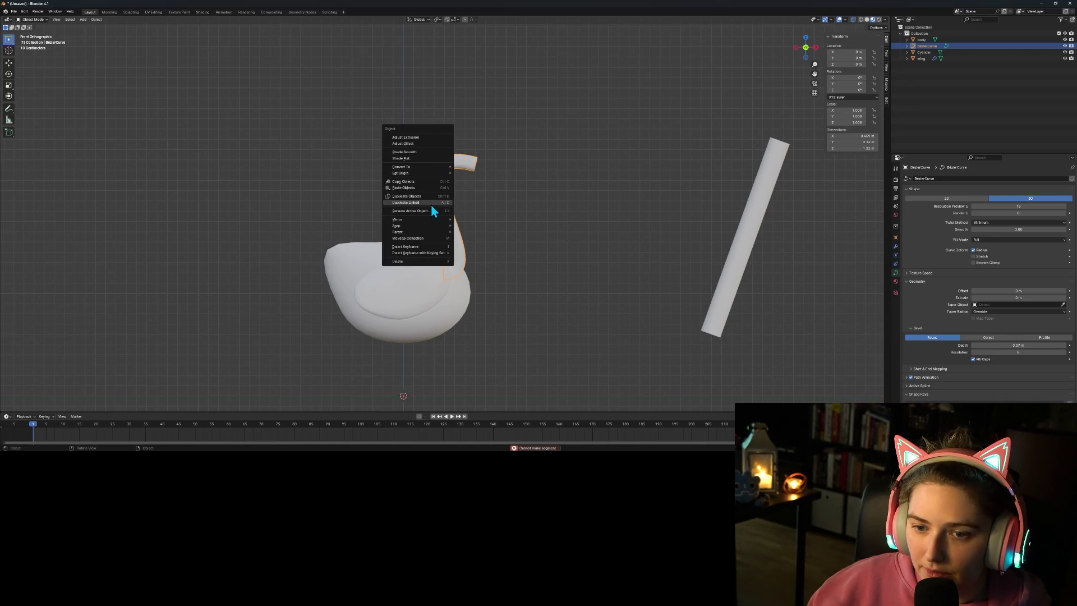
left_click(83, 19)
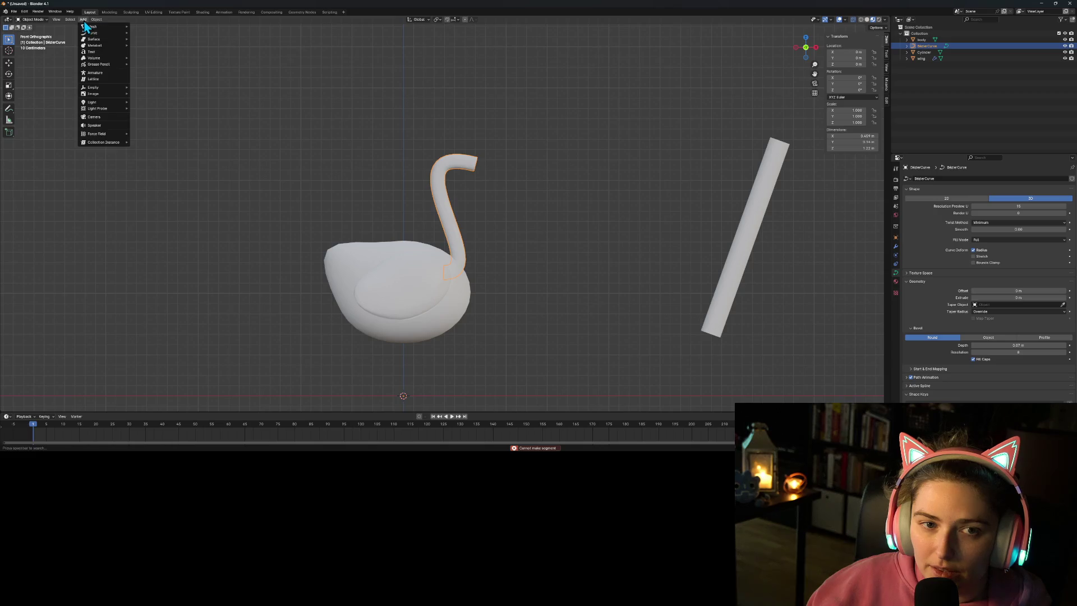
right_click(447, 191)
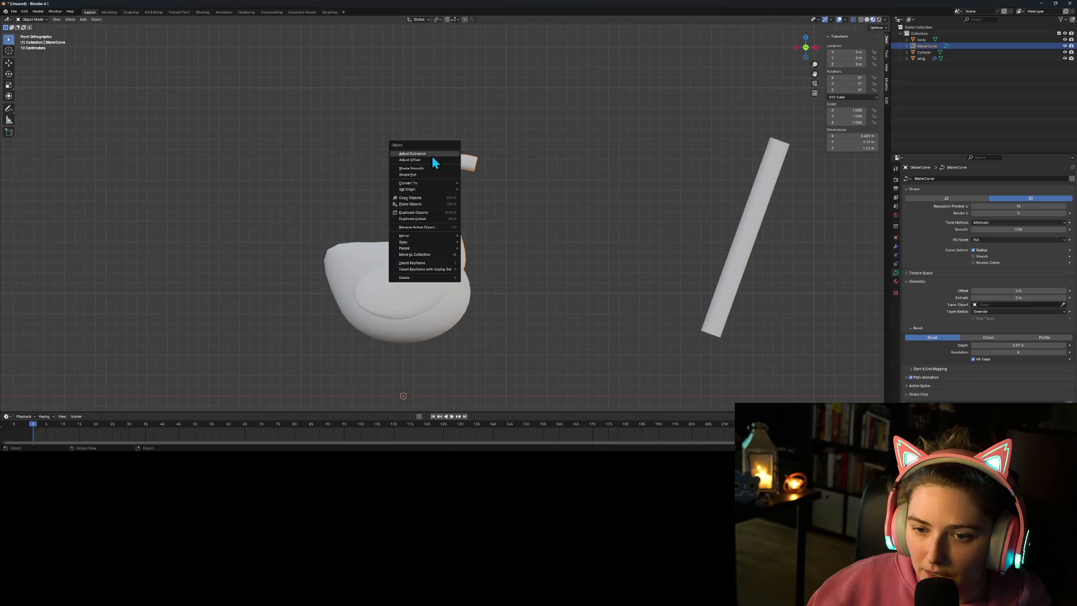
key("Escape")
key("Tab")
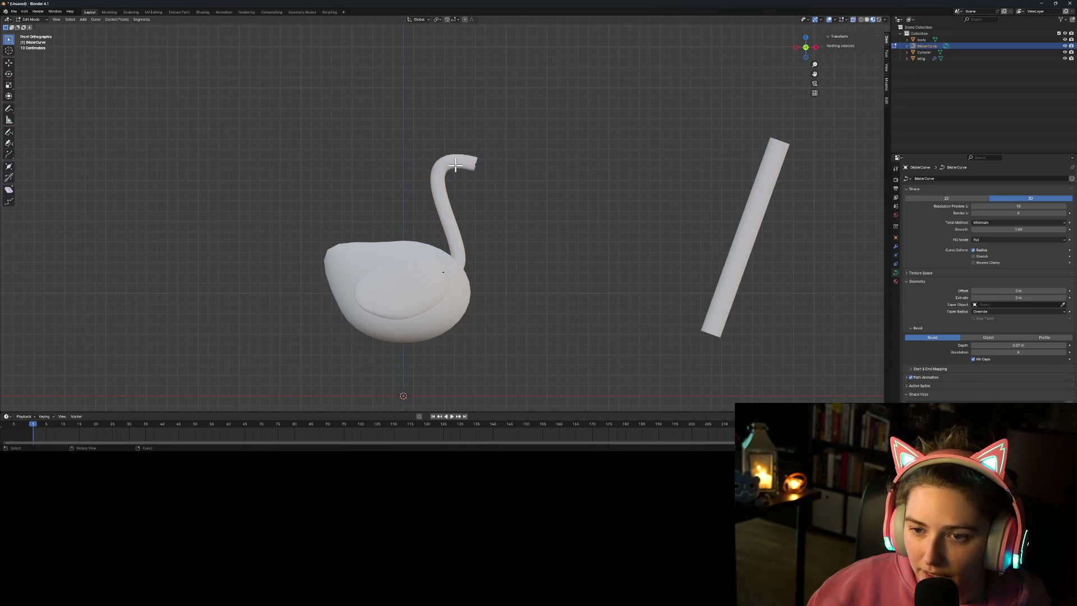
left_click(477, 164)
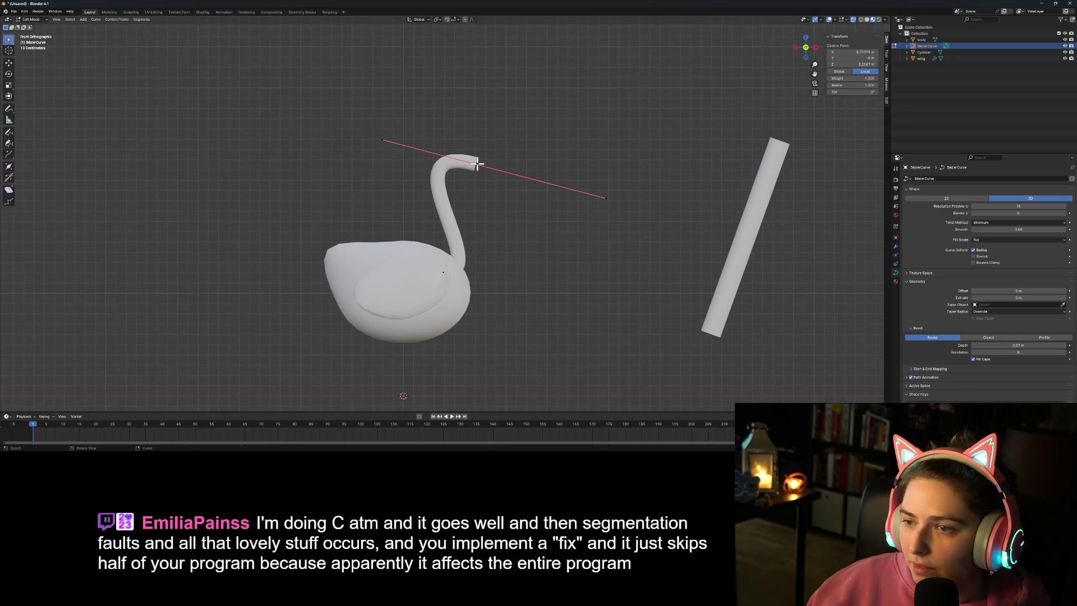
Step: Try joining and duplicating the head control point, then undo the duplicate
right_click(476, 164)
left_click(477, 164)
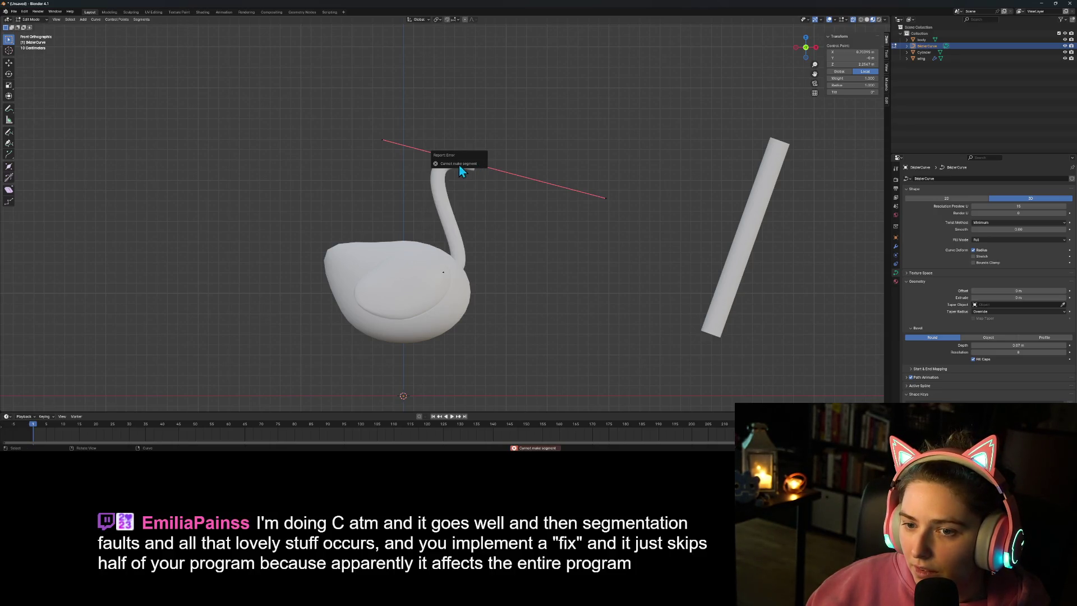
right_click(477, 163)
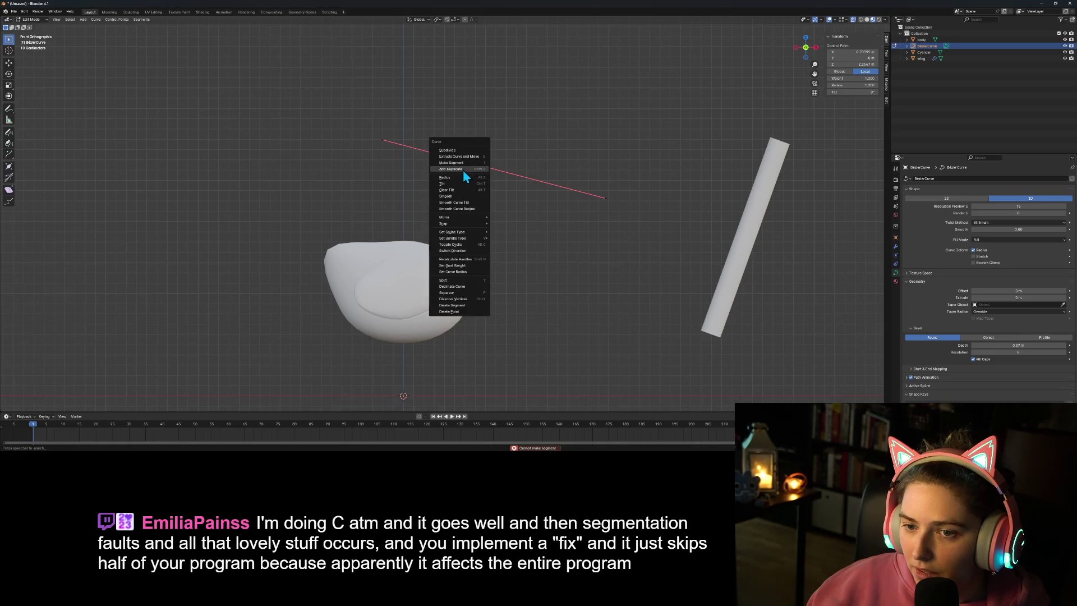
left_click(463, 170)
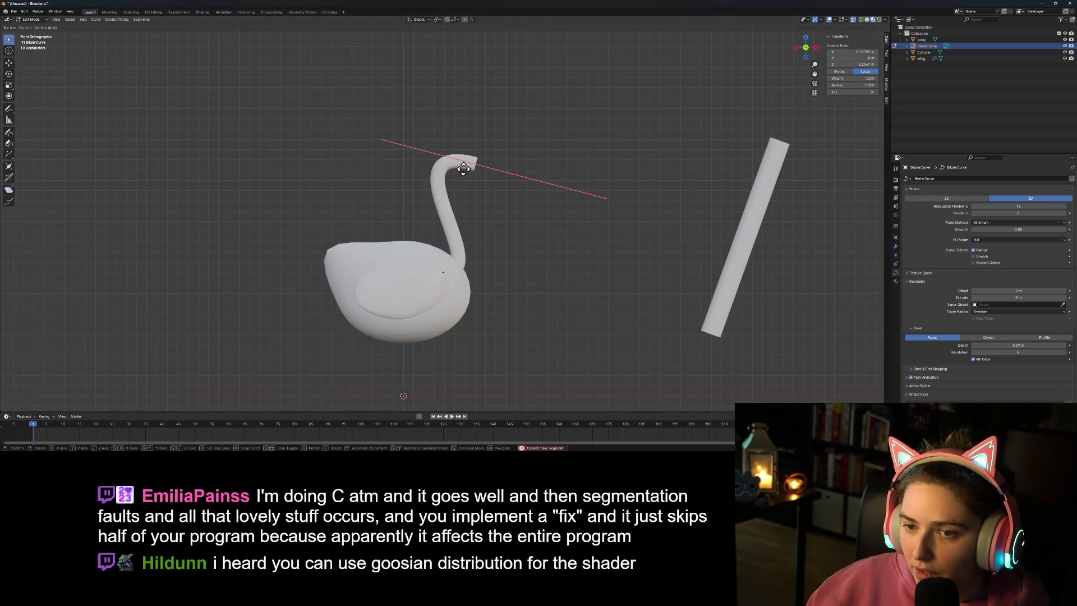
left_click(549, 162)
key("g")
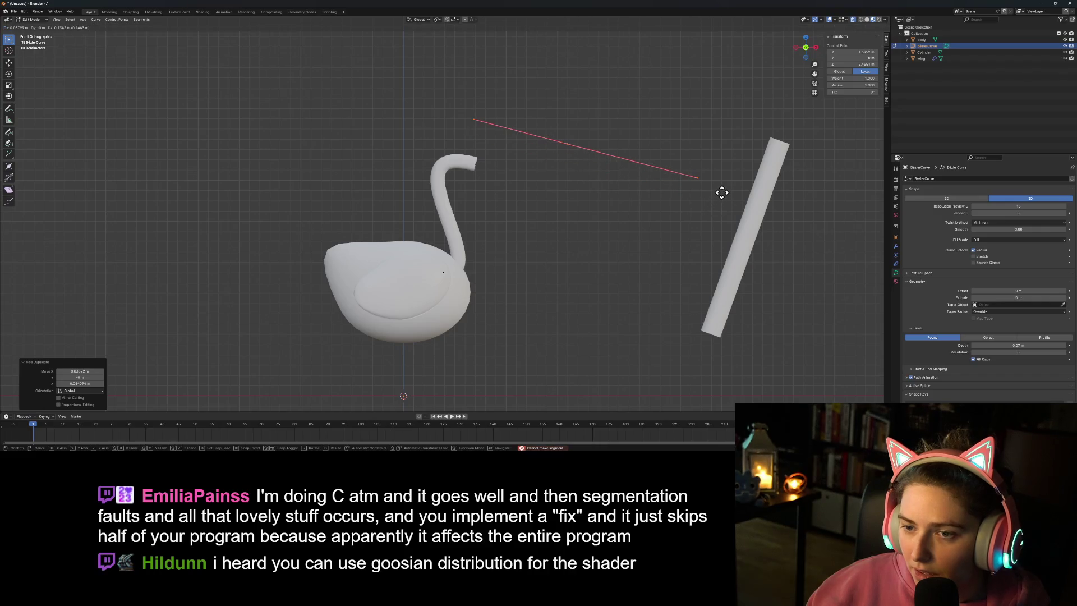
right_click(701, 202)
key("ctrl+z")
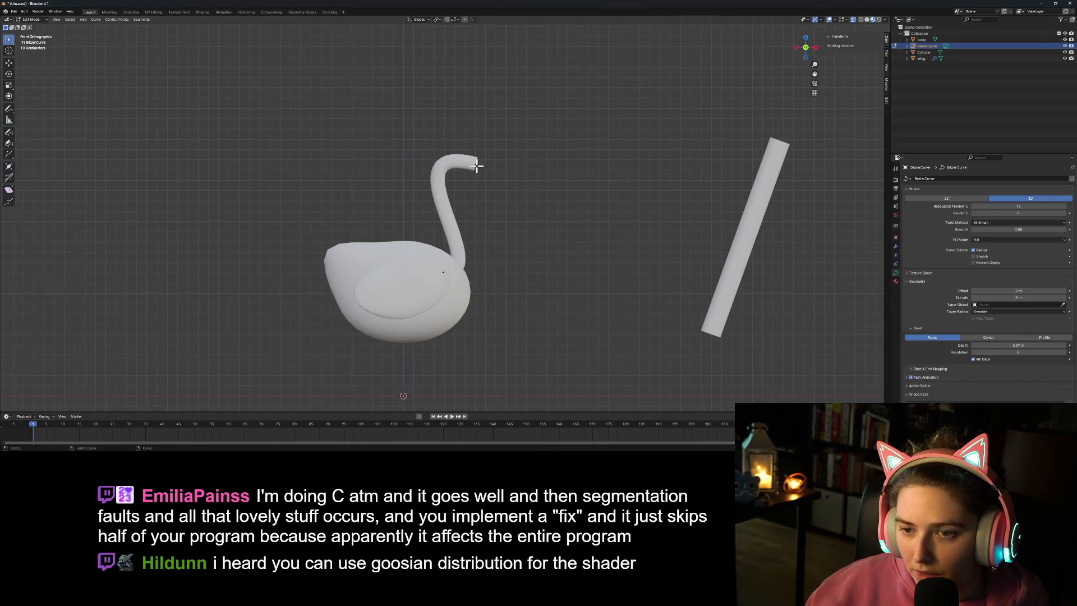
Step: Extrude a new curve point from the neck tip, placed up and right of the head
right_click(475, 165)
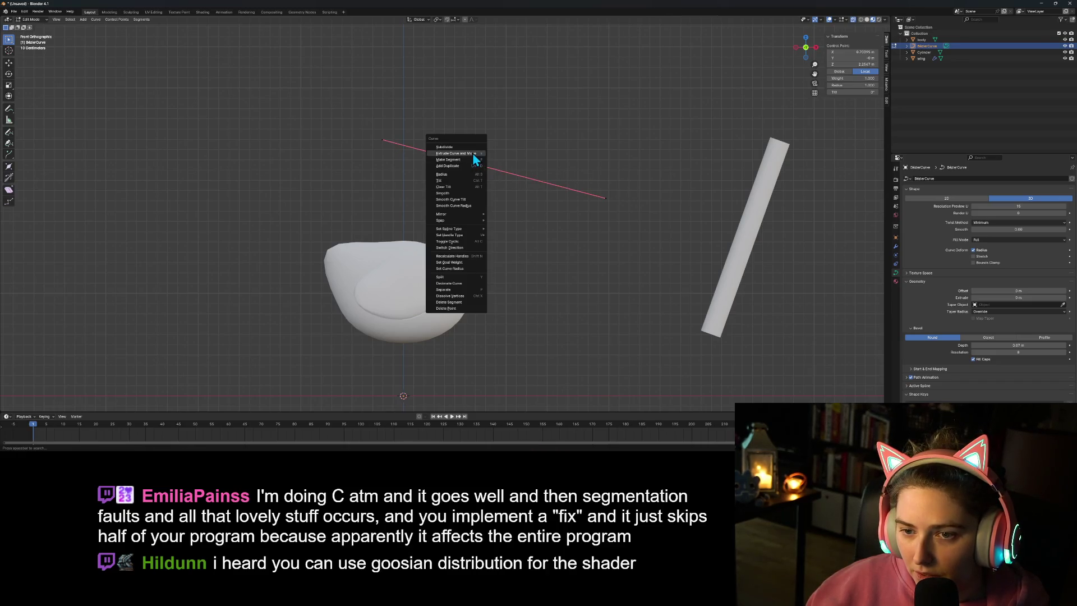
left_click(476, 169)
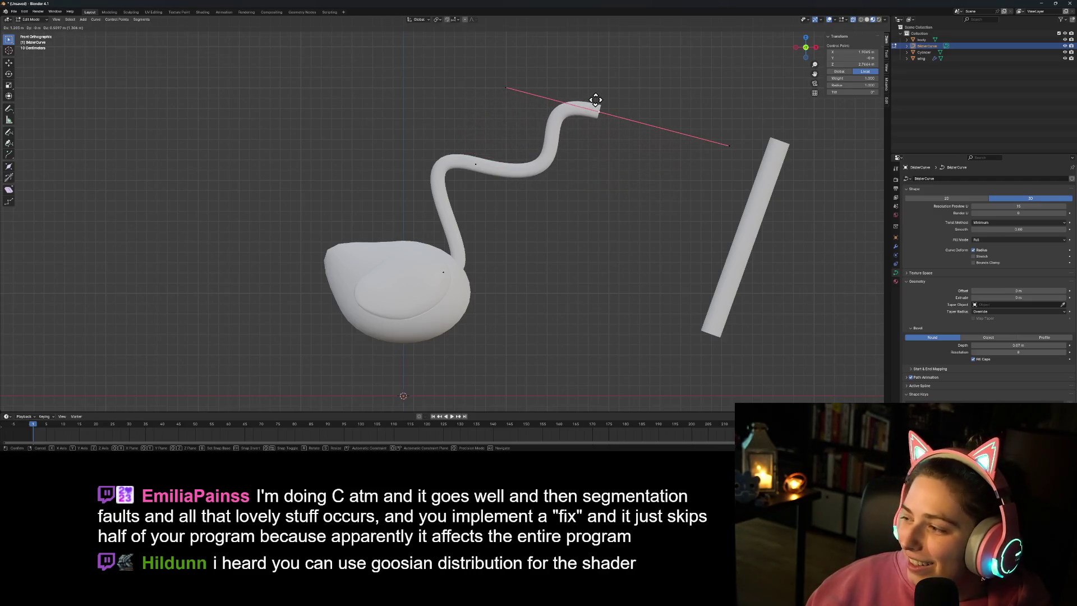
left_click(596, 99)
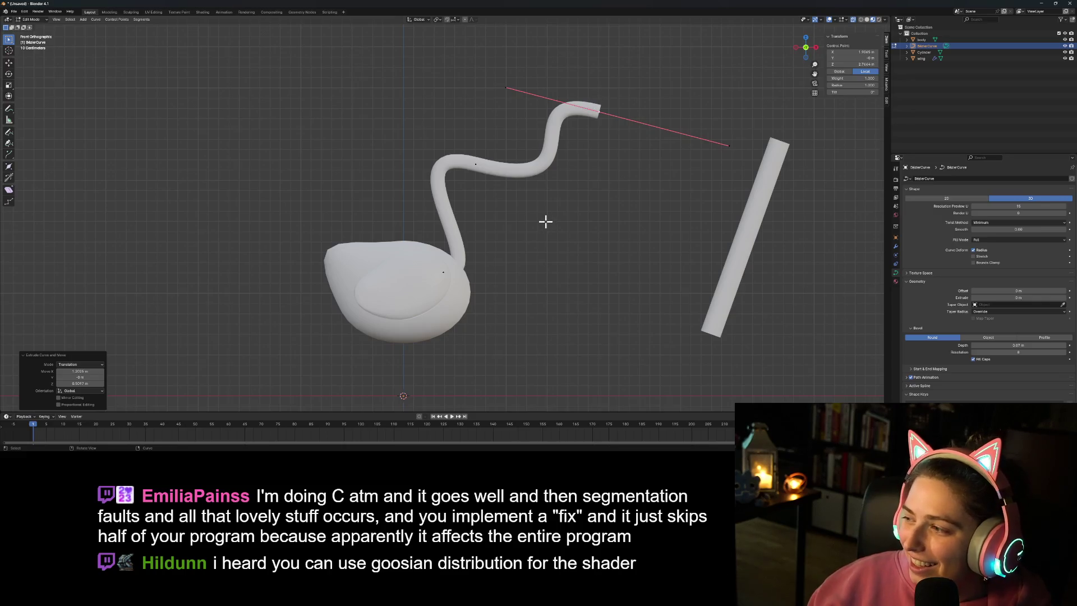
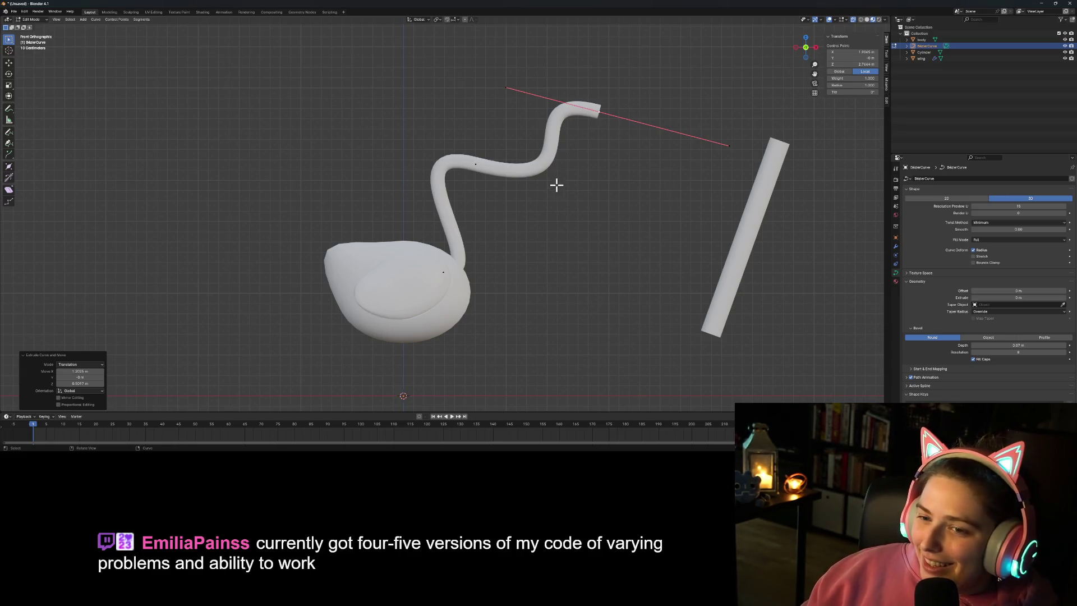
Step: Move the upper neck control point and pull its handle down toward the body
left_click(729, 148)
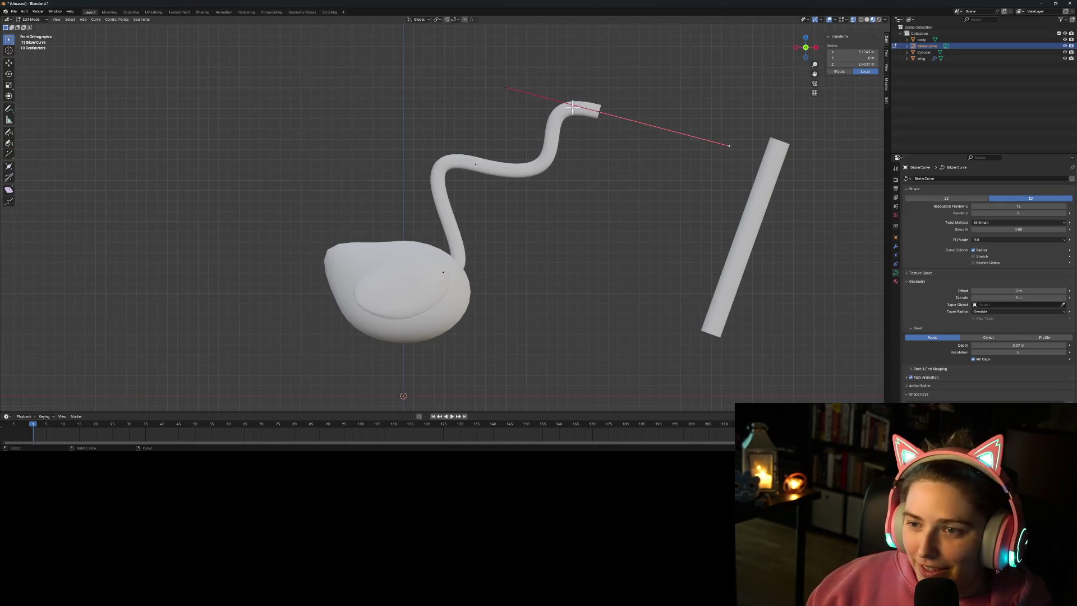
left_click(600, 113)
left_click(476, 166)
key("g")
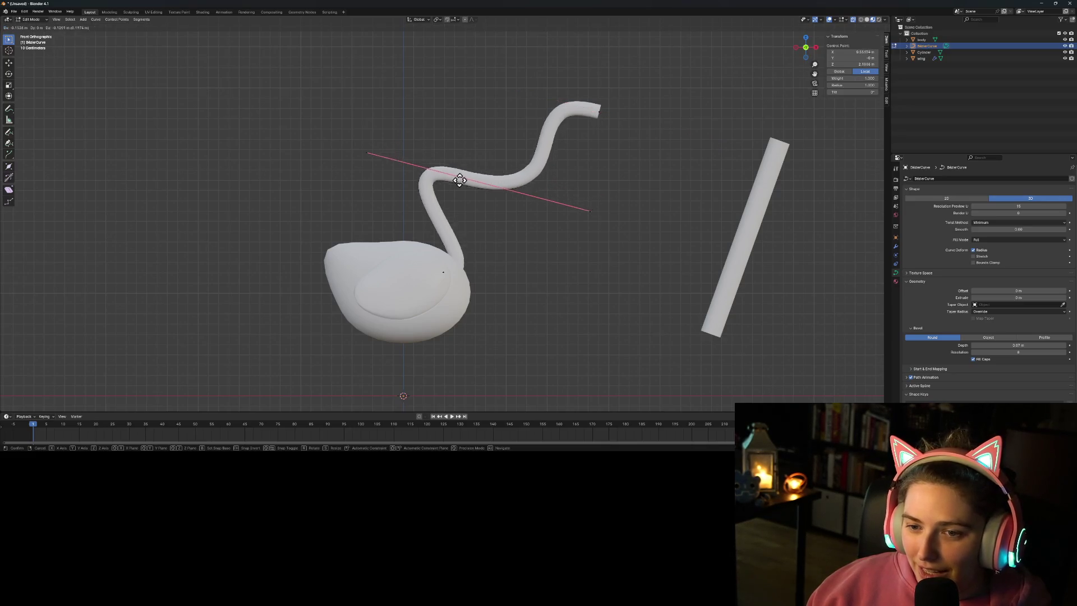
left_click(430, 191)
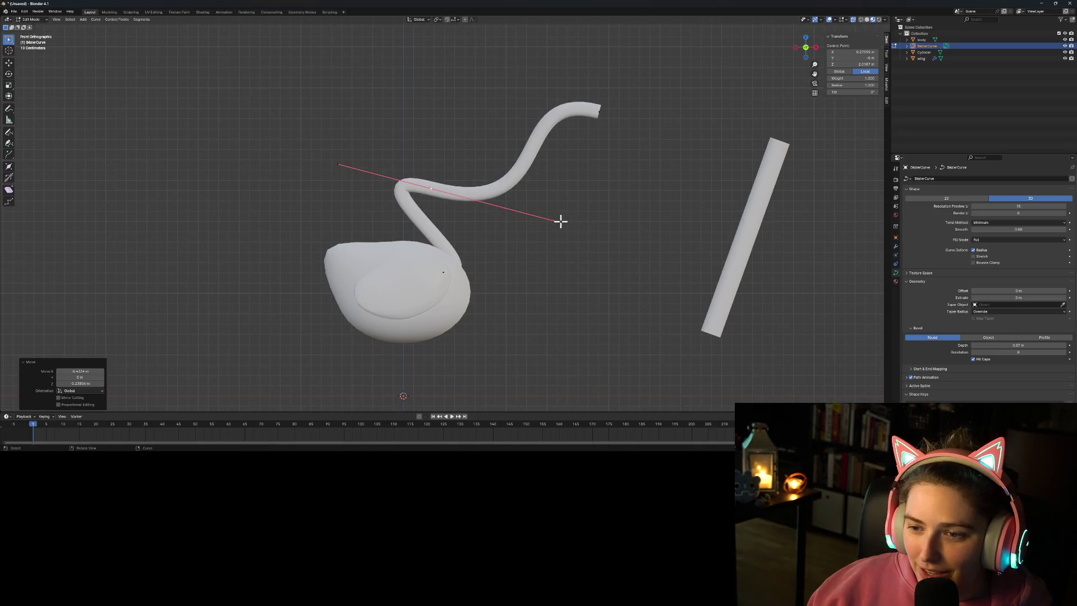
left_click(560, 222)
key("g")
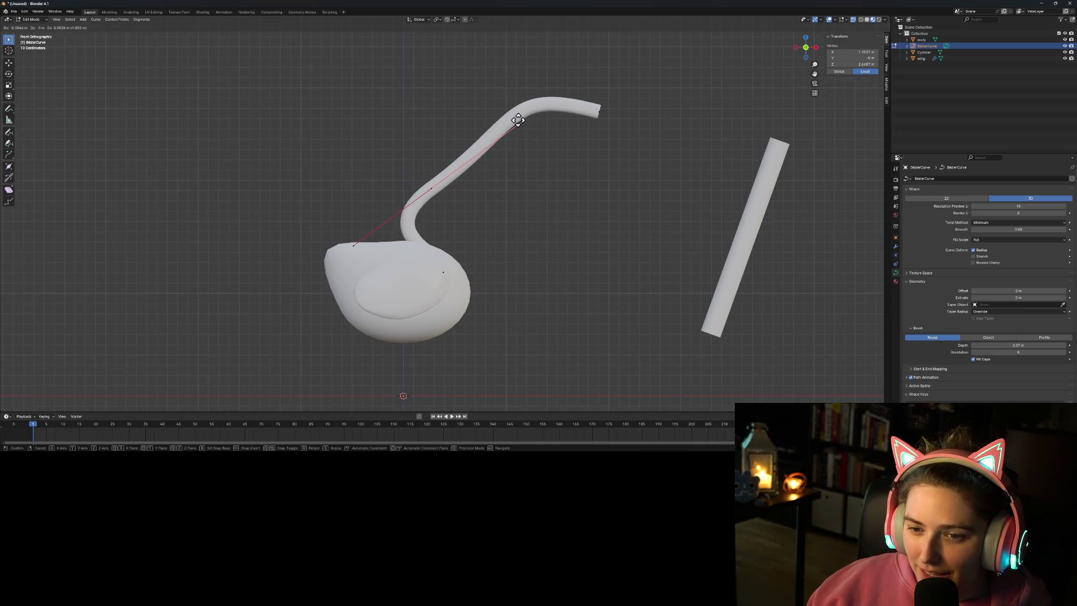
left_click(518, 120)
left_click_drag(528, 120, 456, 179)
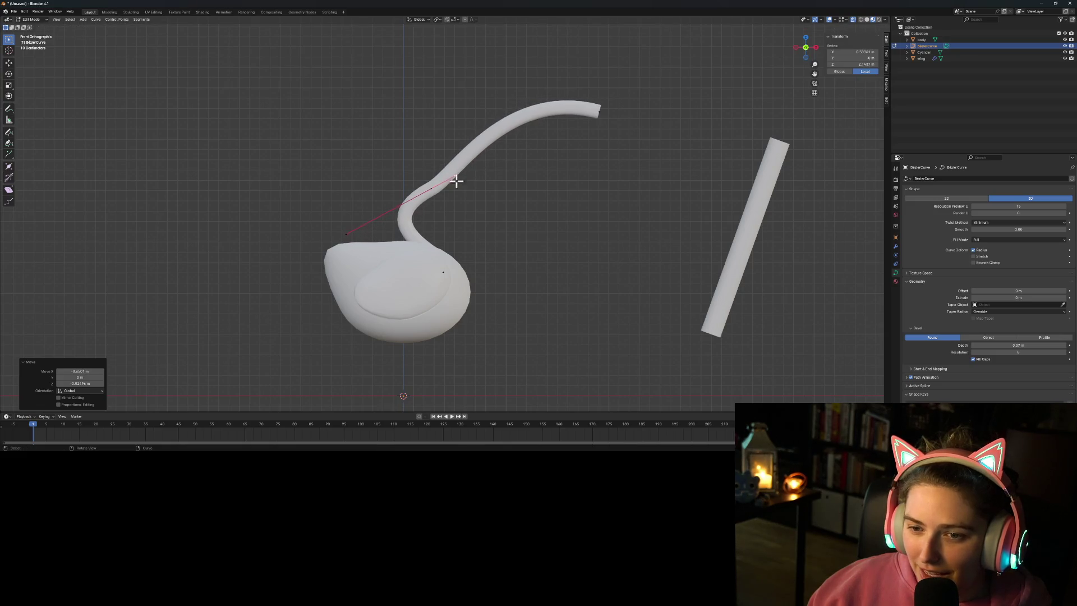
Step: Adjust the middle and lower neck points and their handles to tighten the S-curve
left_click(346, 233)
key("g")
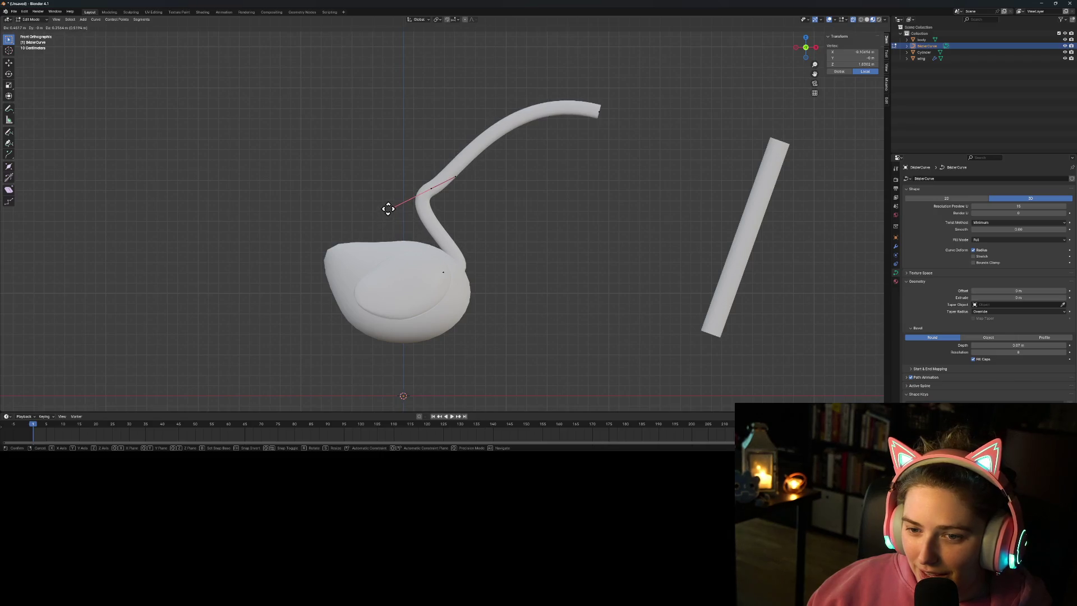
left_click(387, 210)
left_click(429, 188)
key("g")
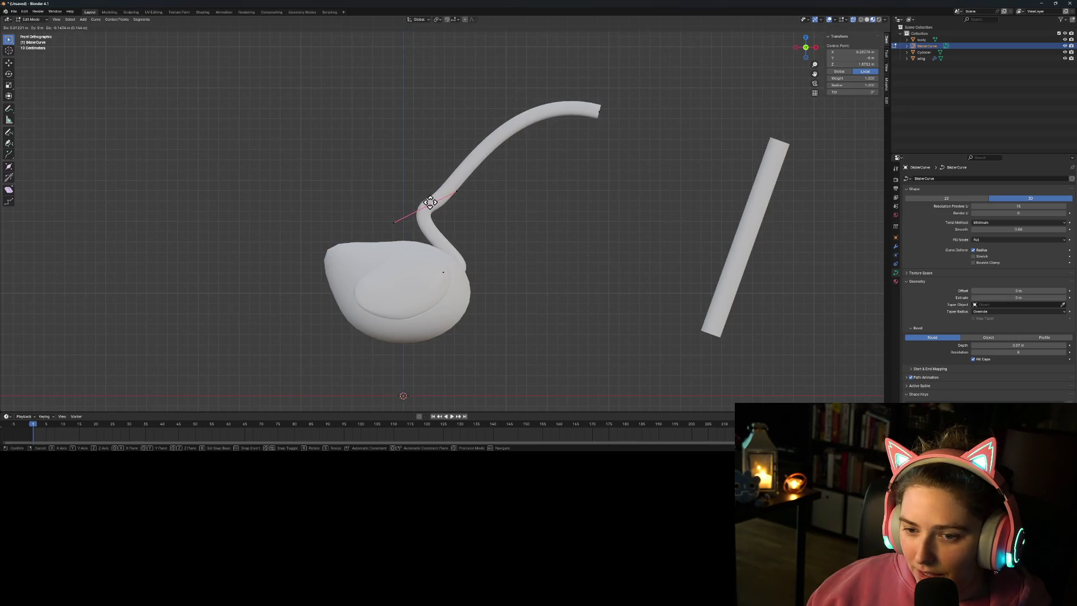
left_click(430, 203)
left_click(444, 268)
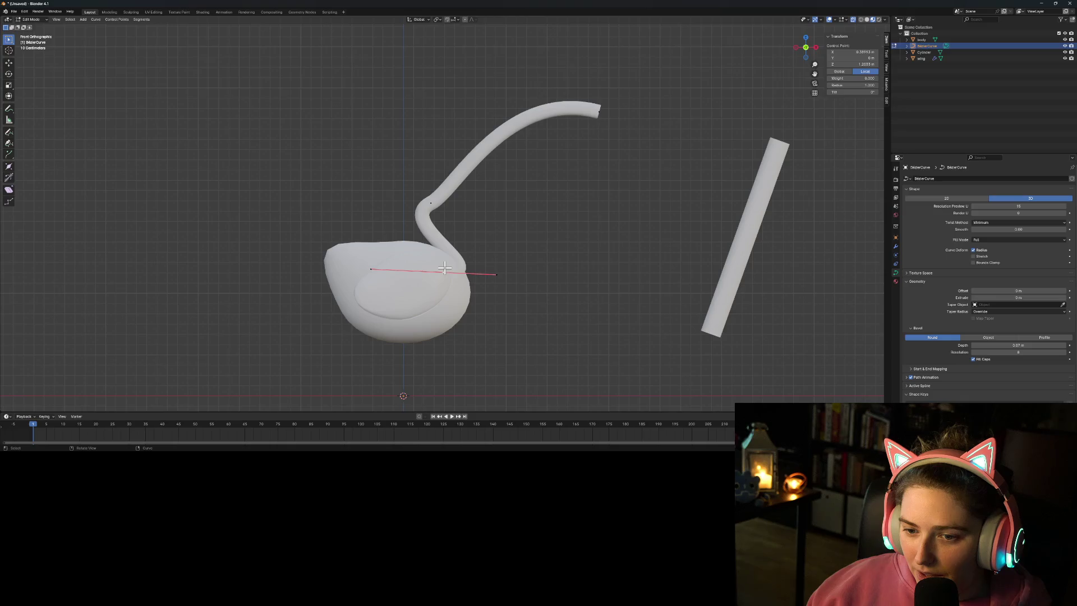
left_click(496, 275)
key("g")
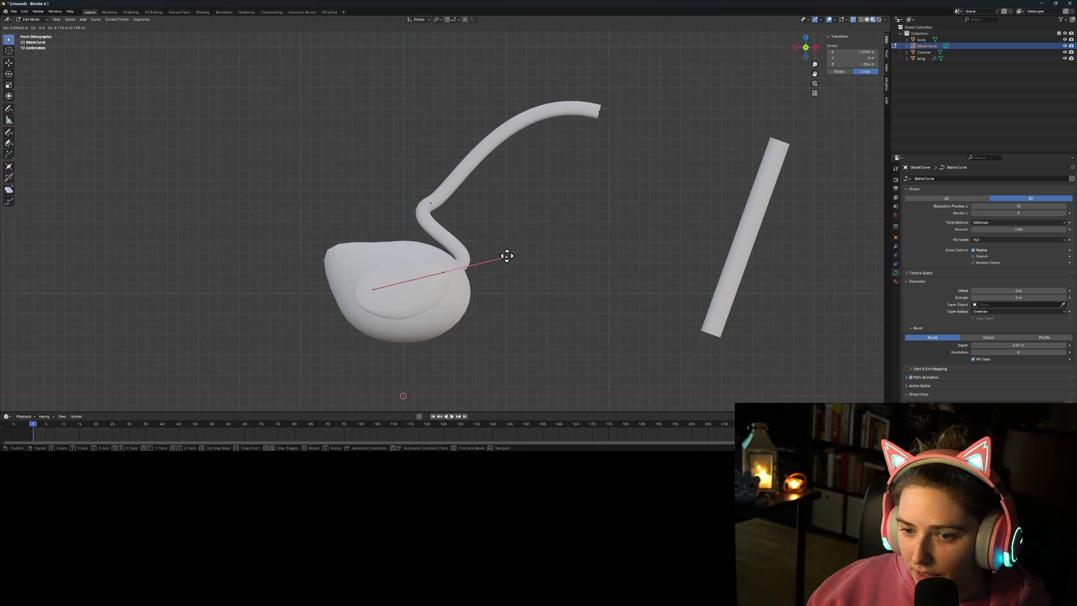
left_click(499, 251)
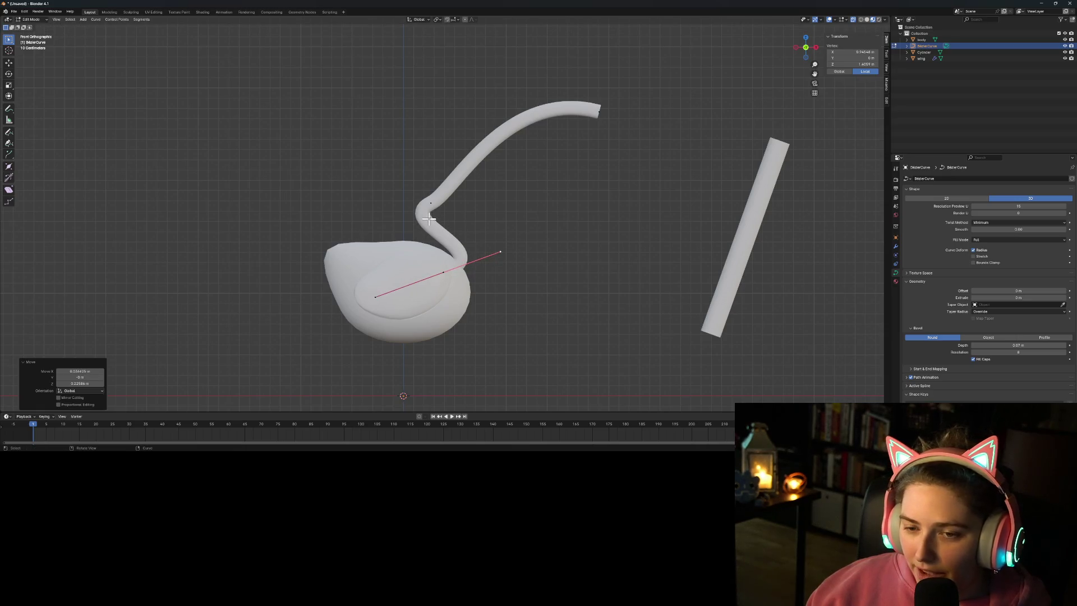
left_click(432, 201)
left_click(455, 192)
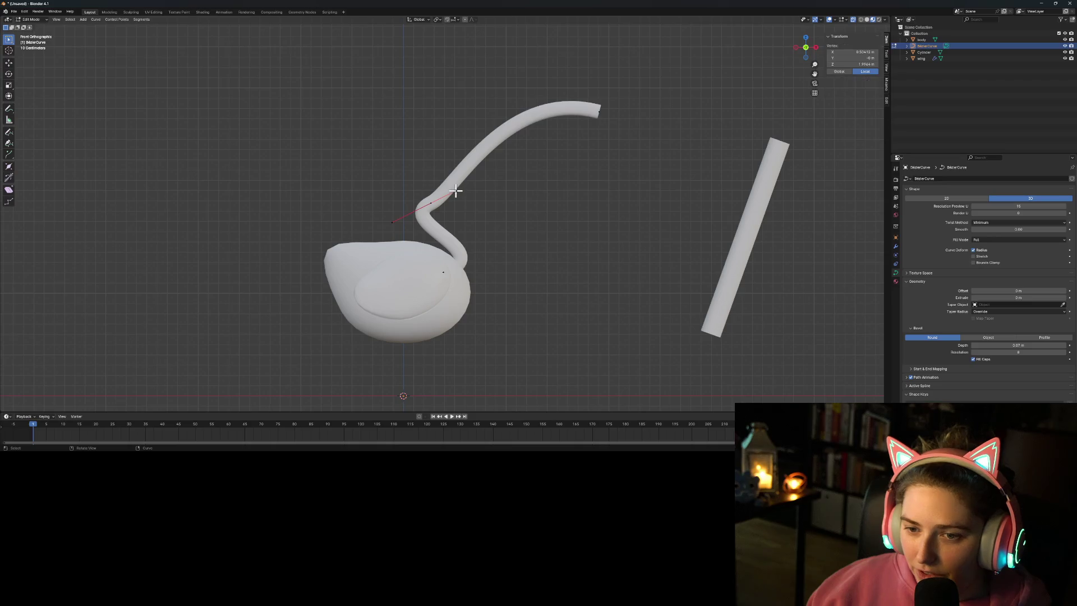
key("g")
left_click(451, 181)
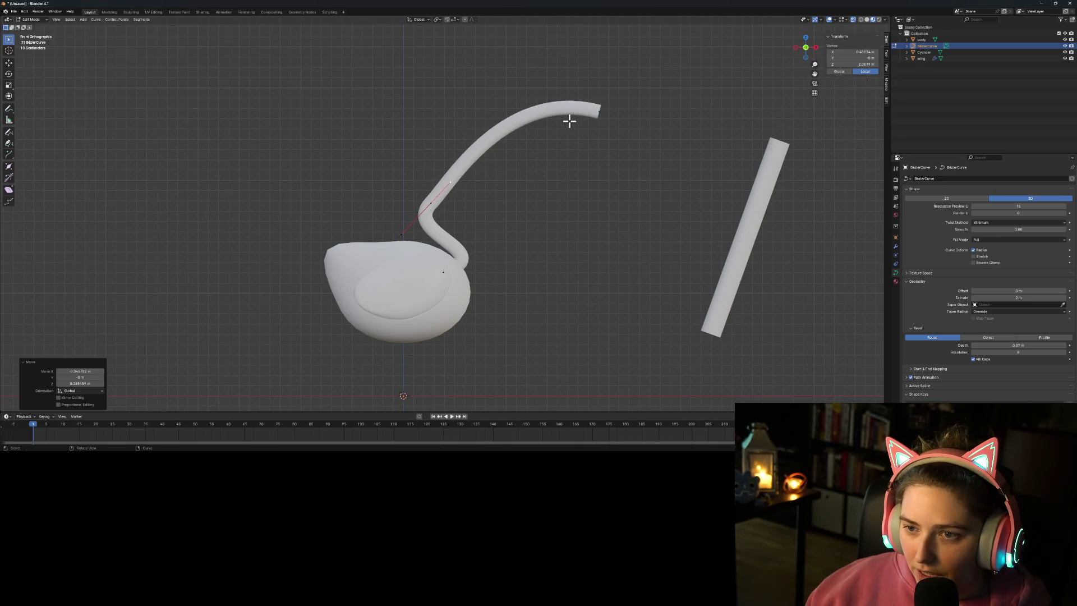
Step: Bring the neck tip lower and to the right so it hooks downward
left_click(600, 111)
left_click(731, 148)
key("g")
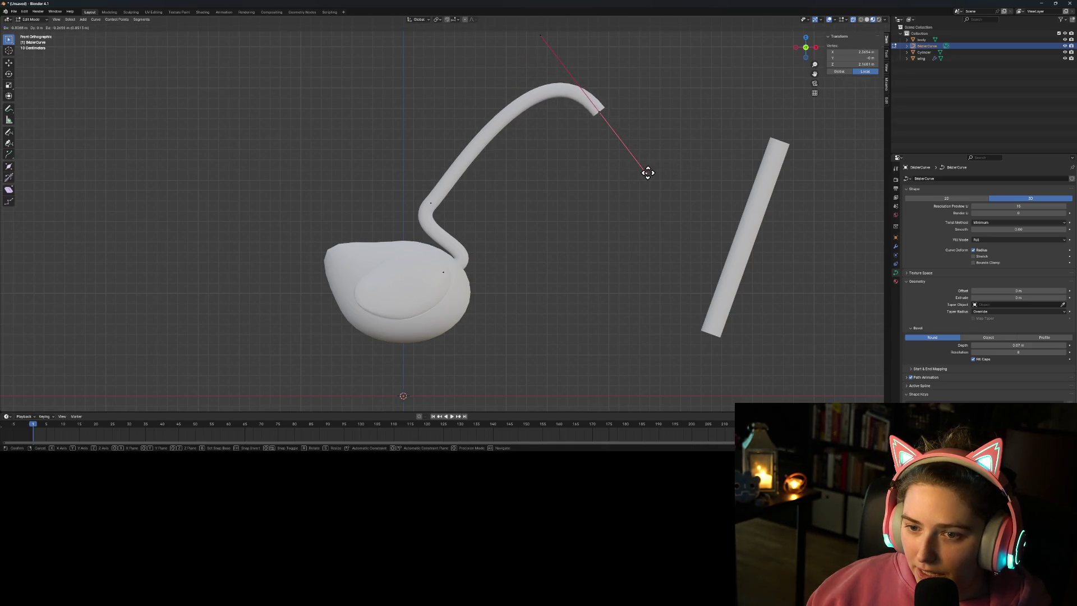
left_click(610, 121)
key("g")
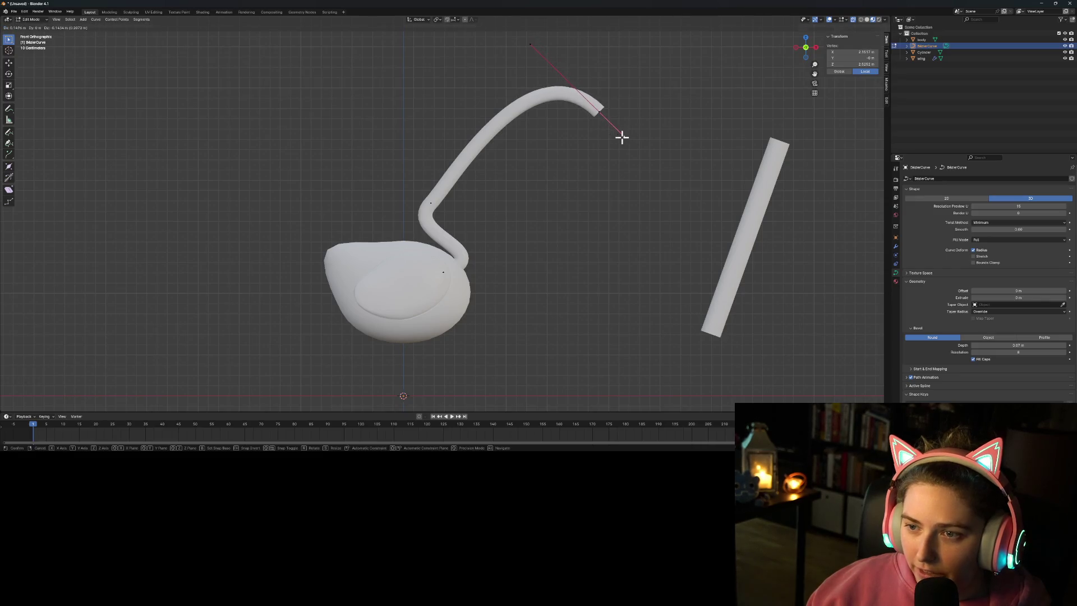
left_click(621, 137)
left_click(600, 112)
key("g")
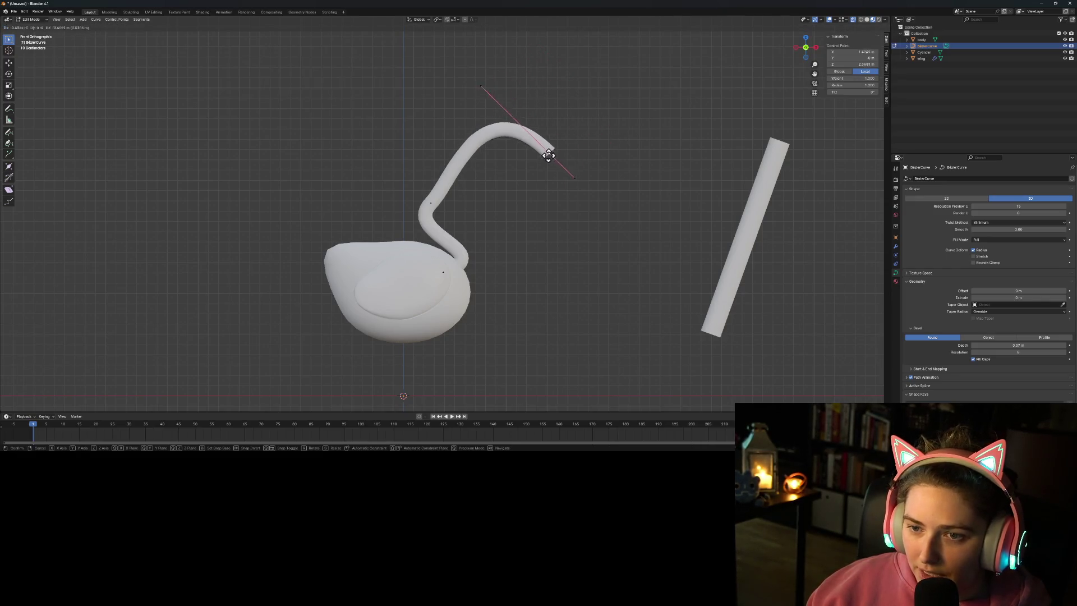
left_click(520, 207)
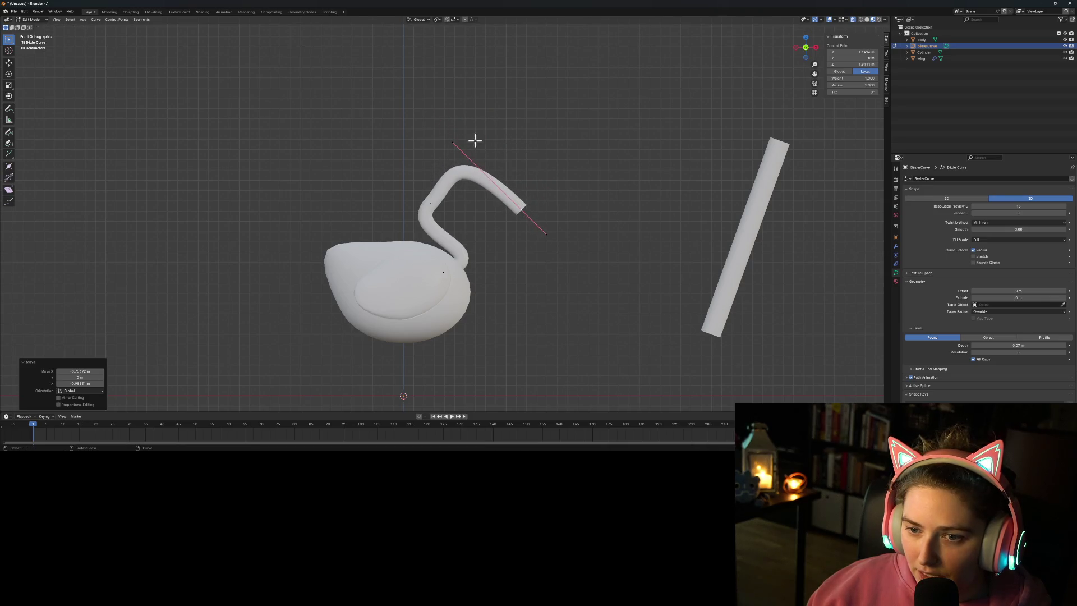
left_click(454, 140)
key("g")
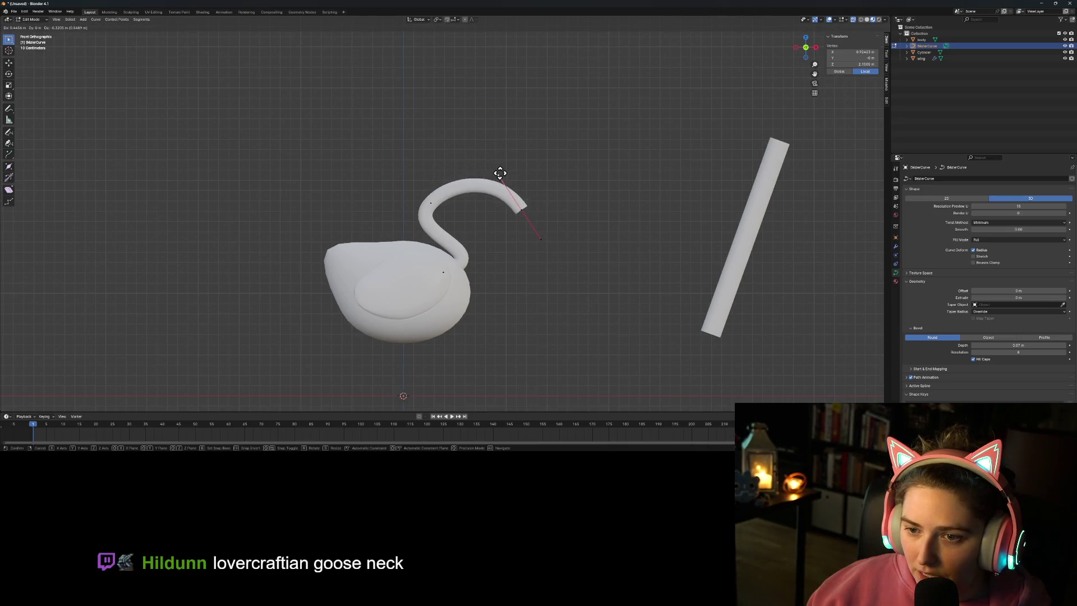
left_click(504, 176)
Step: Fine-tune the lower and upper neck handles and settle the neck tip's final position
left_click(537, 236)
key("g")
left_click(526, 221)
left_click(505, 175)
key("g")
left_click(504, 180)
left_click(519, 209)
key("g")
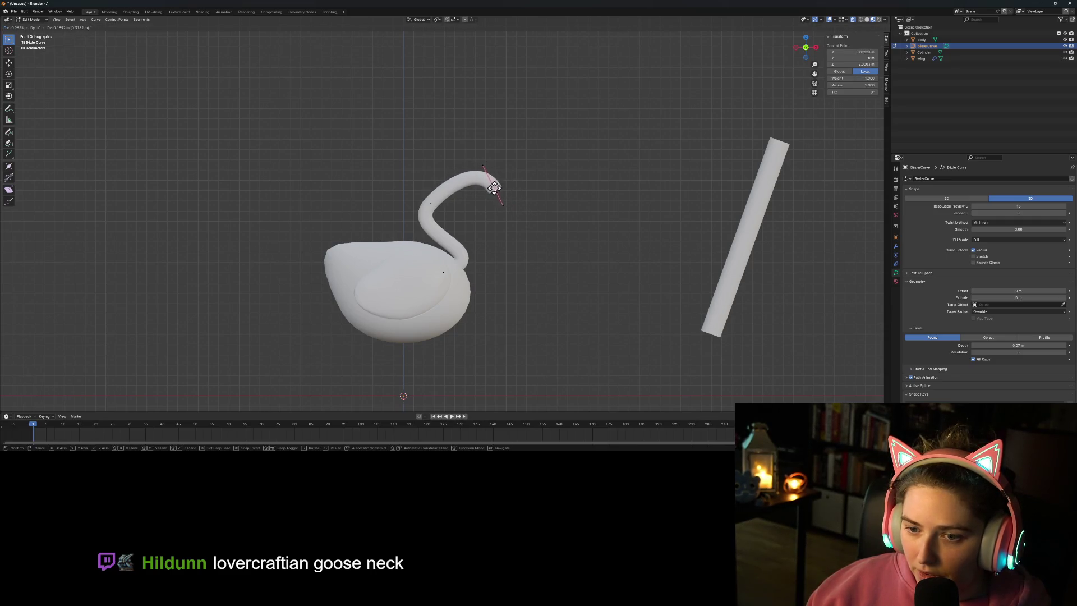
left_click(497, 189)
Step: Return to Object Mode, deselect the neck curve and orbit to a perspective view
key("Tab")
left_click(547, 263)
scroll(561, 303, "down", 2)
mouse_move(563, 304)
middle_mouse_down()
mouse_move(628, 287)
mouse_move(710, 318)
mouse_move(750, 303)
mouse_move(555, 336)
mouse_move(594, 315)
mouse_move(688, 360)
mouse_move(679, 361)
middle_mouse_up()
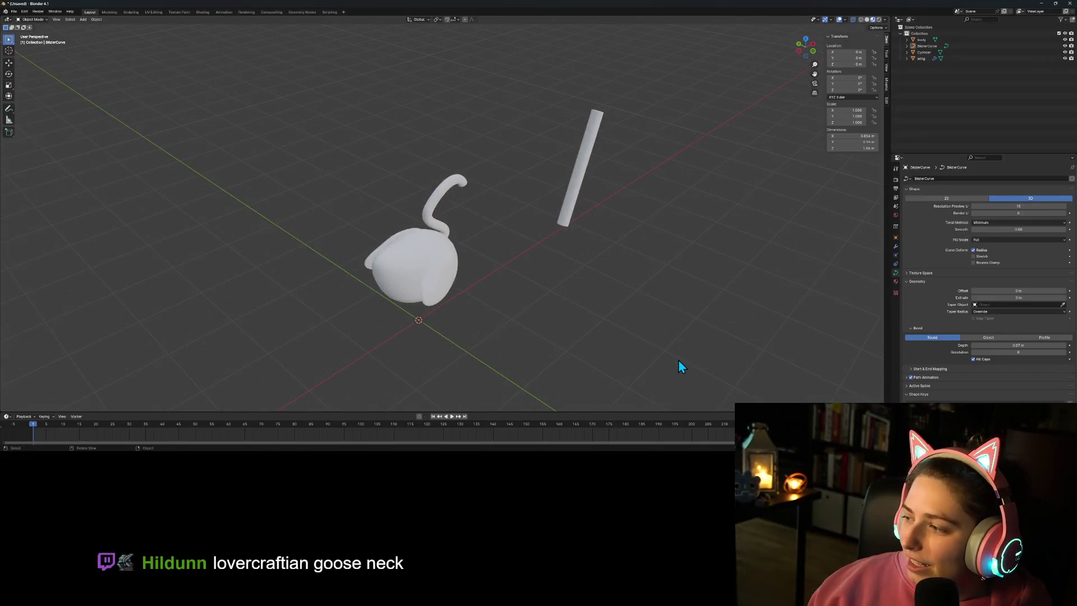
Step: In front view, move the lower neck handle so the neck rises more upright
key("KP_3")
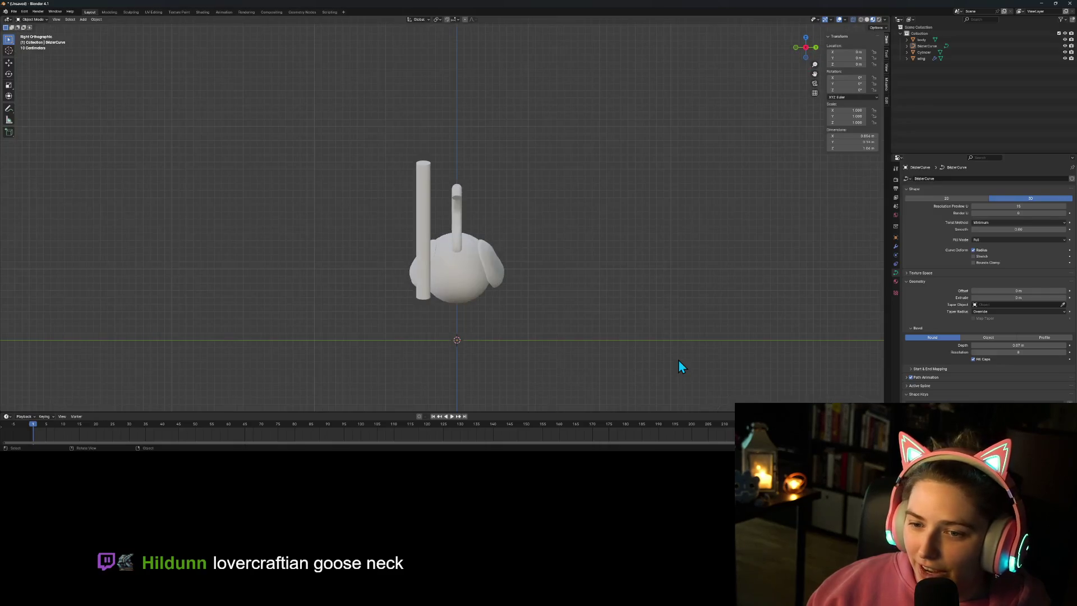
key("KP_1")
scroll(444, 173, "up", 6)
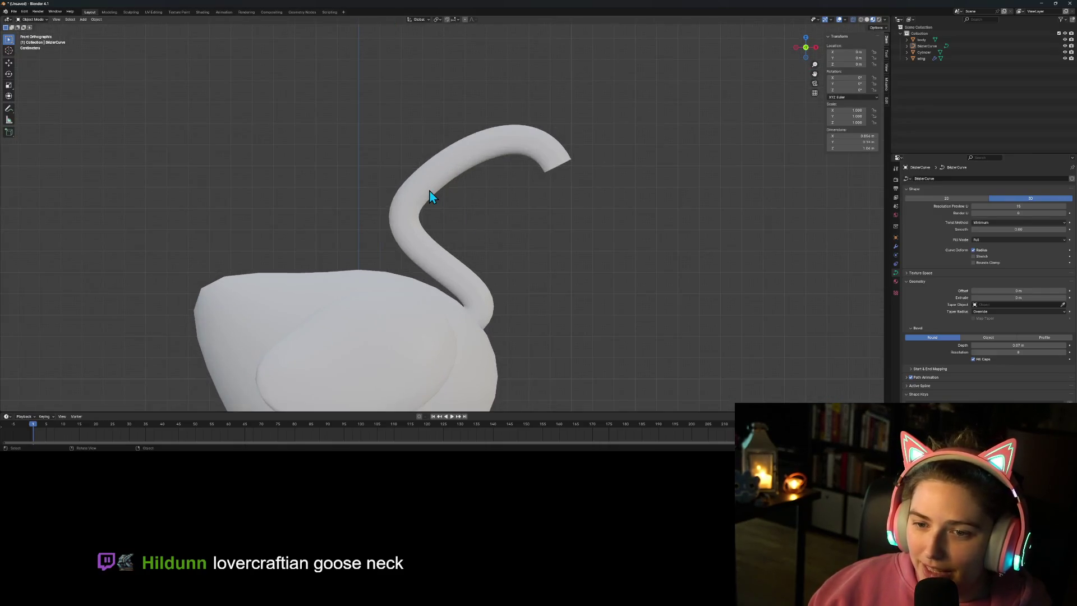
key("Tab")
left_click(413, 192)
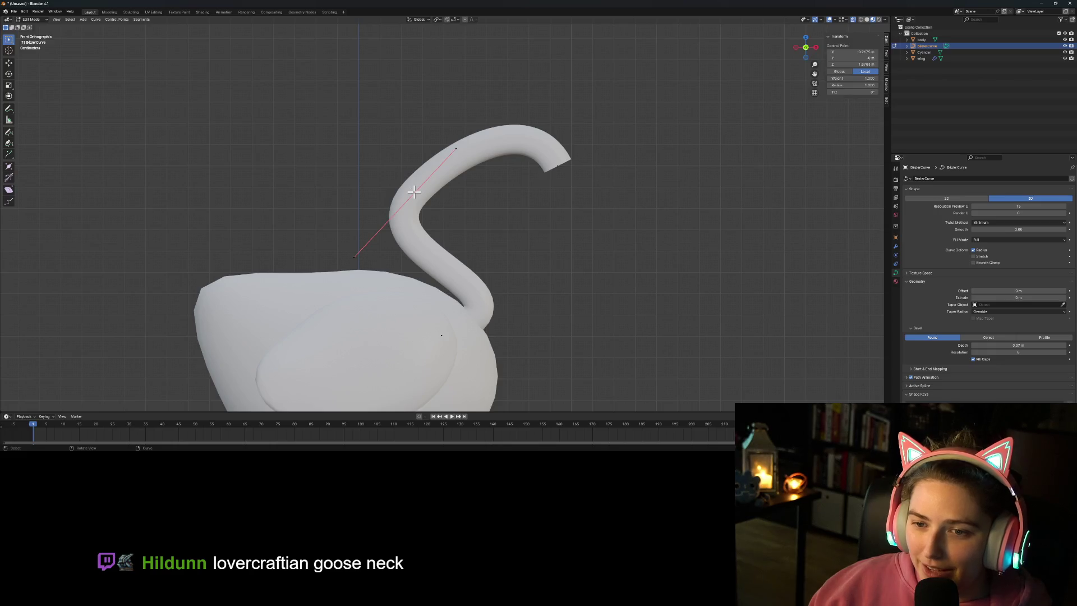
left_click(354, 257)
key("g")
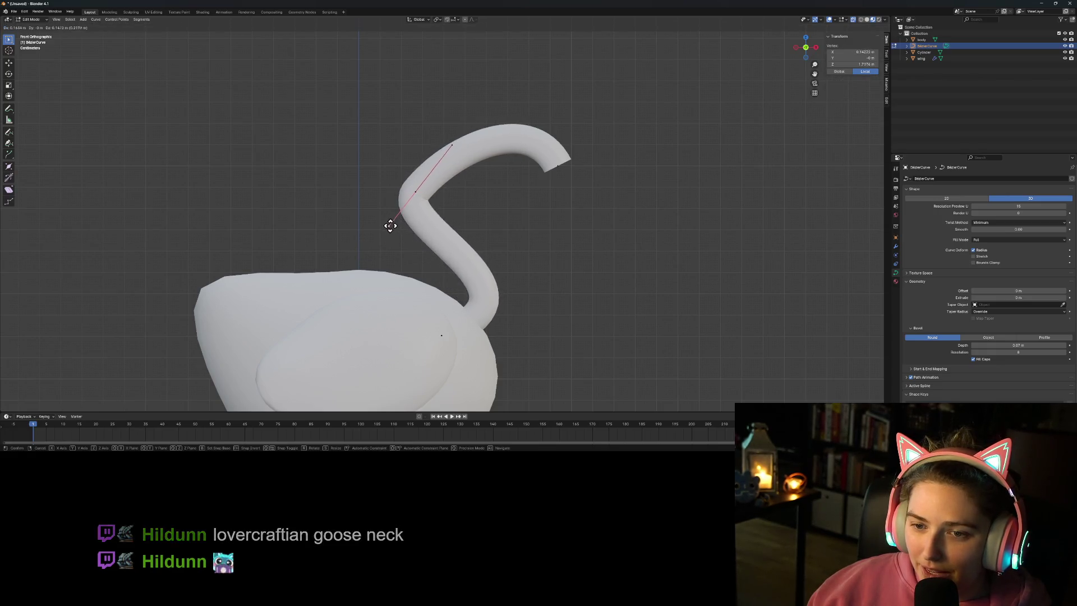
left_click(380, 232)
key("g")
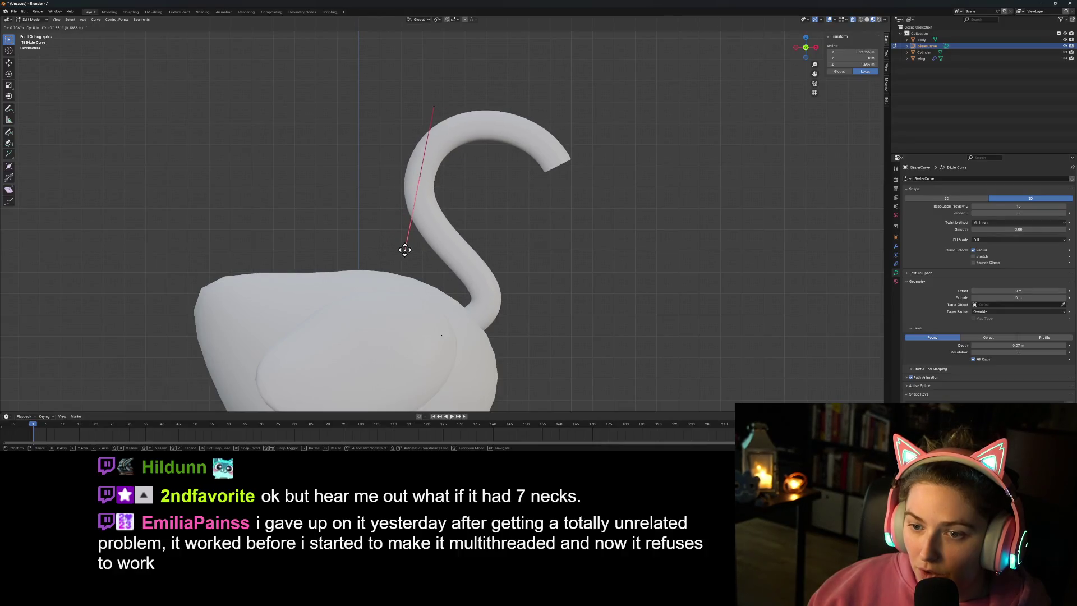
left_click(406, 251)
Step: Return to Object Mode, deselect the curve and orbit into a perspective view
key("Tab")
scroll(612, 291, "down", 1)
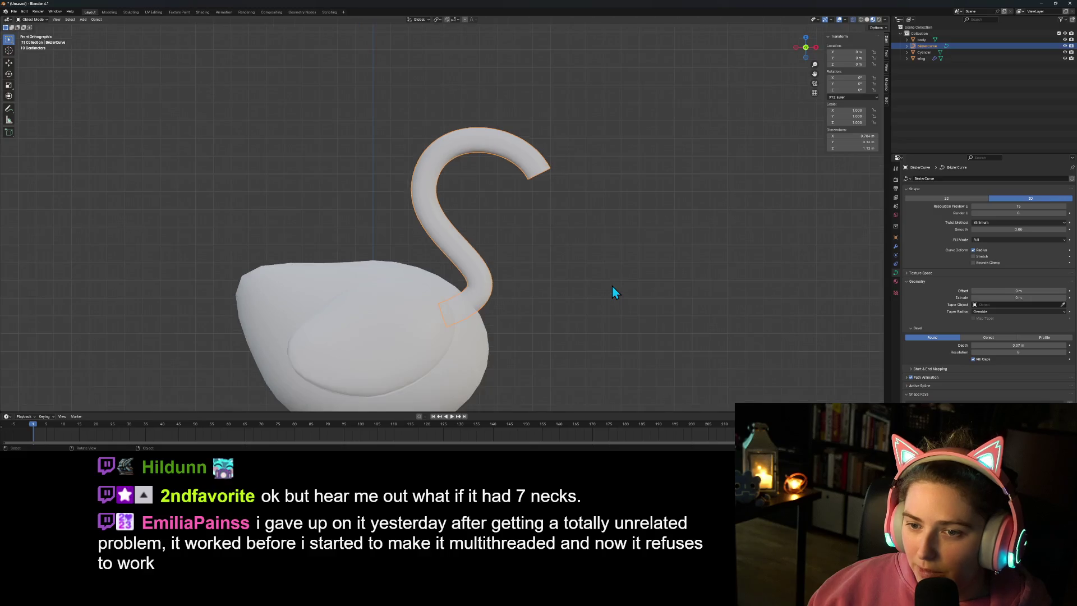
left_click(613, 286)
scroll(593, 295, "down", 1)
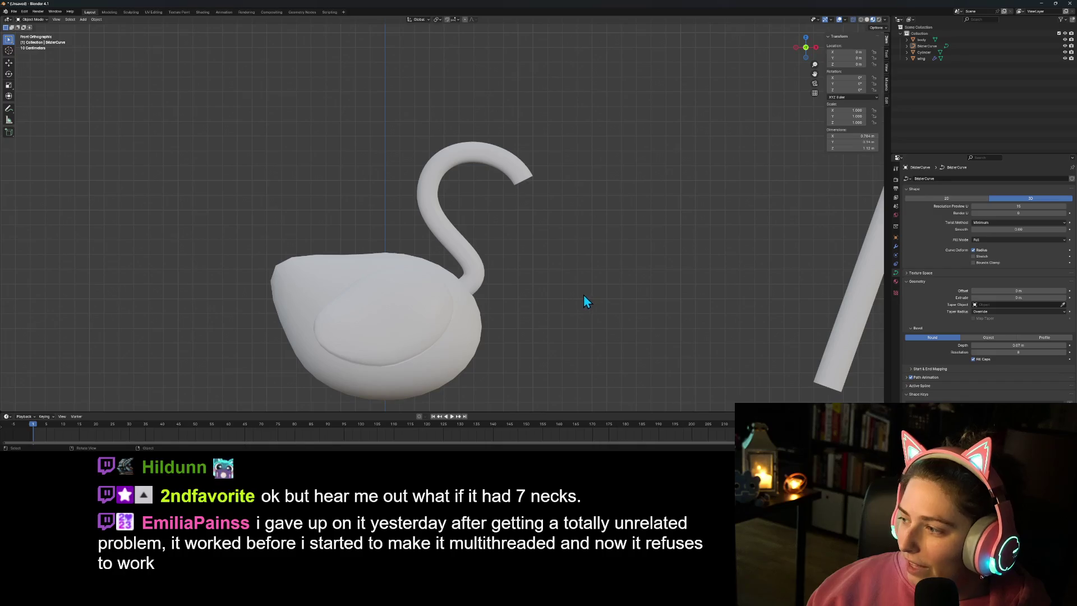
scroll(533, 298, "down", 2)
mouse_move(533, 299)
middle_mouse_down()
mouse_move(530, 280)
mouse_move(478, 273)
mouse_move(457, 288)
mouse_move(546, 301)
middle_mouse_up()
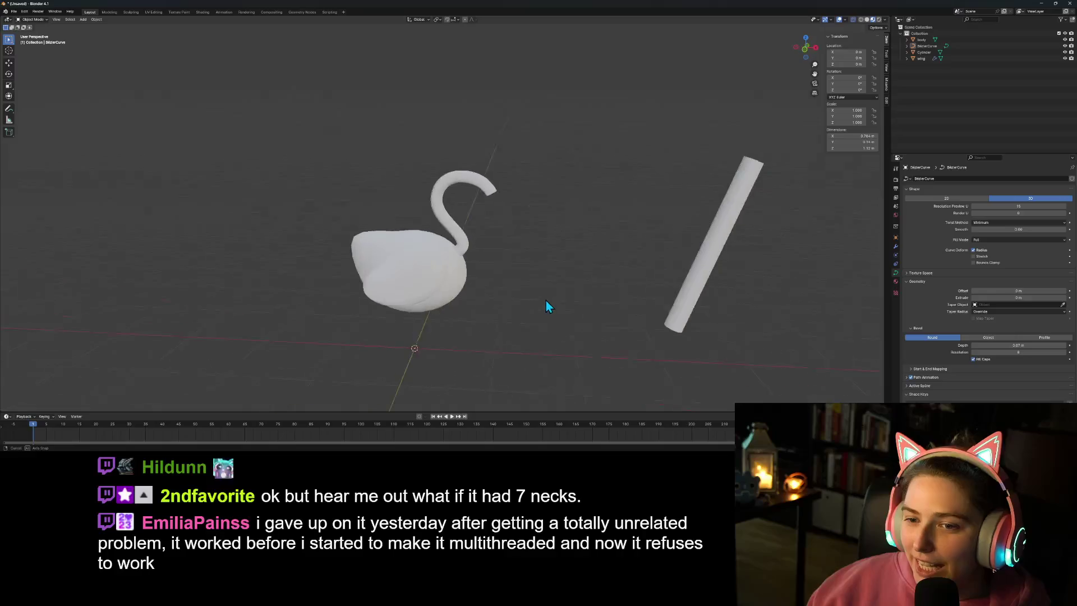
Step: Rename the neck curve object, deselect it, and open the Save dialog with Ctrl+S
double_click(926, 46)
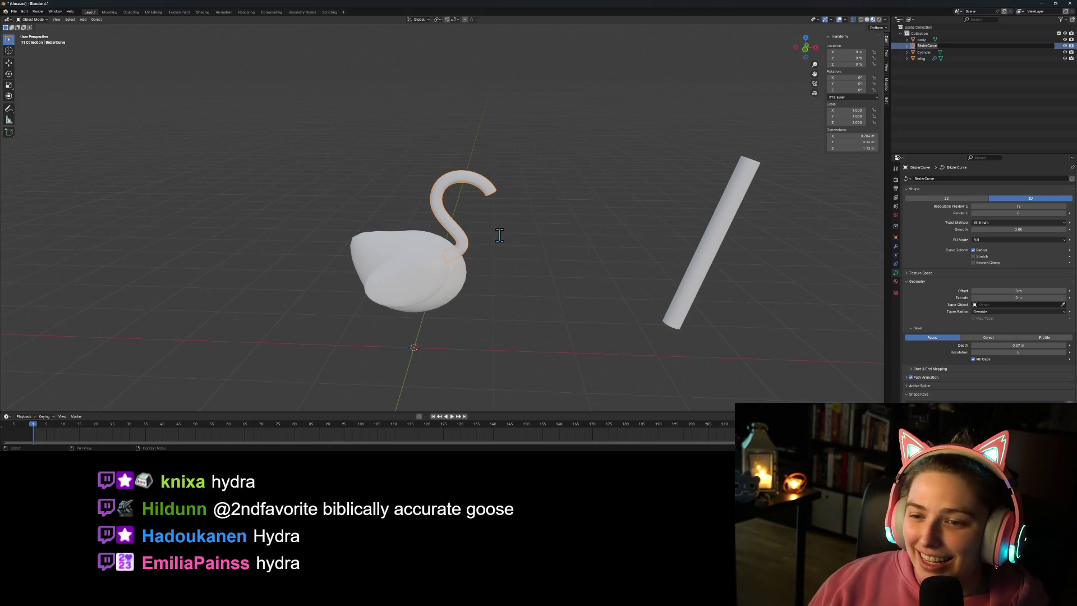
key("Return")
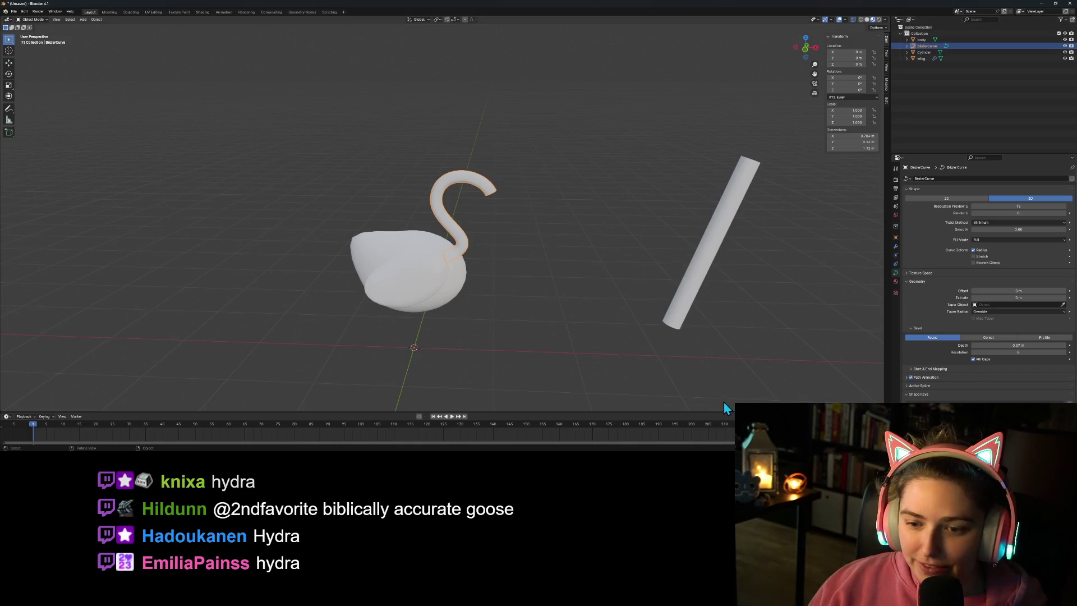
left_click(632, 345)
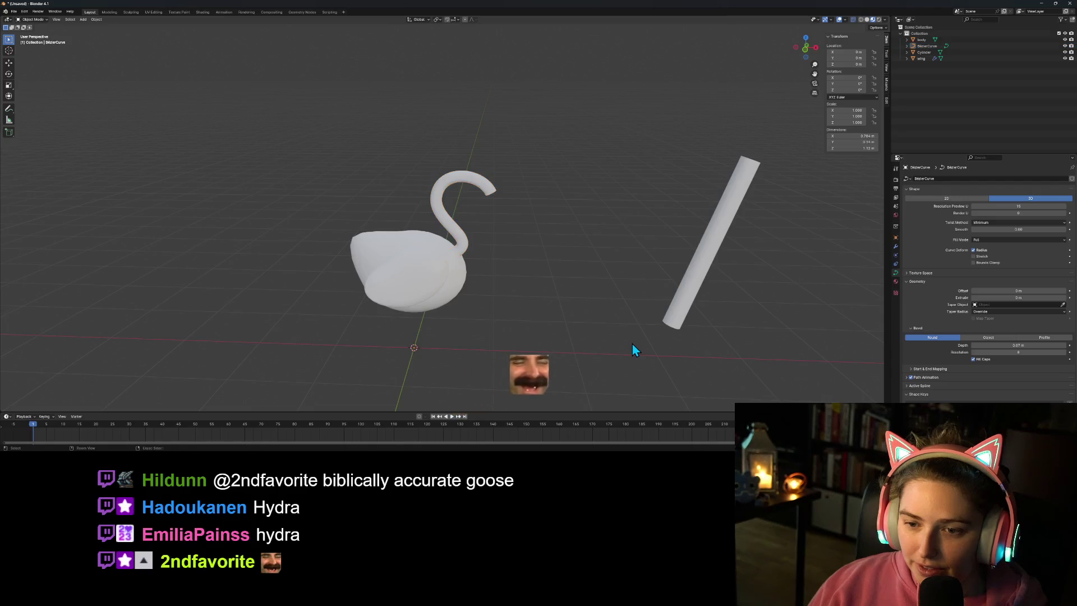
key("ctrl+s")
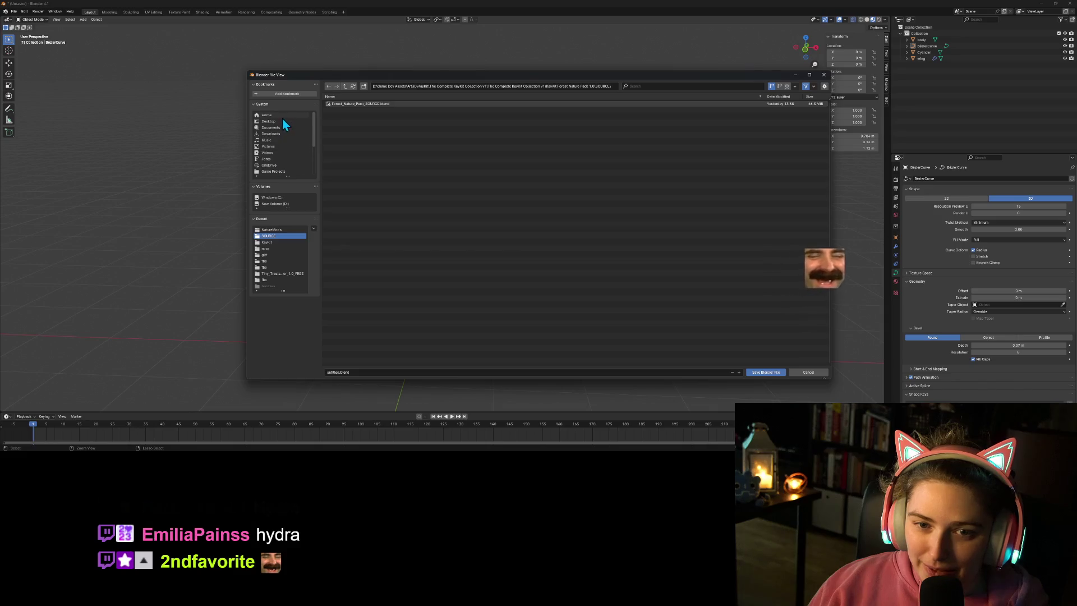
Step: Save the file as goose.blend in D:\Game Dev Assets\Art3D
left_click(274, 204)
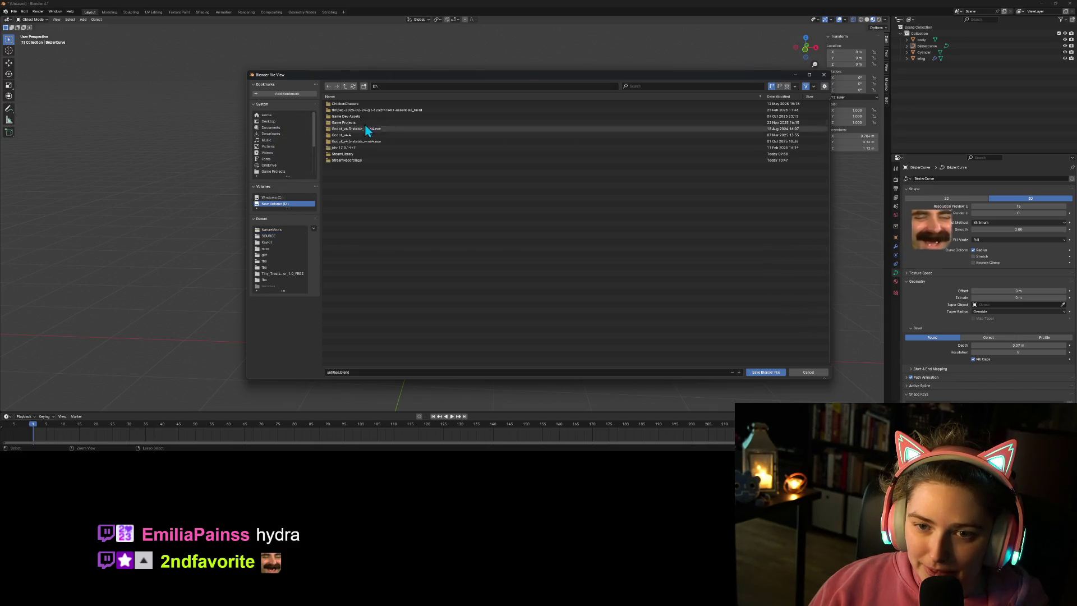
double_click(355, 116)
double_click(355, 109)
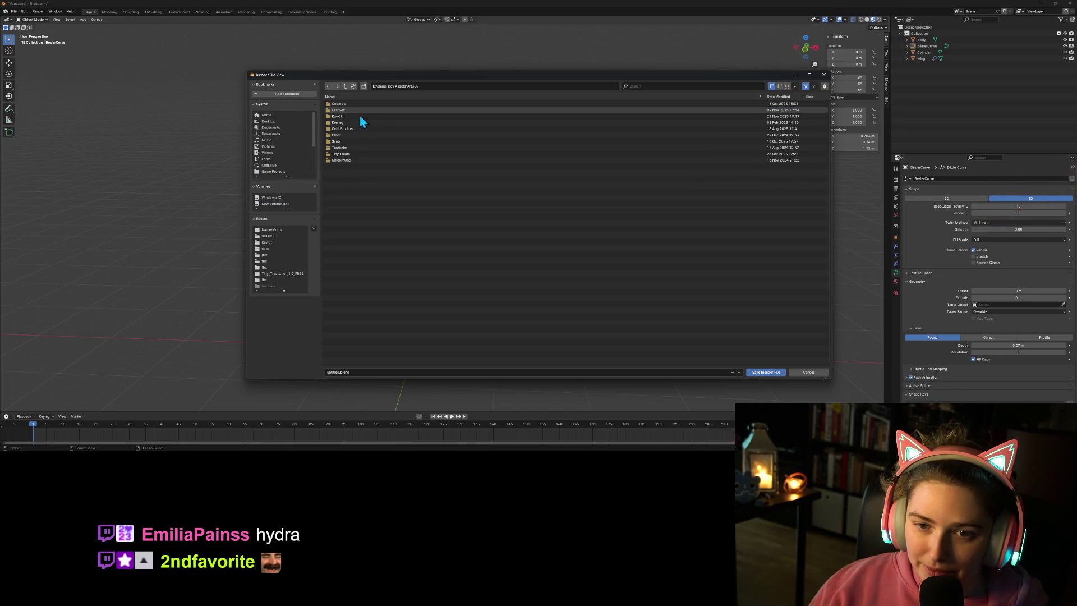
left_click(334, 372)
key("BackSpace")
type("c")
type("oose")
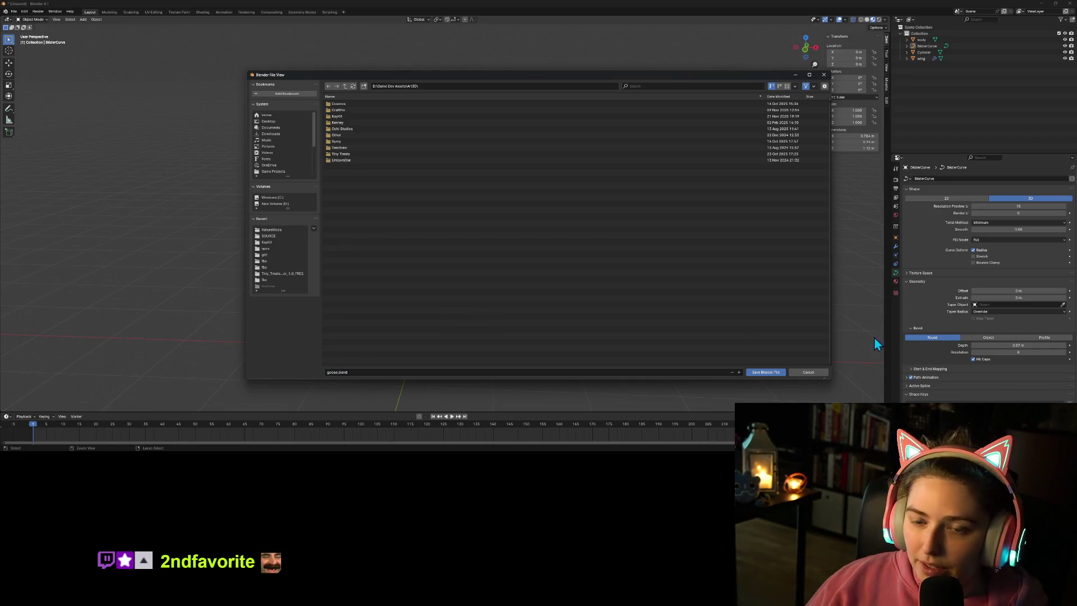
left_click(772, 373)
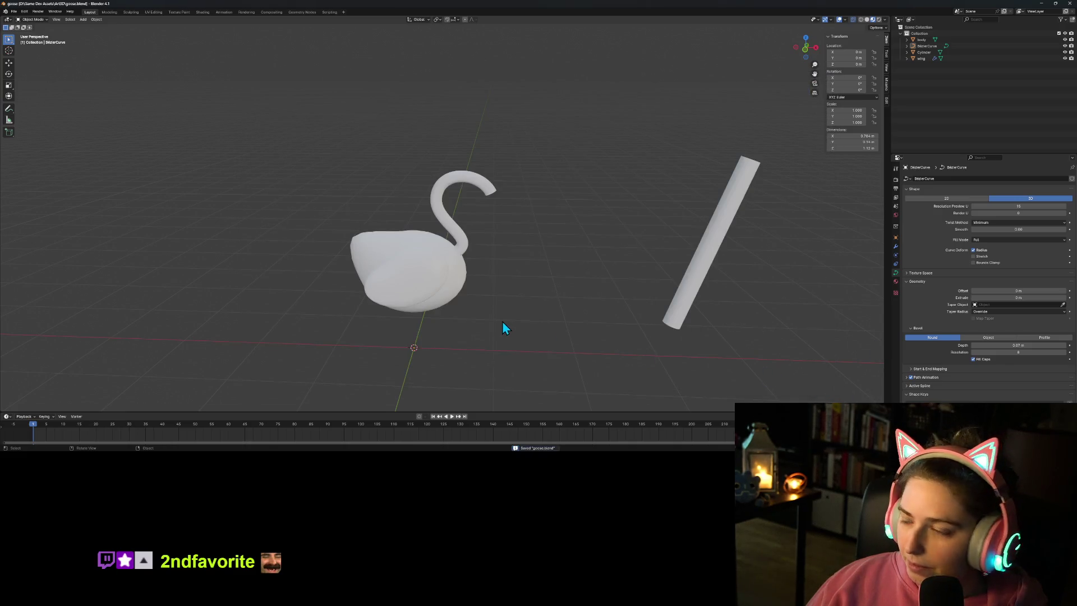
Step: In front view, add a UV sphere with a 0.3 m radius
scroll(505, 323, "up", 3)
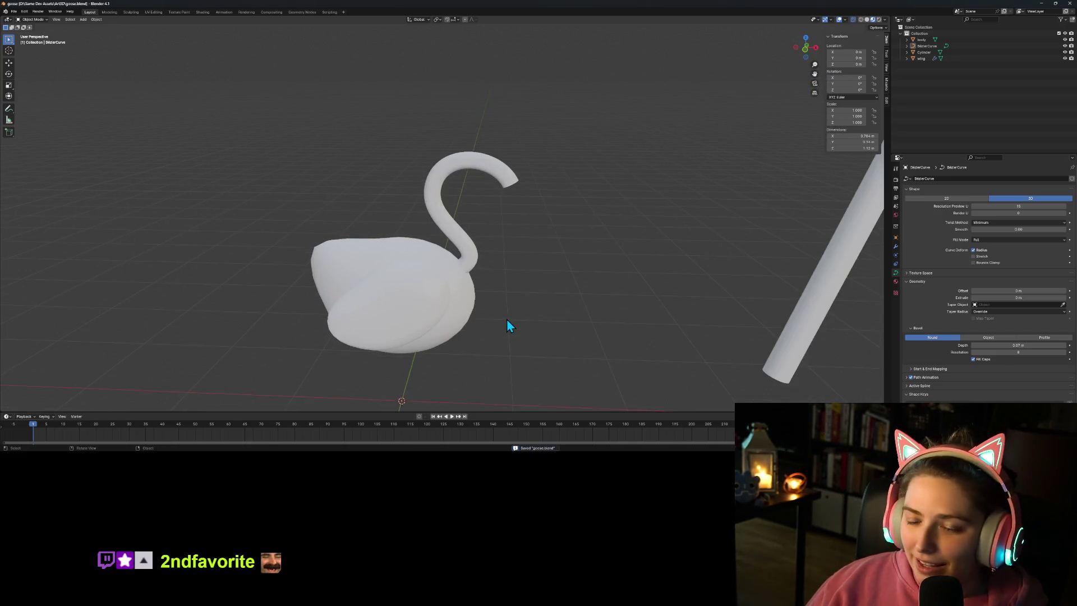
key("KP_1")
middle_click_drag(507, 330, 523, 270, "shift")
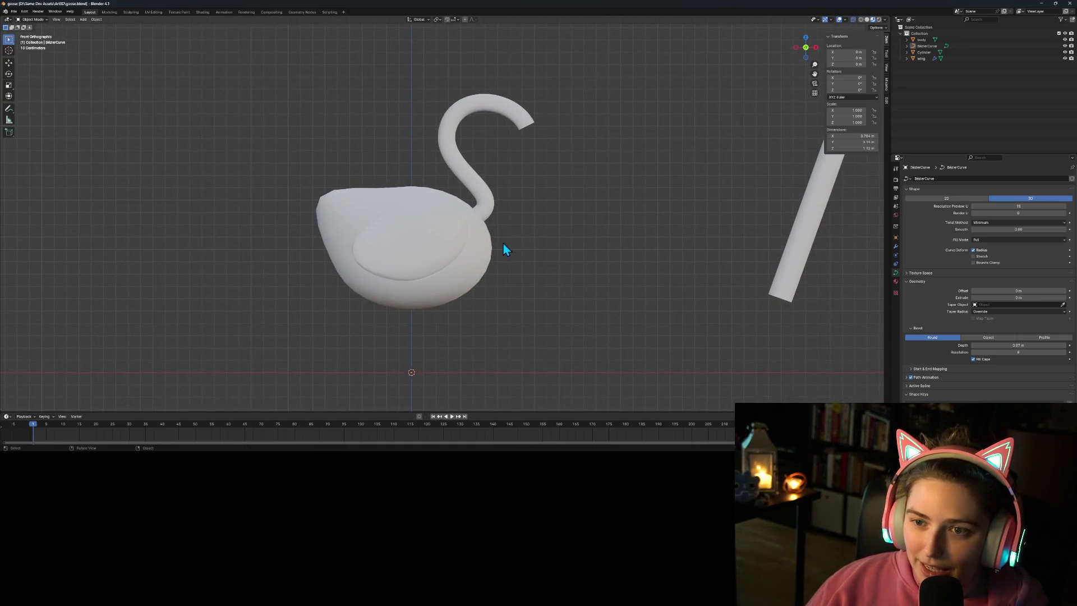
left_click(524, 120)
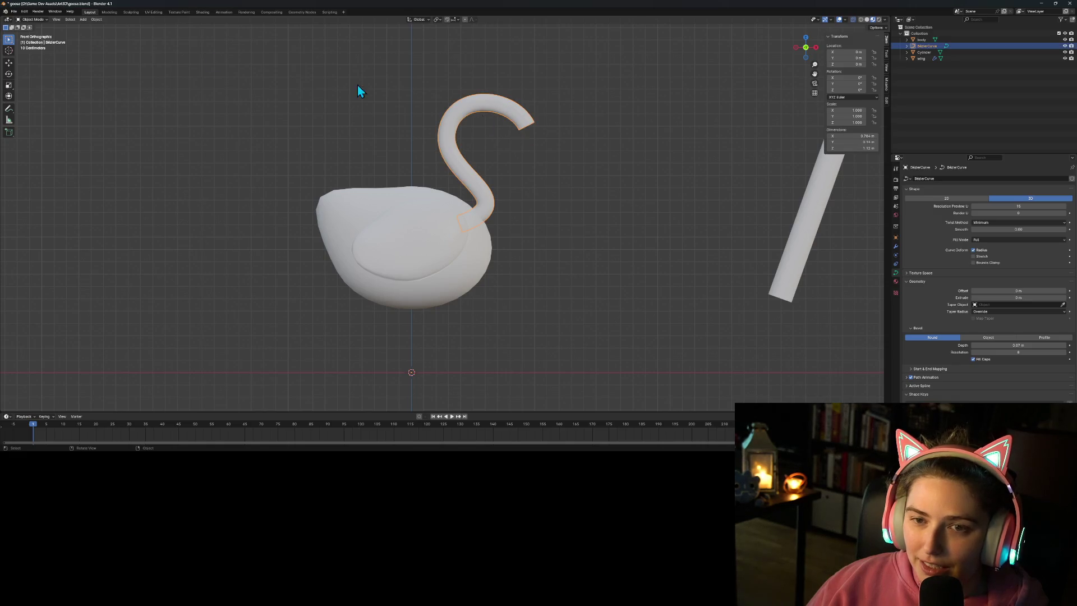
left_click(83, 19)
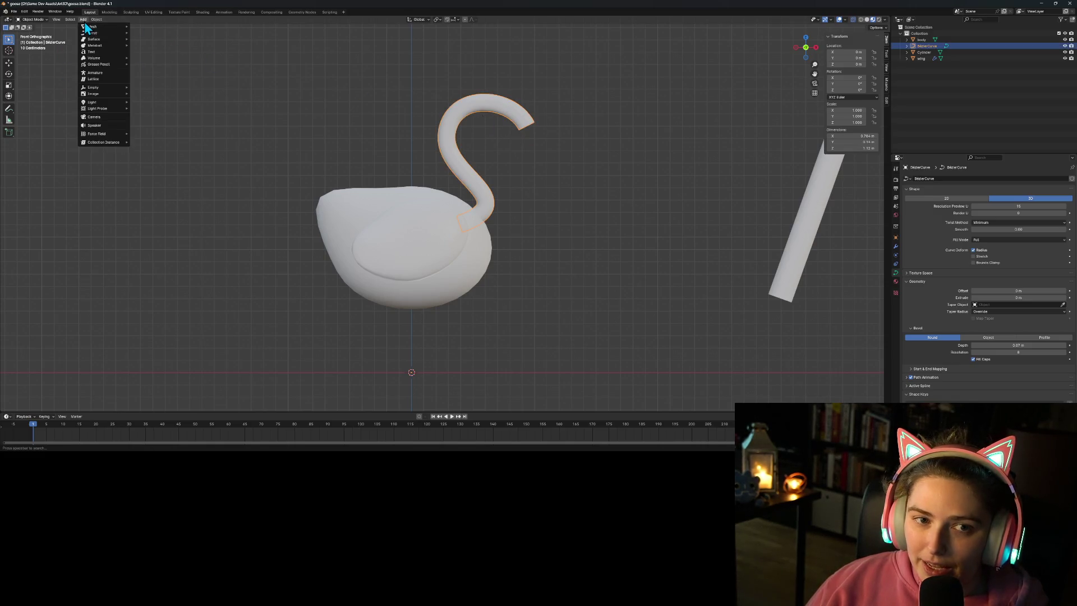
mouse_move(95, 26)
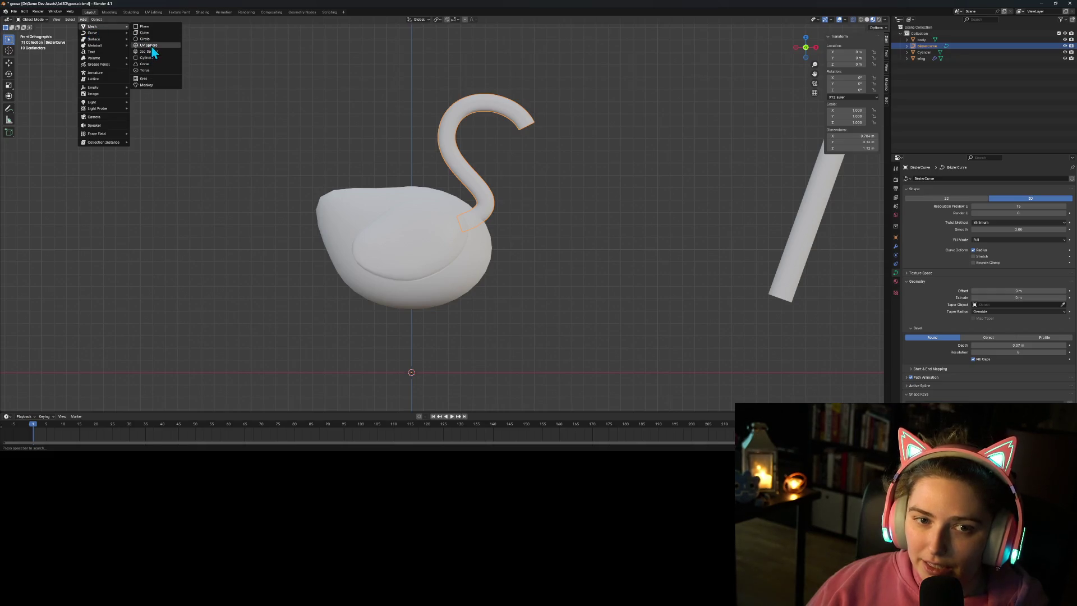
left_click(151, 46)
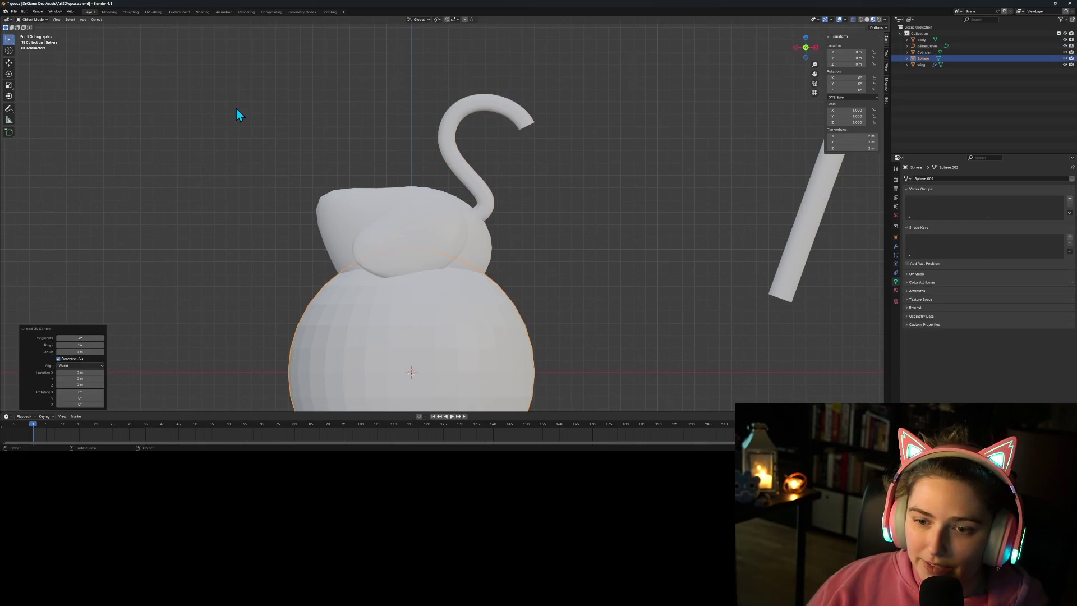
left_click(84, 351)
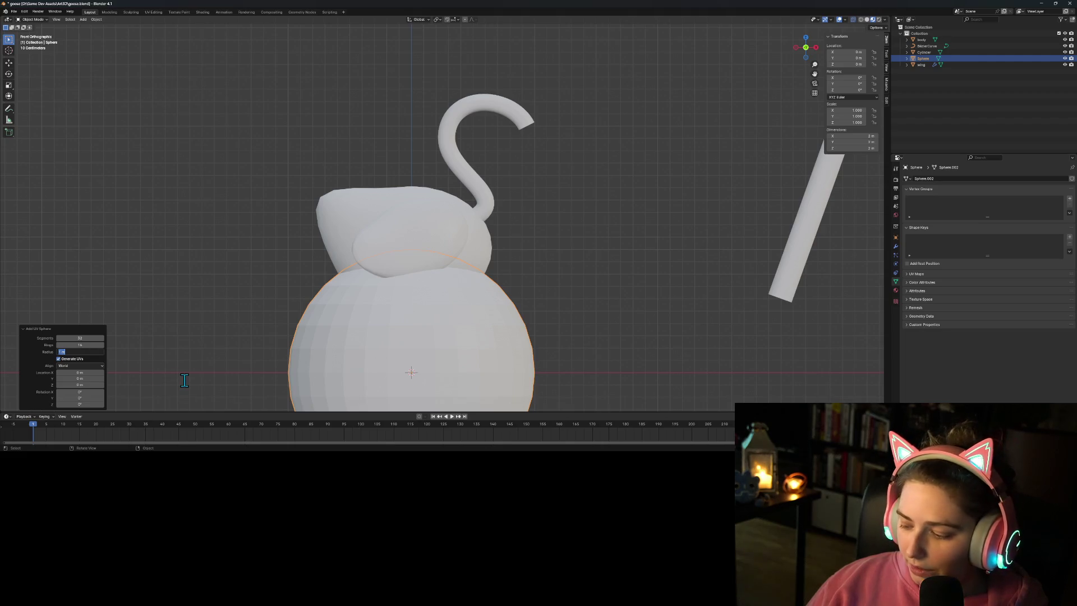
type("0.3")
key("Return")
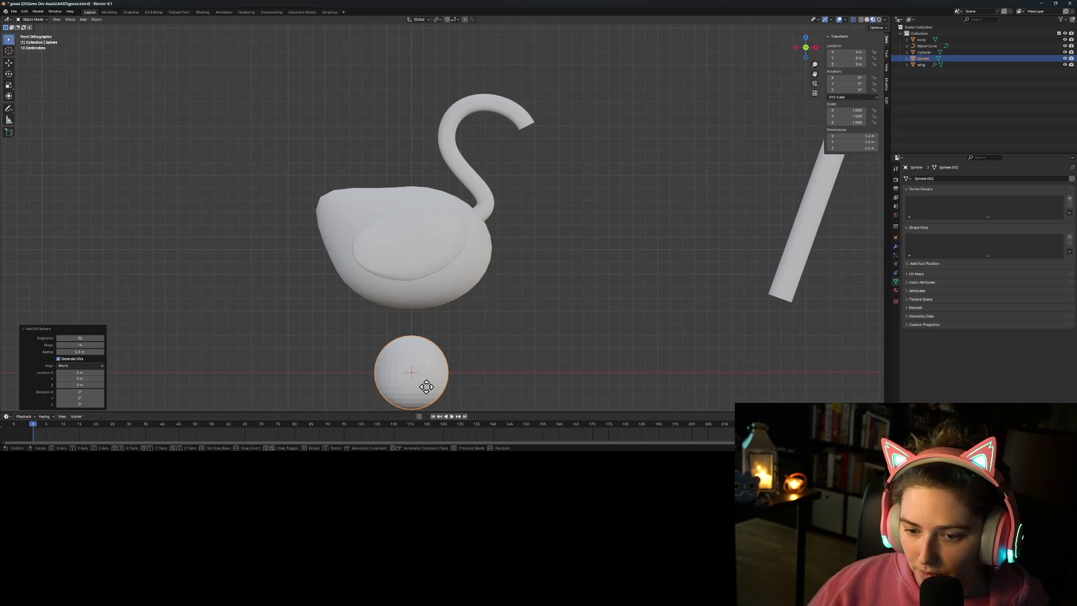
Step: Move the sphere to the top of the neck, shade it smooth and scale to about 0.715
key("g")
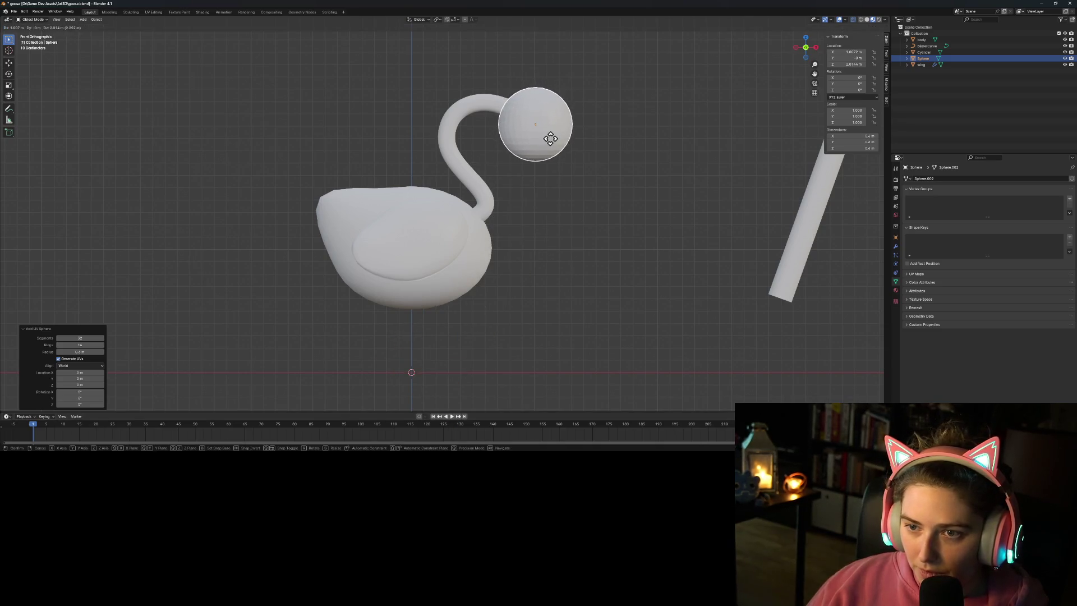
left_click(552, 142)
right_click(556, 157)
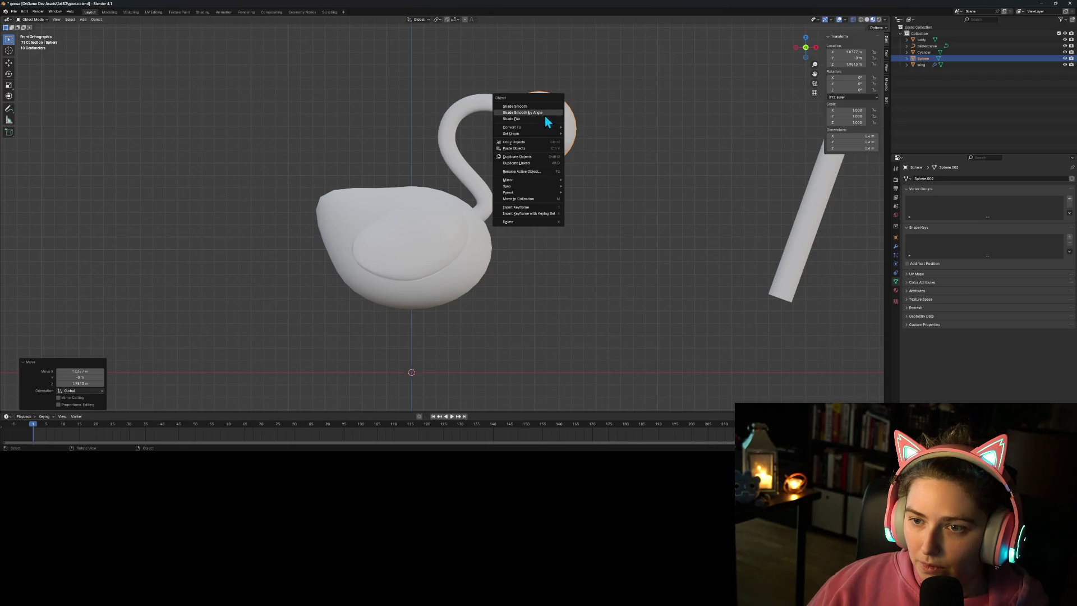
left_click(543, 108)
key("s")
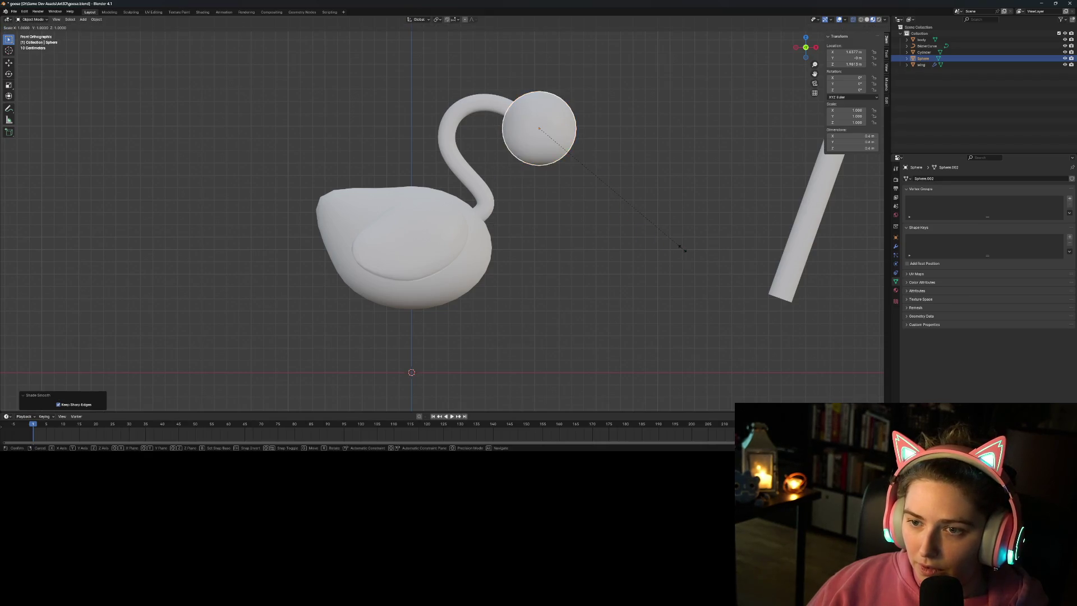
left_click(639, 220)
Step: Set the sphere head at the neck tip, then put the neck curve into Edit Mode
left_click(546, 144)
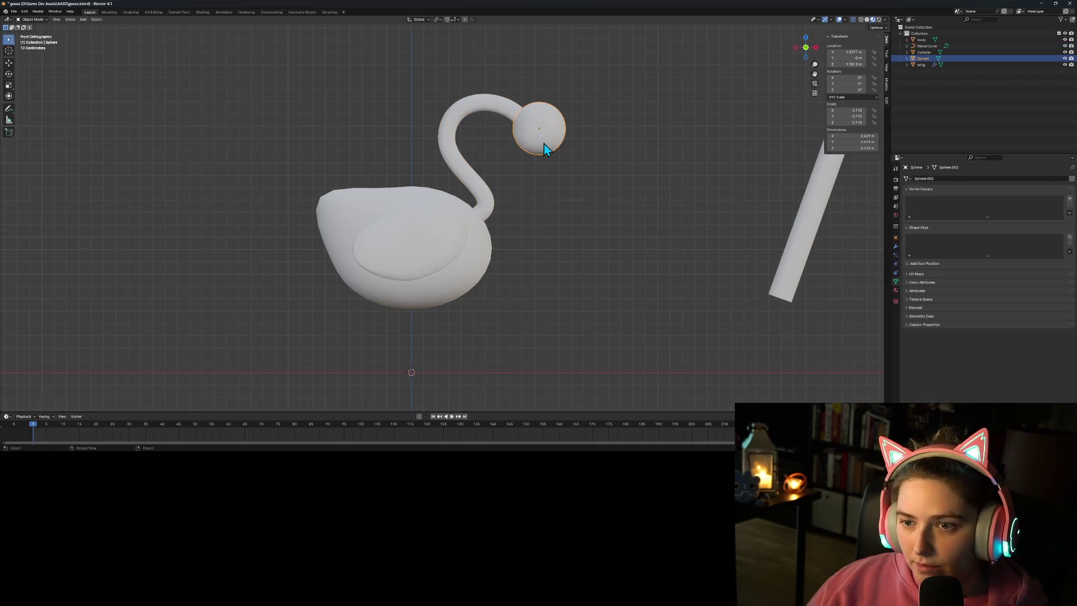
key("g")
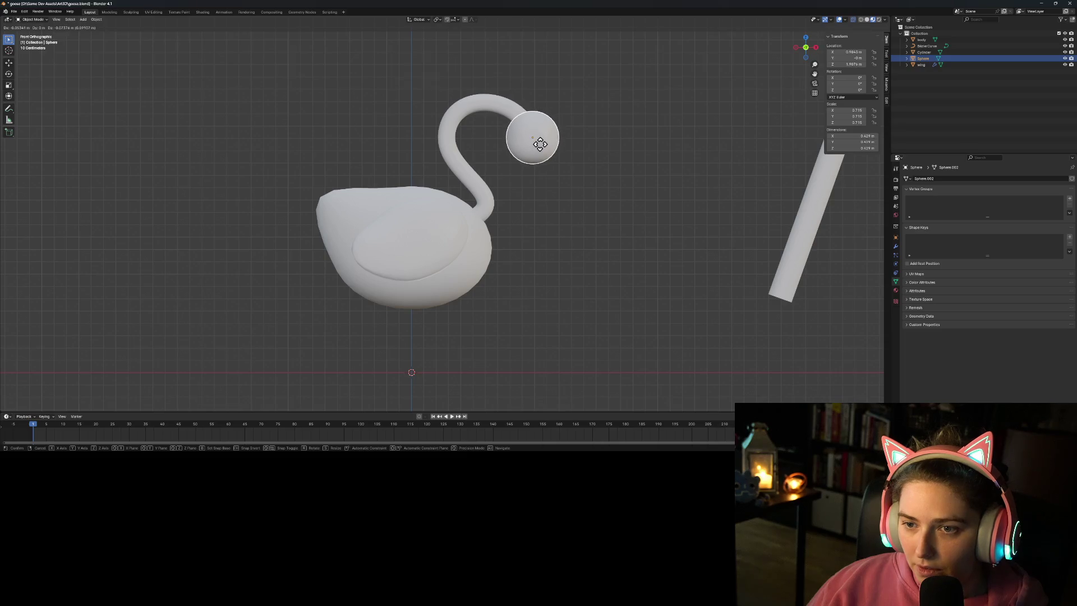
left_click(542, 147)
left_click(617, 153)
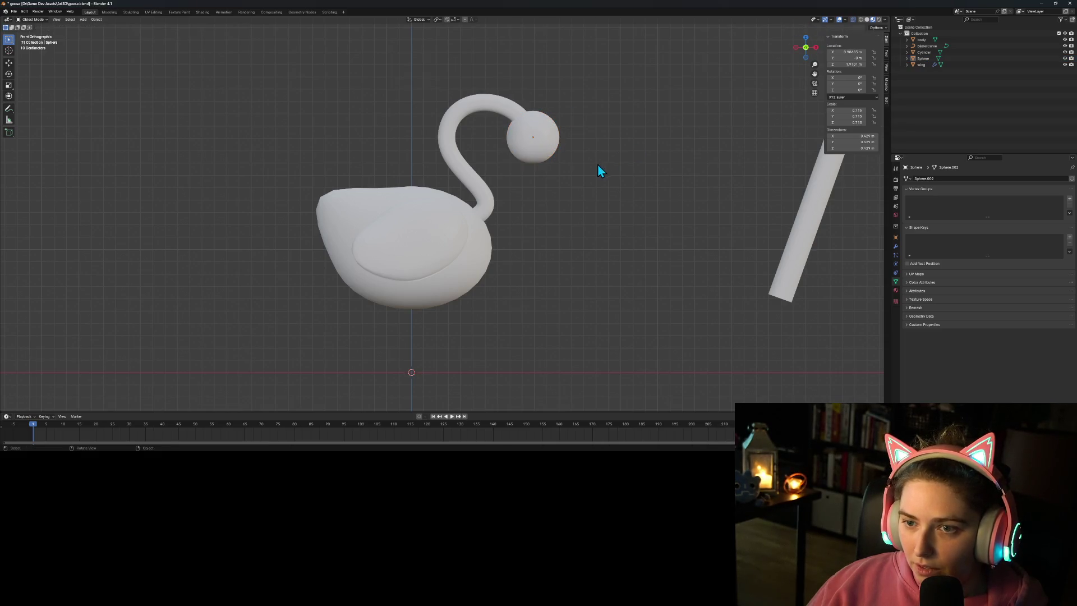
left_click(540, 136)
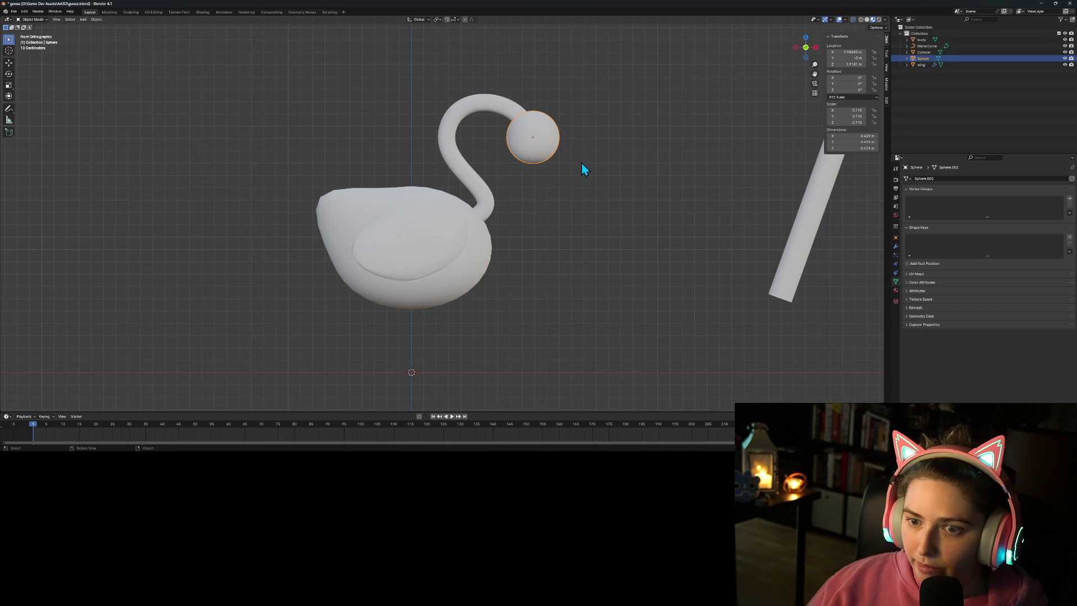
left_click(512, 114)
key("Tab")
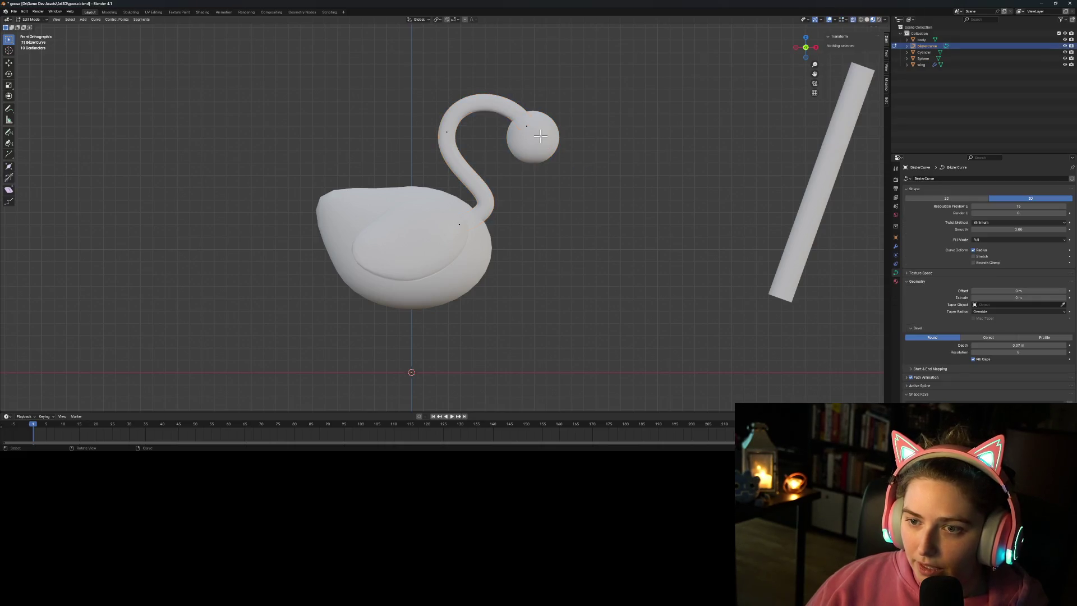
Step: Flatten the neck tip's handle and move the neck end point up-left into the head
left_click(527, 126)
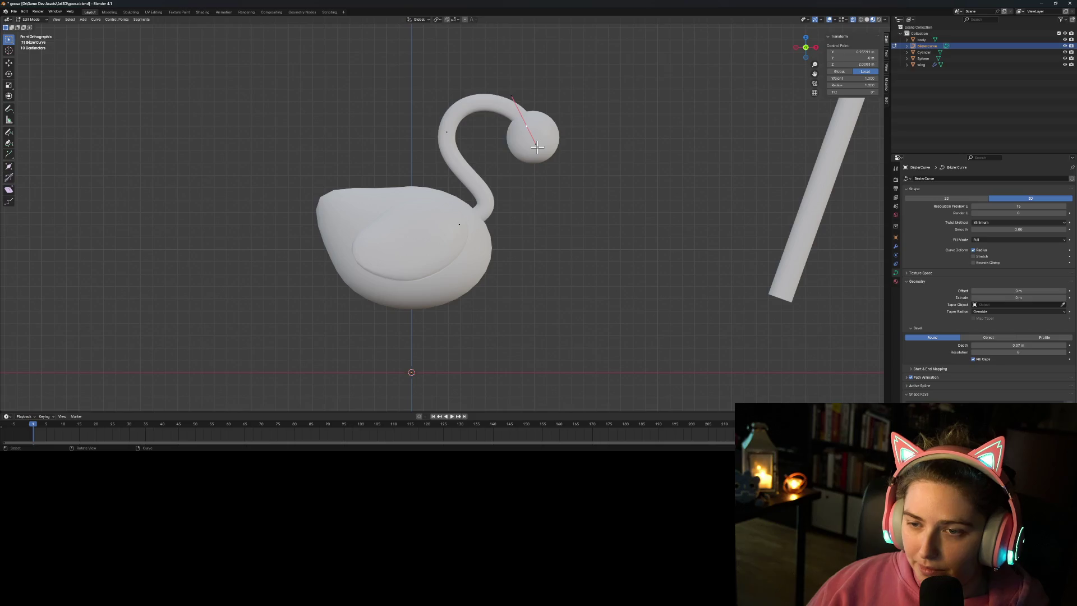
left_click(537, 145)
key("g")
left_click(543, 131)
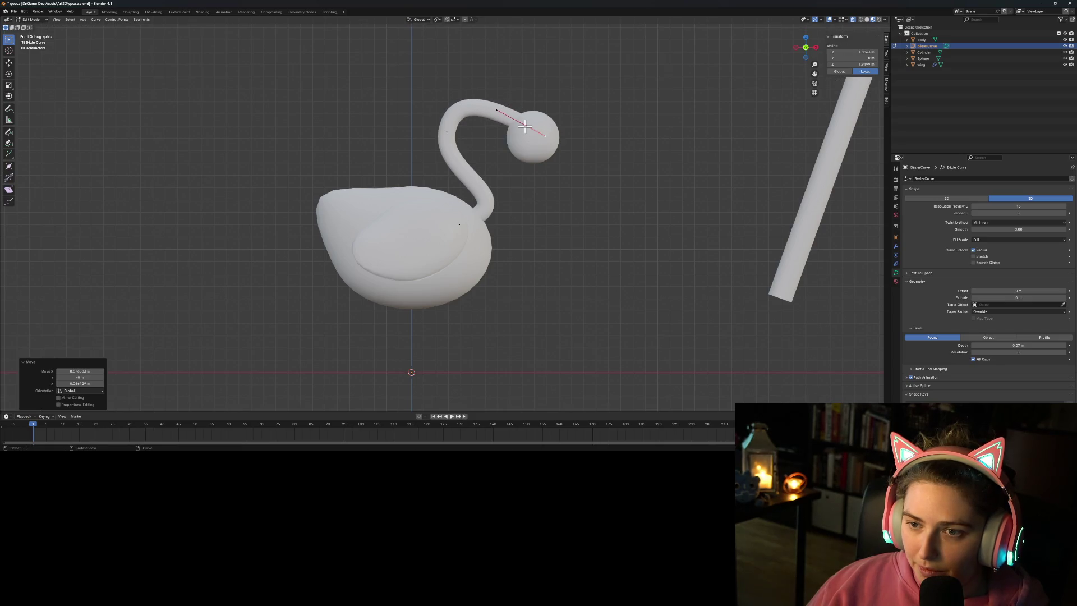
left_click(522, 126)
key("g")
left_click(520, 107)
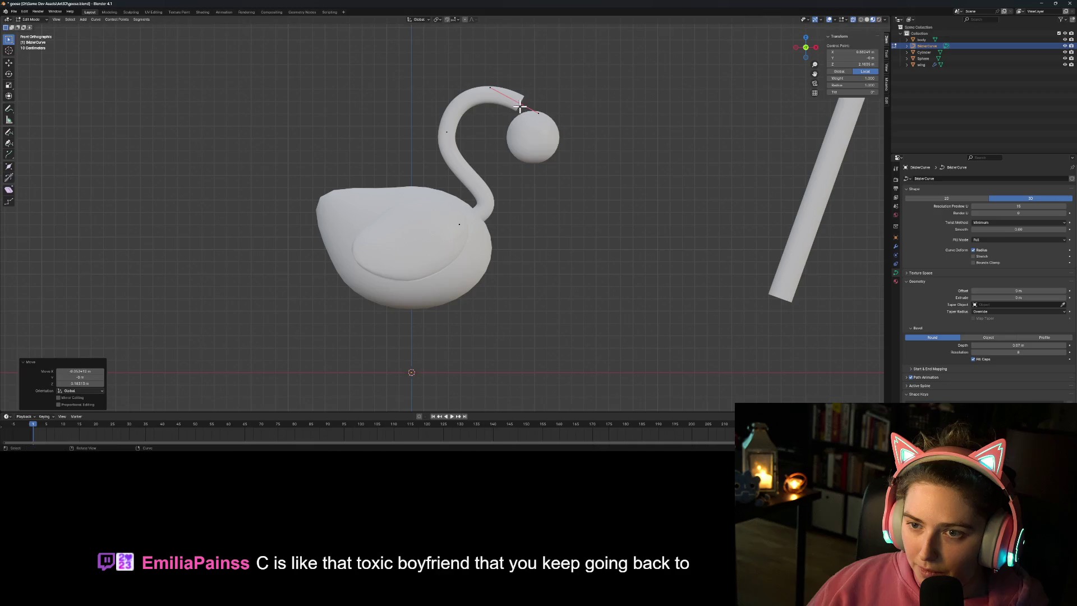
key("Tab")
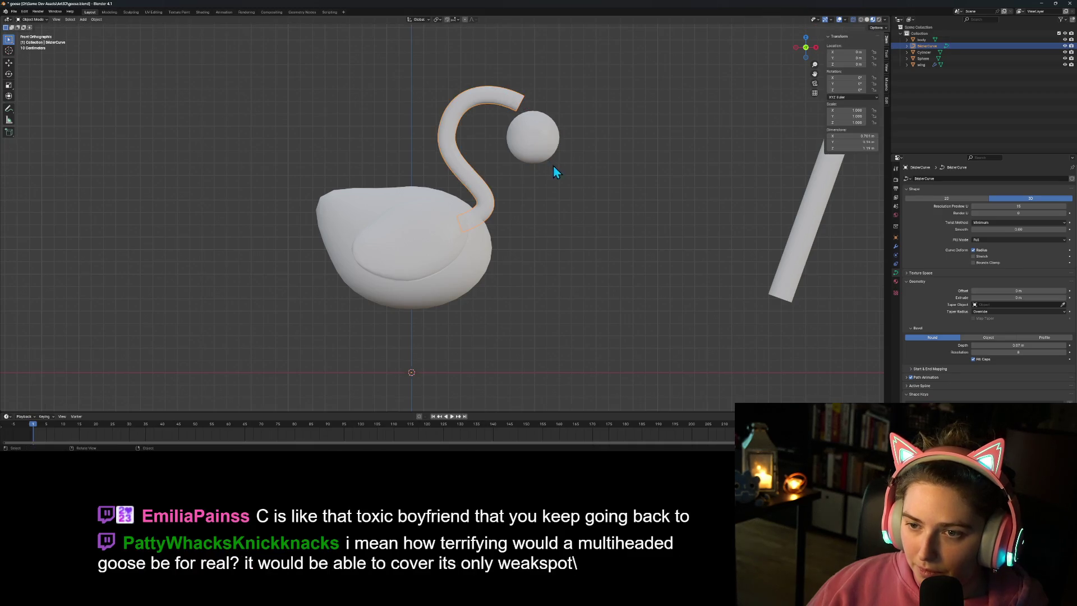
Step: Seat the sphere head onto the neck tip and check it from perspective and front views
left_click(538, 152)
key("g")
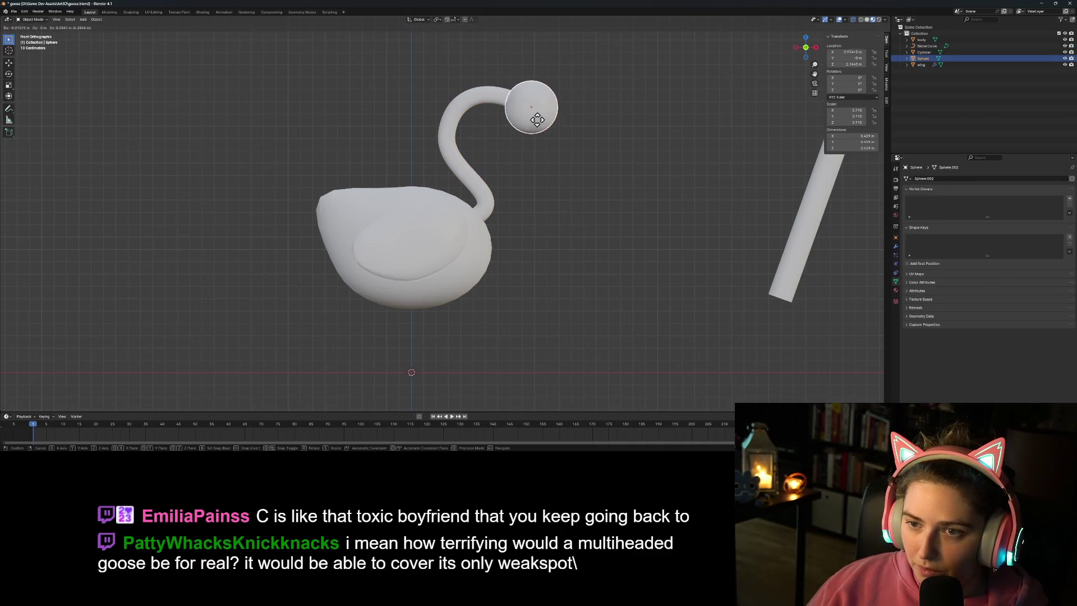
left_click(547, 158)
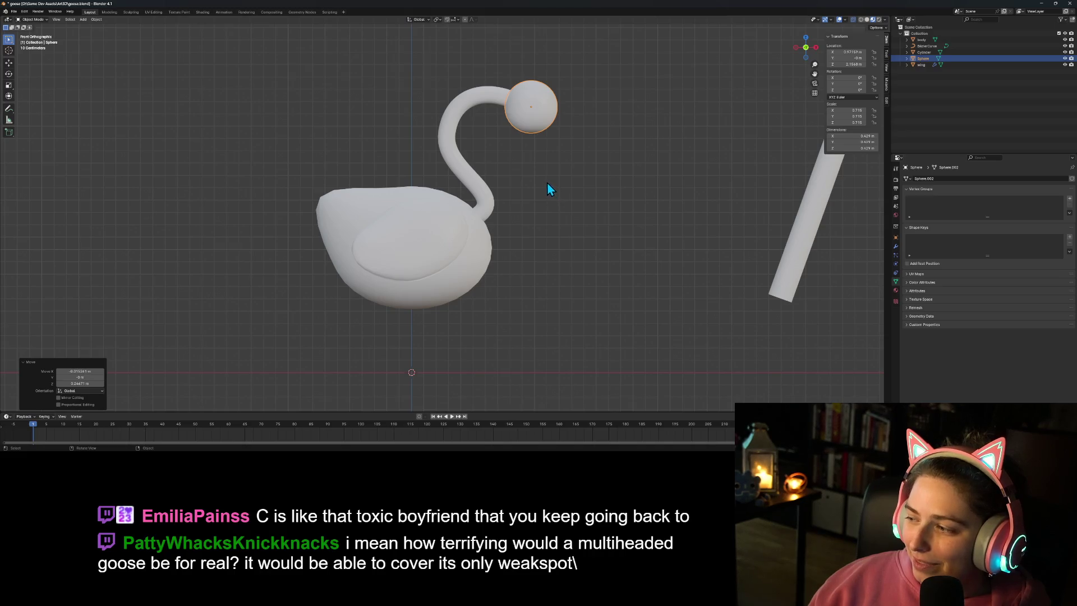
left_click(529, 119)
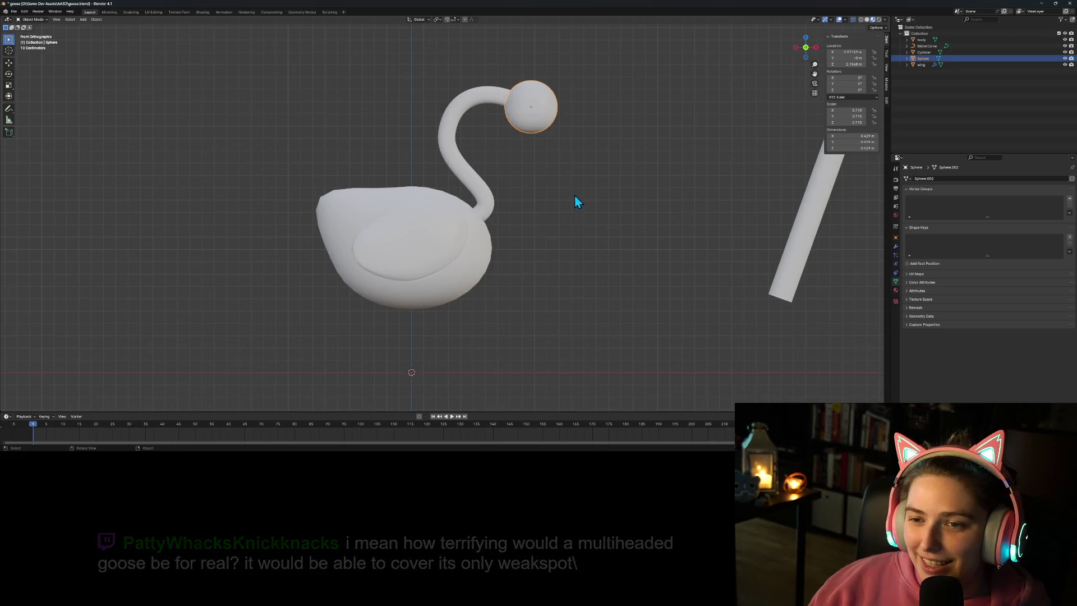
scroll(586, 211, "down", 2)
mouse_move(585, 210)
middle_mouse_down()
mouse_move(502, 216)
mouse_move(577, 221)
middle_mouse_up()
key("KP_1")
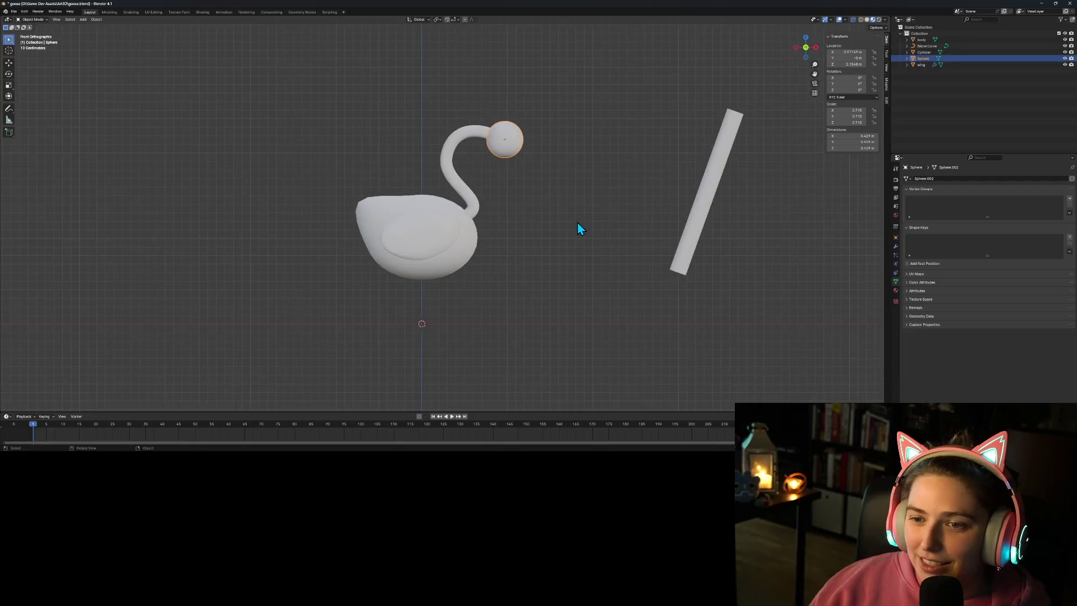
scroll(555, 135, "up", 3)
mouse_move(606, 147)
middle_mouse_down("shift")
mouse_move(566, 204)
mouse_move(474, 204)
middle_mouse_up("shift")
Step: Rotate the head sphere's mesh in Edit Mode and select only its front pole vertex
key("Tab")
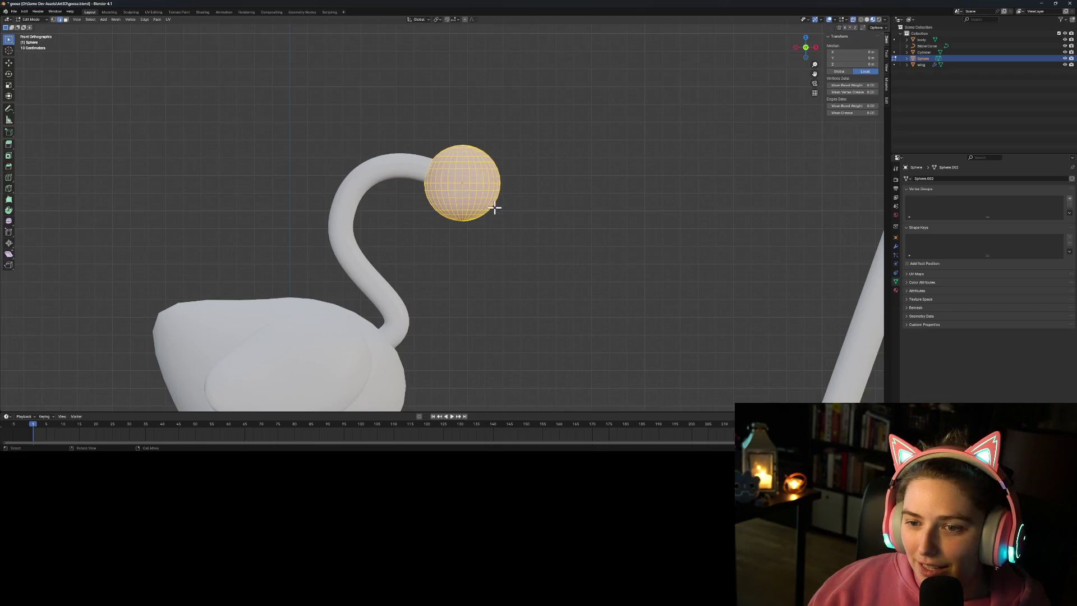
key("r")
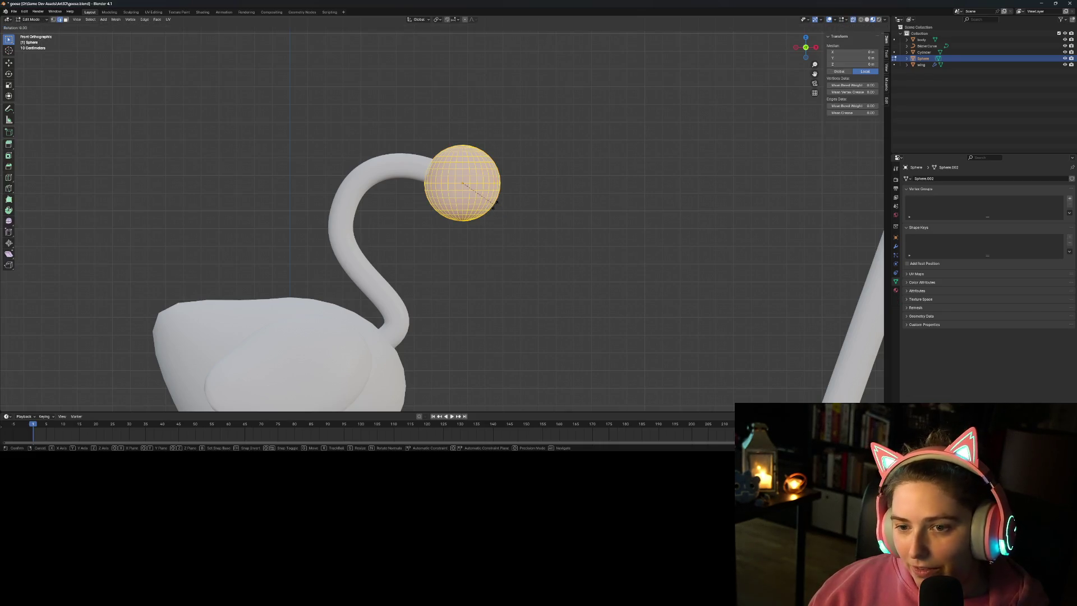
left_click(512, 145)
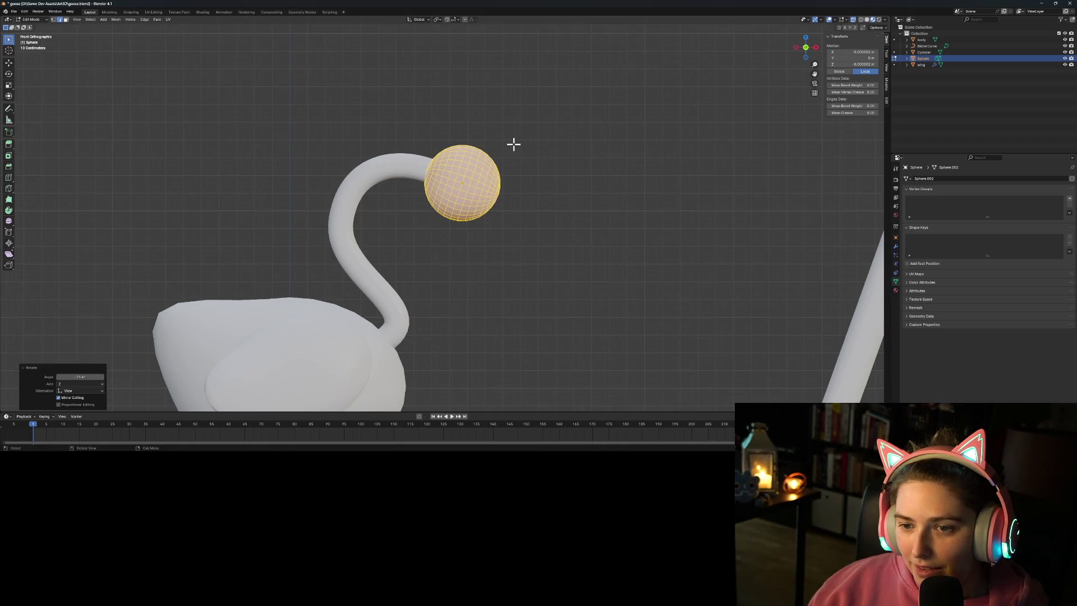
left_click(501, 196)
left_click(498, 193)
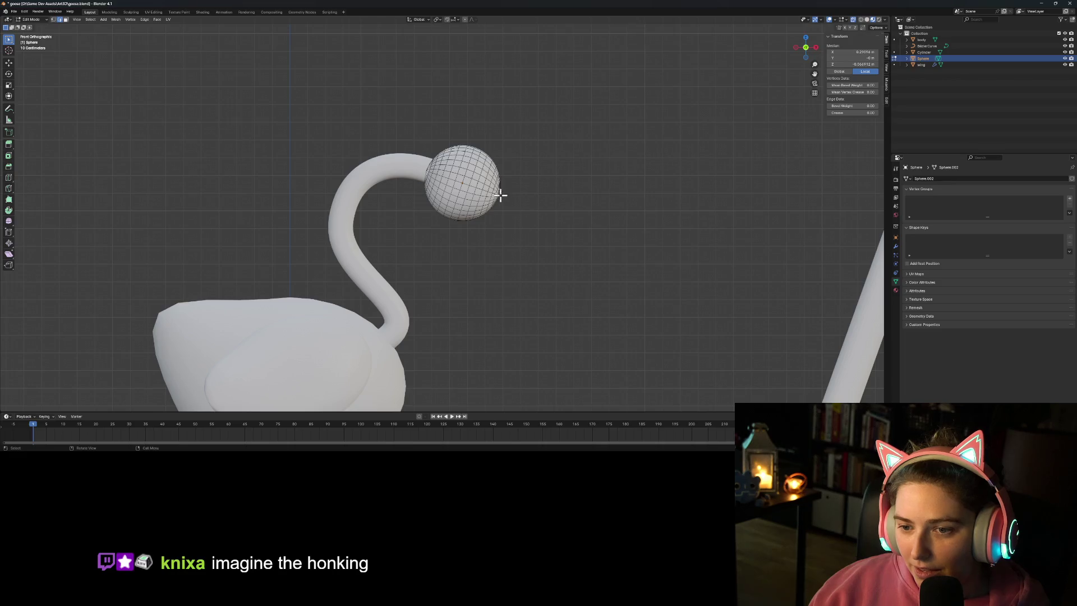
mouse_move(520, 204)
middle_mouse_down()
mouse_move(507, 212)
mouse_move(508, 192)
middle_mouse_up()
left_click(506, 195)
scroll(531, 224, "up", 2)
left_click(507, 189)
scroll(506, 190, "up", 2)
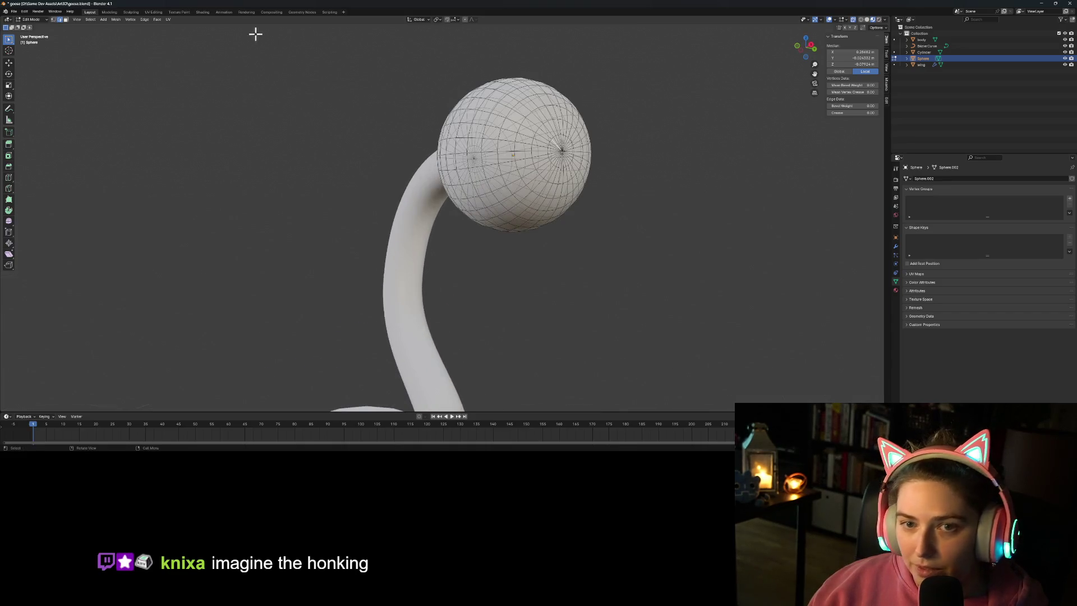
left_click(54, 20)
left_click(560, 150)
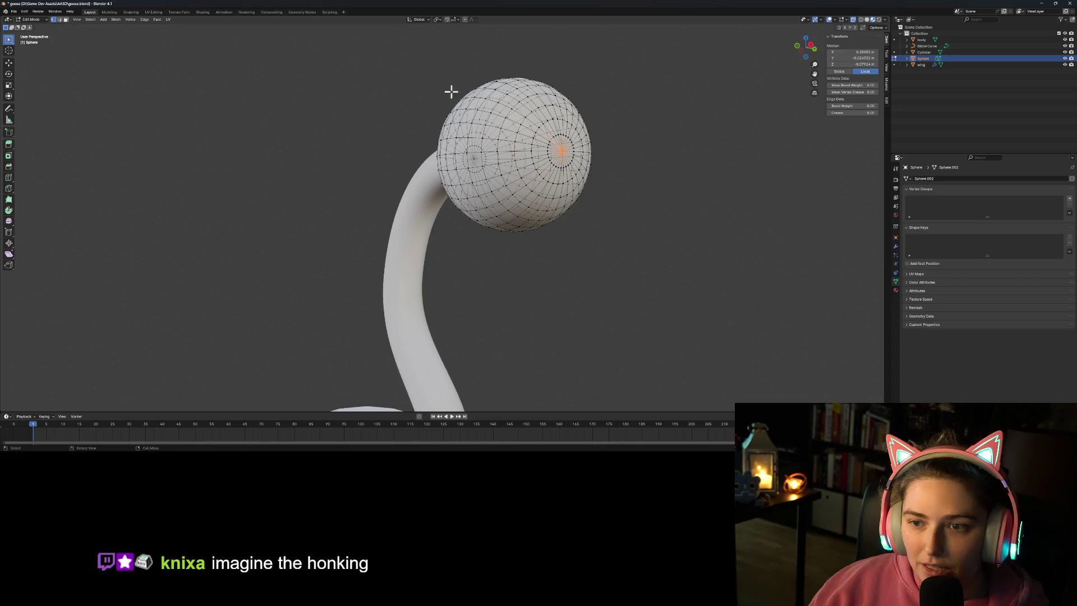
left_click(560, 151)
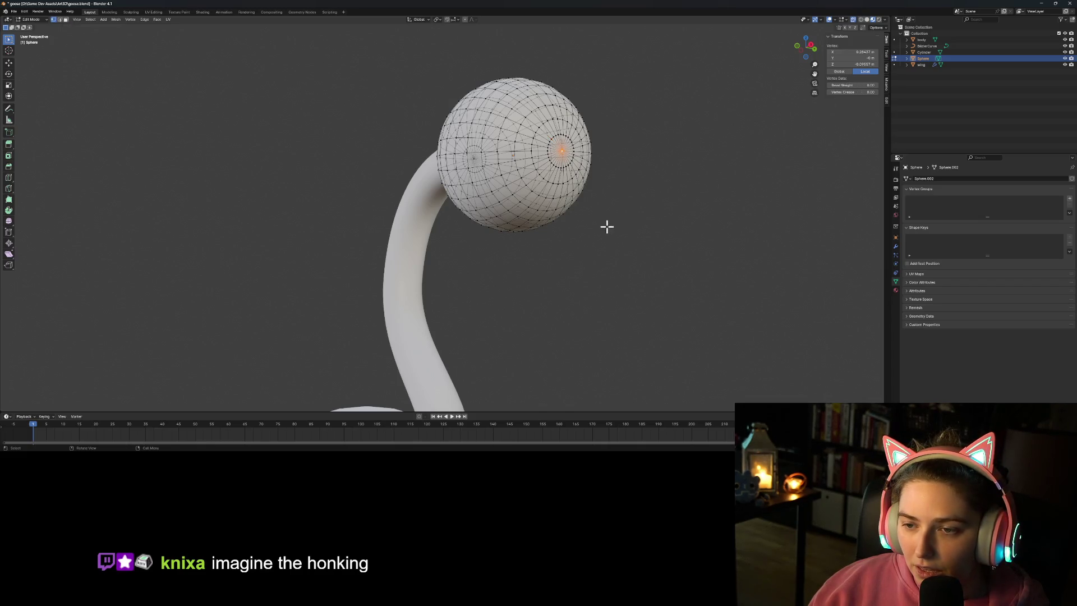
key("KP_1")
Step: Pull the front vertex forward with Proportional Editing into an egg shape, then return to Object Mode
key("g")
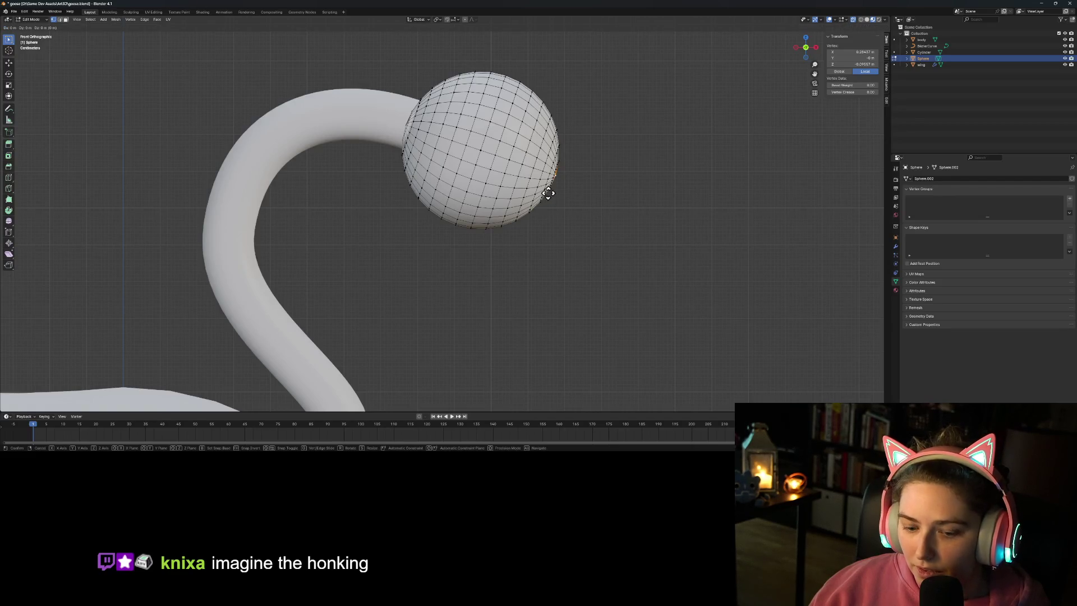
right_click(548, 193)
left_click(465, 20)
key("g")
scroll(583, 185, "down", 10)
scroll(596, 191, "down", 2)
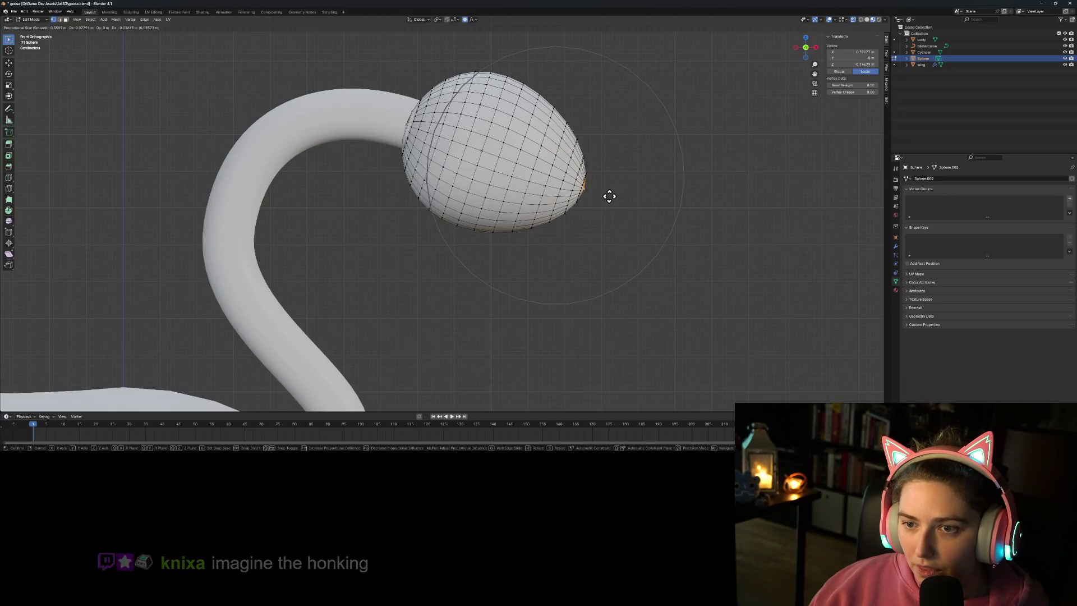
scroll(601, 191, "down", 2)
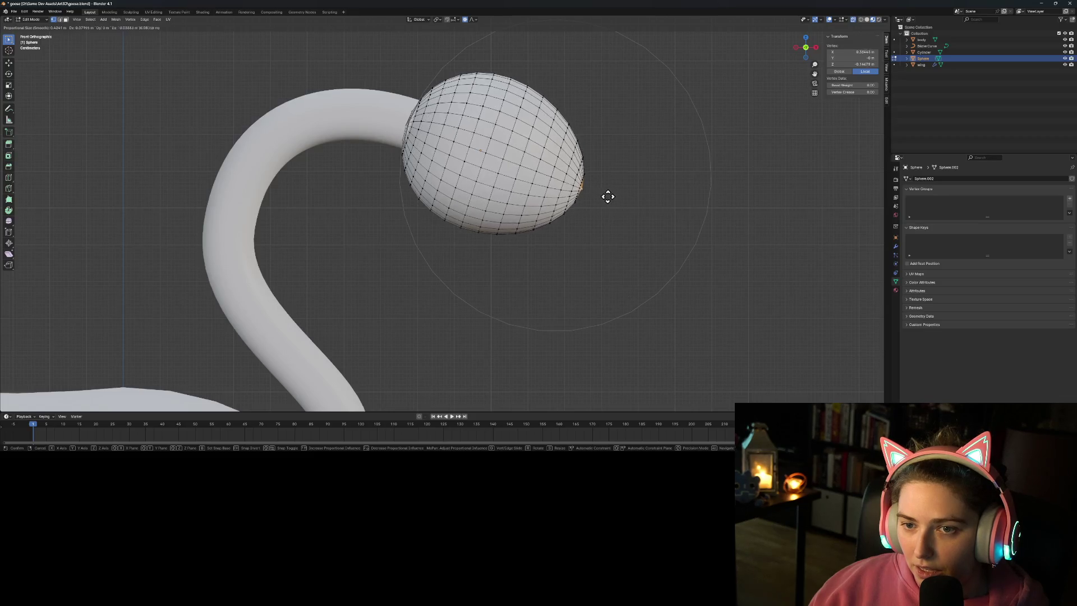
scroll(610, 197, "up", 1)
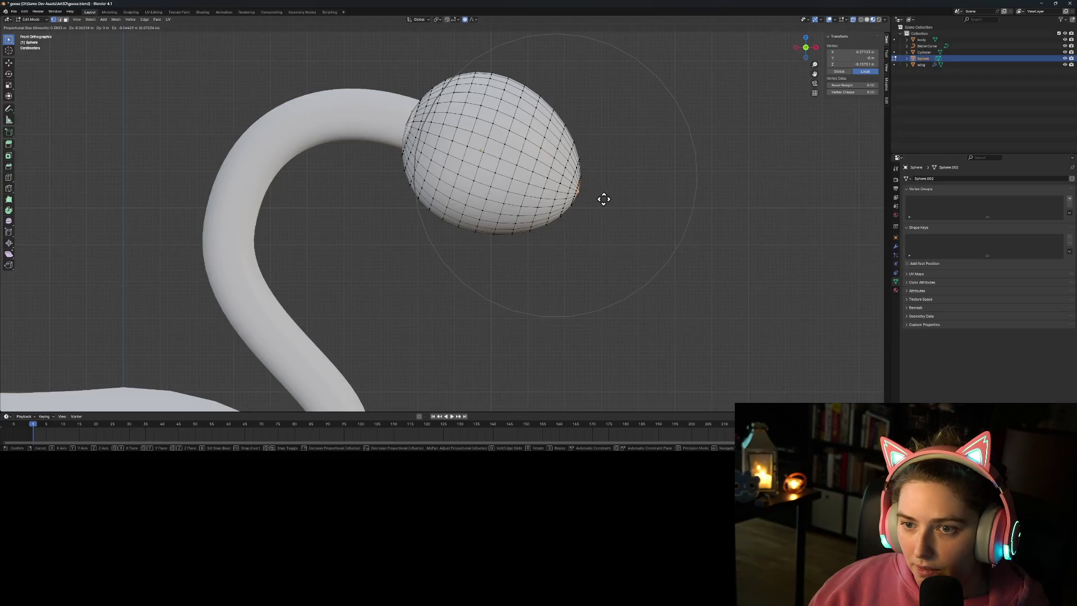
left_click(599, 200)
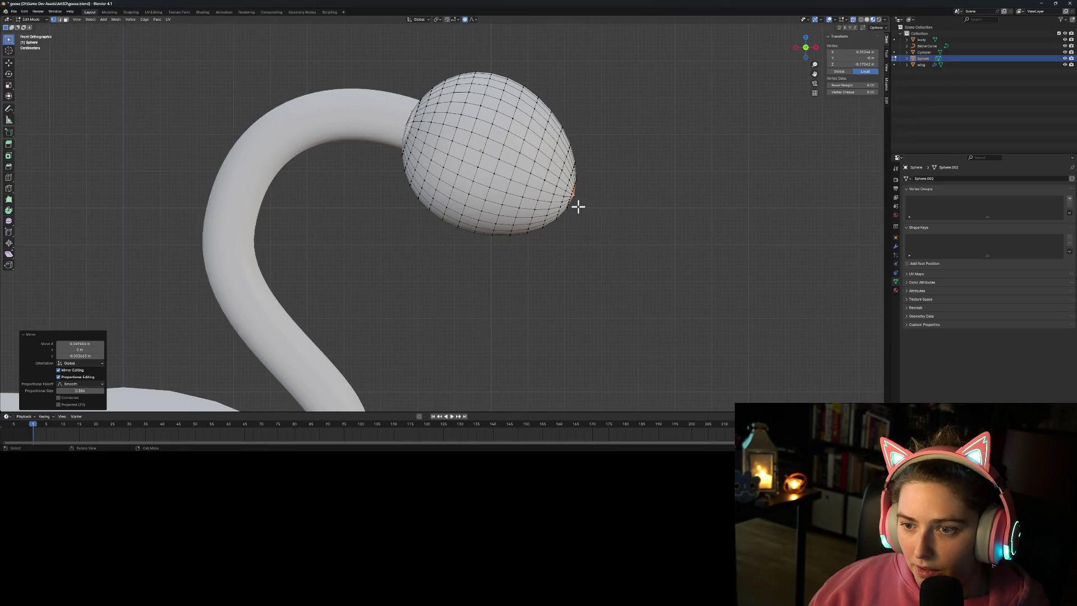
key("g")
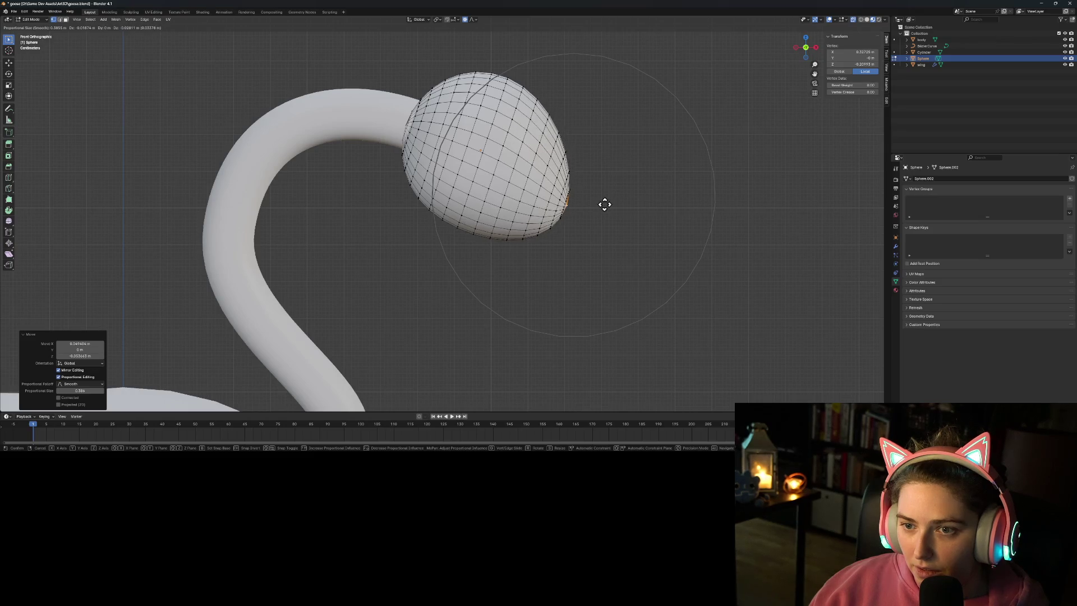
right_click(604, 204)
key("Tab")
scroll(656, 239, "down", 4)
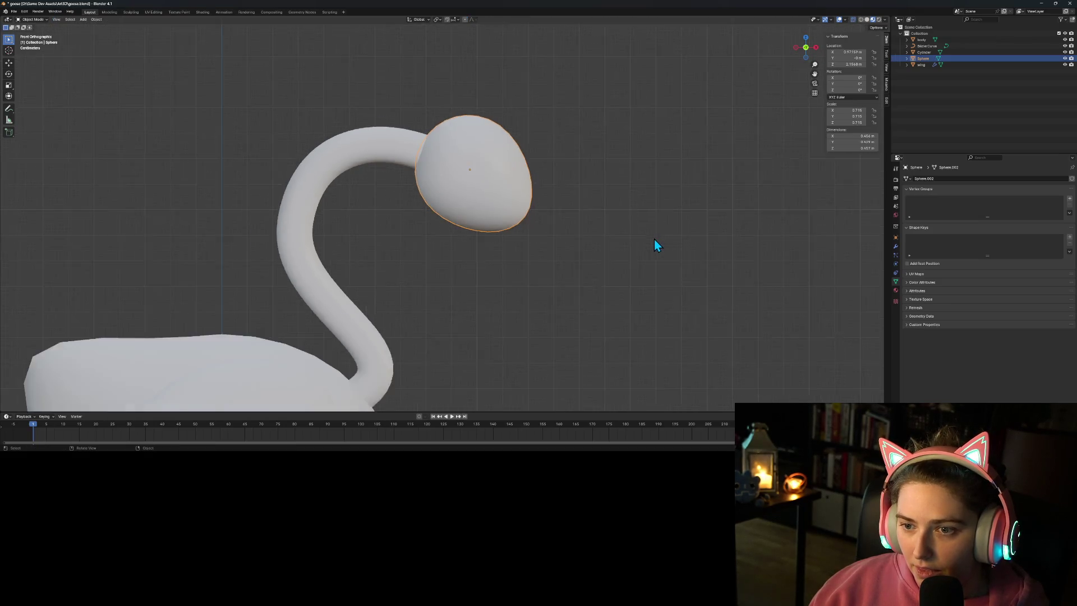
Step: Add a cone mesh to the scene through Add > Mesh > Cone
scroll(591, 251, "up", 3)
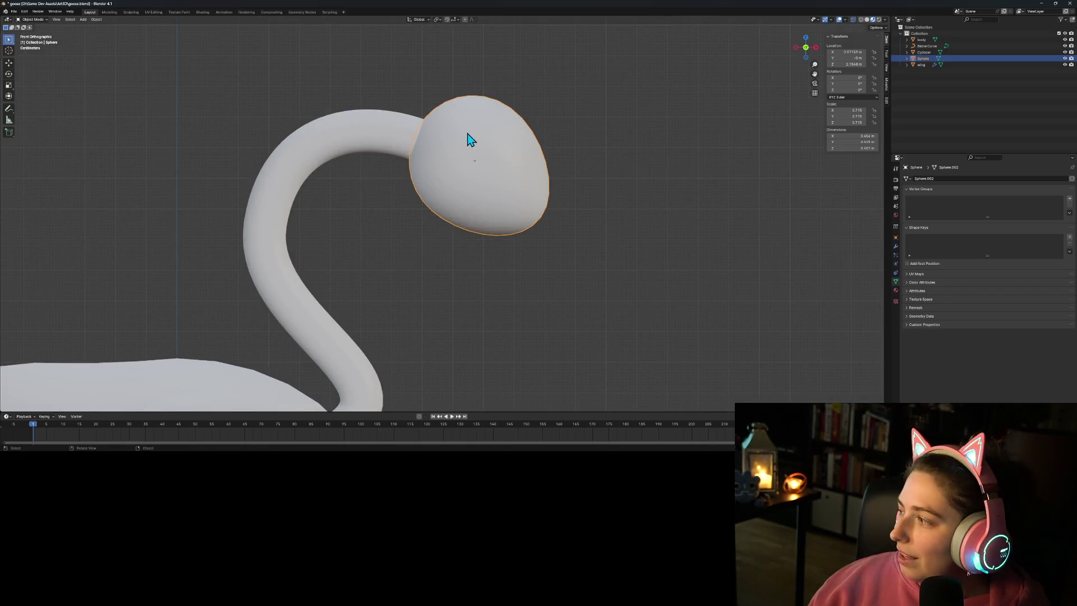
left_click(83, 19)
mouse_move(90, 28)
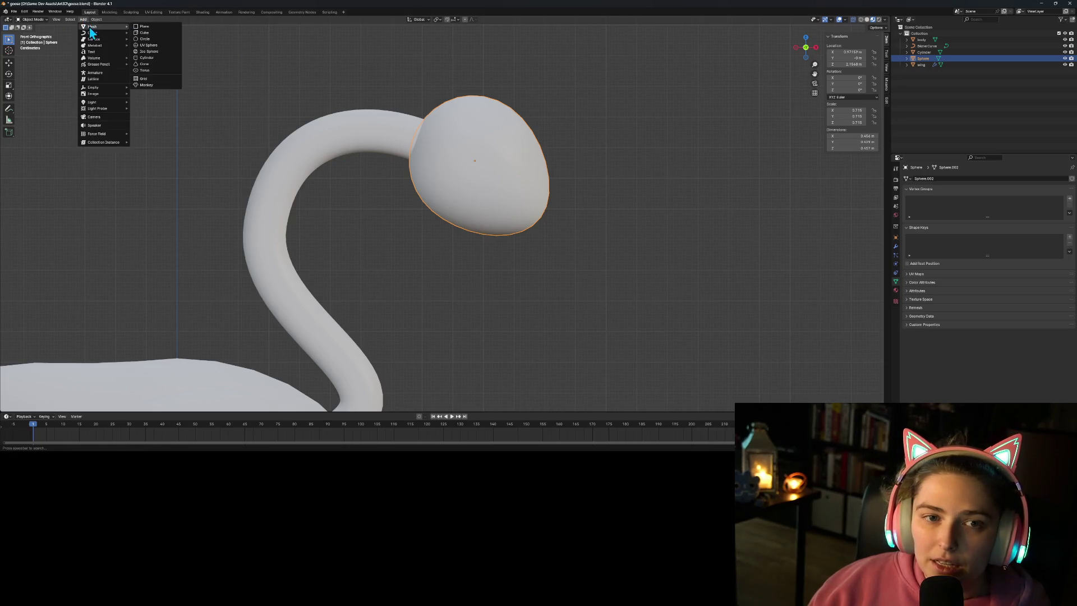
left_click(150, 63)
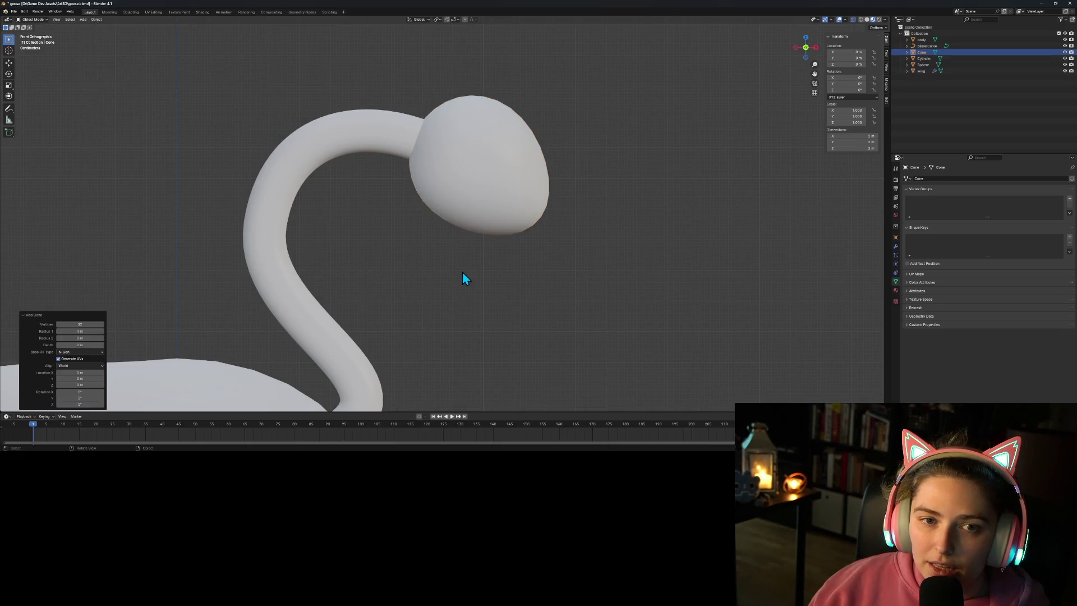
Step: Set the new cone's Y rotation to 90 in the Add Cone panel and enter Edit Mode
scroll(462, 279, "down", 5)
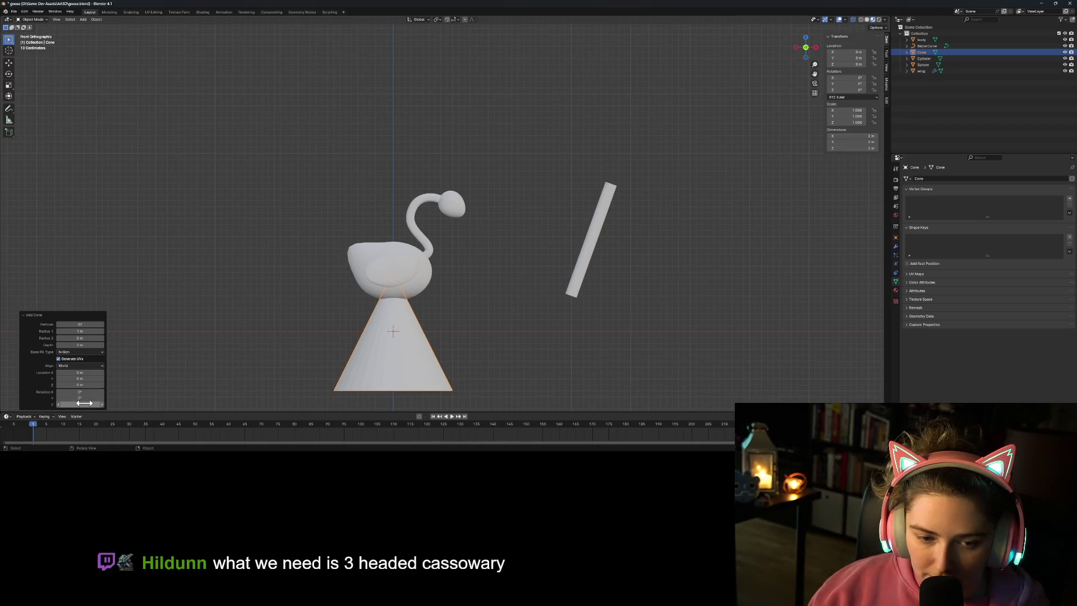
left_click(87, 399)
type("90")
key("Return")
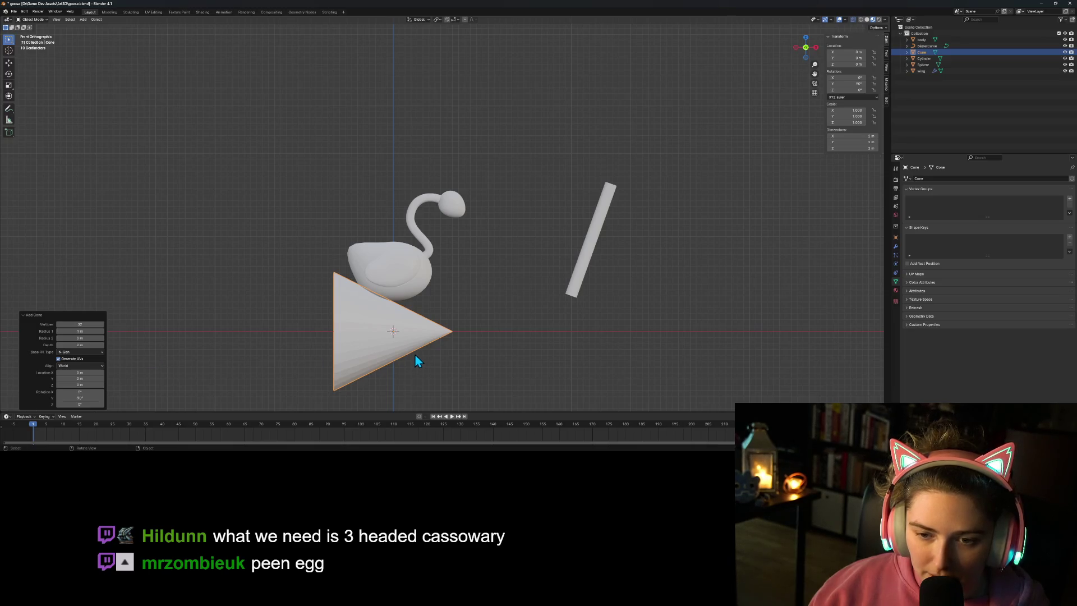
key("Tab")
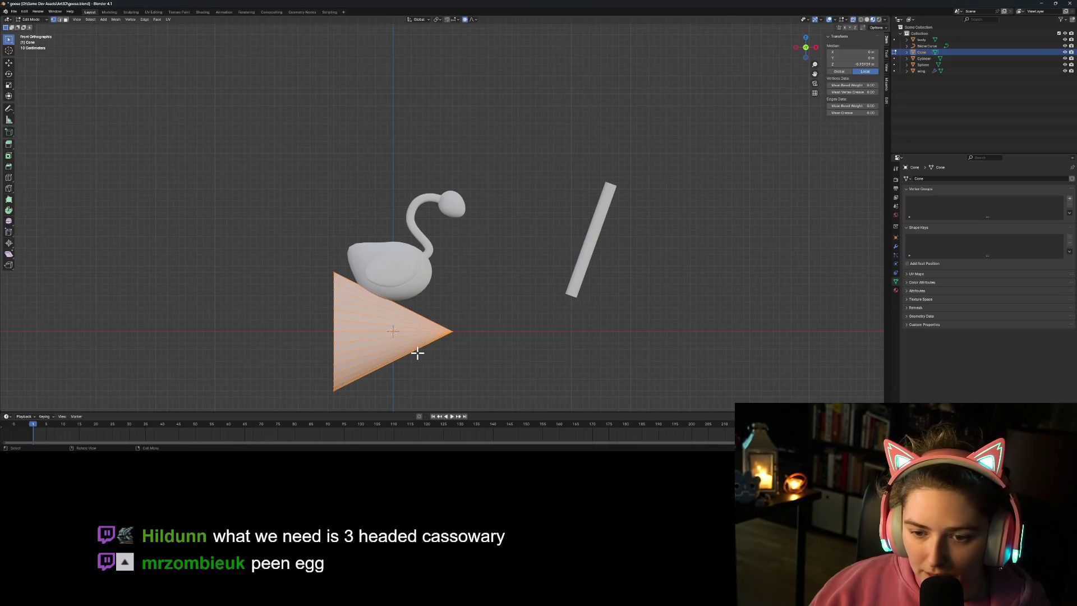
Step: Shrink the cone to 0.271 and move it onto the goose's head
key("s")
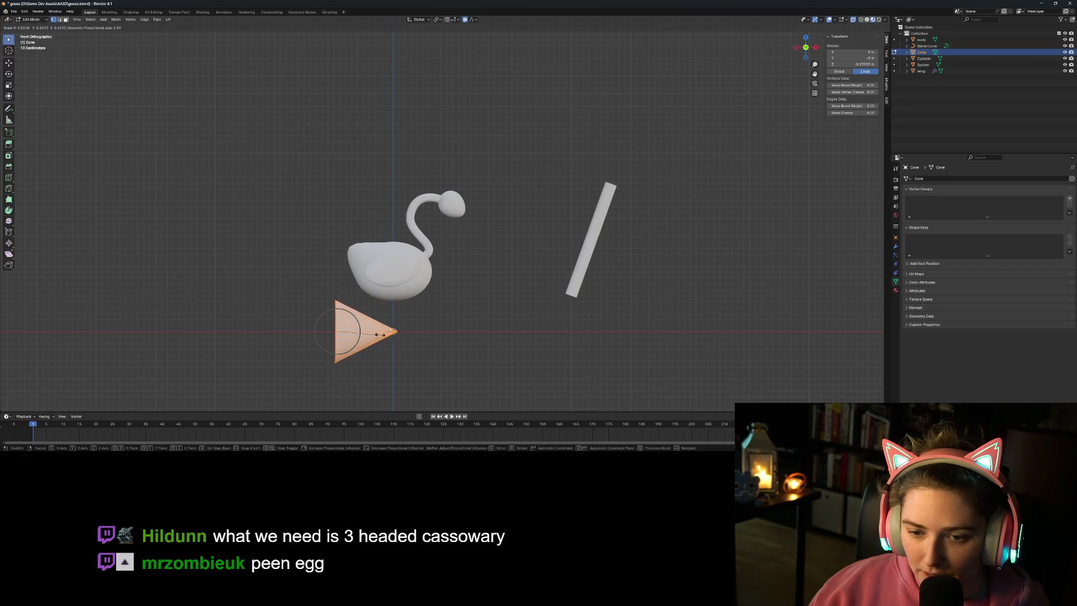
left_click(362, 335)
key("g")
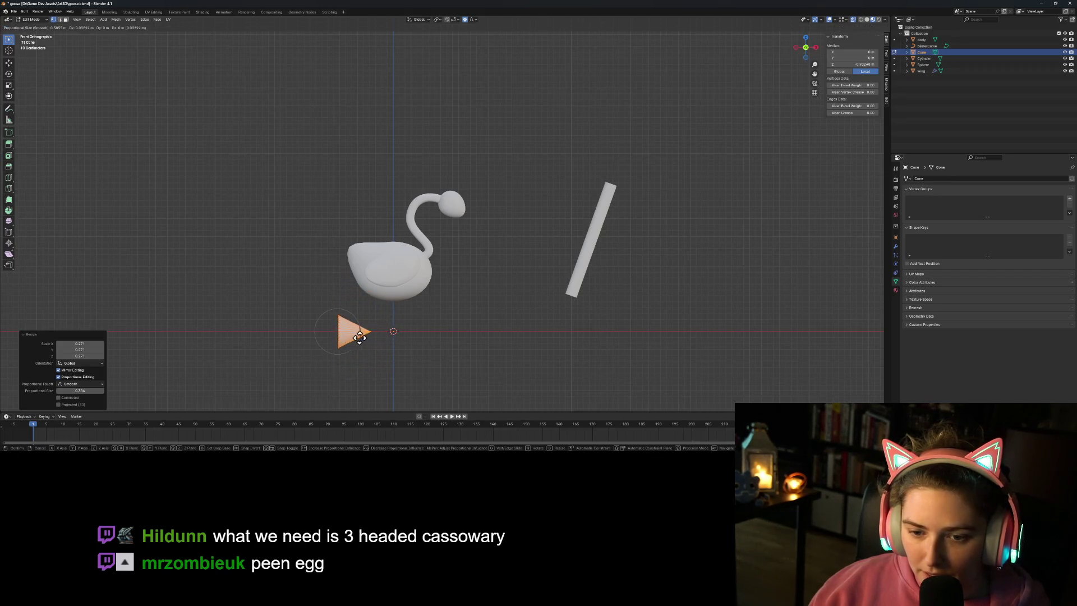
left_click(482, 219)
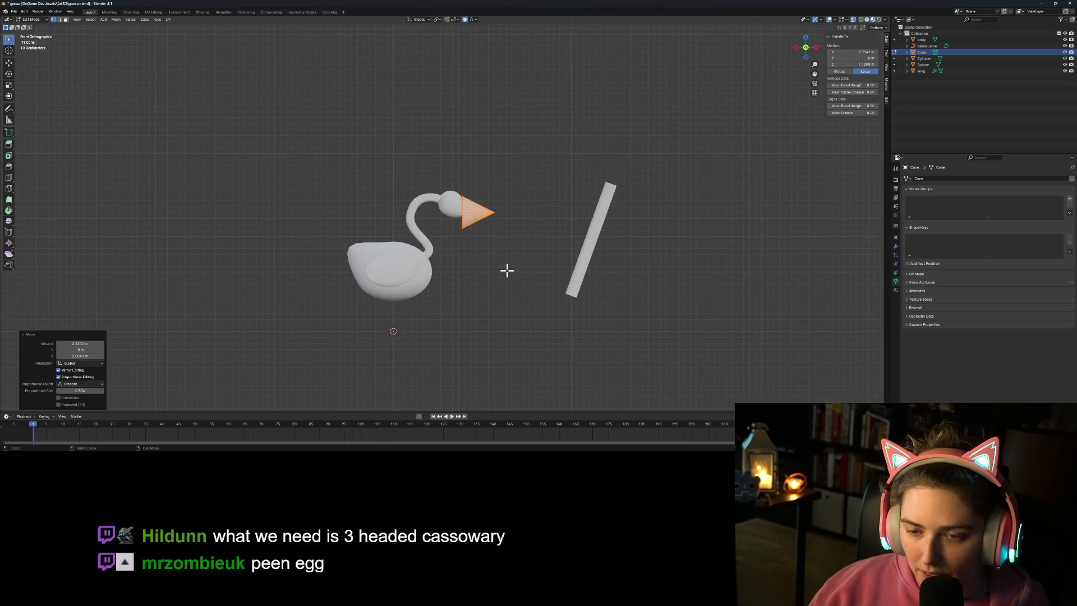
scroll(507, 270, "up", 6)
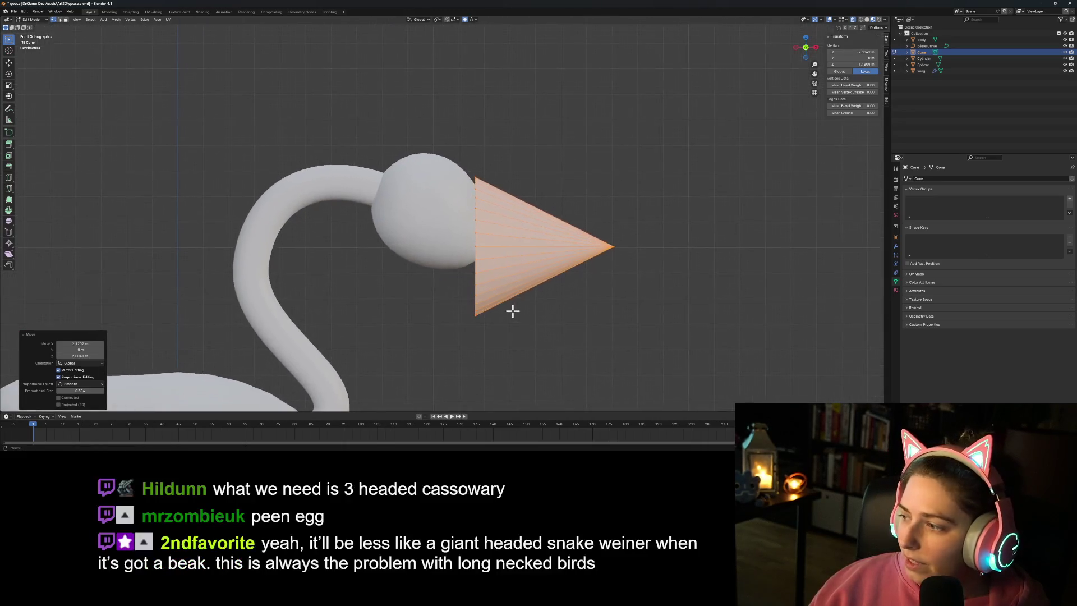
Step: Scale the beak to 0.632, tilt it 41.2°, lower it, scale to 0.830, and exit Edit Mode
key("s")
left_click(591, 320)
key("r")
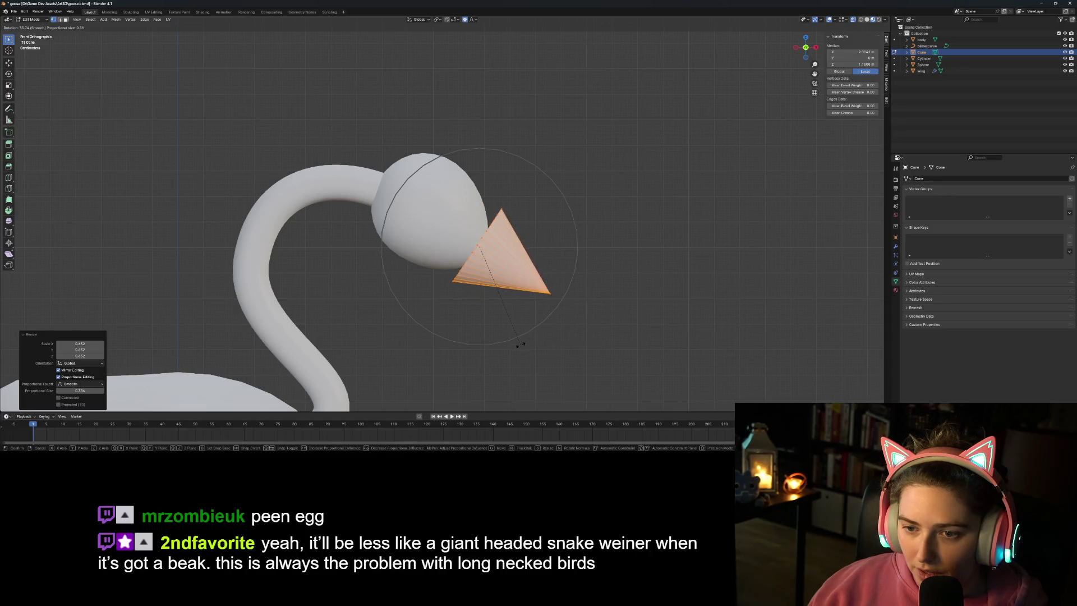
left_click(505, 341)
key("g")
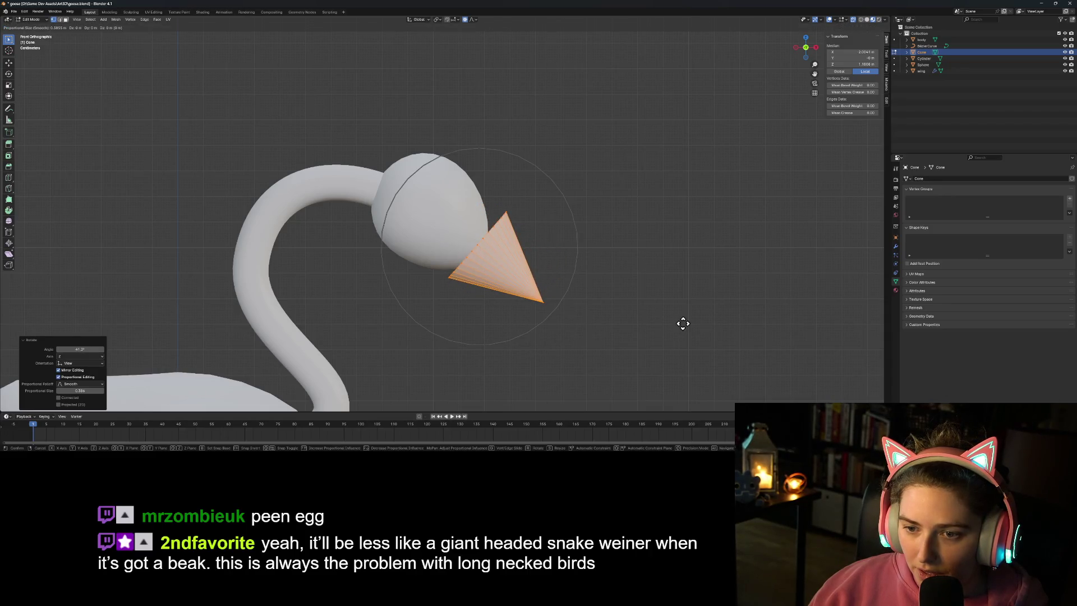
left_click(668, 314)
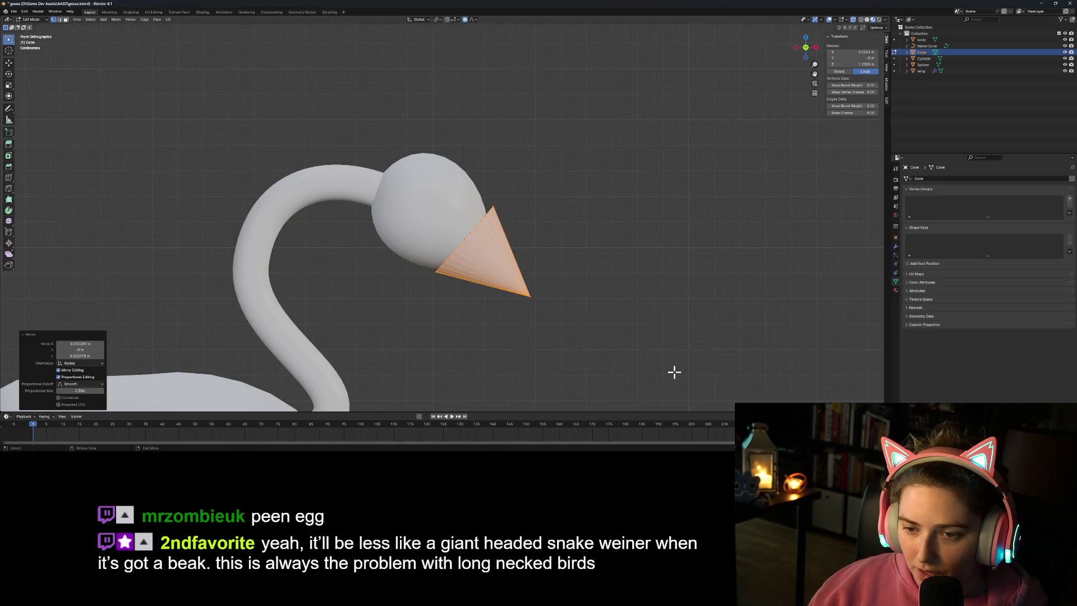
key("r")
key("s")
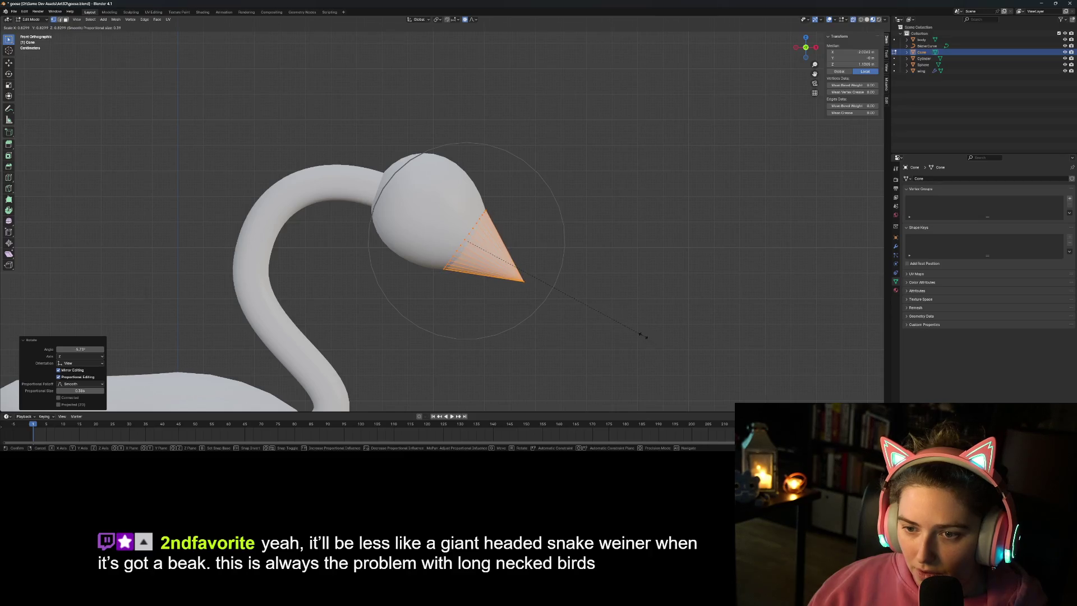
left_click(642, 336)
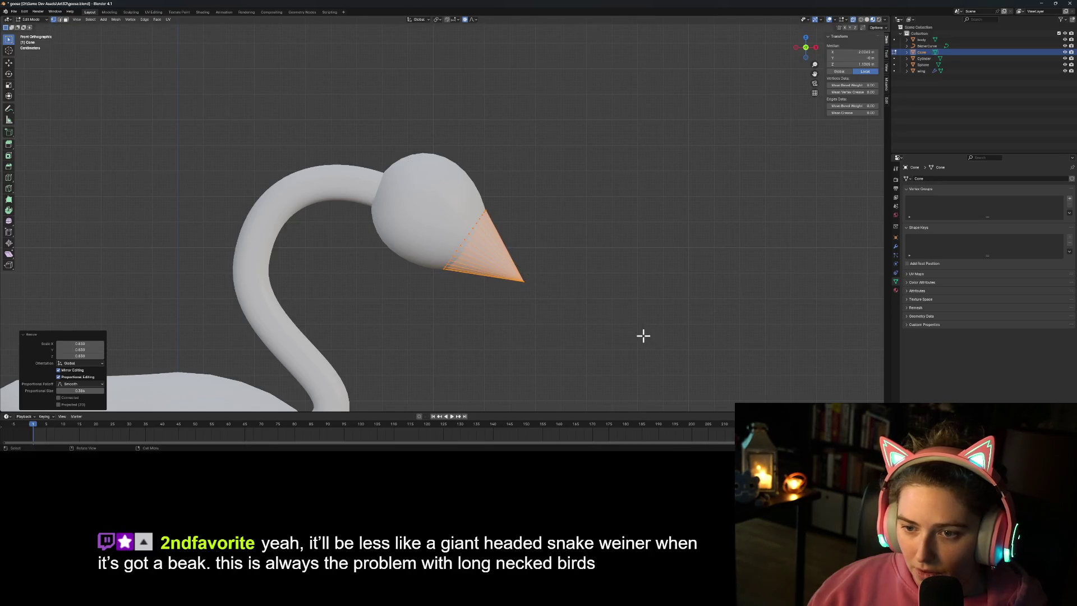
key("Tab")
left_click(587, 334)
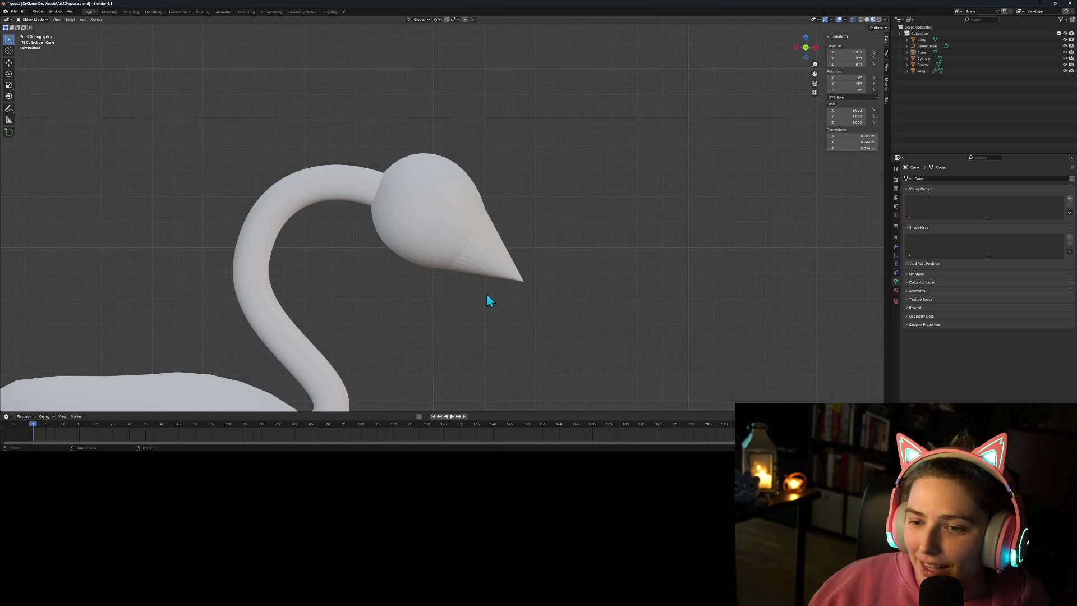
Step: Apply Shade Smooth to the cone beak
scroll(487, 296, "up", 3)
left_click(541, 279)
right_click(539, 276)
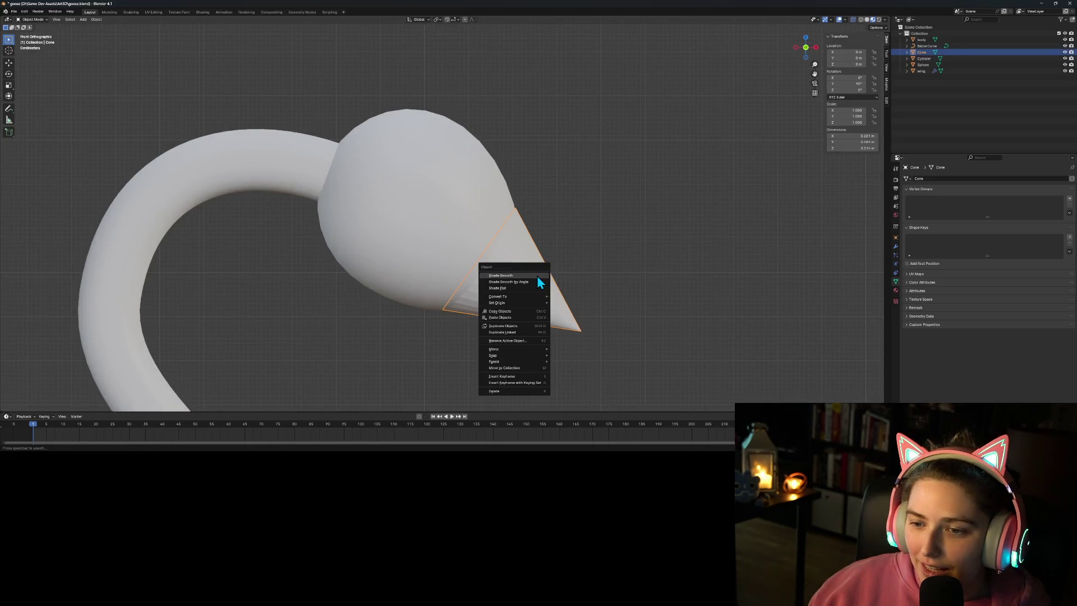
left_click(537, 276)
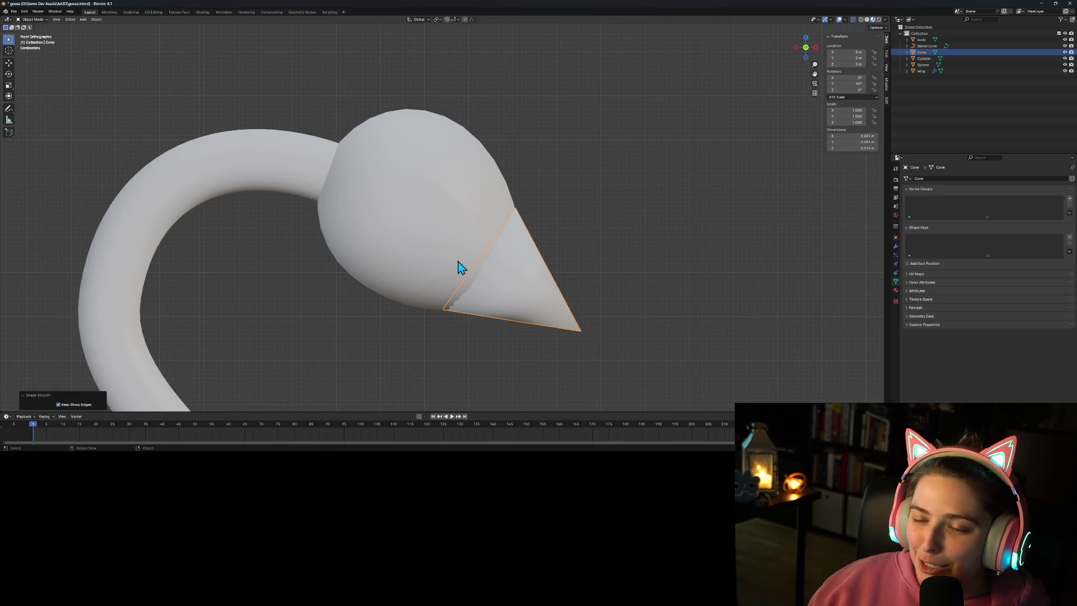
left_click(459, 268)
left_click(540, 302)
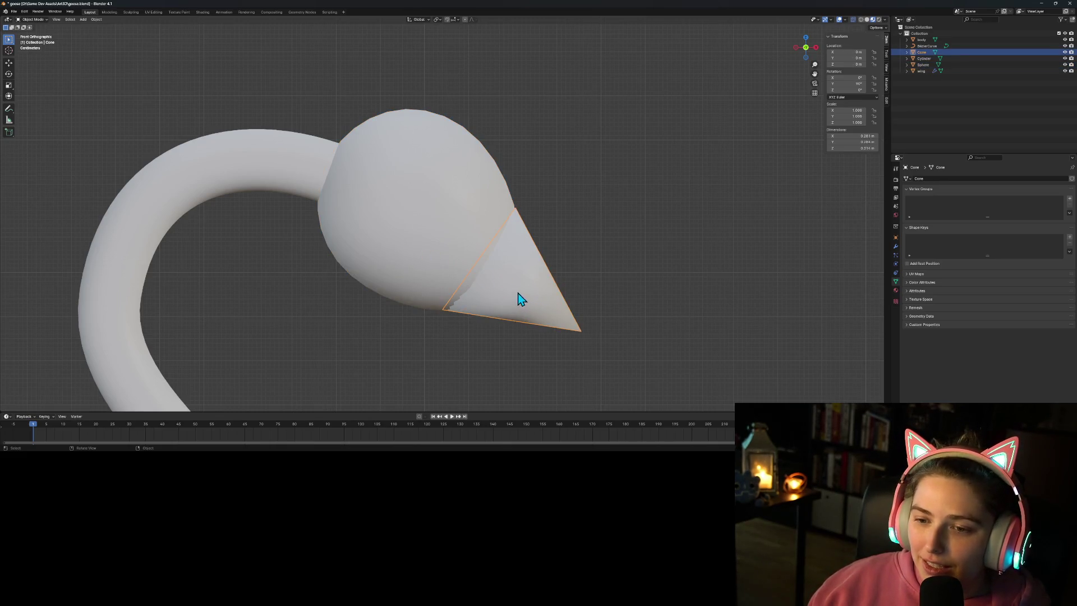
Step: Return to front orthographic view, enter the beak's Edit Mode with nothing selected, and switch to wireframe
mouse_move(521, 306)
middle_mouse_down()
mouse_move(462, 278)
mouse_move(383, 307)
mouse_move(396, 290)
mouse_move(474, 291)
mouse_move(522, 310)
middle_mouse_up()
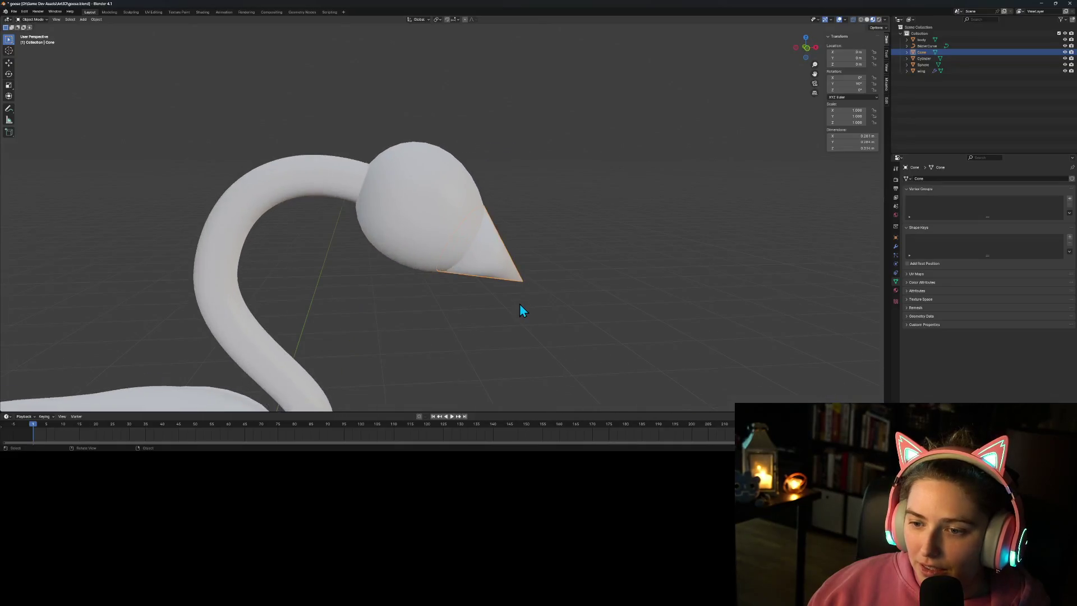
key("KP_1")
key("KP_3")
key("KP_1")
key("Tab")
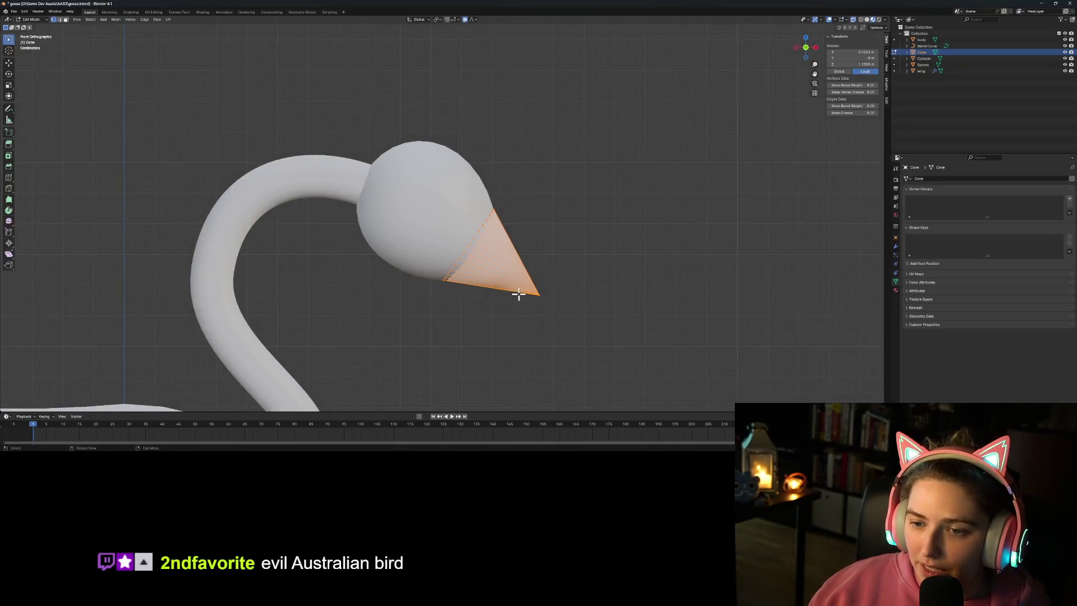
scroll(519, 304, "up", 4)
mouse_move(634, 367)
middle_mouse_down("ctrl")
mouse_move(638, 336)
mouse_move(570, 250)
middle_mouse_up("ctrl")
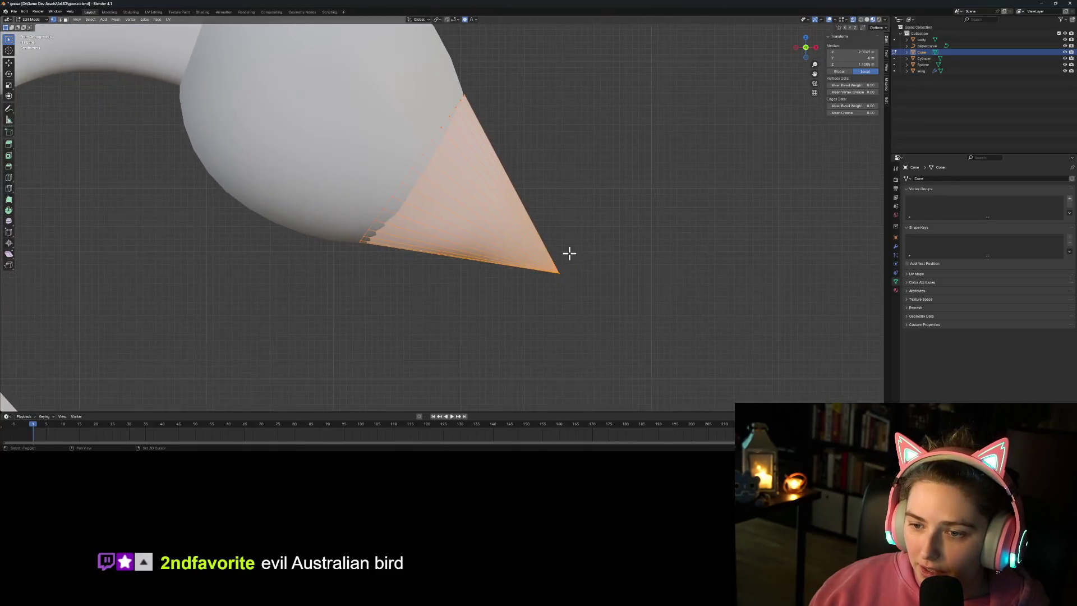
left_click(601, 300)
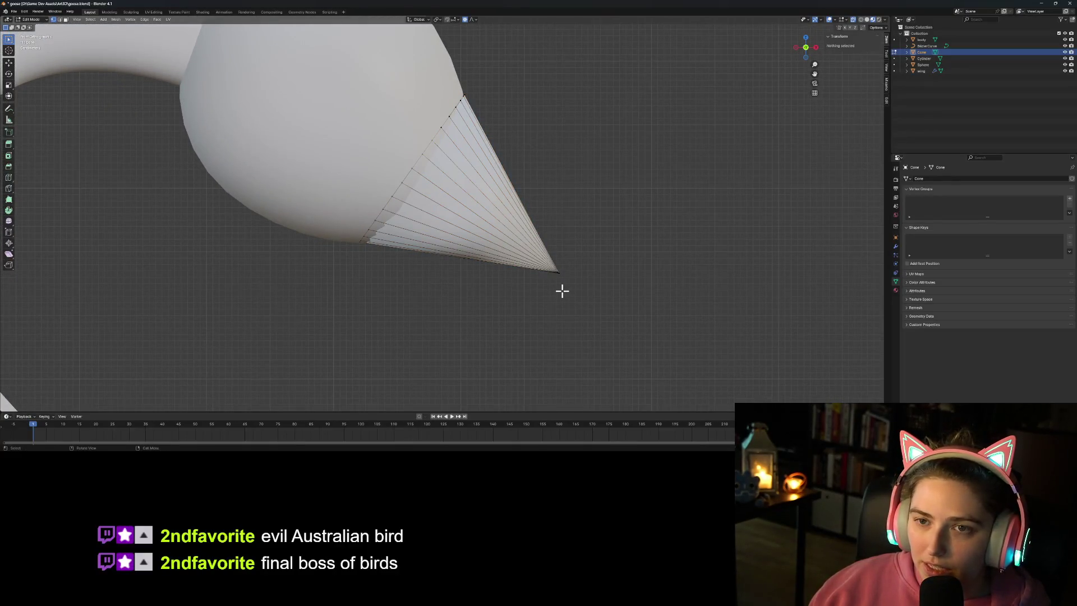
left_click(861, 20)
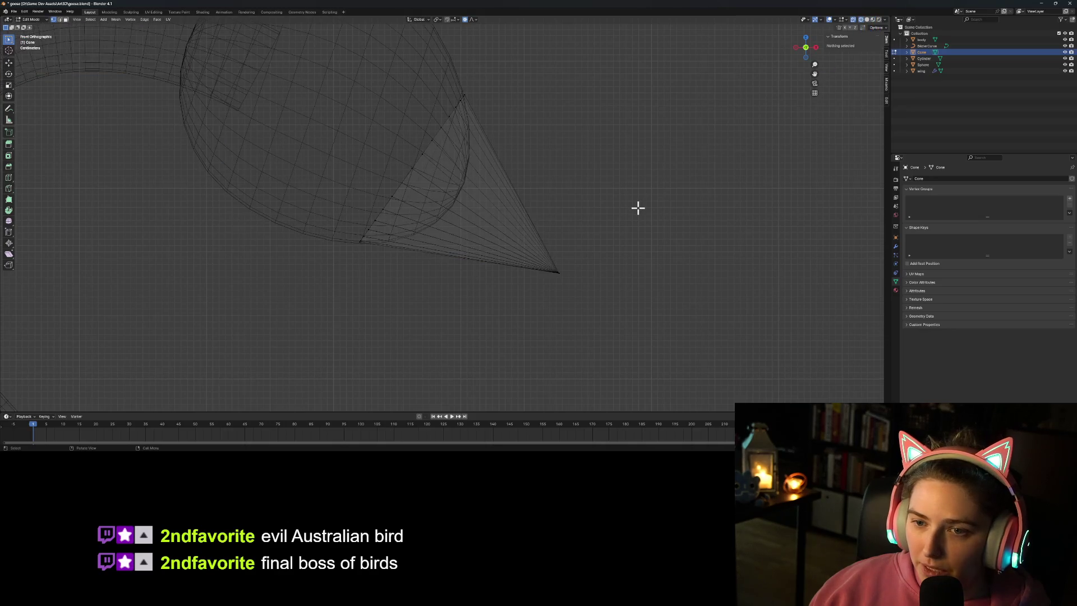
Step: Duplicate the cone in place and rename the original to beak_top
key("Tab")
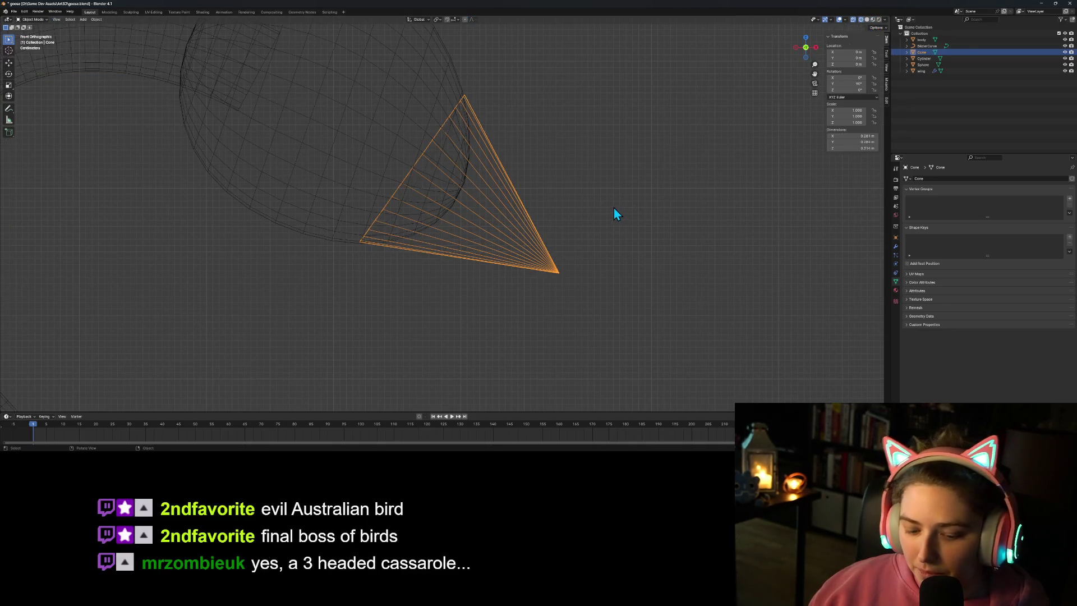
key("shift+d")
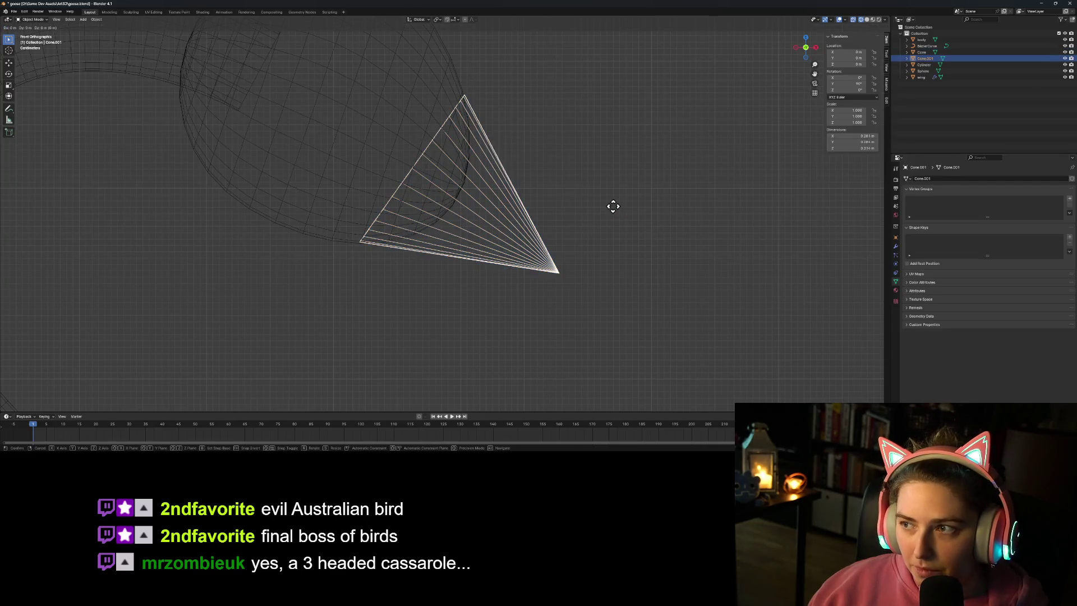
left_click(613, 206)
double_click(921, 52)
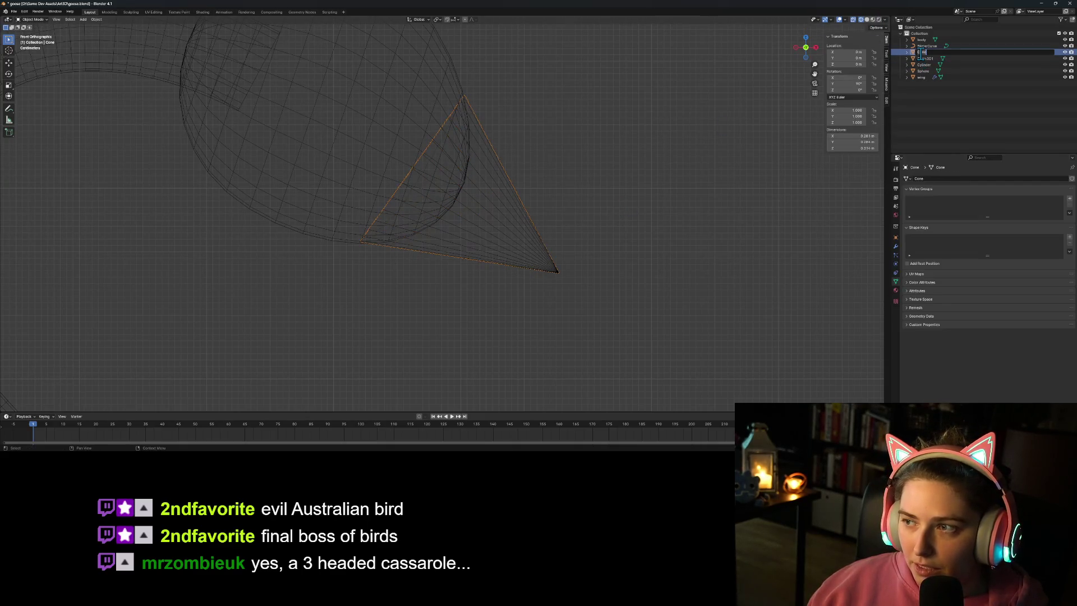
key("BackSpace")
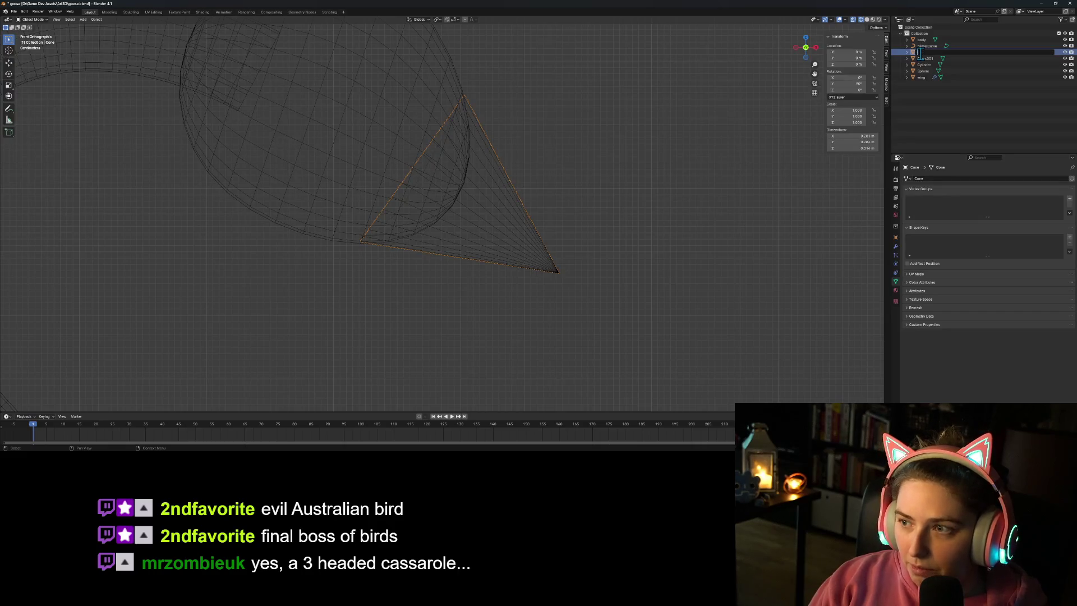
type("beak_top")
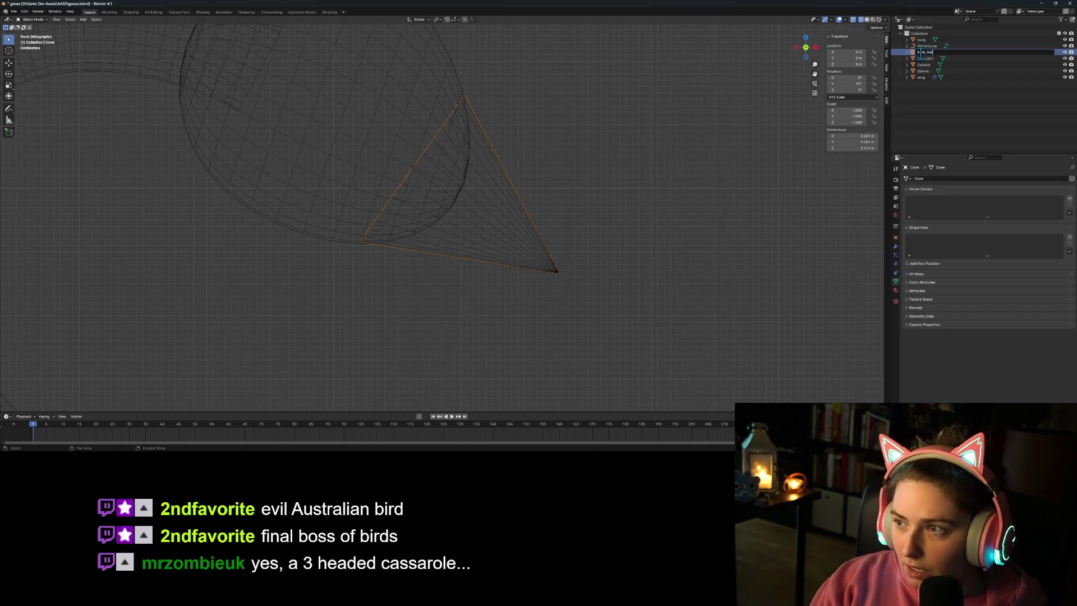
key("Return")
Step: Rename Cone.001, BezierCurve and Sphere to beak_bottom, neck and head
left_click(924, 59)
double_click(926, 59)
type("_bottom")
key("Return")
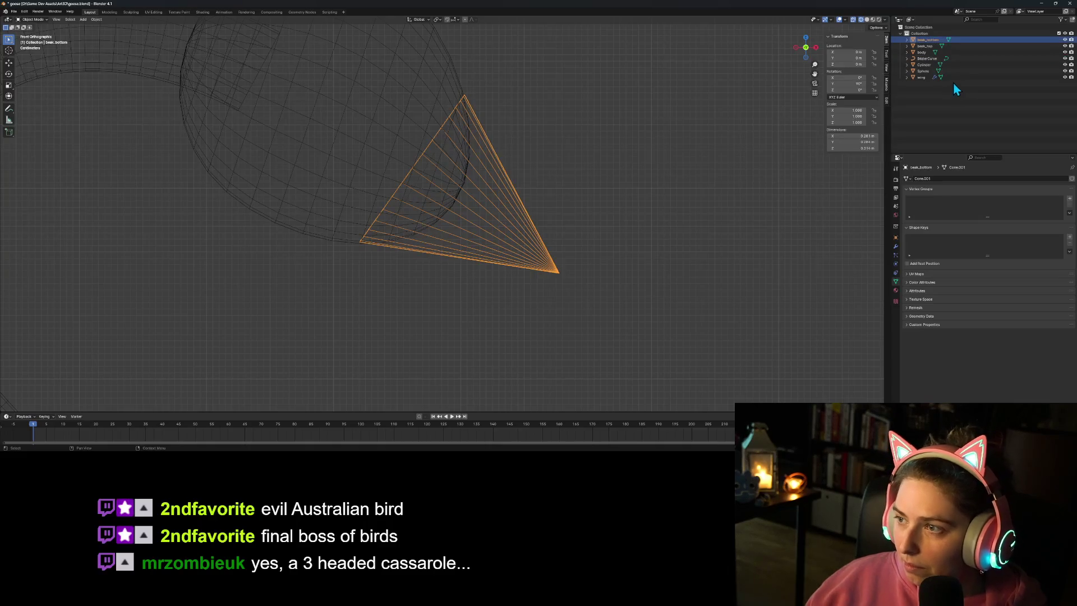
left_click(928, 60)
type("neck")
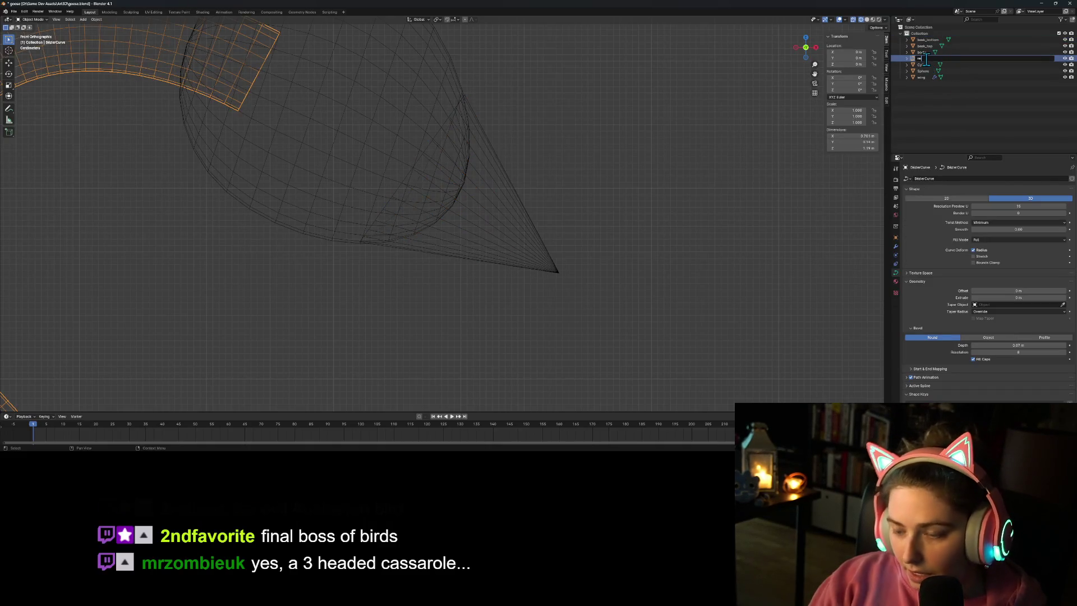
key("Return")
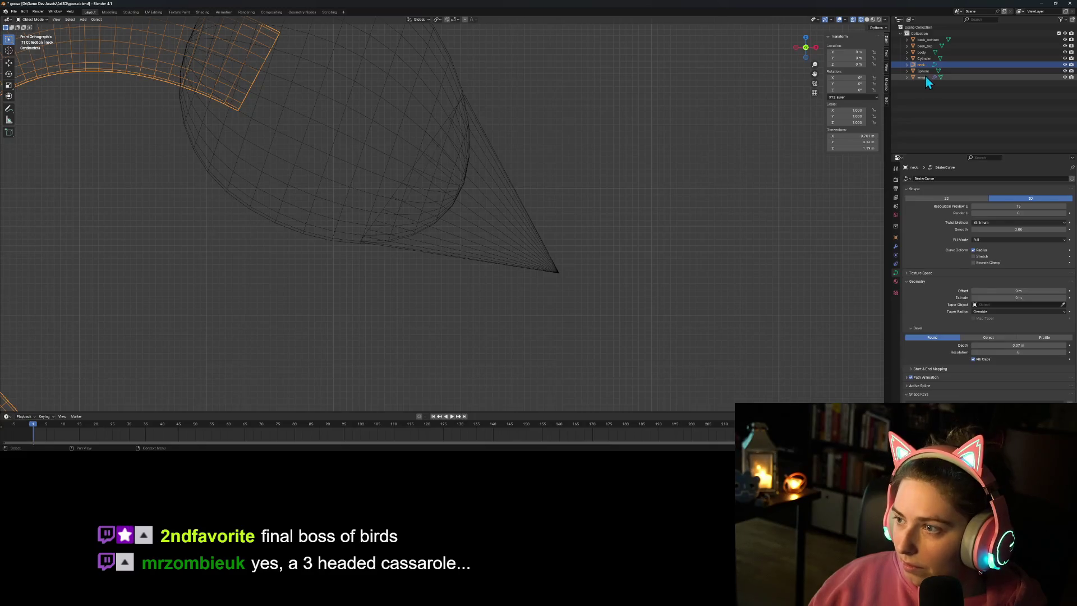
double_click(923, 72)
type("d")
key("Return")
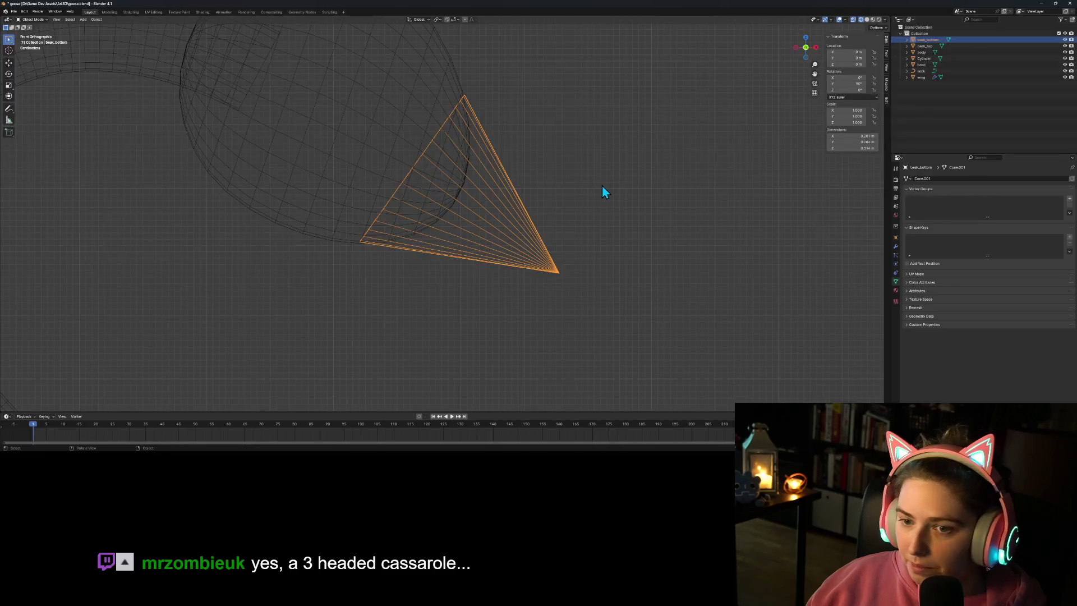
Step: Delete the upper half of the beak_bottom cone's vertices
key("Tab")
left_click_drag(373, 59, 531, 173)
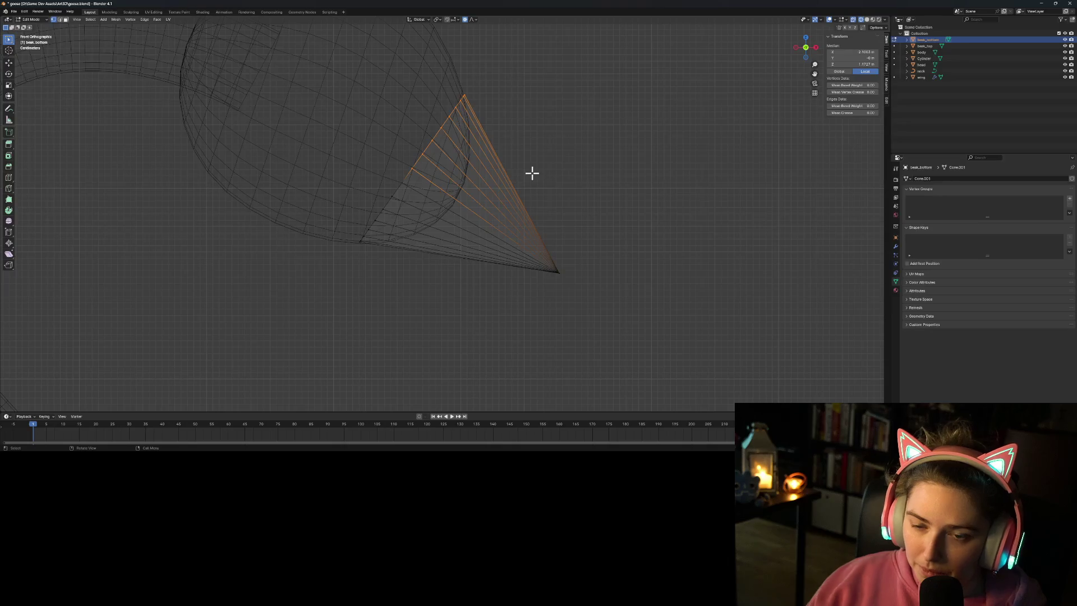
key("x")
left_click(533, 173)
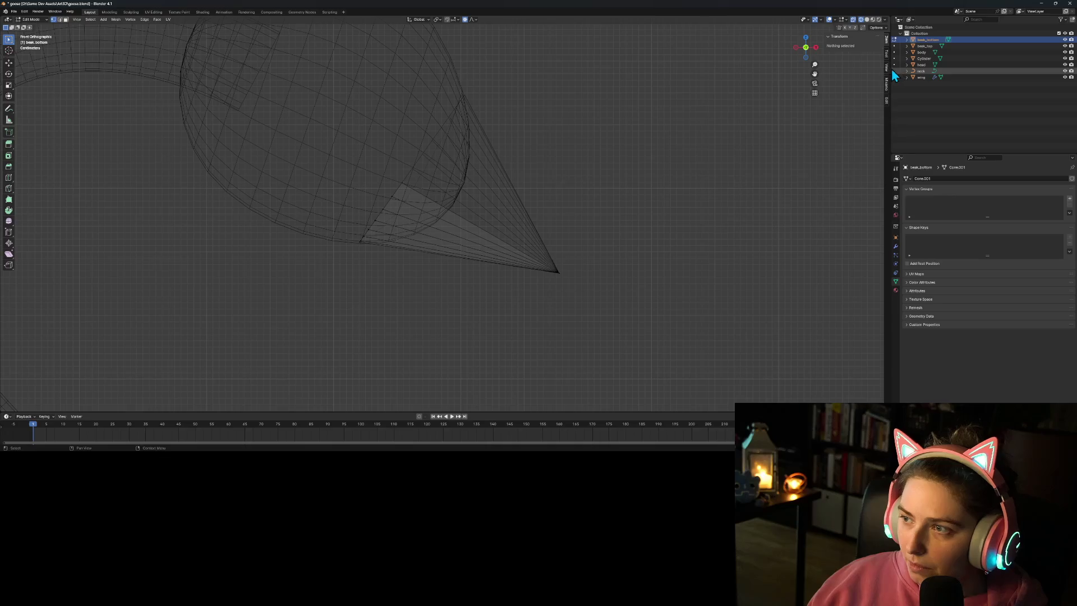
Step: Delete the lower part of beak_top's geometry and return to solid shading
left_click(924, 48)
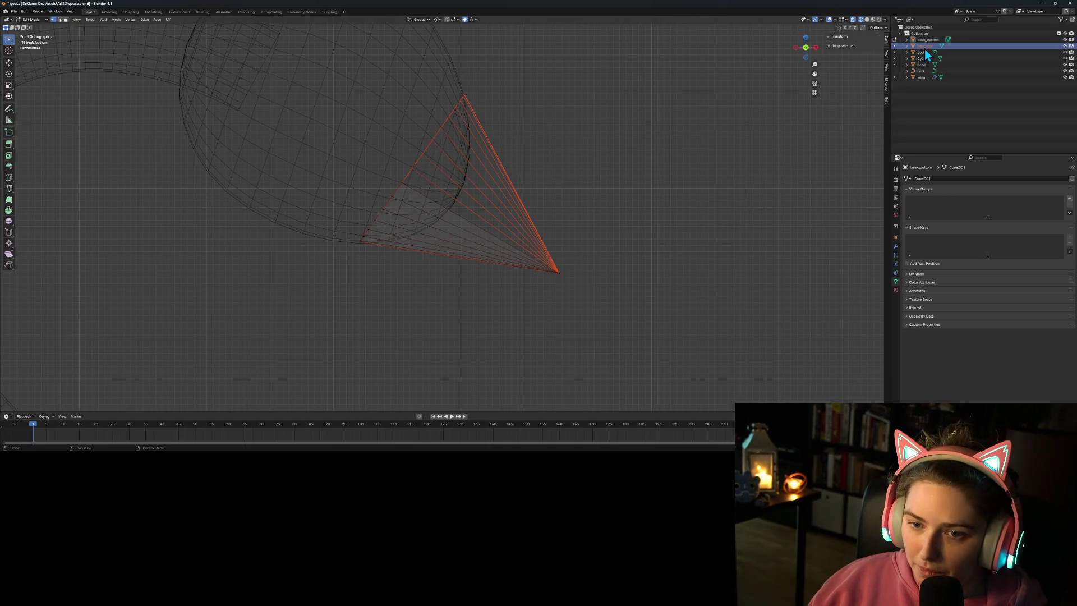
key("Tab")
key("Tab")
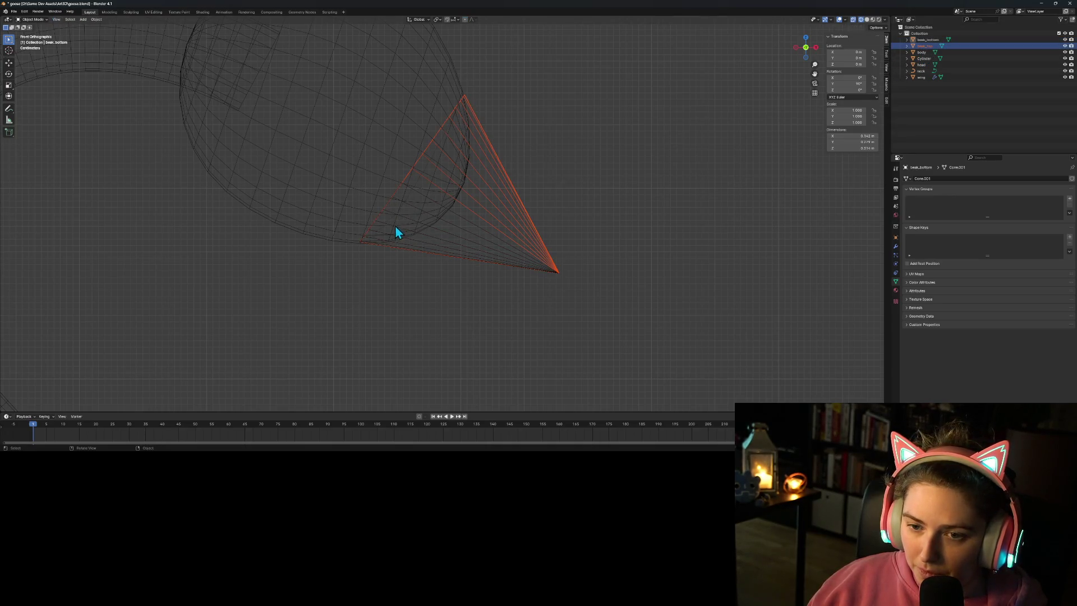
left_click_drag(356, 182, 397, 267)
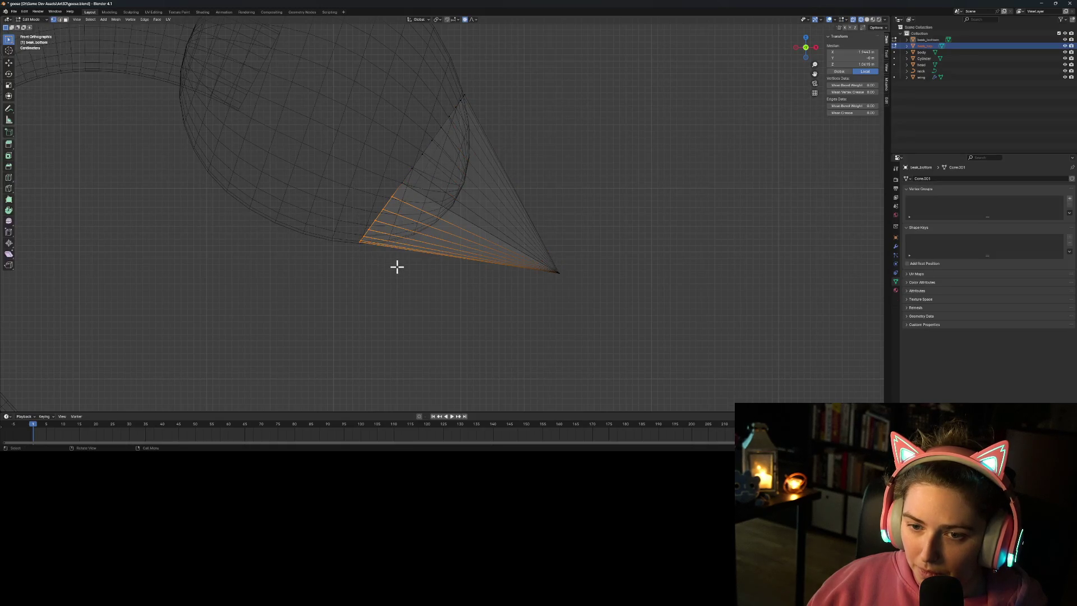
key("x")
left_click(395, 267)
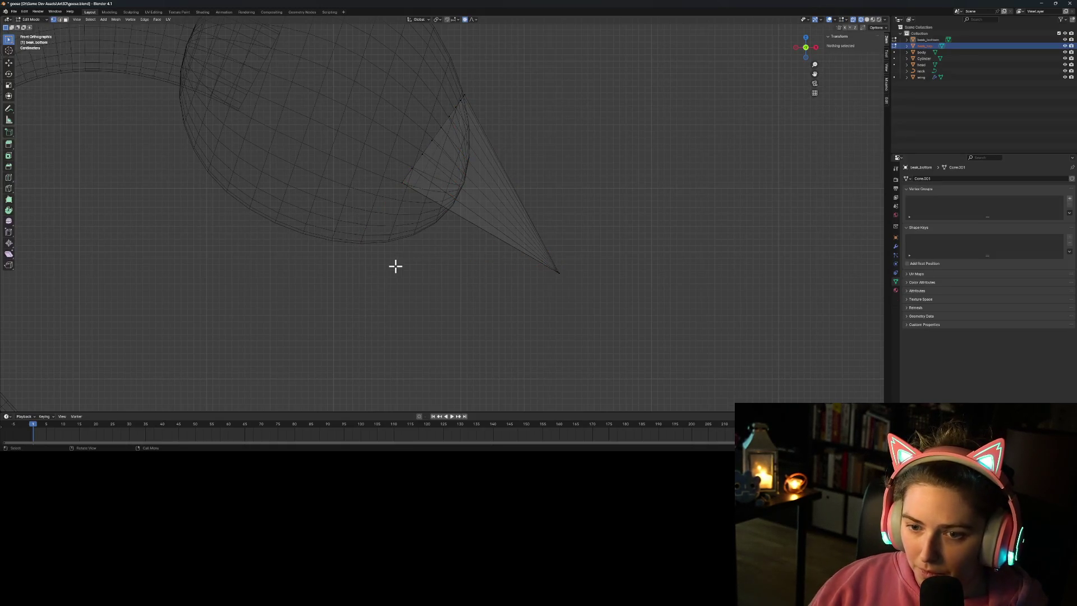
key("Tab")
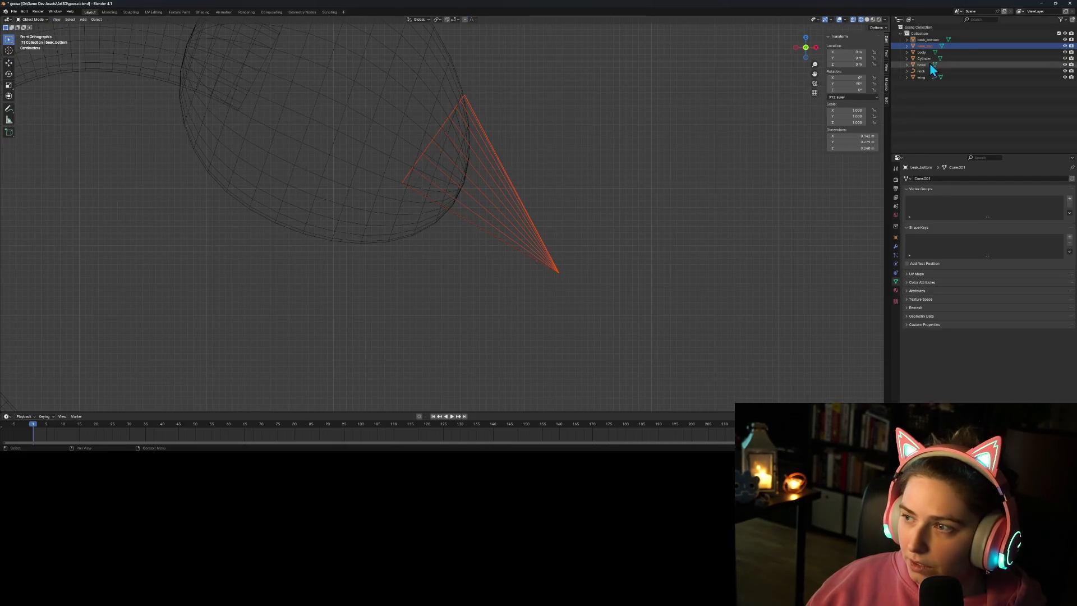
left_click(868, 19)
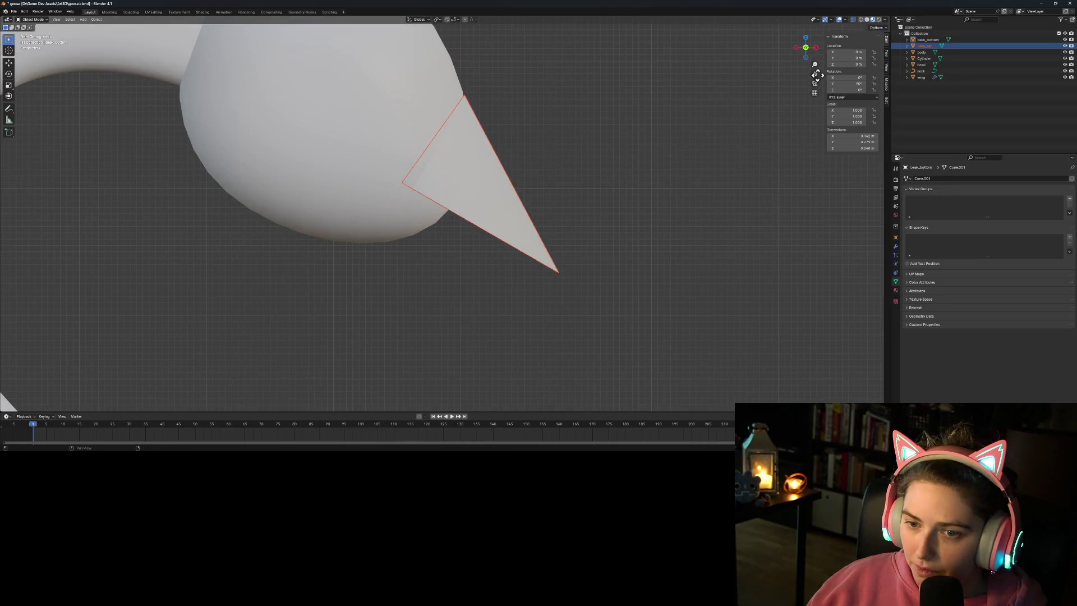
Step: Switch between beak_bottom and beak_top to inspect each half's shape
left_click(971, 40)
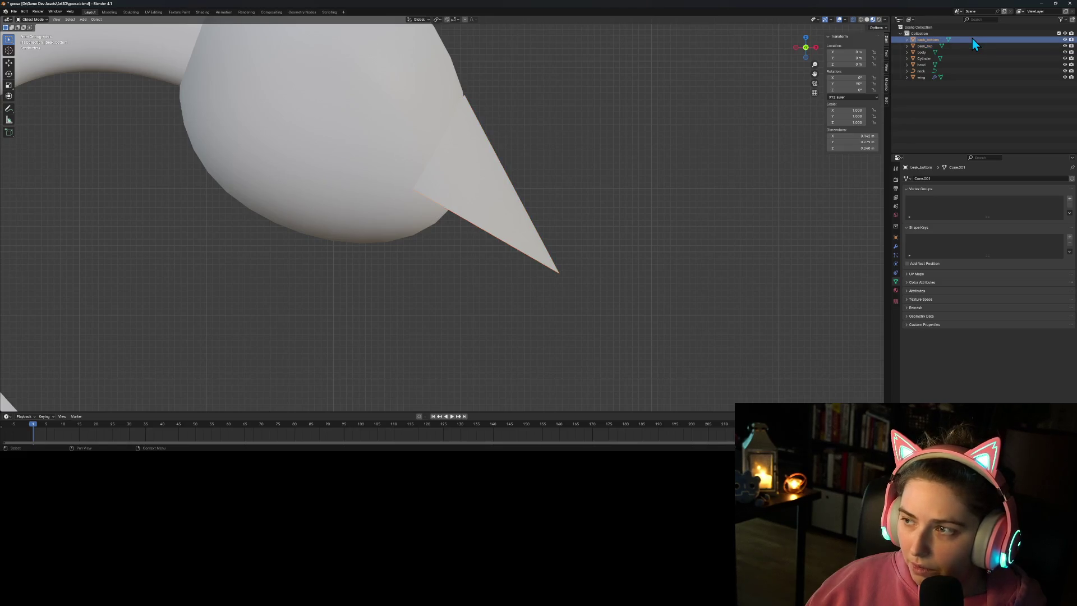
key("Tab")
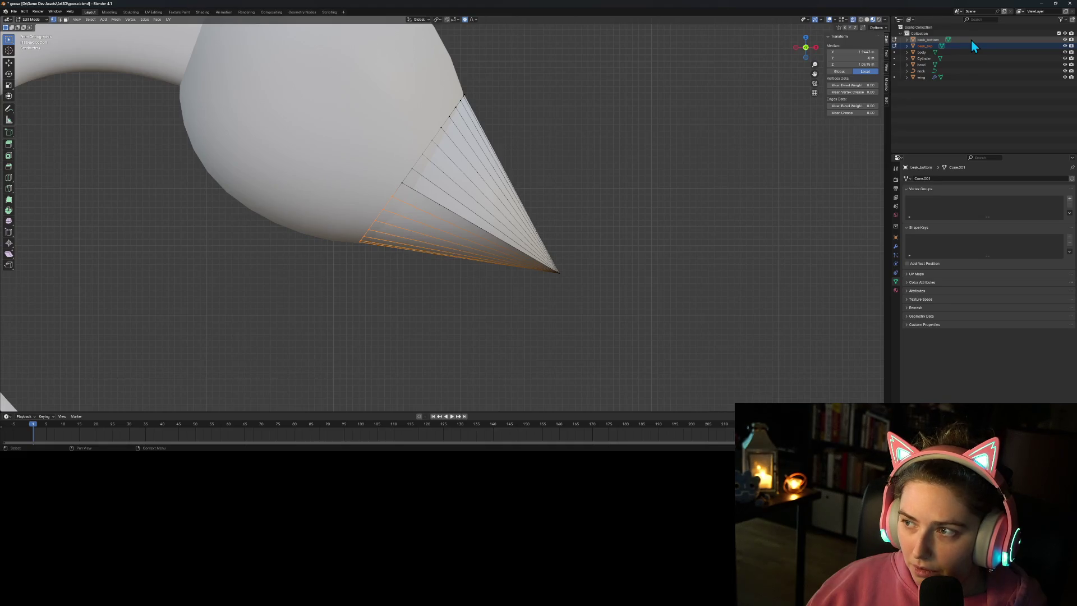
left_click(953, 46)
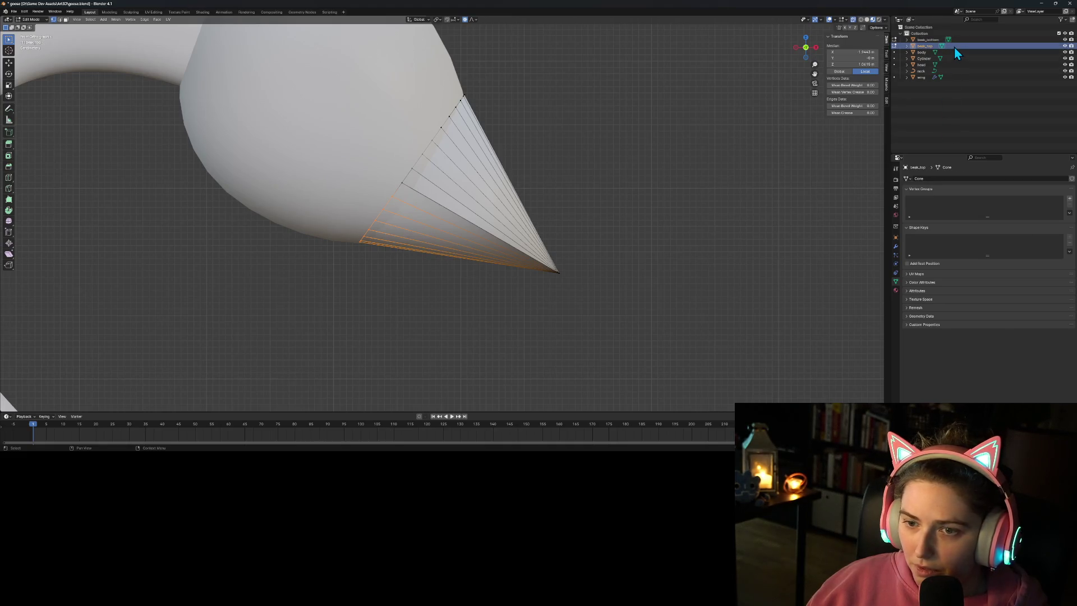
key("Tab")
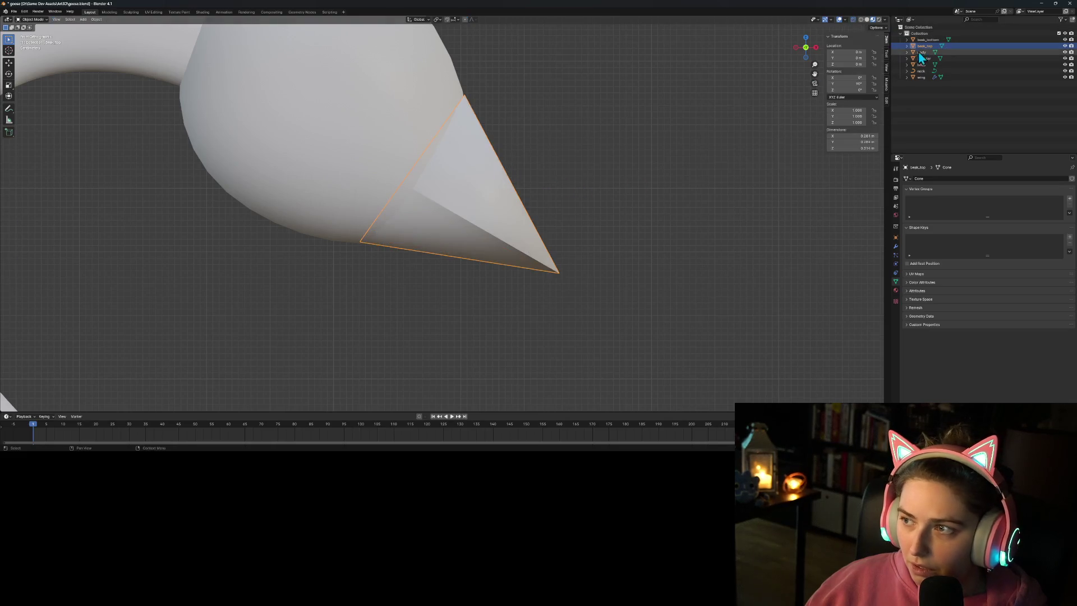
left_click(930, 41)
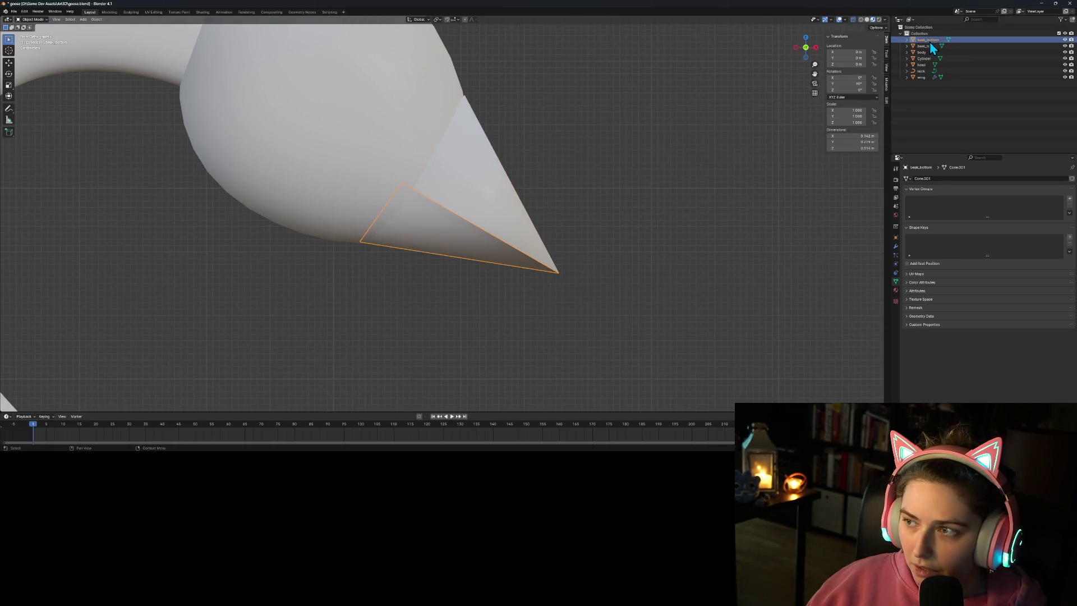
left_click(929, 45)
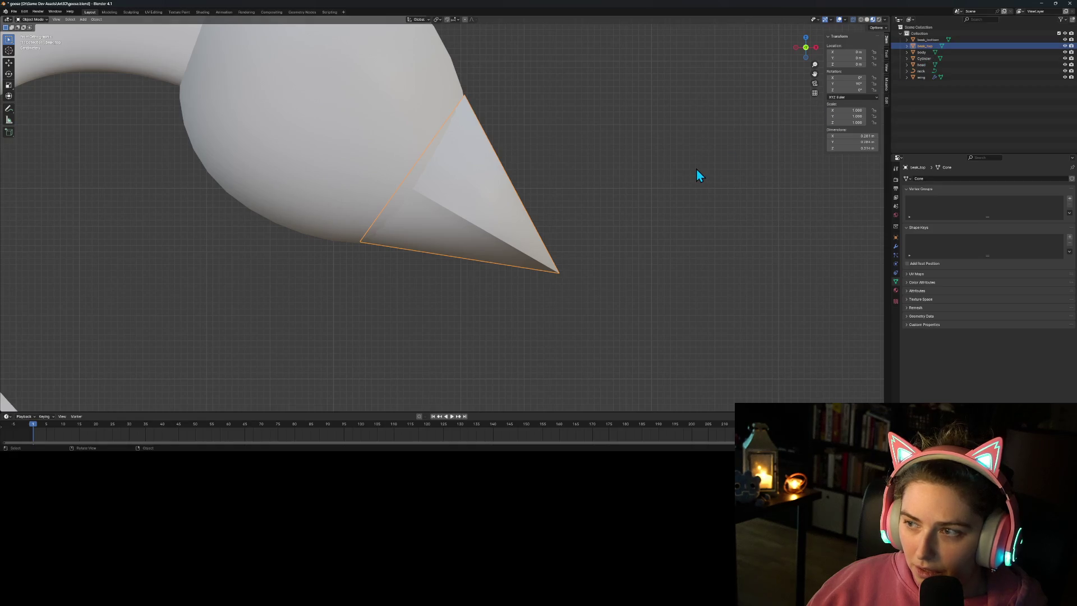
Step: In wireframe, delete the lower section of beak_top's base, then restore solid shading
key("Tab")
left_click_drag(326, 171, 362, 272)
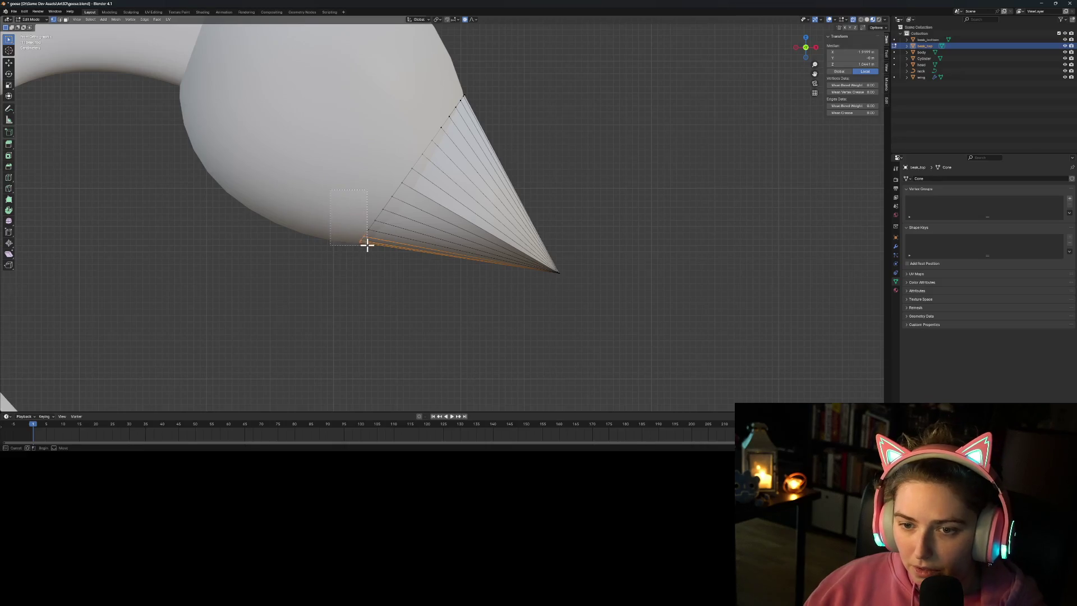
left_click(863, 21)
mouse_move(319, 182)
left_mouse_down()
mouse_move(385, 226)
mouse_move(396, 257)
left_mouse_up()
key("x")
left_click(397, 261)
key("Tab")
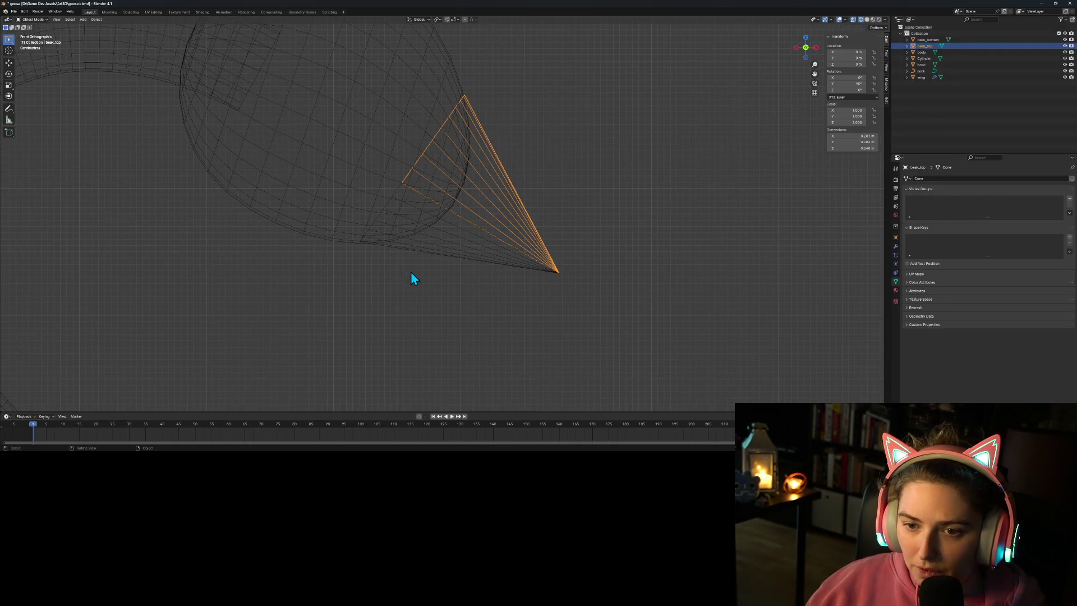
left_click(477, 273)
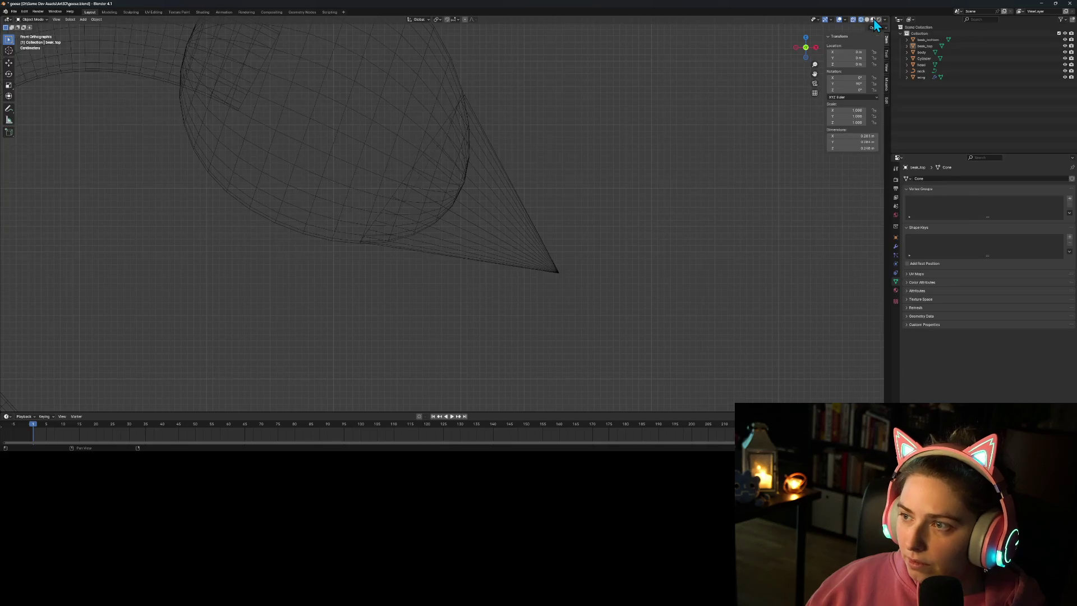
left_click(872, 20)
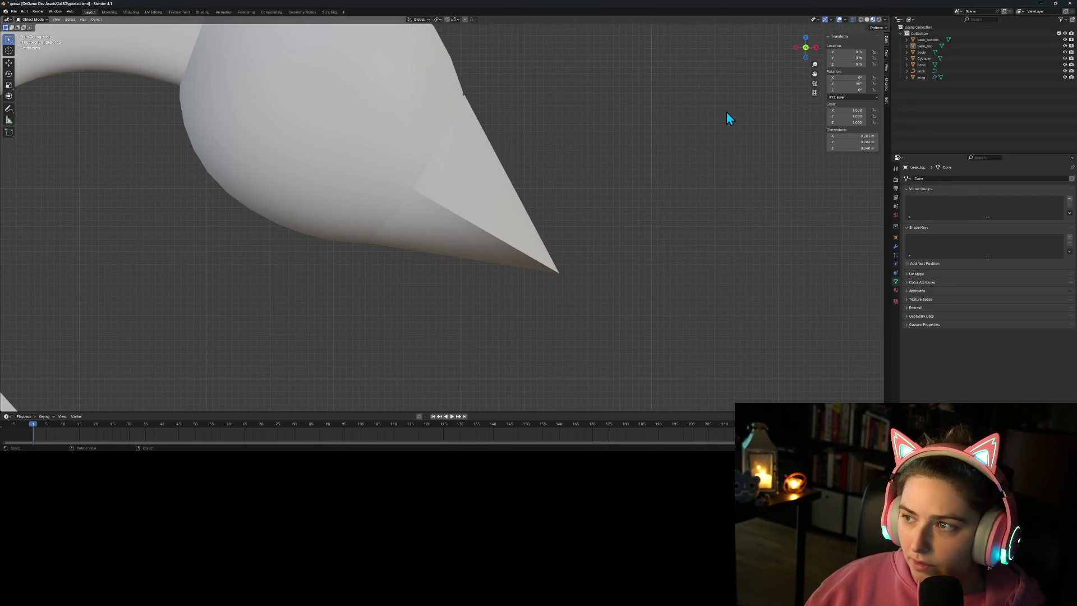
Step: Select the upper beak, try a rotation and cancel it, then select the lower beak
left_click(924, 46)
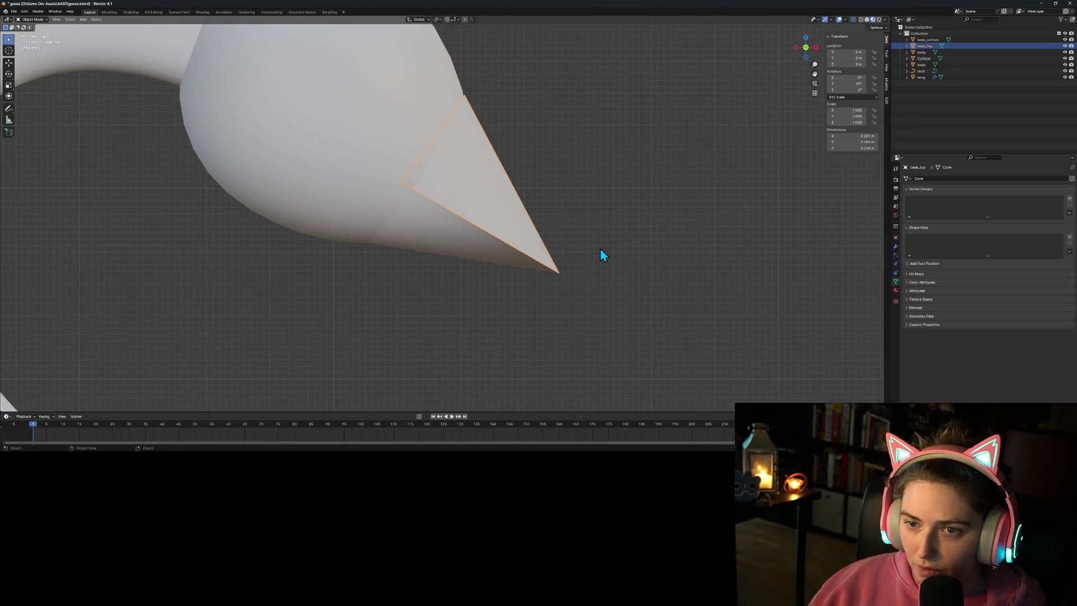
scroll(600, 254, "down", 3)
key("r")
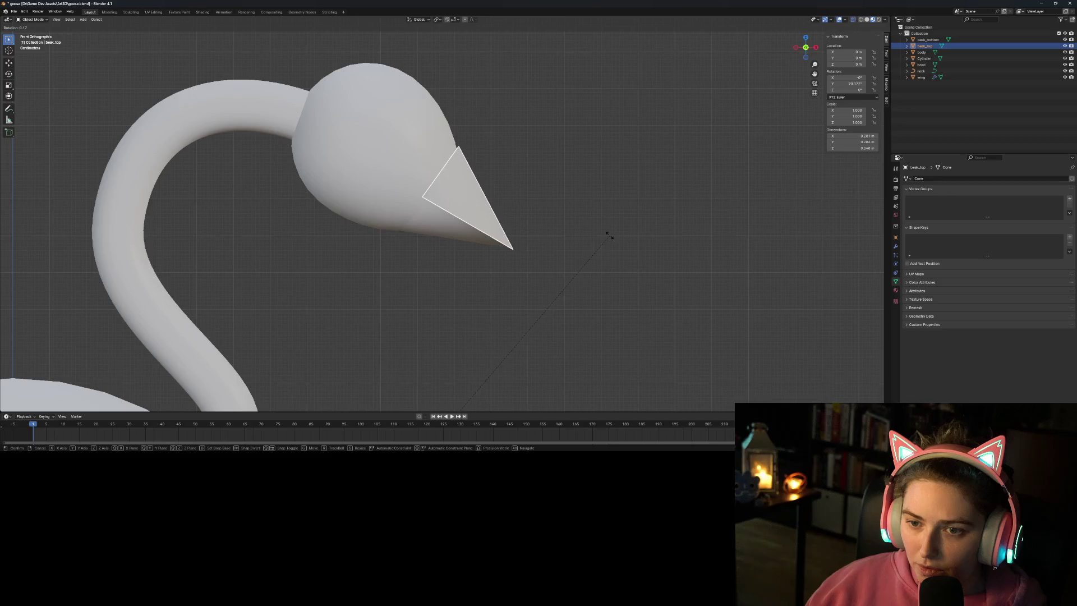
key("Escape")
scroll(610, 236, "down", 1)
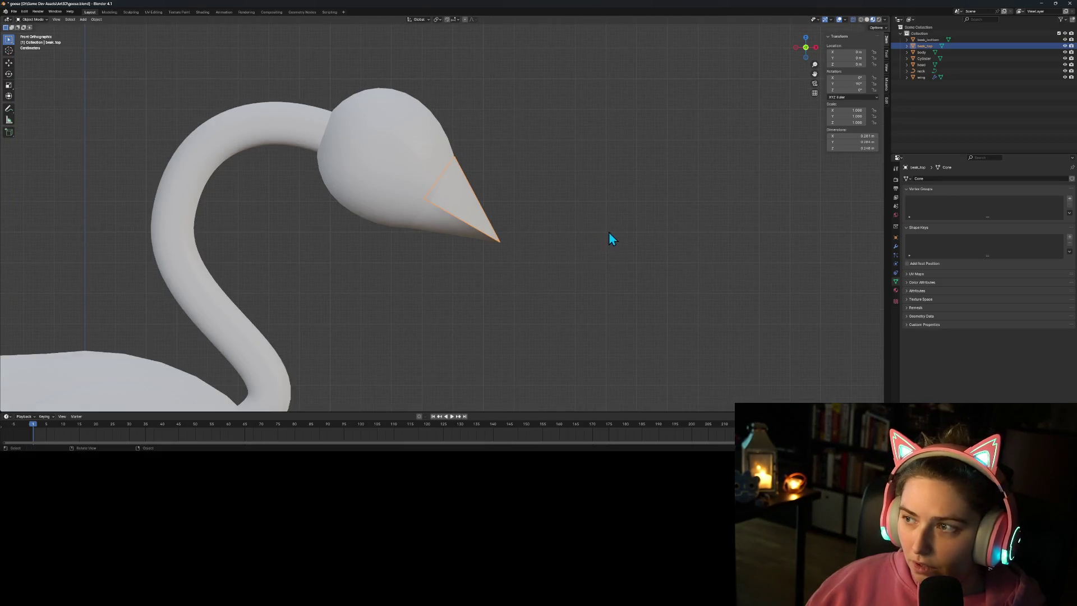
right_click(464, 199)
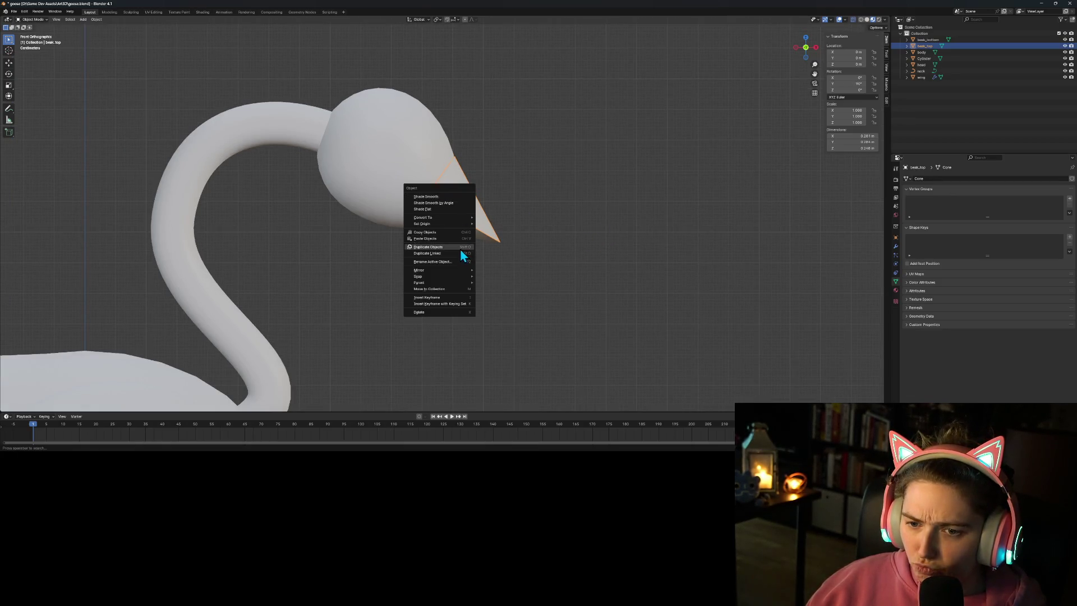
left_click(926, 40)
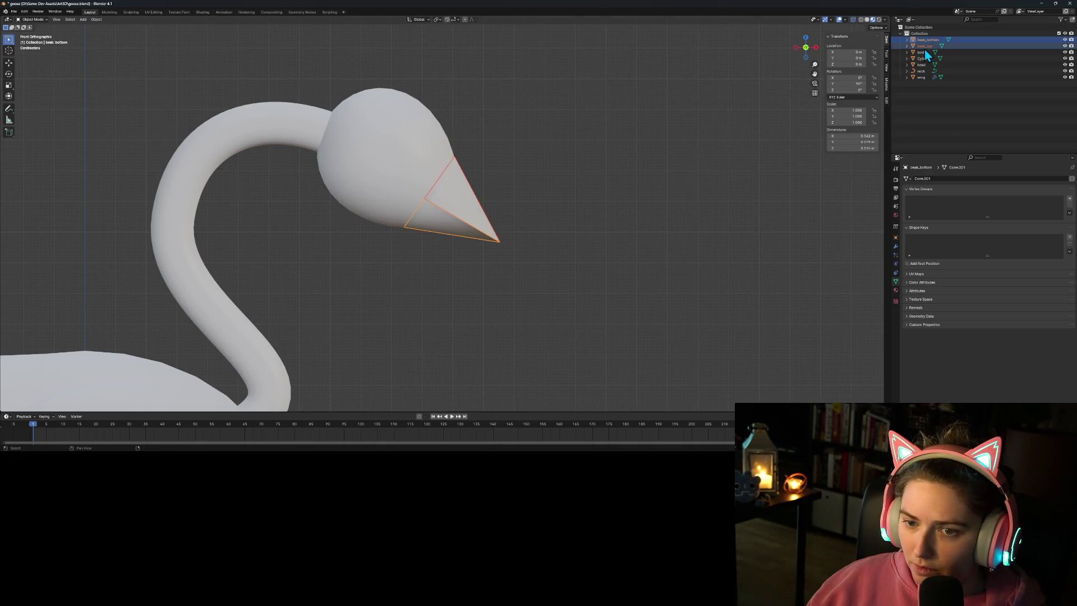
Step: Select both beak halves and move them down near the scene origin below the goose
left_click(924, 47, "shift")
scroll(443, 219, "down", 7)
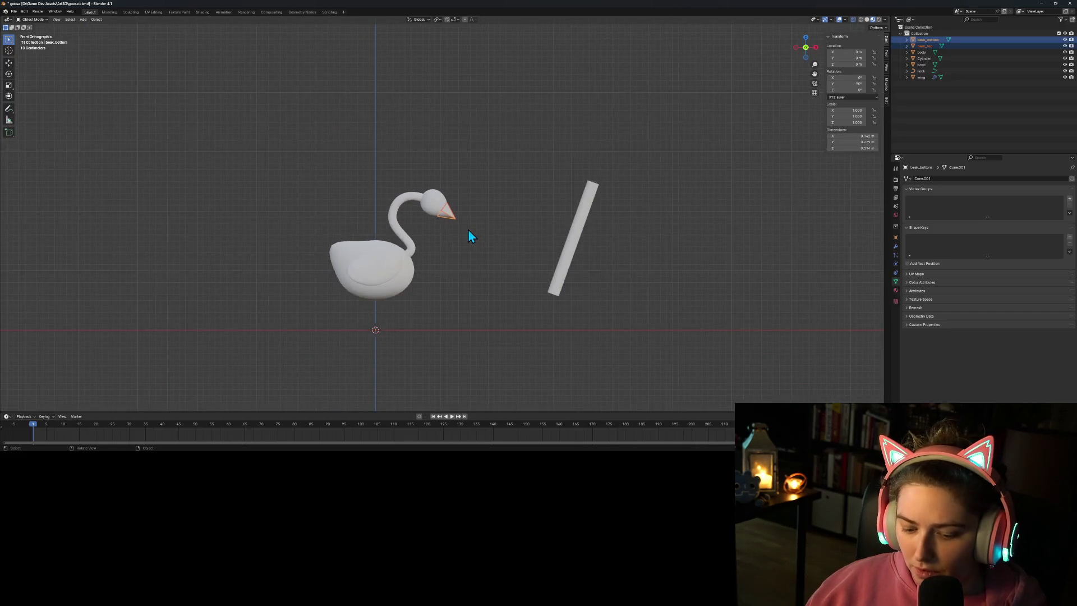
mouse_move(469, 230)
middle_mouse_down("shift")
mouse_move(588, 127)
mouse_move(525, 190)
middle_mouse_up("shift")
scroll(588, 128, "up", 3)
key("g")
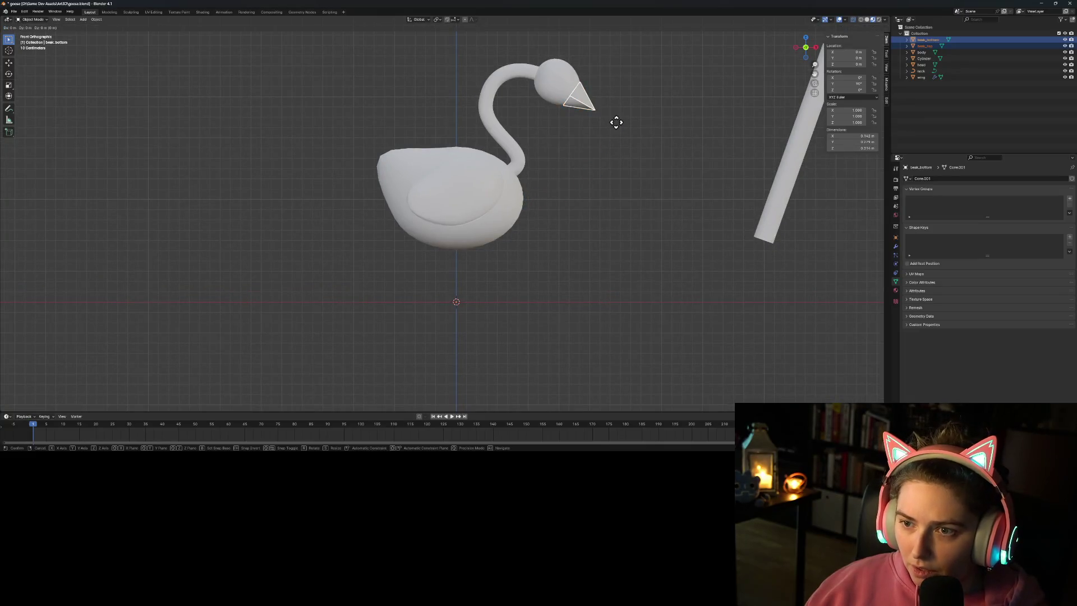
left_click(505, 333)
scroll(488, 336, "up", 5)
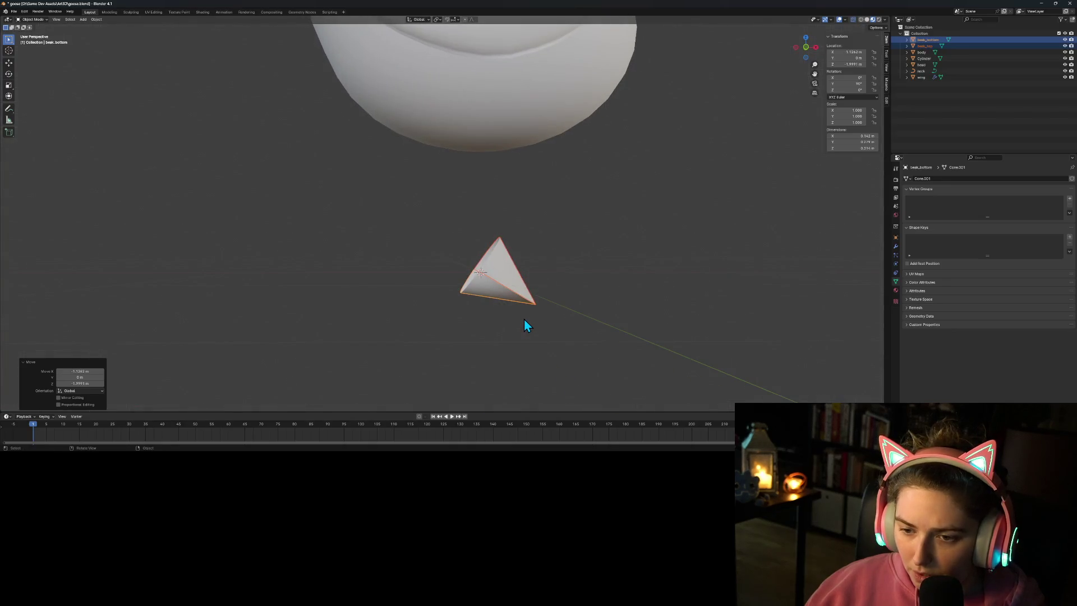
scroll(544, 240, "up", 3)
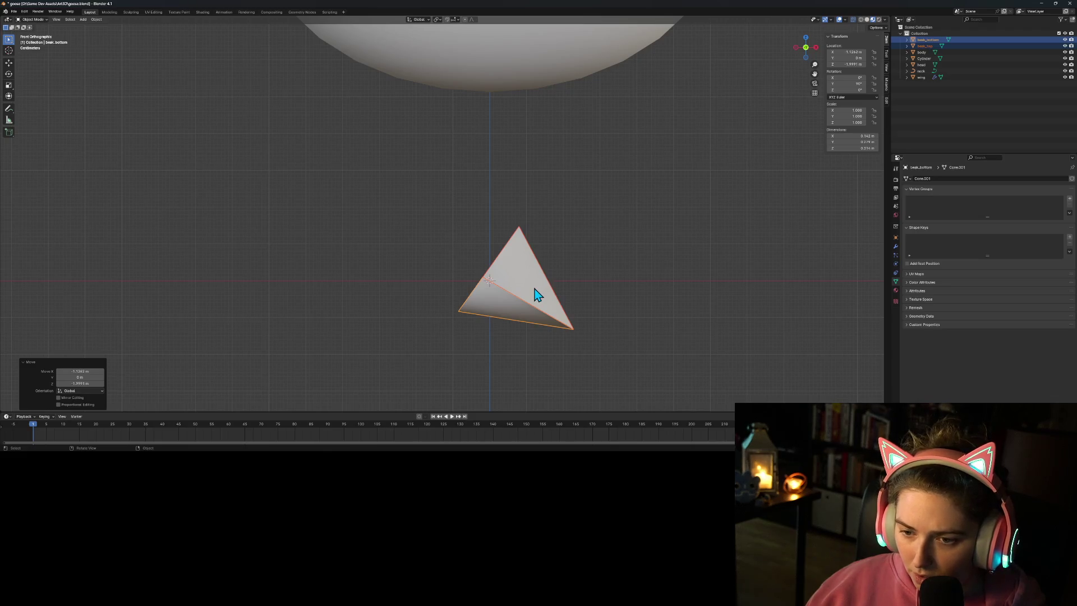
key("g")
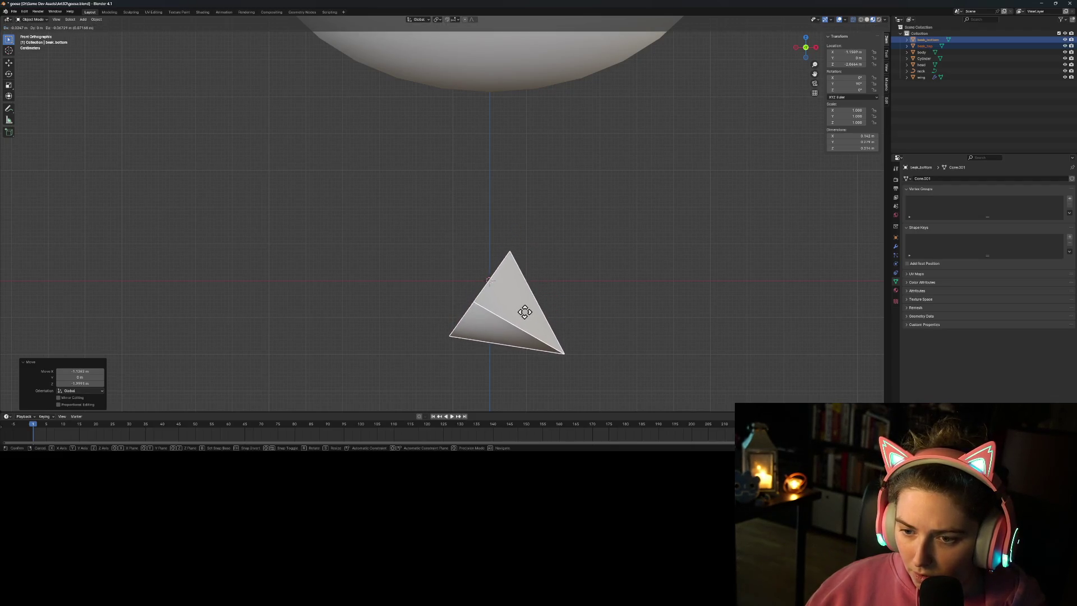
left_click(527, 318)
left_click(535, 303)
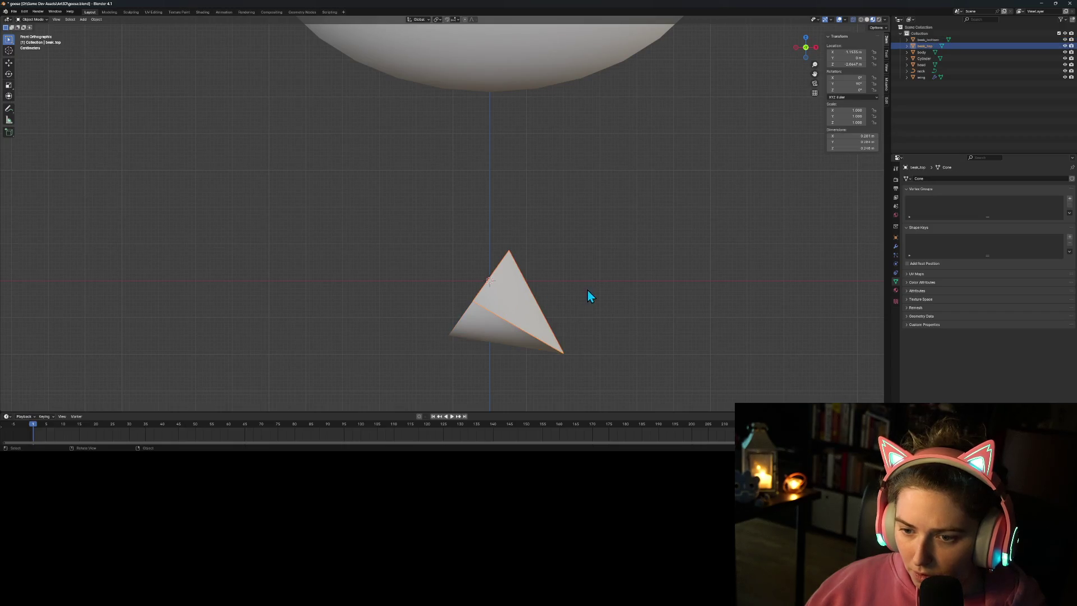
Step: Set the upper beak's origin to the 3D cursor
right_click(517, 289)
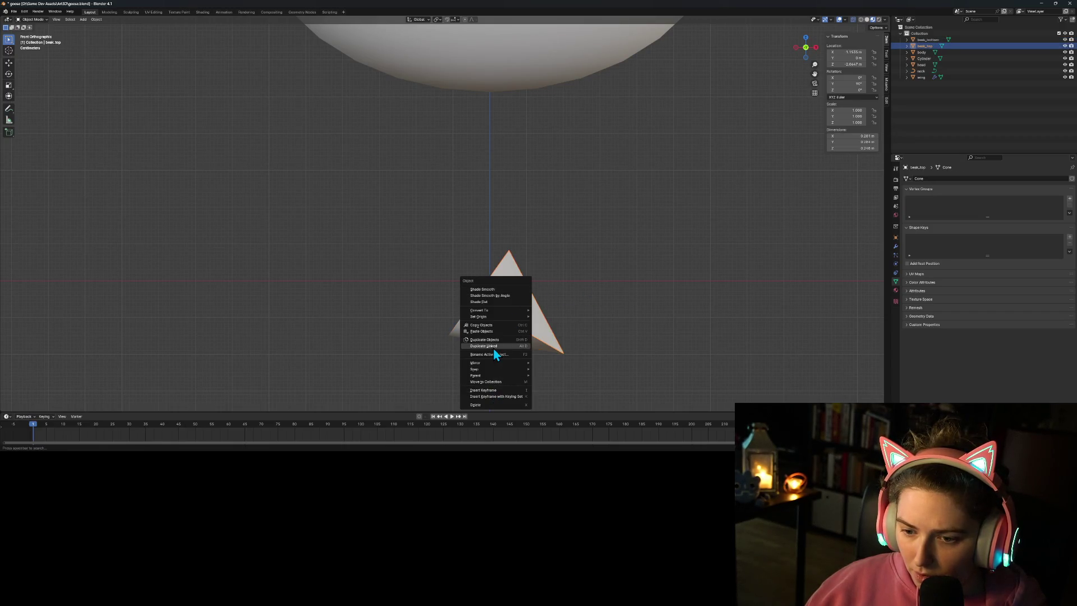
mouse_move(494, 312)
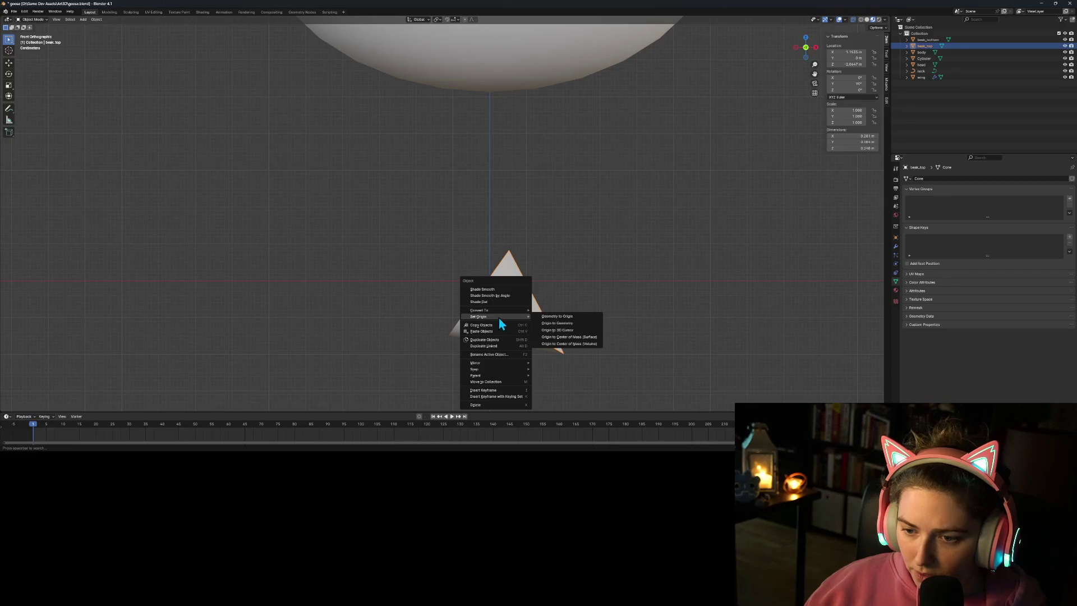
left_click(566, 335)
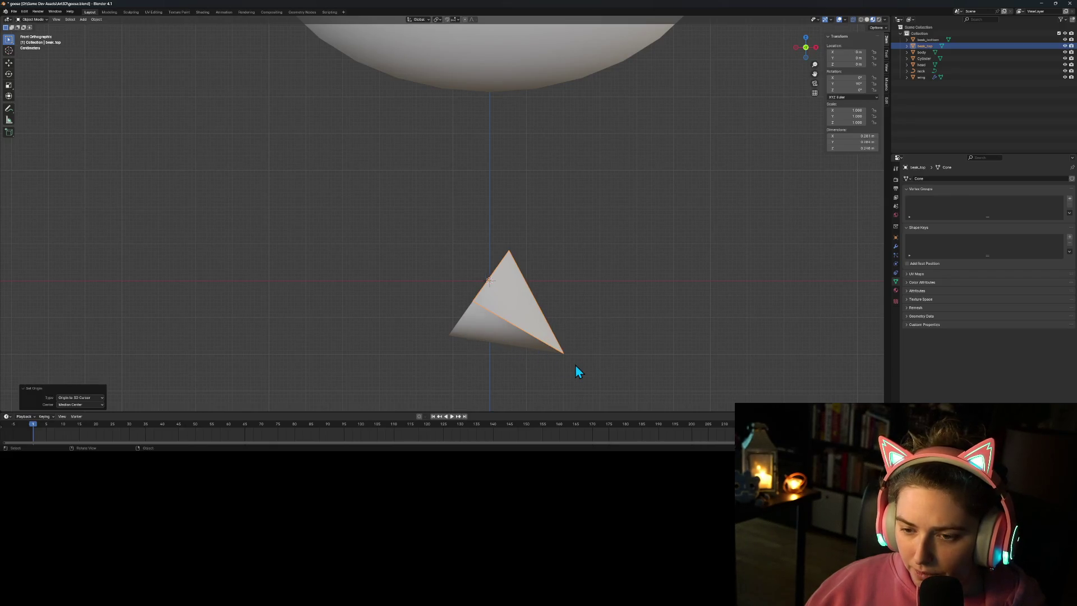
Step: Reposition the lower beak, set its origin to the 3D cursor, and select both halves
left_click(490, 329)
key("g")
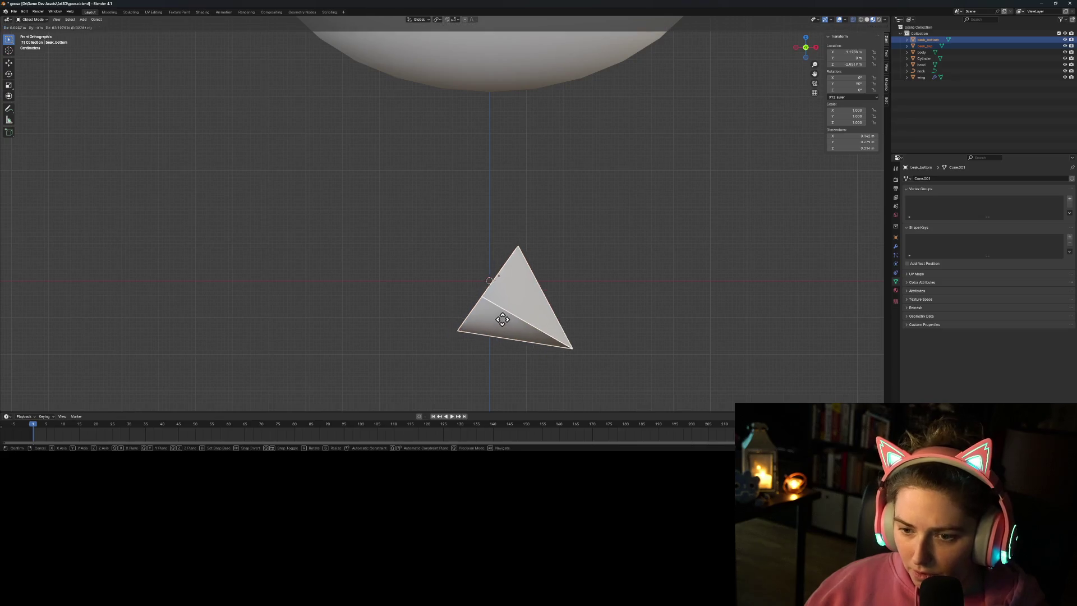
left_click(516, 292)
right_click(506, 298)
mouse_move(506, 296)
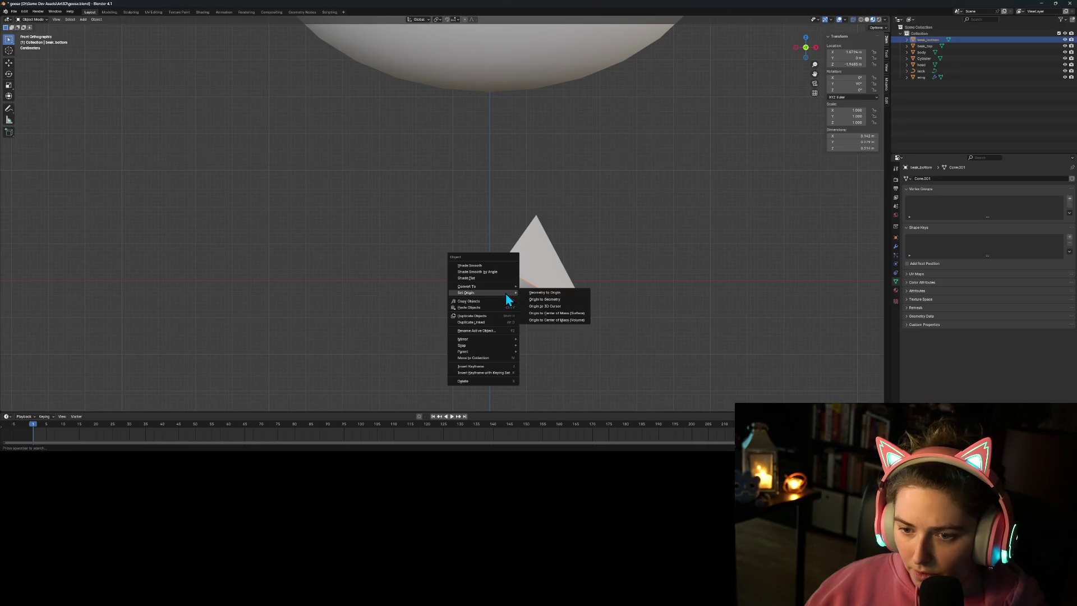
left_click(547, 307)
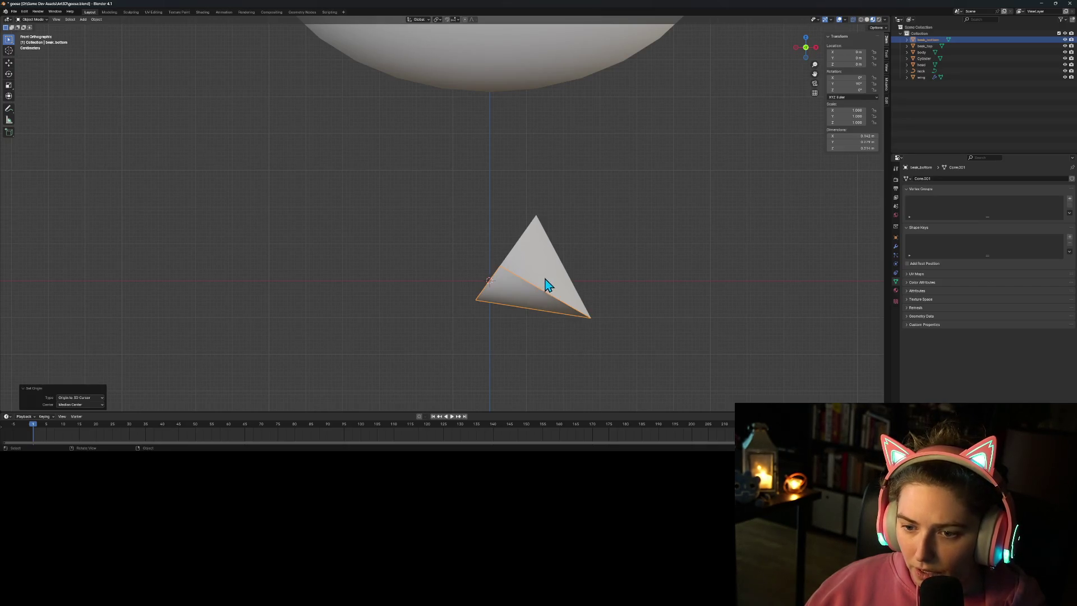
left_click(548, 283, "shift")
scroll(551, 280, "down", 2)
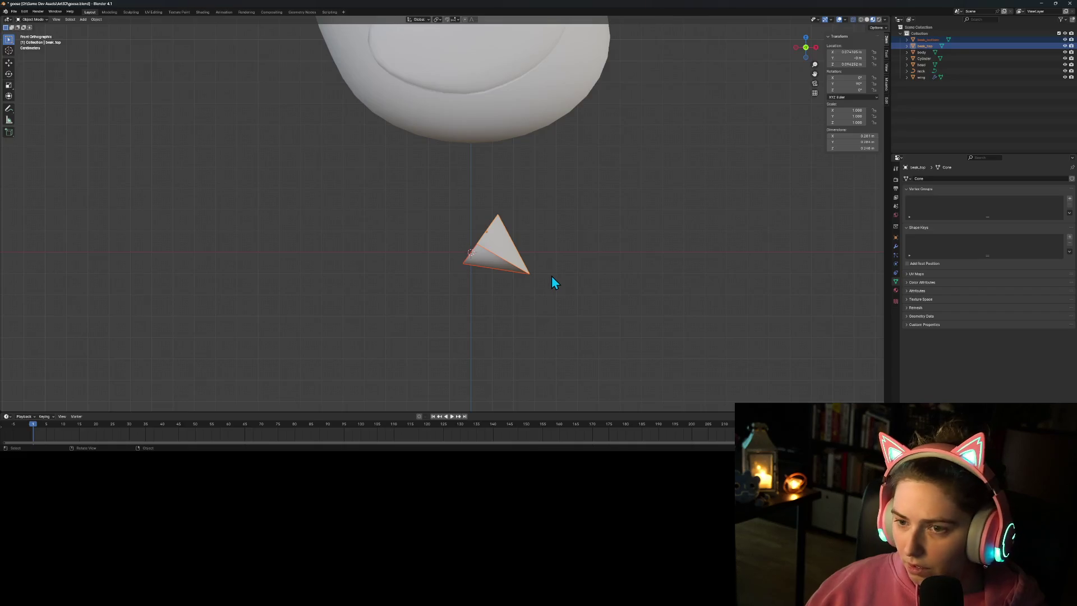
Step: Slide both selected beak halves up onto the front of the goose's head
scroll(550, 280, "down", 2)
middle_click_drag(596, 202, 504, 315, "shift")
key("g")
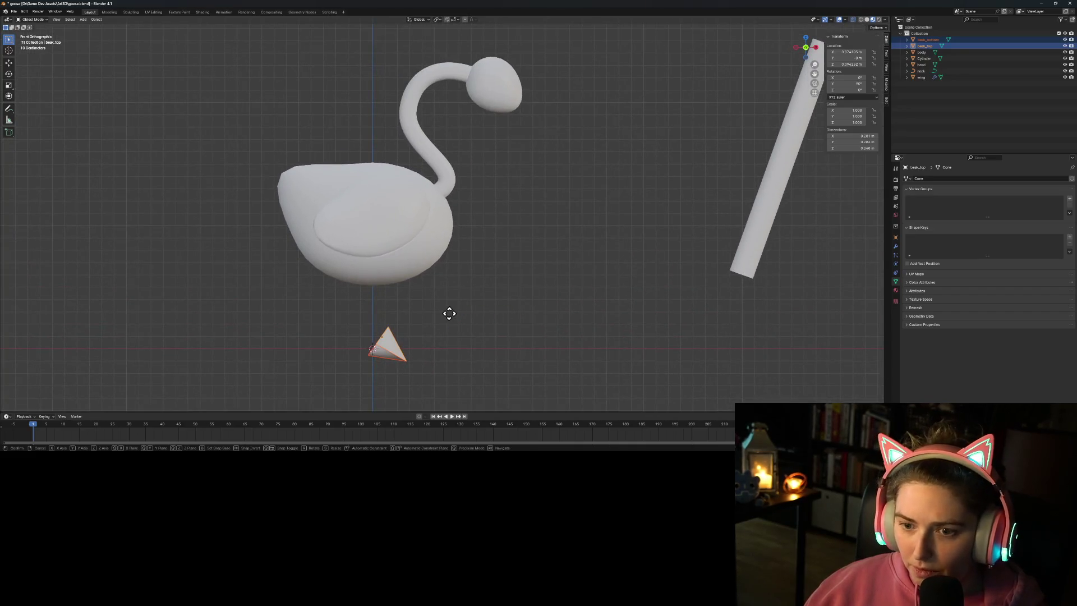
left_click(589, 77)
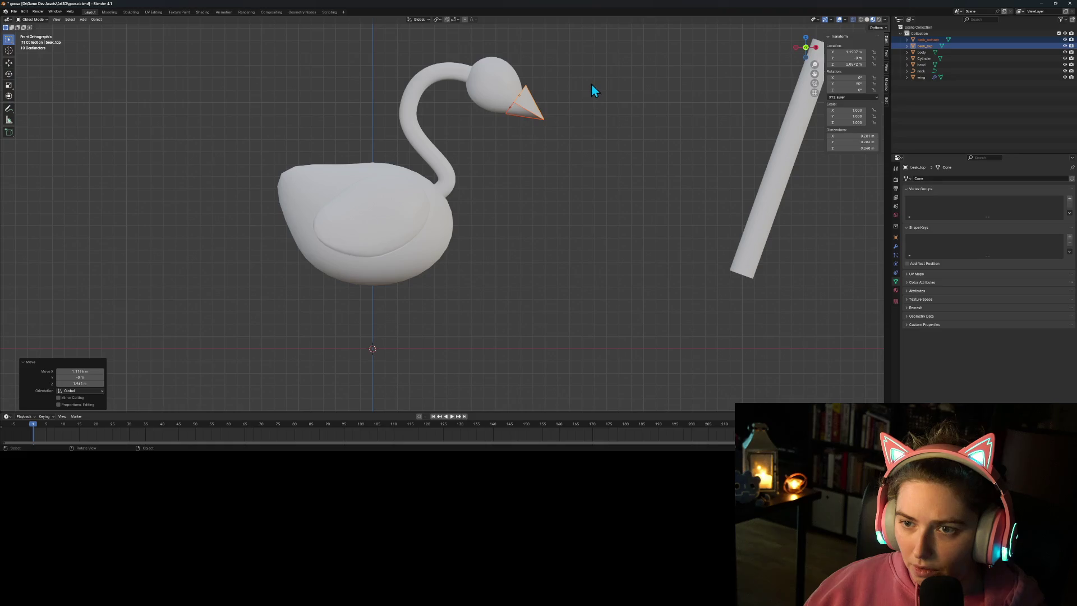
Step: Zoom in on the beak and start rotating the upper beak half on its own
scroll(593, 93, "up", 3)
middle_click_drag(593, 92, 500, 251, "shift")
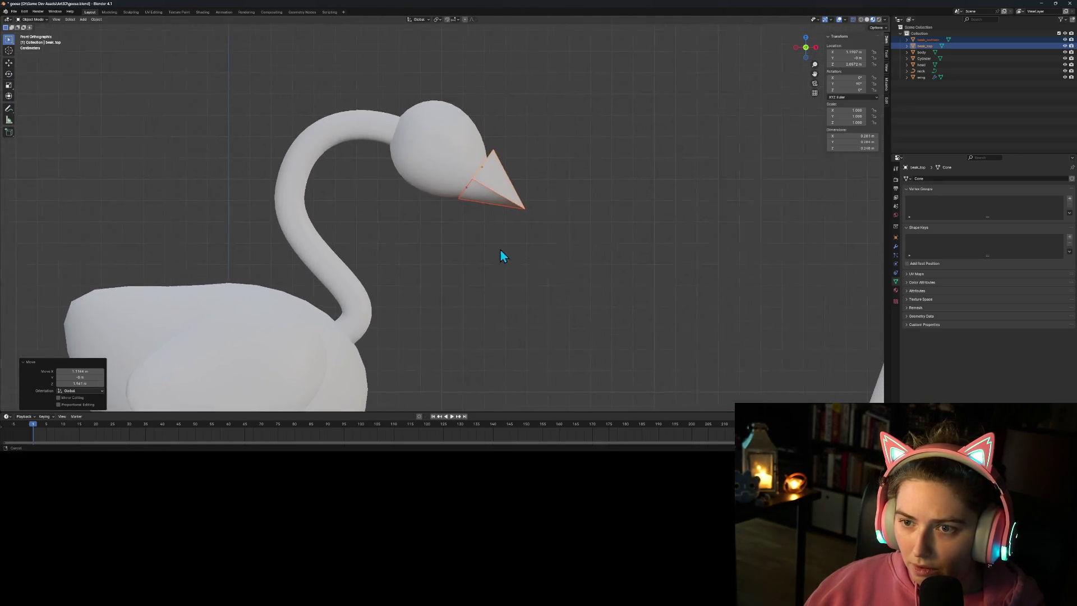
scroll(512, 125, "up", 5)
middle_click_drag(538, 116, 495, 202, "shift")
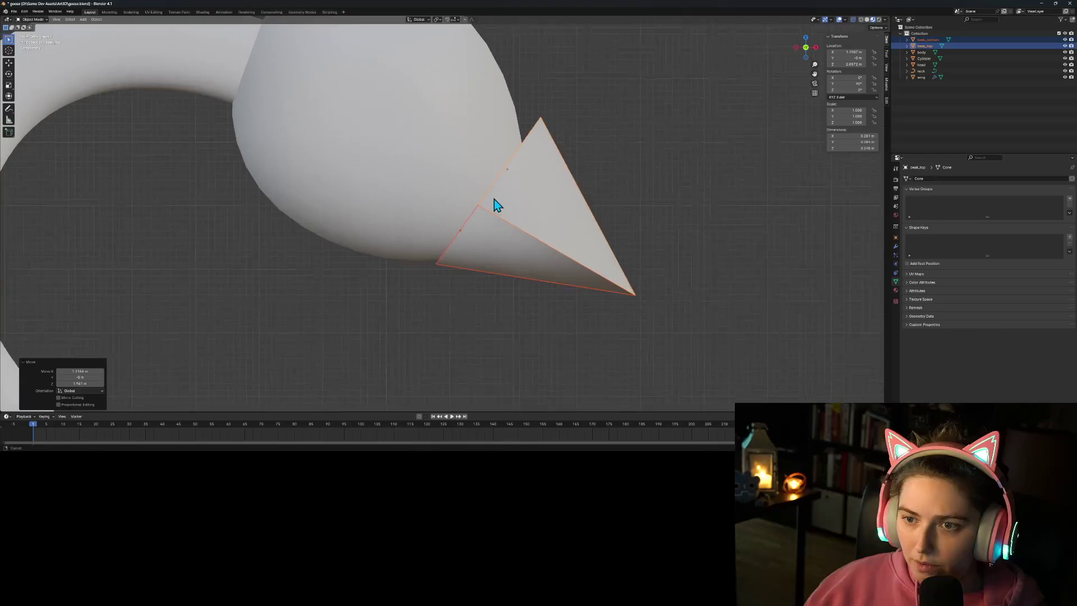
middle_click_drag(558, 191, 543, 212, "shift")
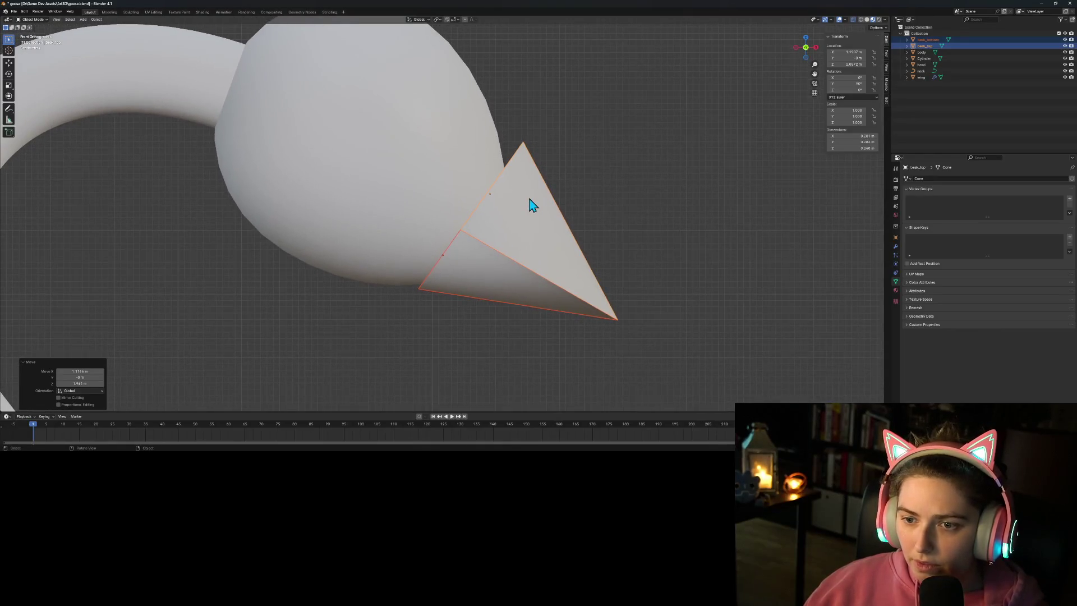
left_click(531, 210)
key("r")
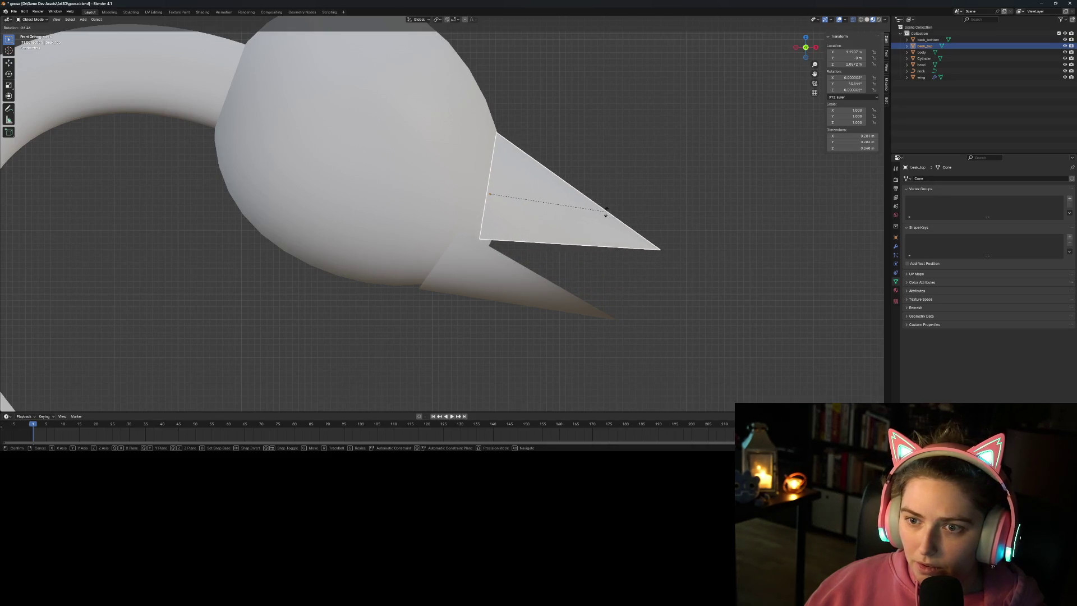
Step: Fix the upper beak's opened angle, then rotate and move the lower beak downward
left_click(608, 220)
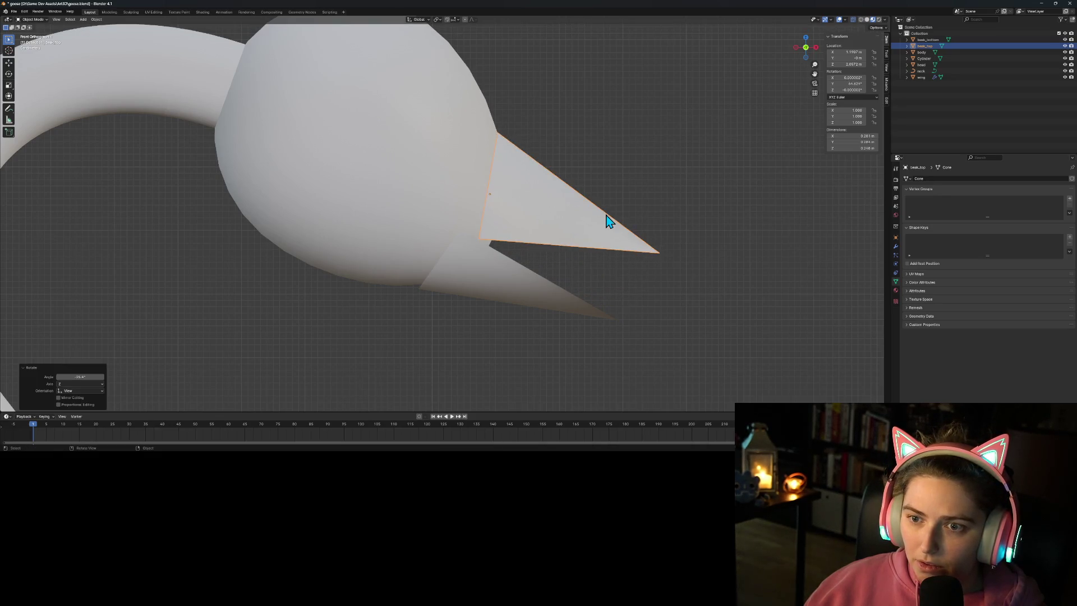
left_click(499, 277)
key("r")
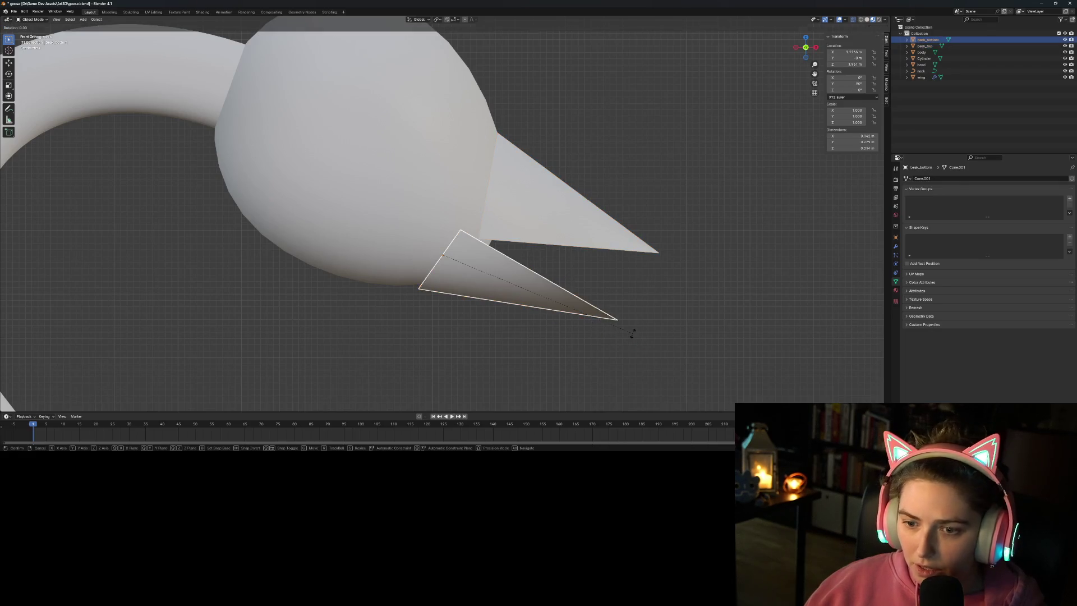
left_click(496, 337)
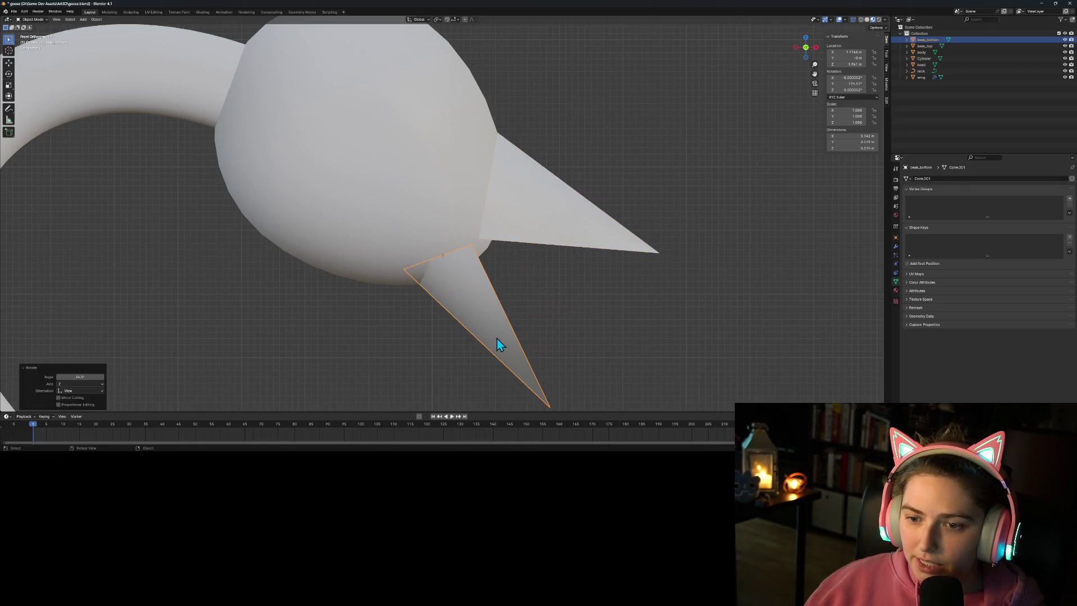
key("g")
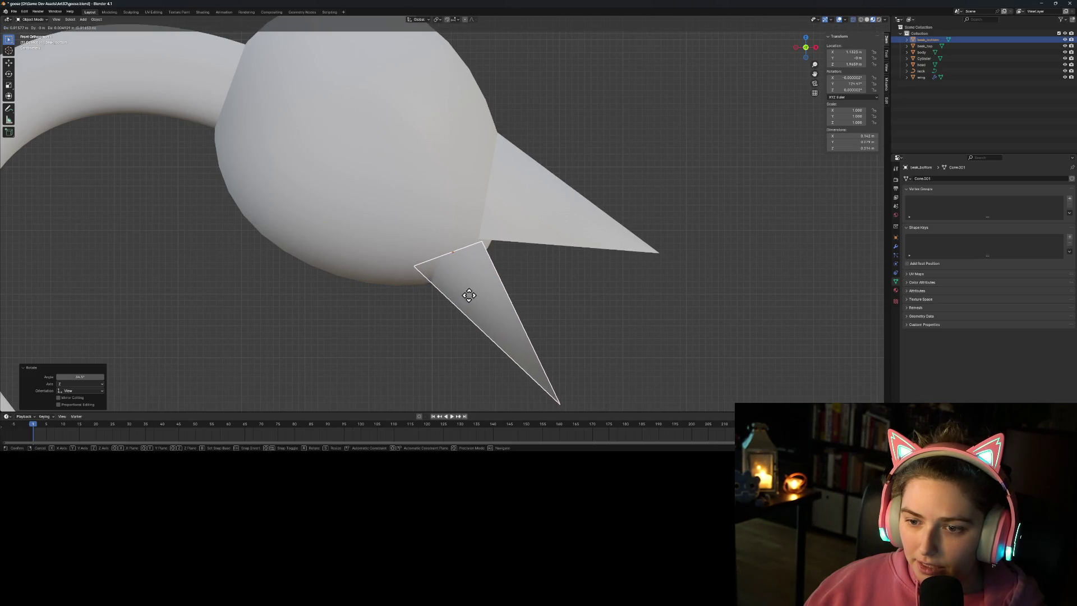
left_click(477, 304)
Step: Tilt the lower beak further down and tuck its base against the head
key("r")
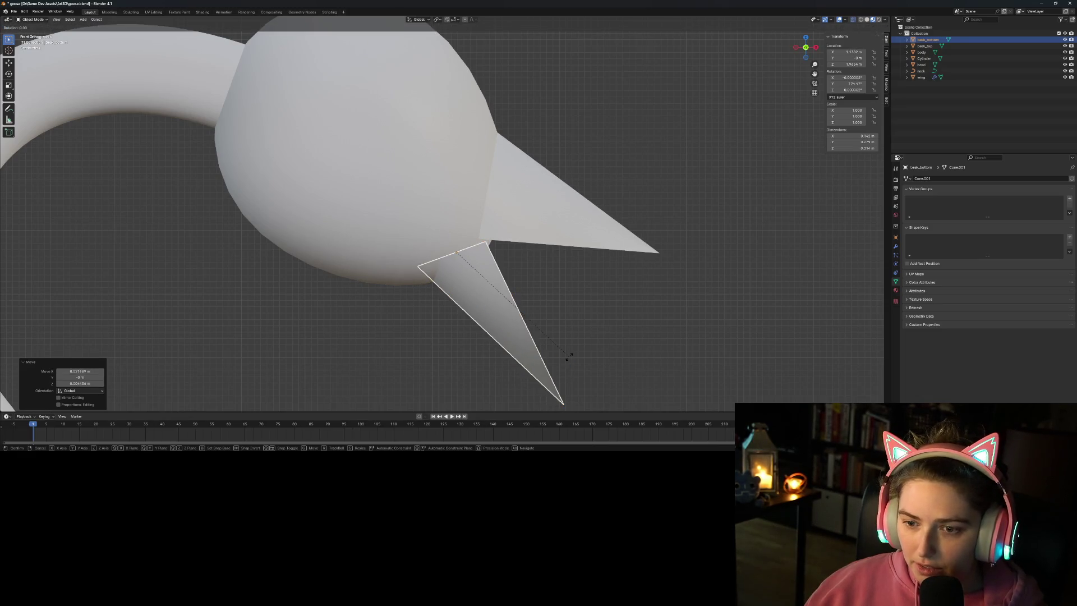
left_click(582, 326)
key("g")
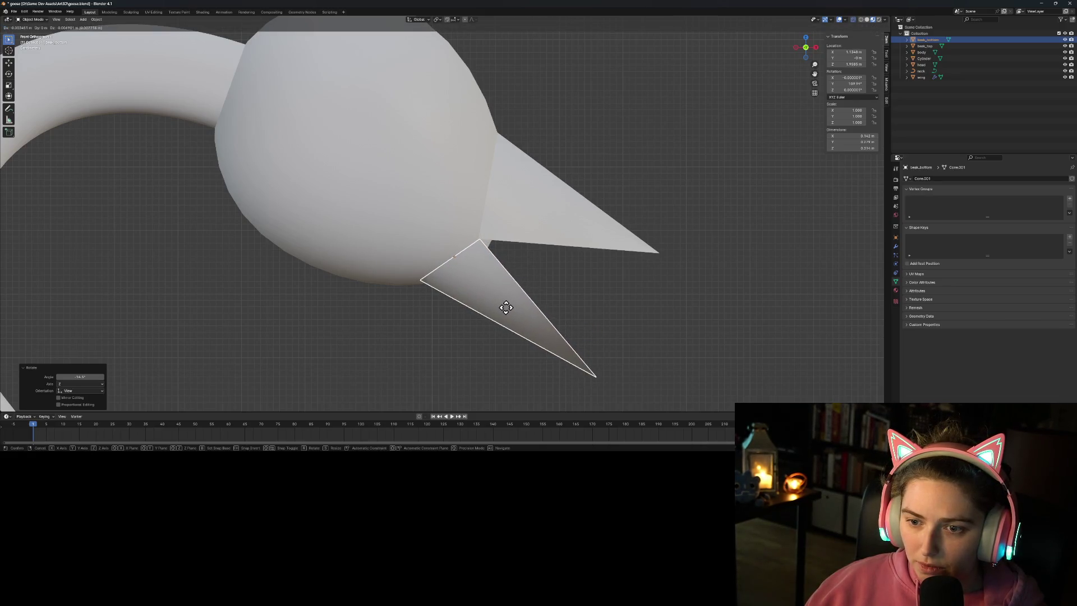
left_click(506, 309)
left_click(672, 355)
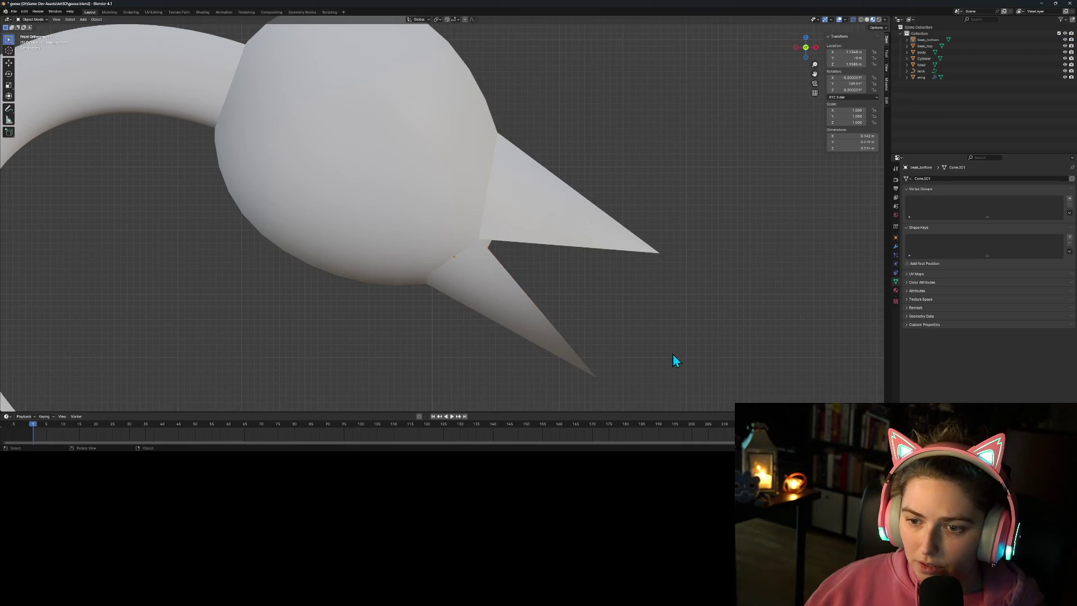
Step: Orbit around the goose and select the head object
scroll(633, 340, "down", 6)
mouse_move(624, 338)
middle_mouse_down()
mouse_move(491, 331)
mouse_move(587, 350)
mouse_move(596, 334)
mouse_move(484, 280)
mouse_move(502, 270)
mouse_move(506, 291)
middle_mouse_up()
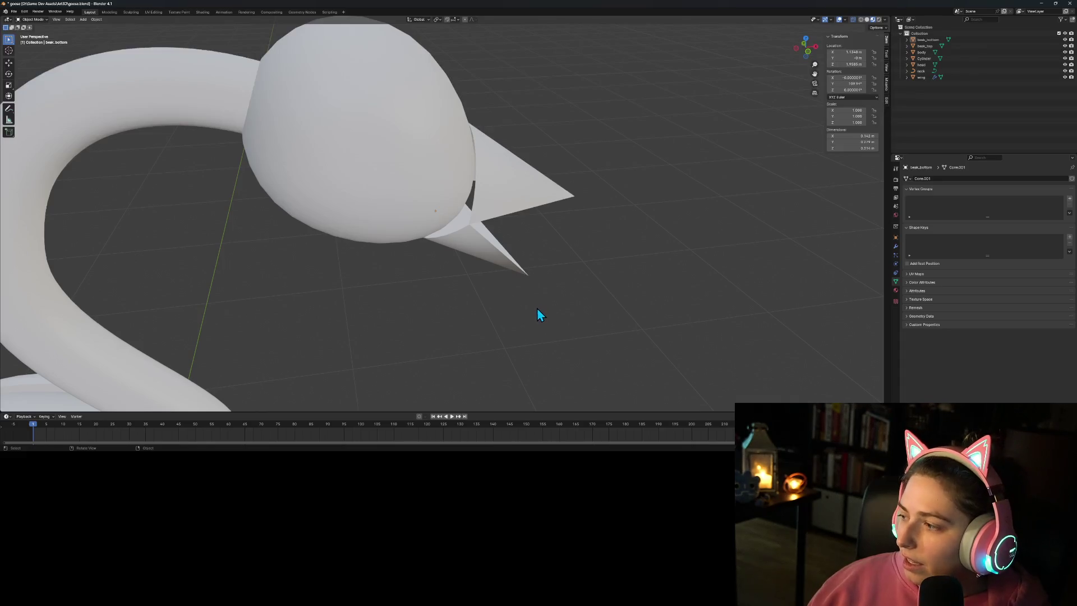
left_click(403, 189)
mouse_move(403, 189)
middle_mouse_down()
mouse_move(577, 257)
mouse_move(539, 226)
mouse_move(558, 249)
mouse_move(527, 233)
middle_mouse_up()
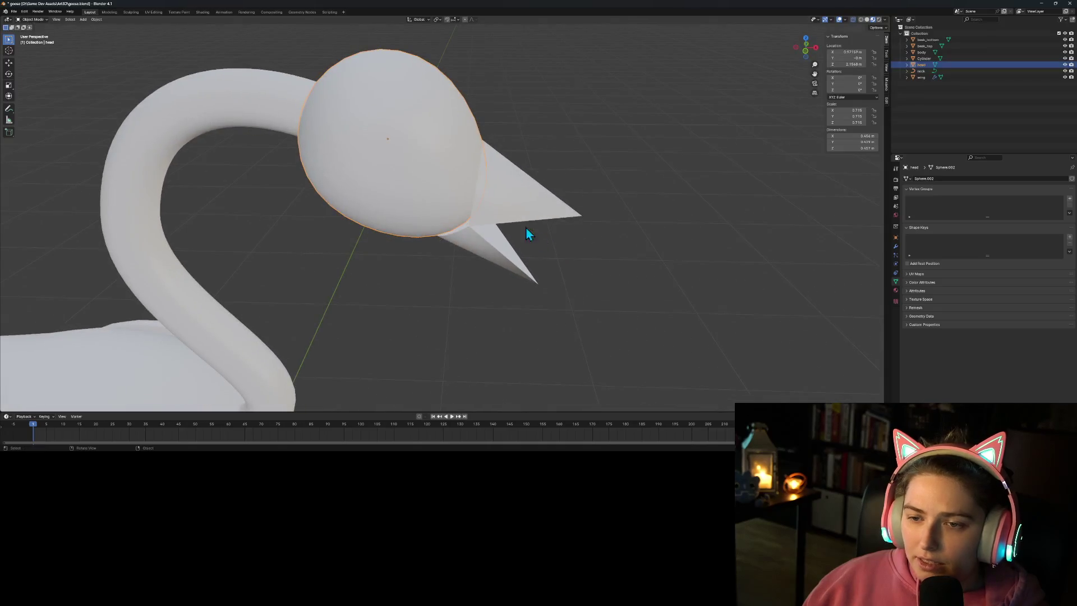
left_click(502, 212, "shift")
left_click(490, 258, "shift")
key("Tab")
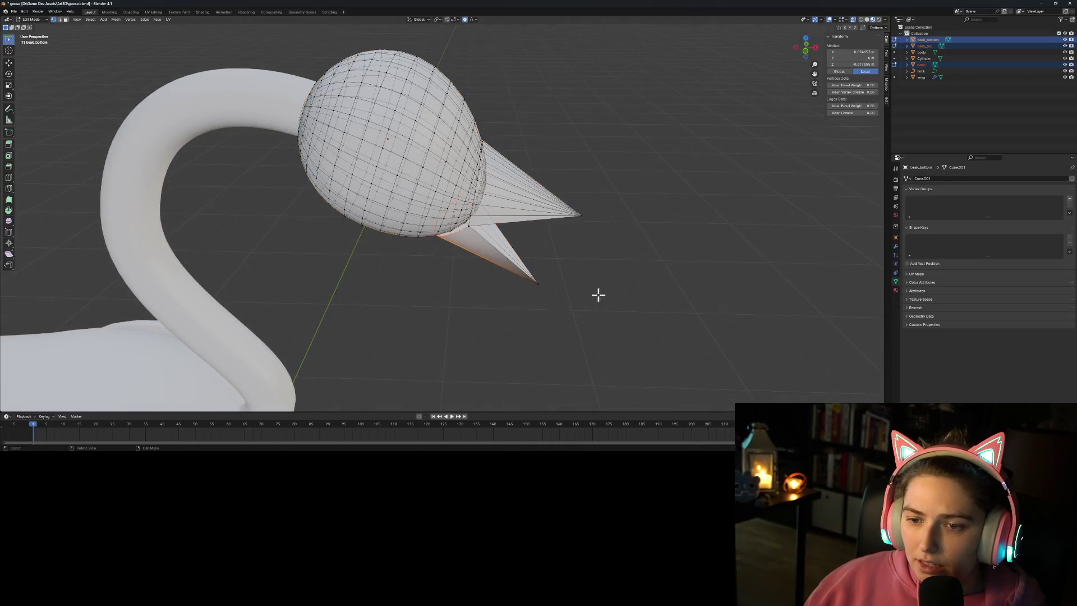
mouse_move(557, 294)
middle_mouse_down()
mouse_move(547, 259)
mouse_move(569, 254)
mouse_move(591, 274)
mouse_move(482, 263)
mouse_move(420, 281)
mouse_move(443, 290)
mouse_move(551, 284)
mouse_move(555, 259)
mouse_move(520, 224)
mouse_move(509, 257)
mouse_move(642, 340)
mouse_move(610, 311)
mouse_move(502, 315)
mouse_move(568, 214)
mouse_move(594, 243)
mouse_move(630, 247)
mouse_move(641, 238)
middle_mouse_up()
key("Tab")
left_click(606, 319)
left_click(573, 210)
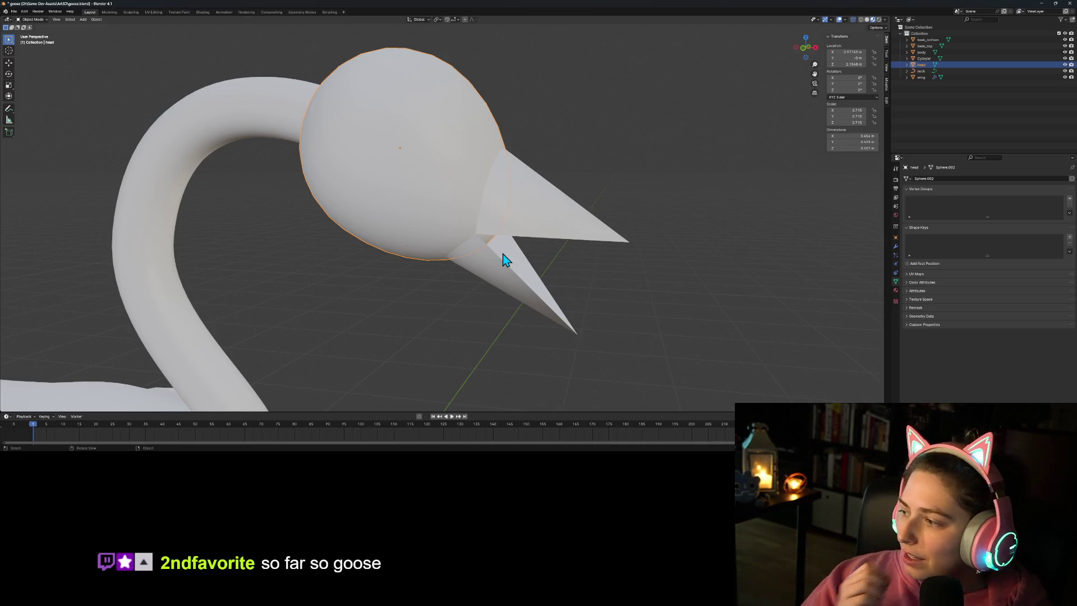
scroll(516, 264, "up", 1)
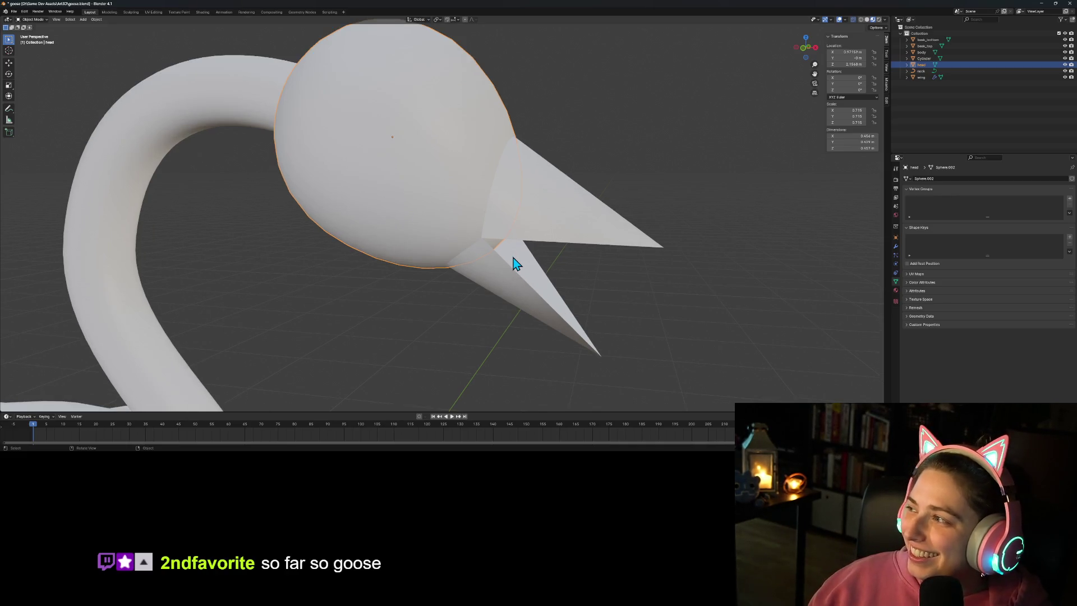
mouse_move(521, 289)
middle_mouse_down()
mouse_move(469, 264)
mouse_move(435, 281)
mouse_move(423, 269)
middle_mouse_up()
left_click(430, 175)
key("Tab")
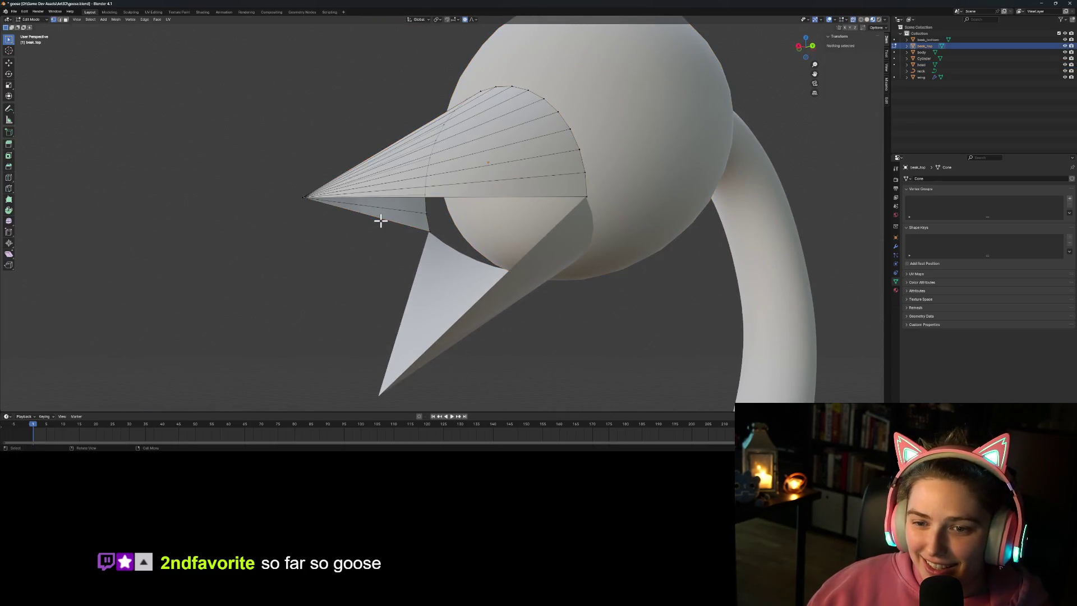
left_click(302, 196)
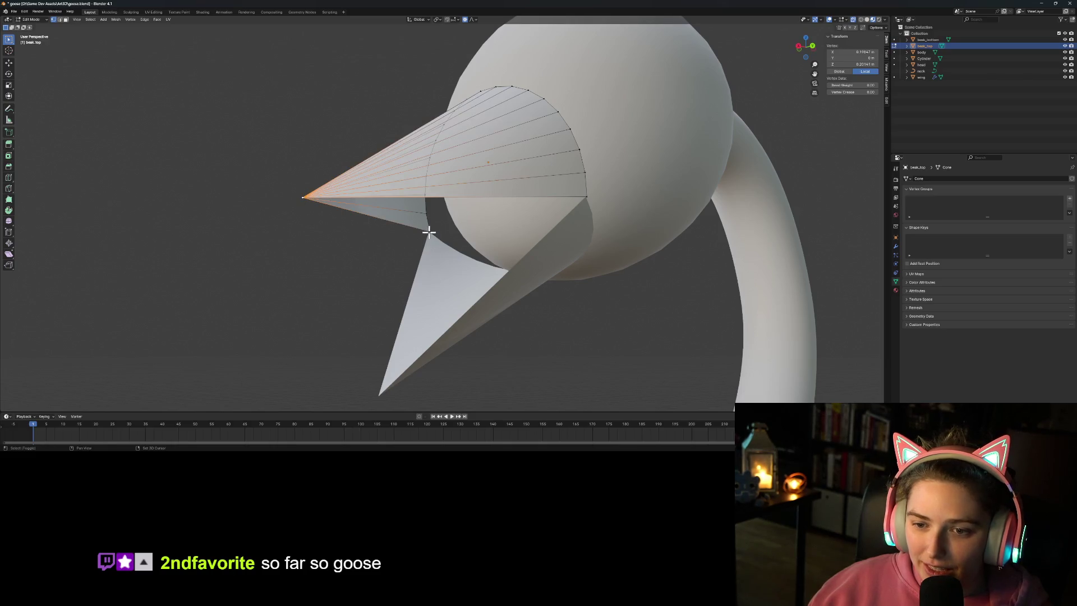
left_click(429, 231, "shift")
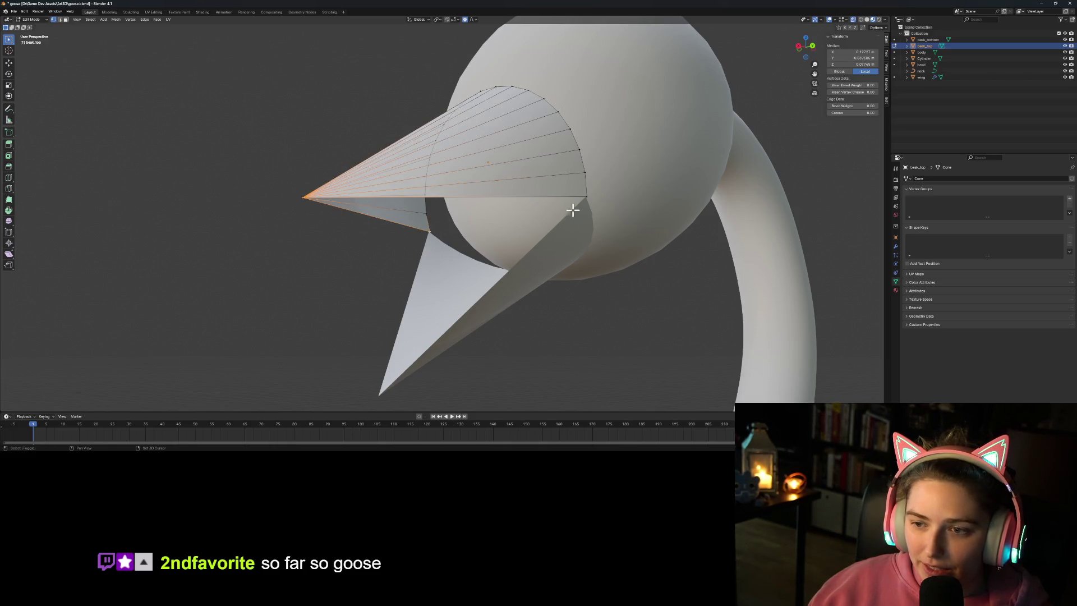
left_click(524, 241)
mouse_move(524, 241)
middle_mouse_down()
mouse_move(430, 253)
mouse_move(443, 197)
middle_mouse_up()
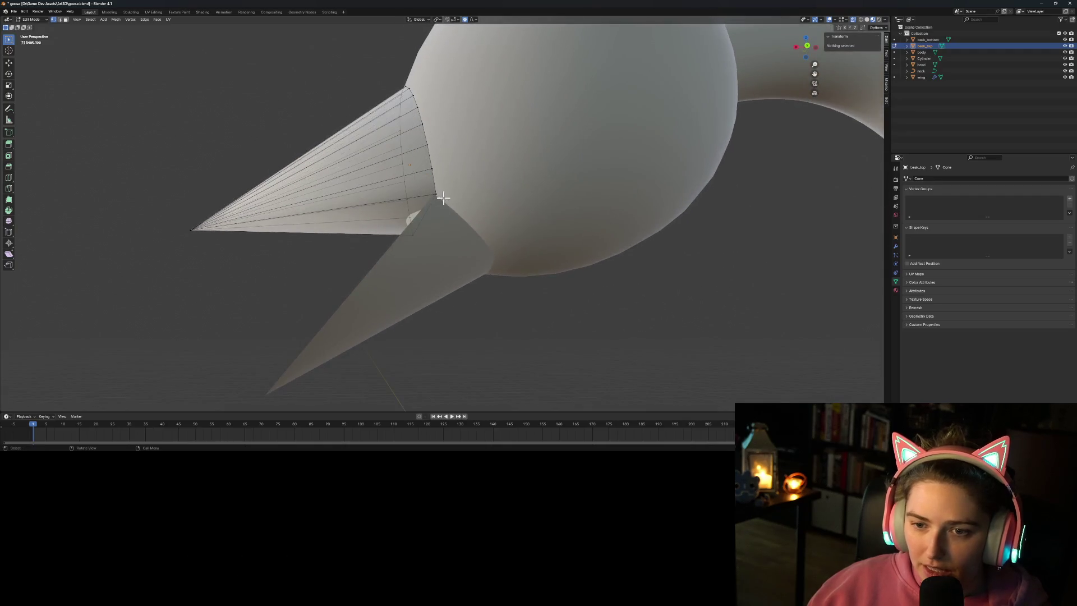
key("a")
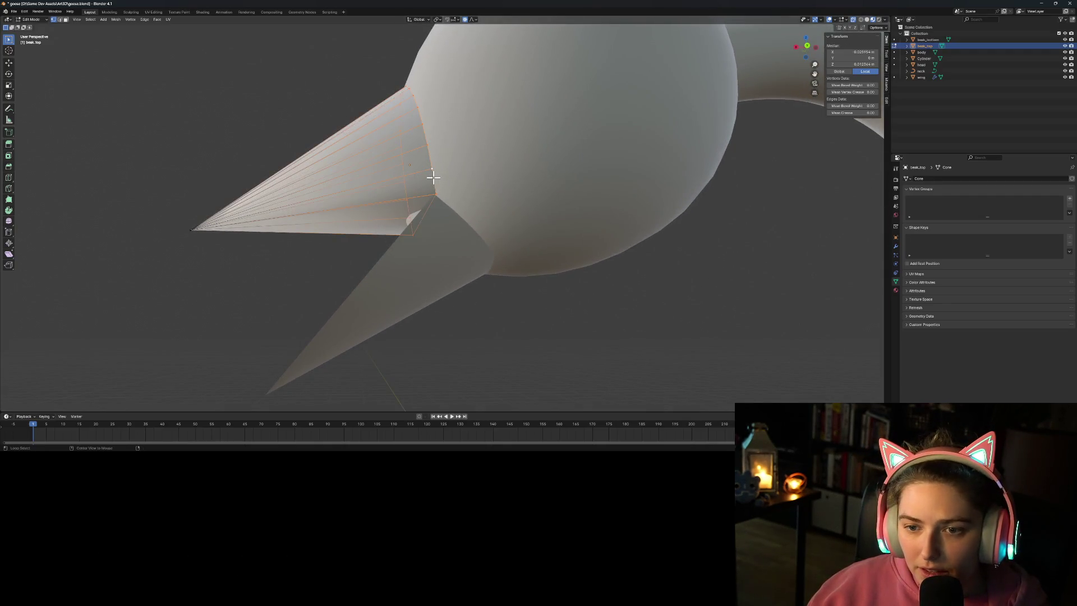
key("alt+a")
middle_click_drag(468, 325, 576, 341)
key("Tab")
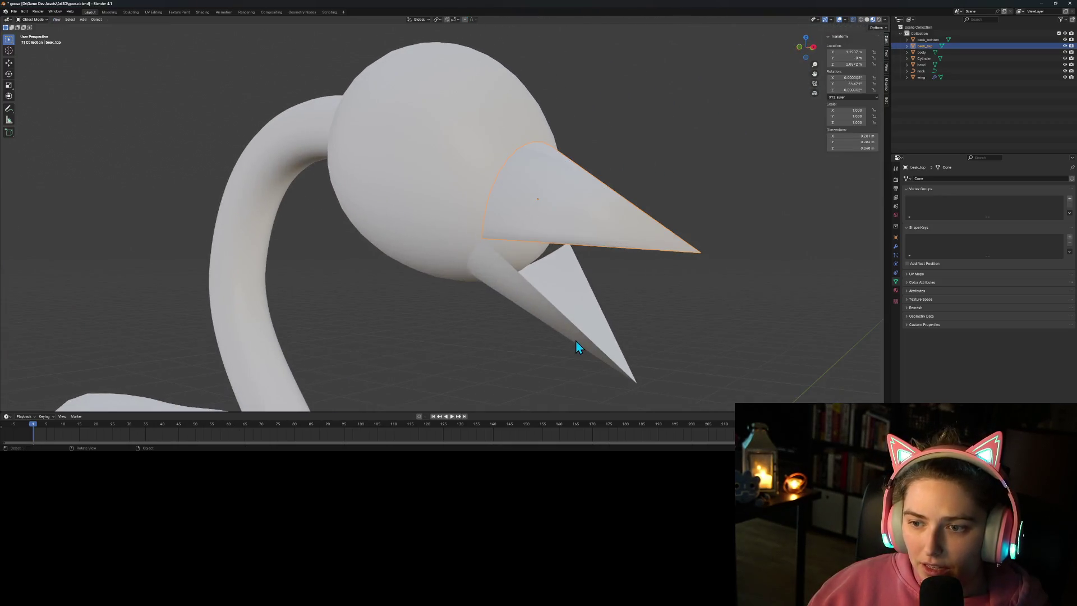
Step: Inspect the lower beak's base vertex ring in Edit Mode, then return to Object Mode
left_click(543, 317)
key("Tab")
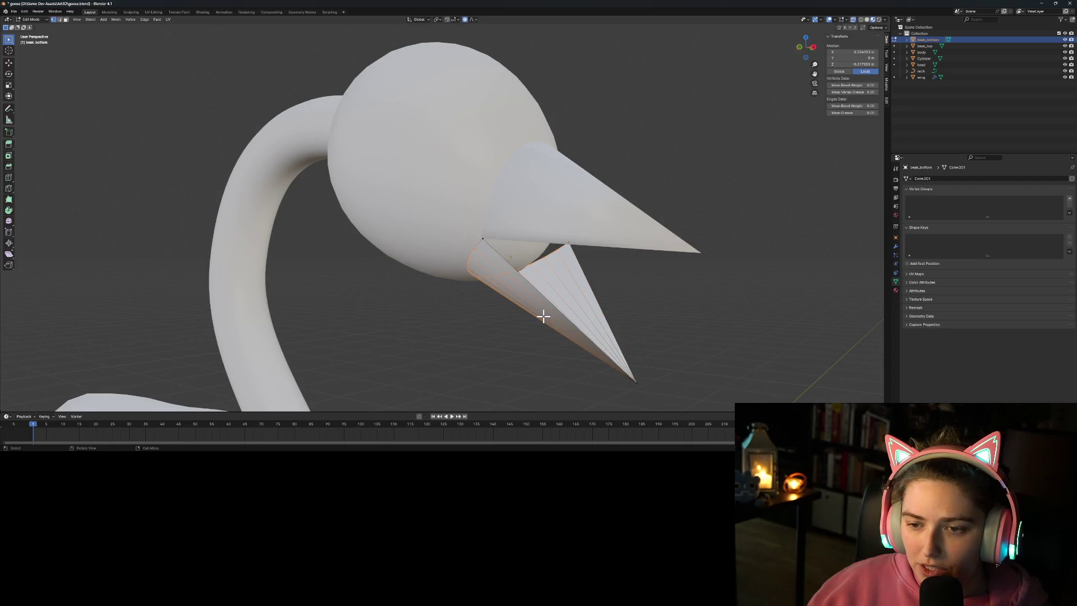
left_click(488, 241)
left_click(567, 241, "shift")
left_click(636, 382, "shift")
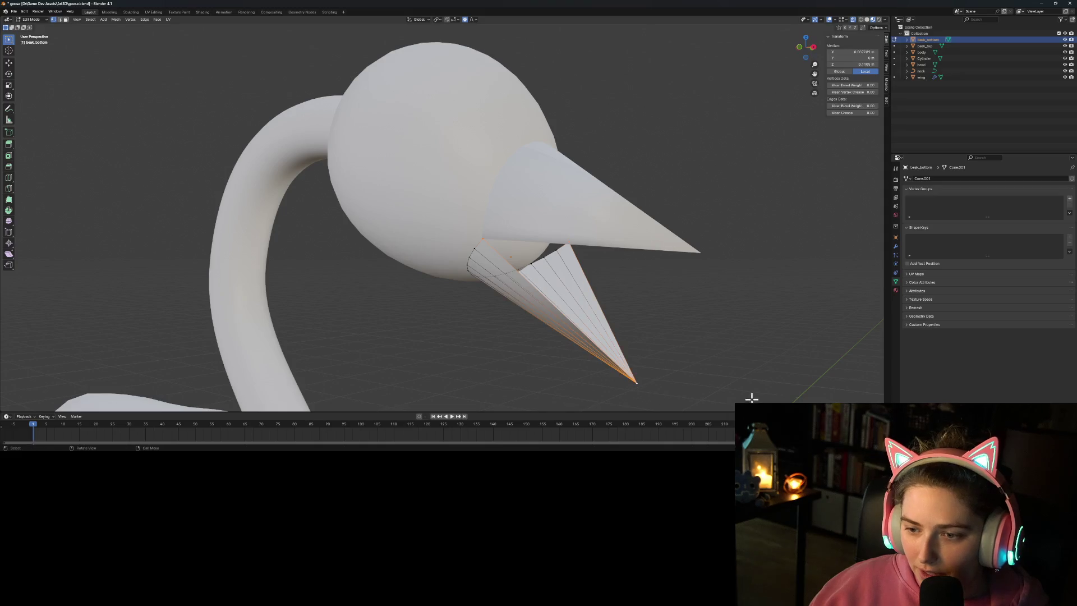
left_click(658, 344)
middle_click_drag(576, 319, 563, 313)
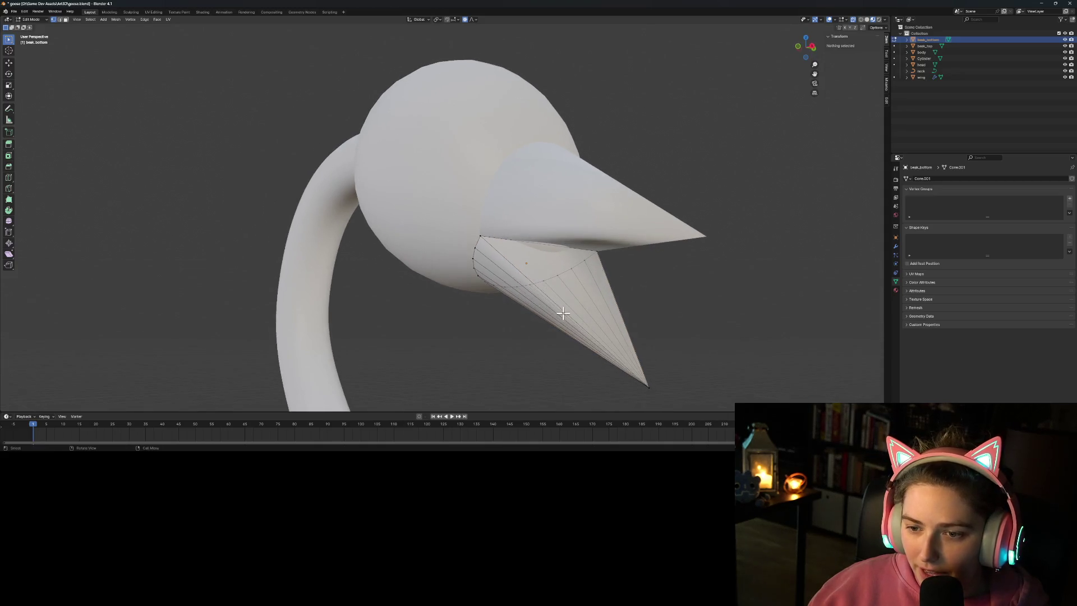
left_click(478, 241, "alt")
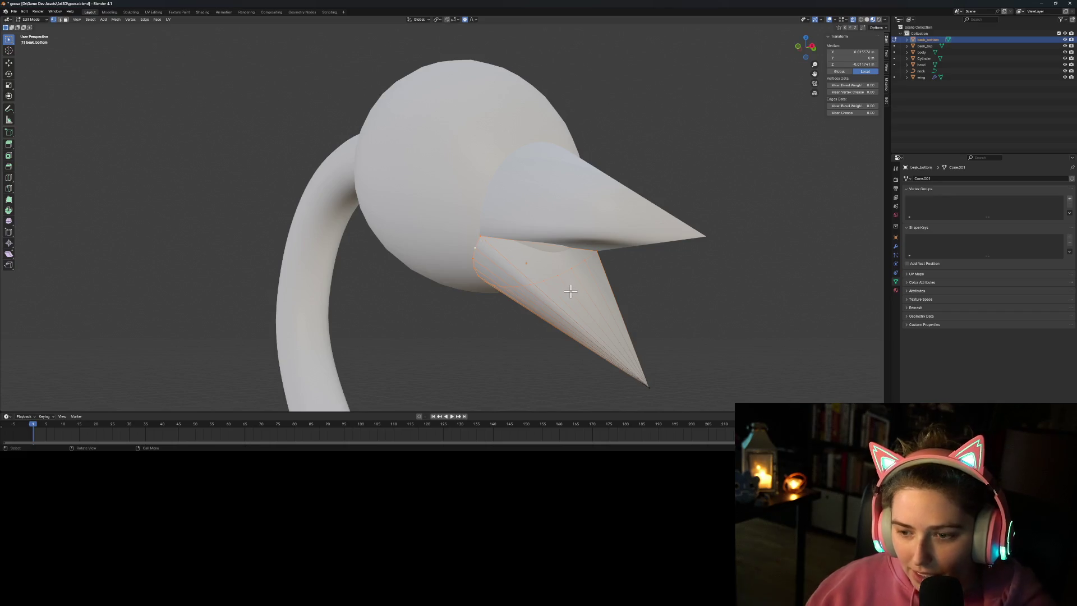
key("Tab")
Step: In front orthographic view, nudge the lower beak up against the head, then select the head
mouse_move(715, 341)
middle_mouse_down()
mouse_move(638, 337)
mouse_move(607, 356)
mouse_move(616, 377)
middle_mouse_up()
key("KP_1")
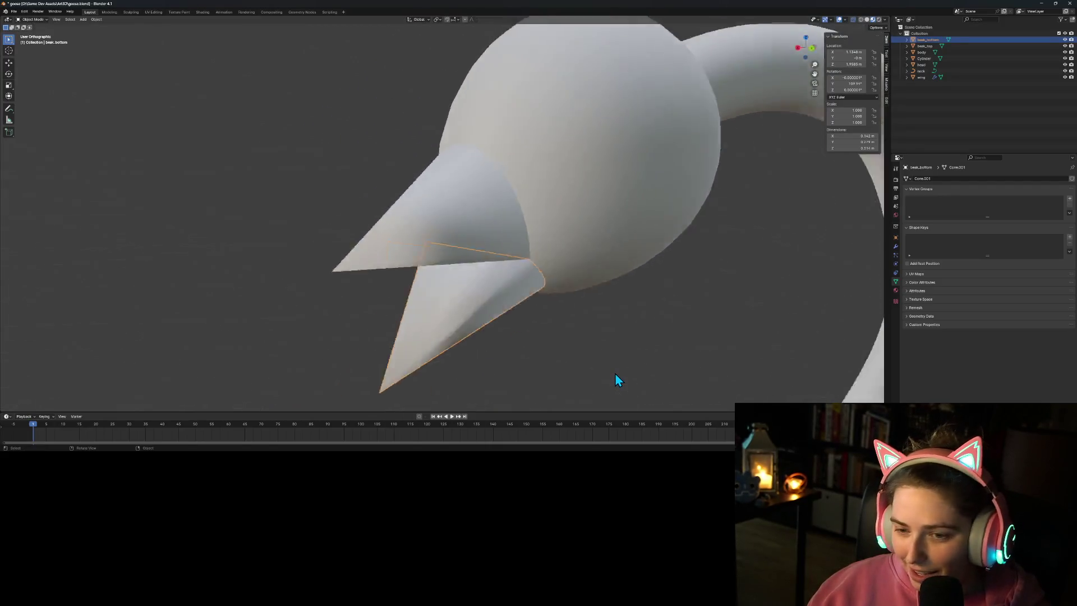
left_click(618, 302)
left_click(464, 229)
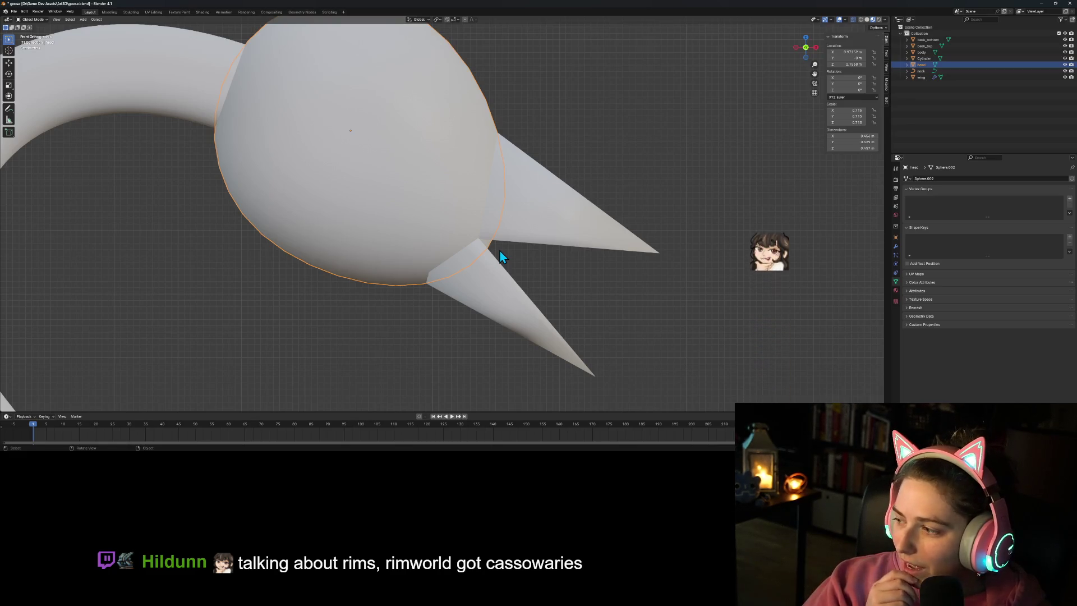
Step: Enter Edit Mode on the head mesh, then switch to Firefox and open a new tab
key("Tab")
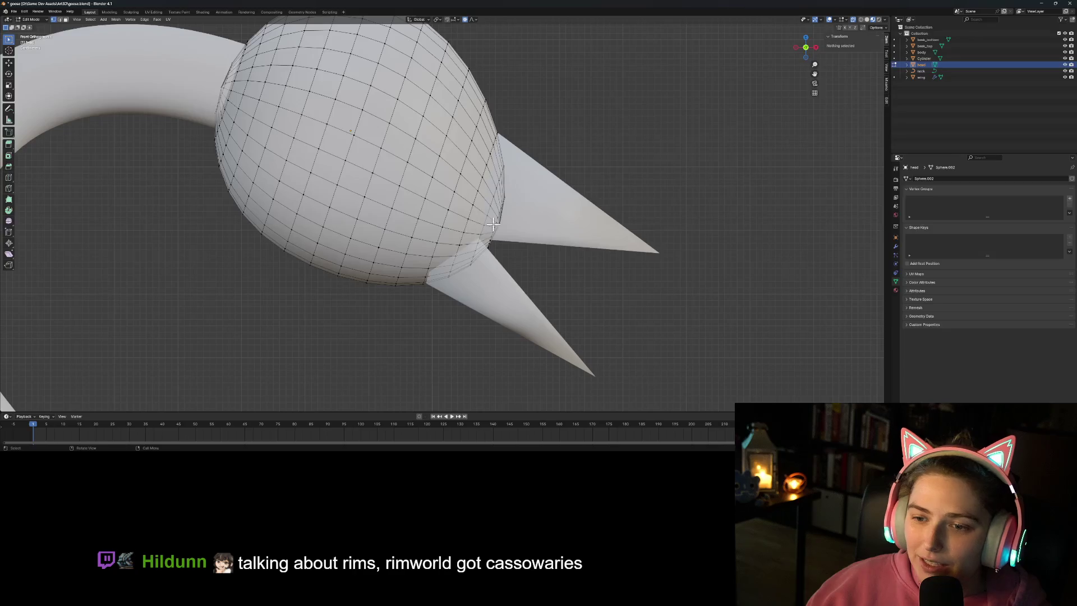
key("alt+Tab")
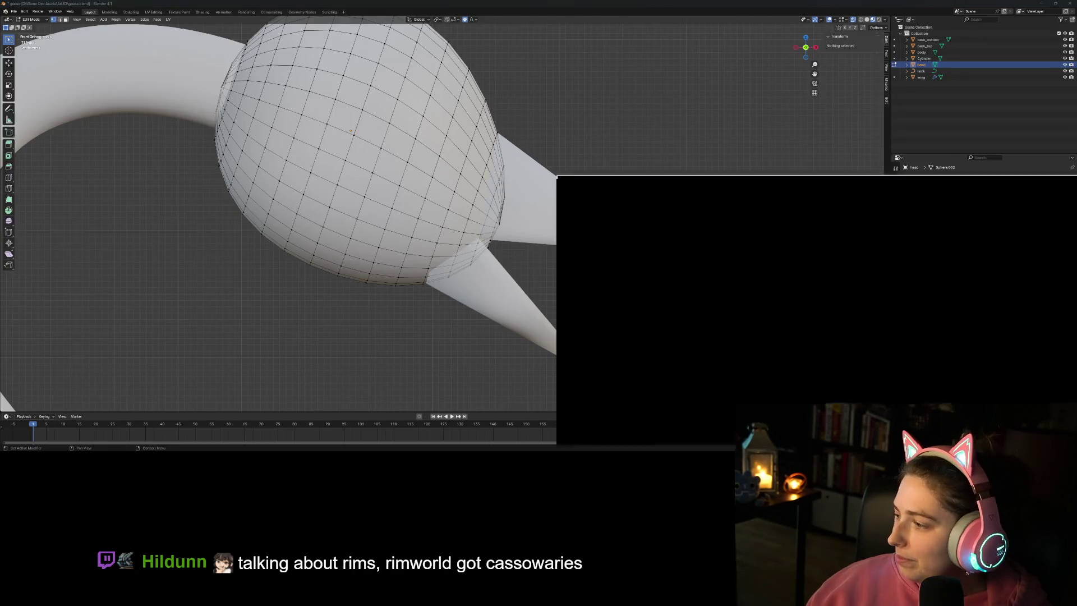
left_click(376, 7)
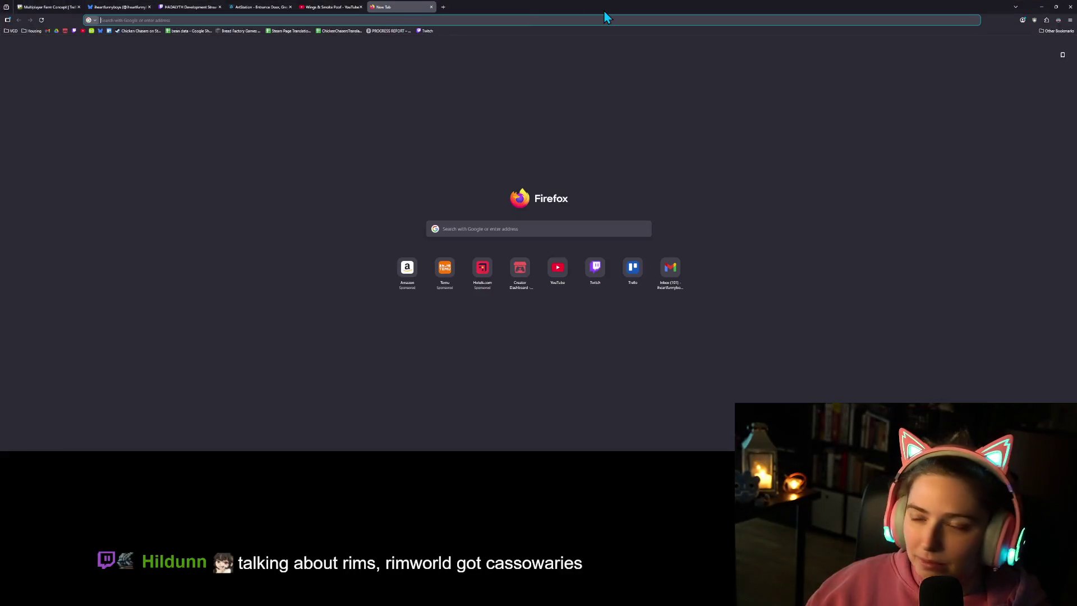
Step: Search Google for 'cassowaries' in Firefox, then minimise the browser back to Blender
type("cassowaries")
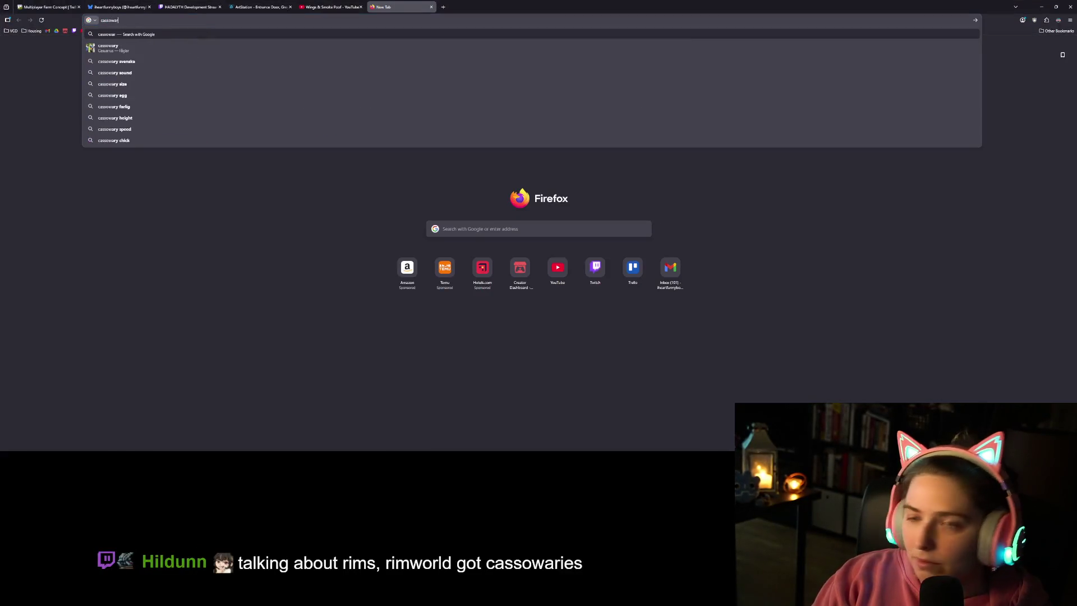
key("Return")
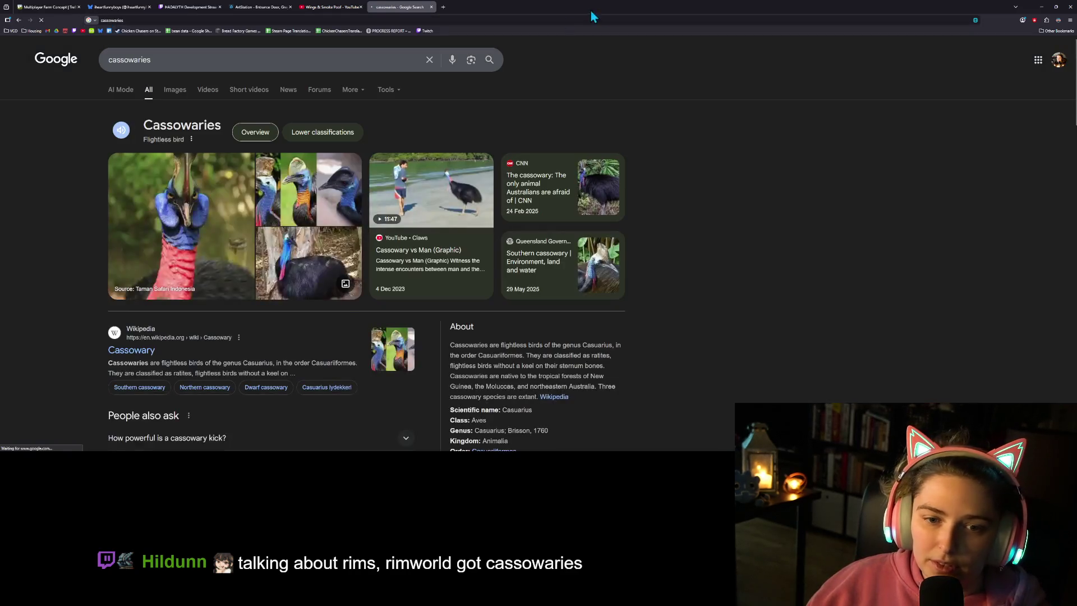
mouse_move(603, 218)
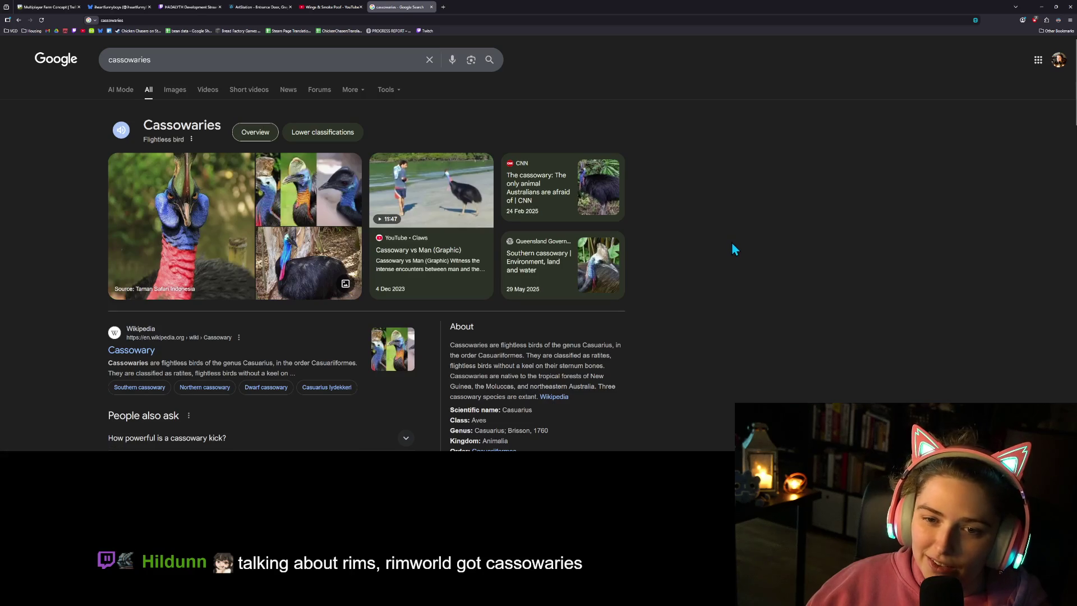
left_click(1041, 7)
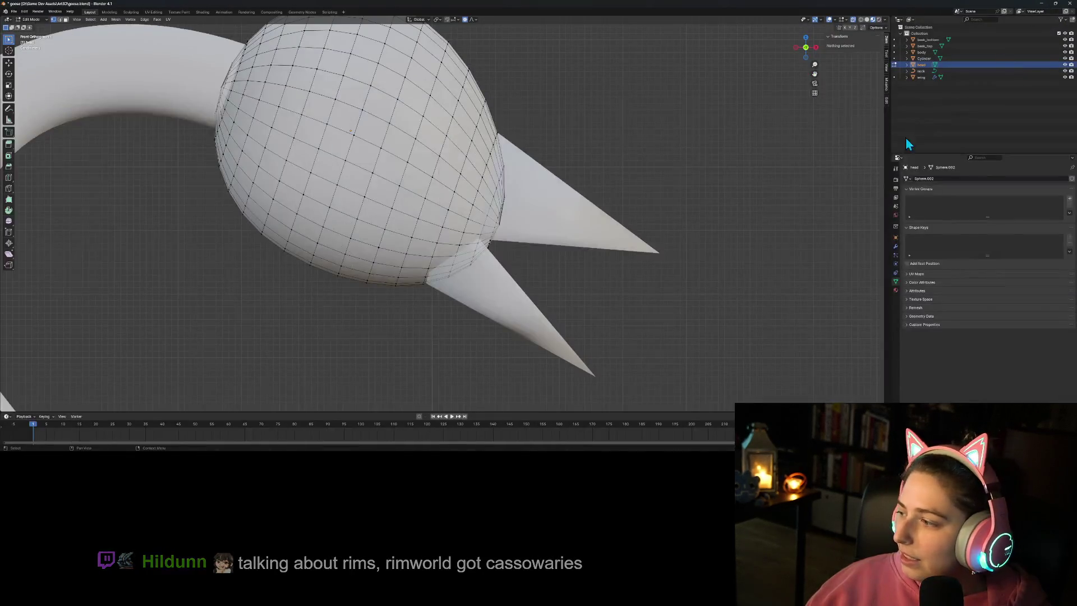
Step: Check the head in wireframe and shift one seam vertex beside the upper beak
key("Tab")
key("Tab")
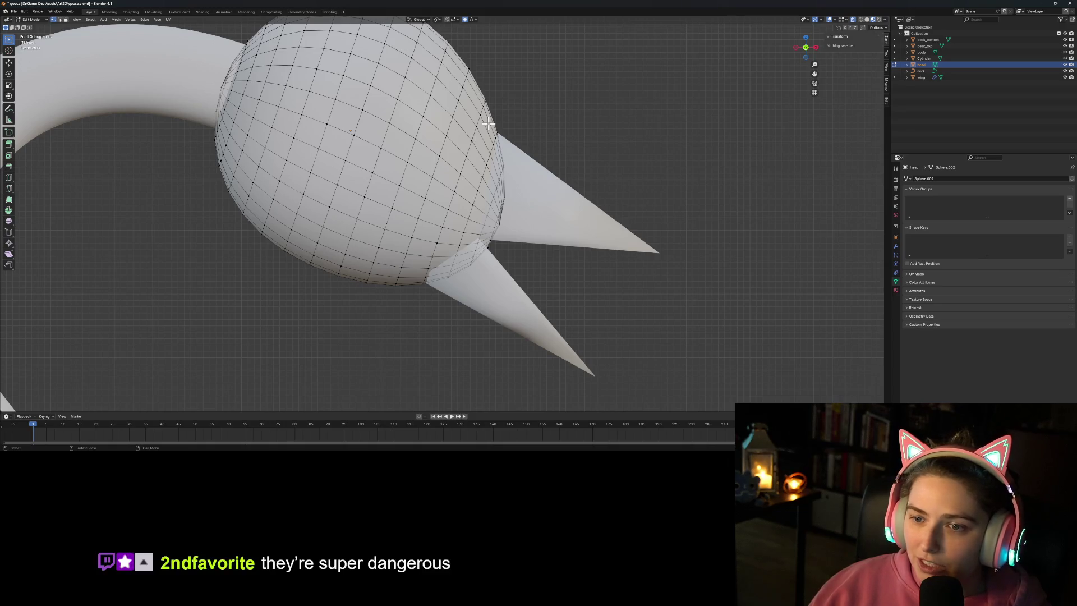
left_click(861, 19)
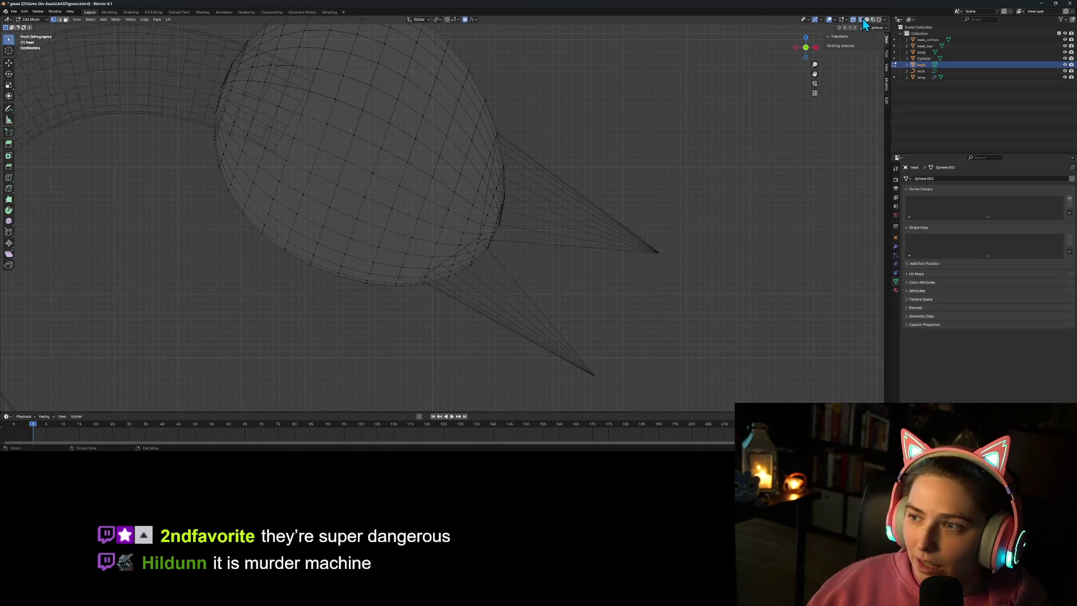
left_click(873, 20)
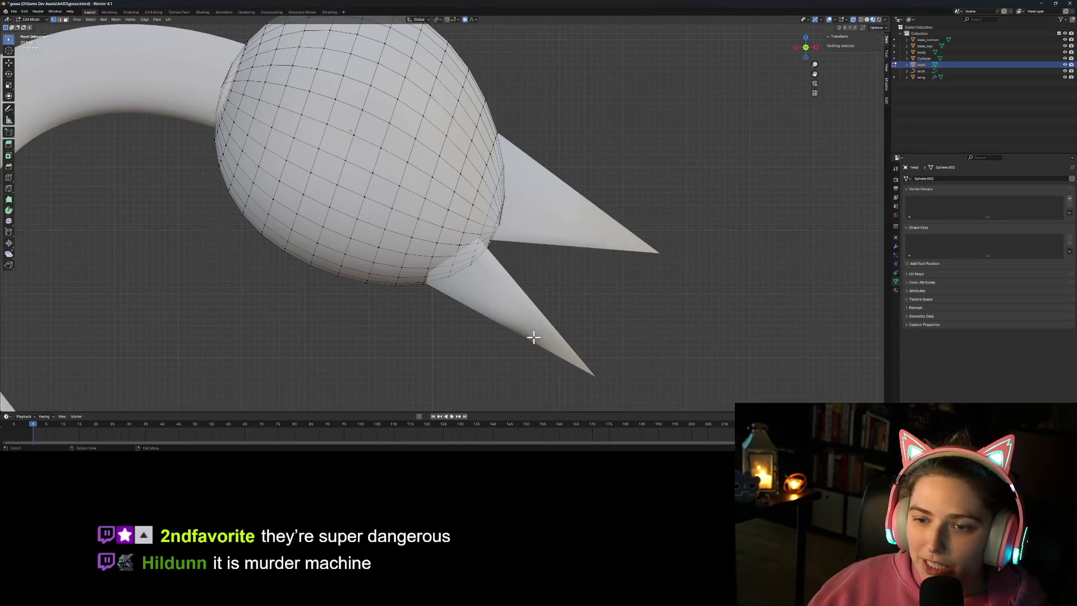
left_click(501, 222)
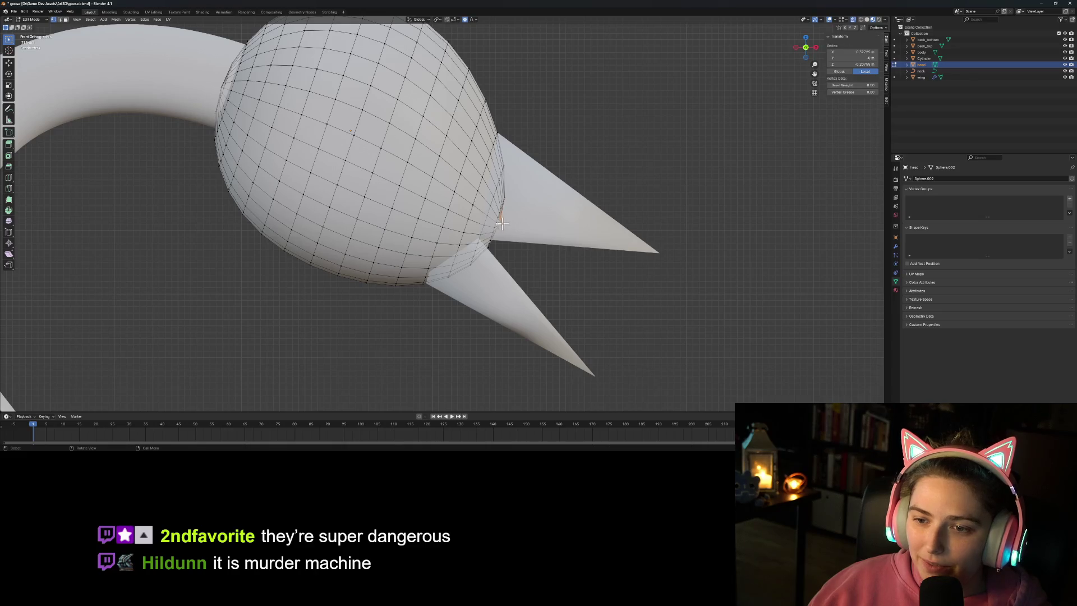
key("g")
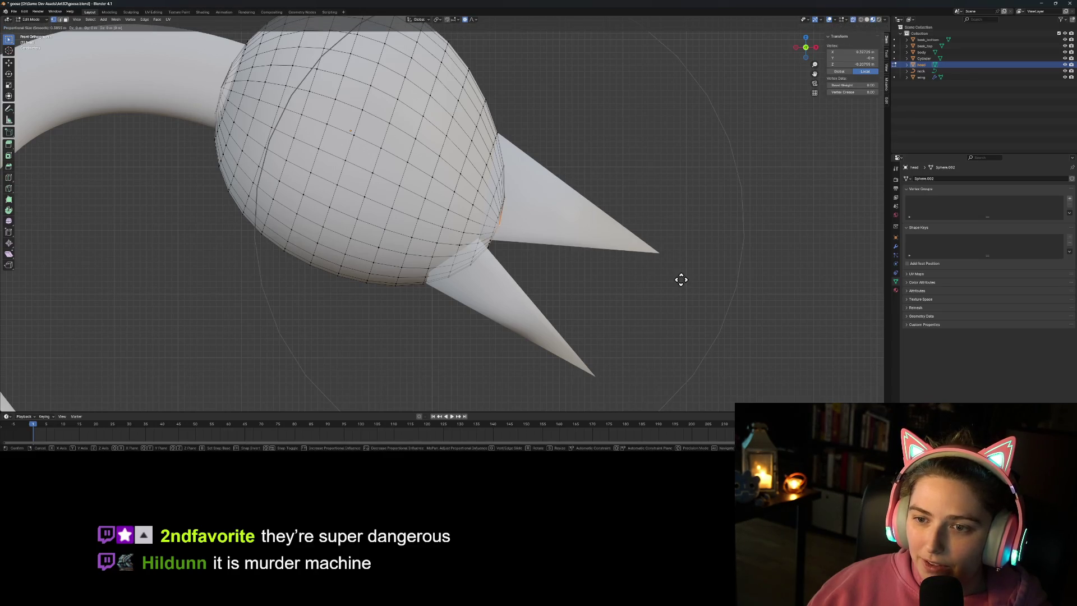
key("Escape")
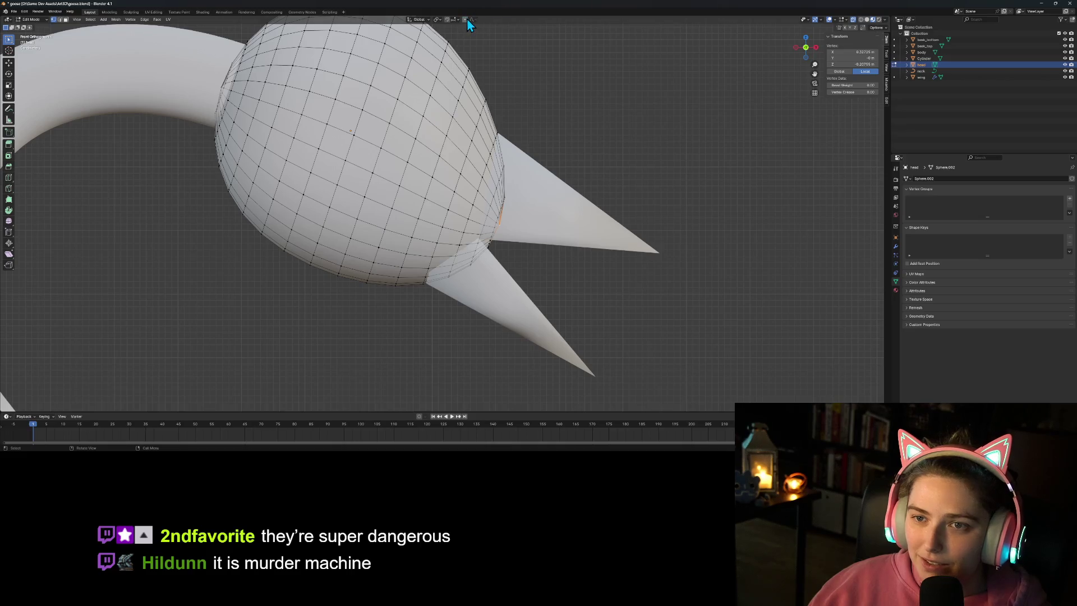
key("g")
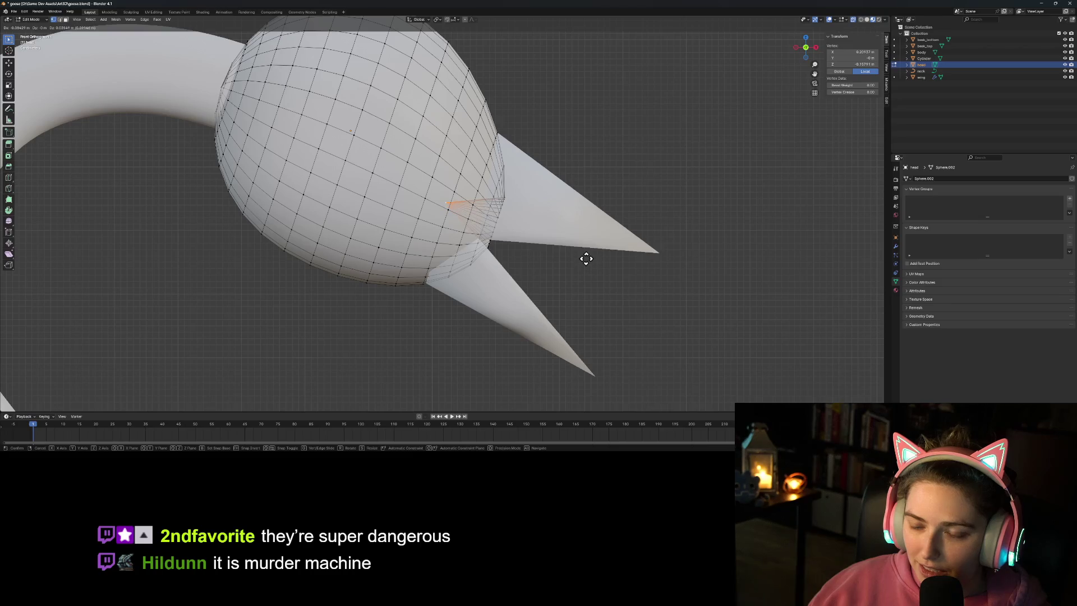
left_click(584, 258)
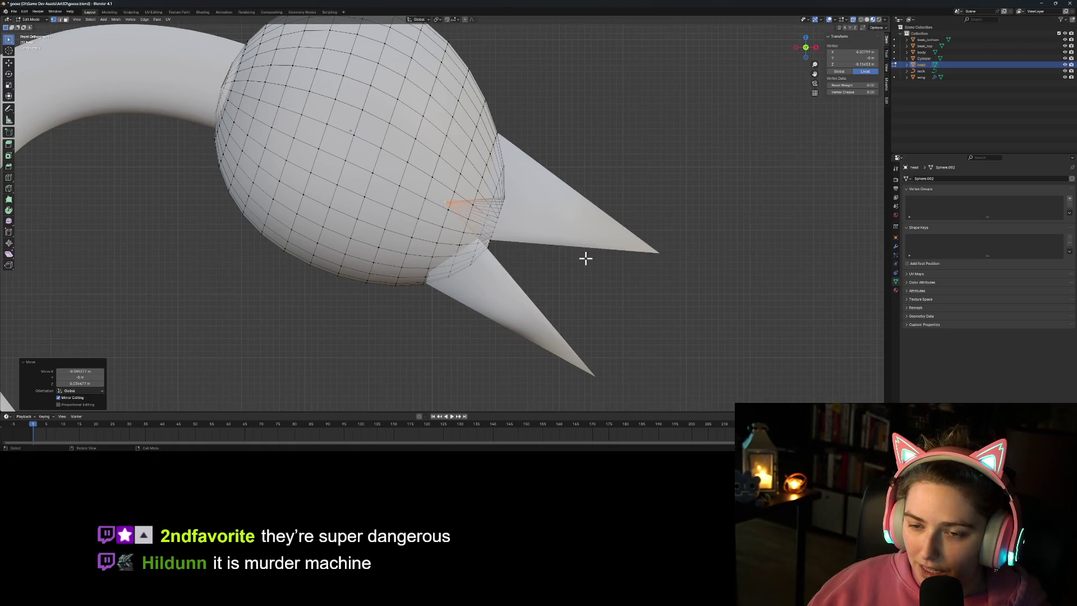
right_click(585, 258)
left_click(585, 258)
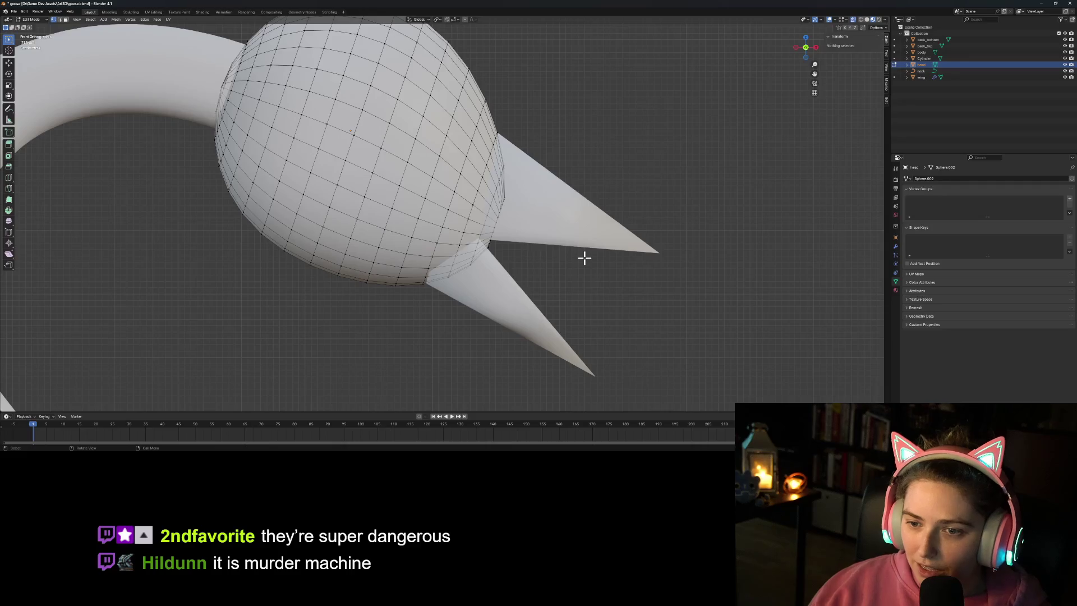
Step: Select the head vertices along the seam where the beak meets the head
mouse_move(496, 147)
left_mouse_down()
mouse_move(496, 294)
mouse_move(503, 283)
mouse_move(472, 203)
mouse_move(475, 216)
left_mouse_up()
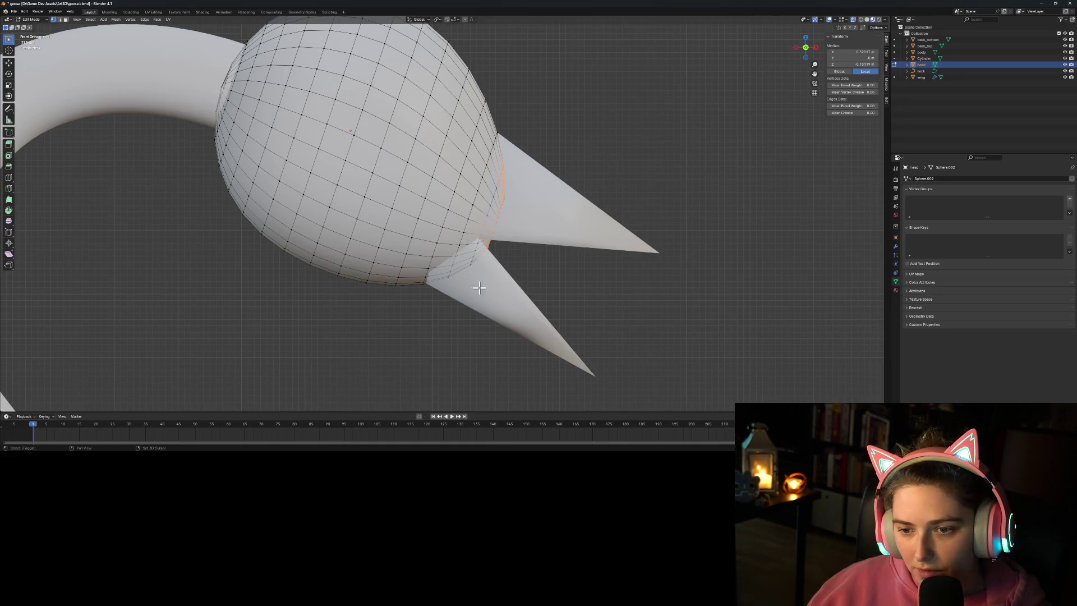
left_click(485, 241, "shift")
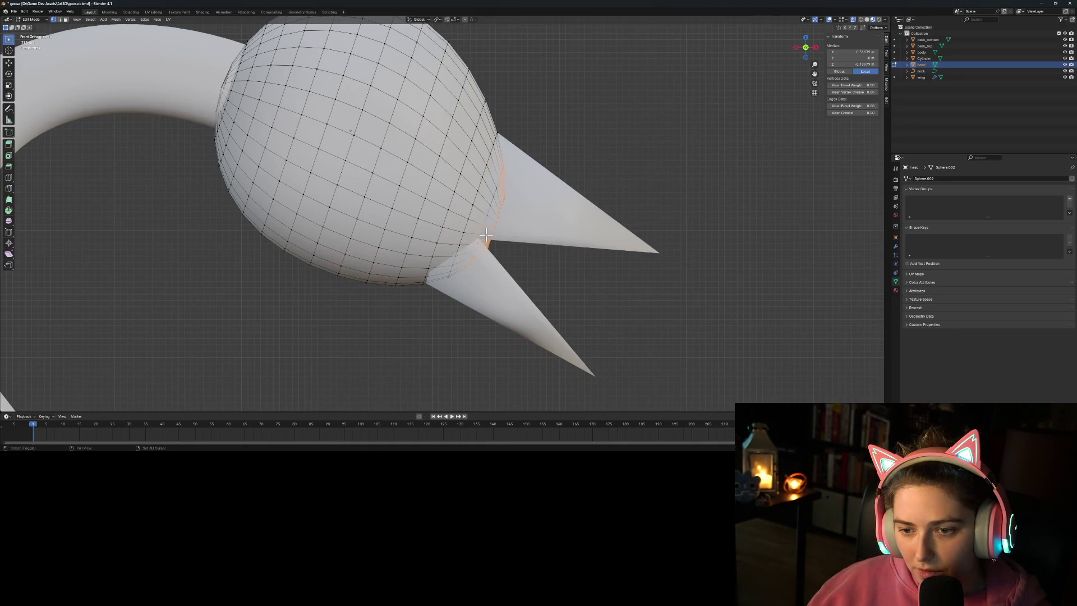
left_click(498, 224, "shift")
left_click(495, 178, "shift")
Step: Delete the selected seam vertices and pick a vertex on the head's lower edge
key("x")
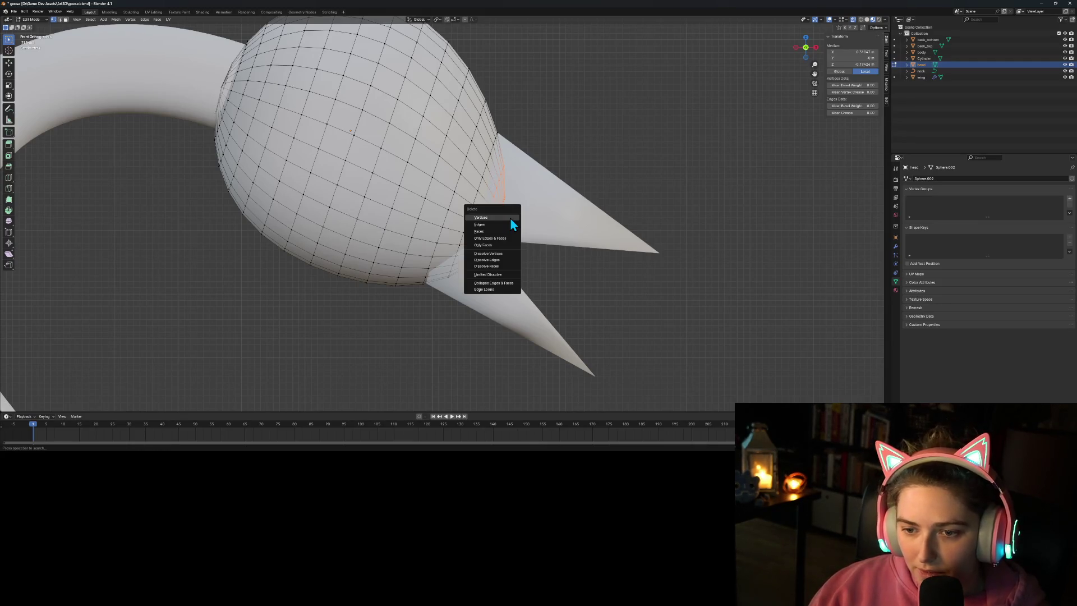
left_click(510, 217)
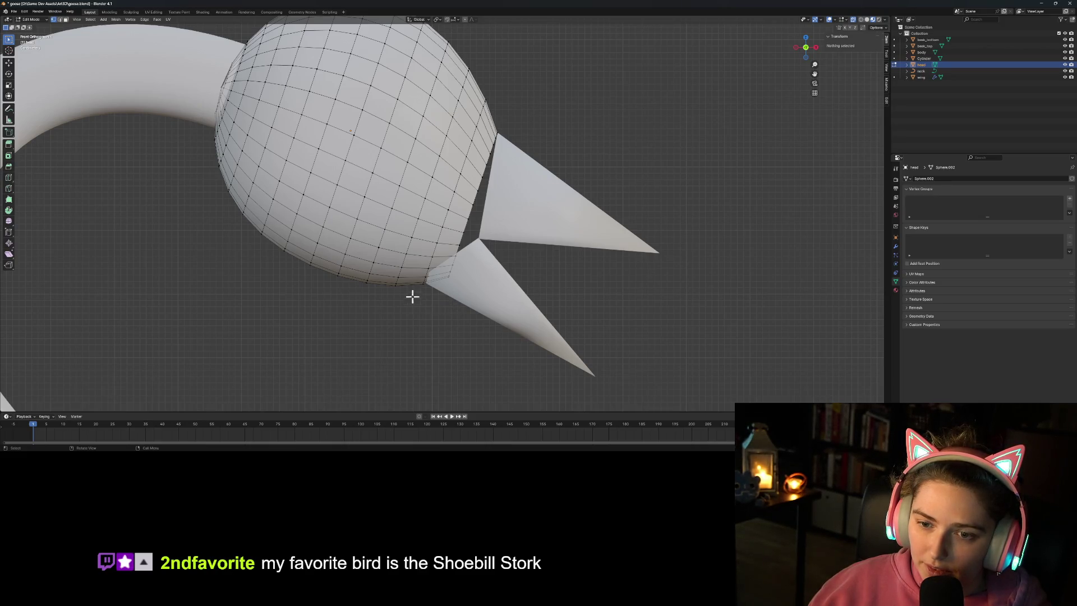
left_click(306, 265)
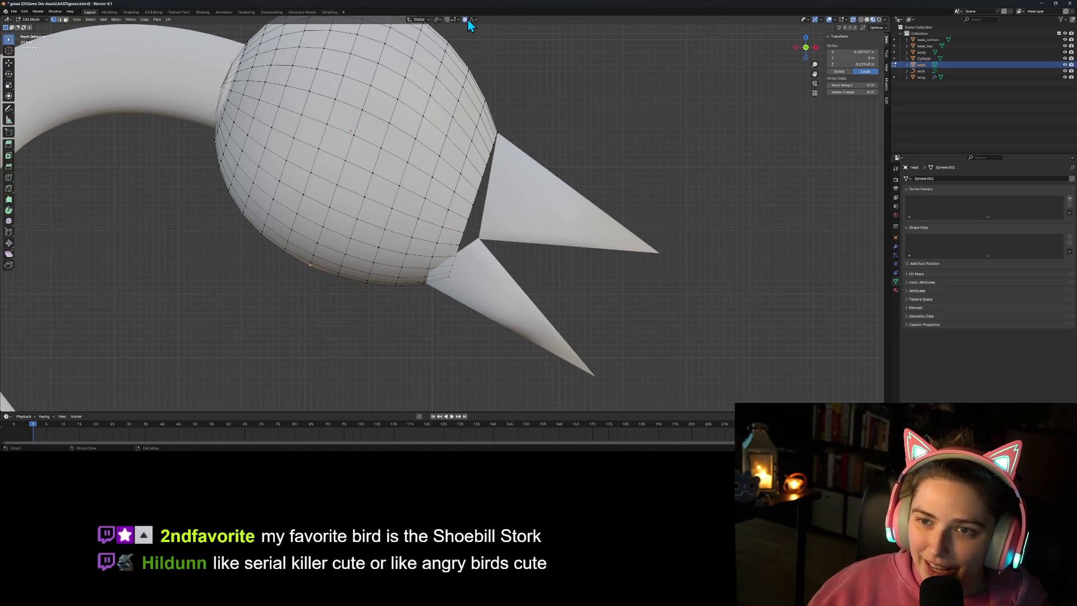
Step: Pull the head's lower open edge in around the lower beak with smooth proportional falloff
key("g")
scroll(408, 272, "up", 4)
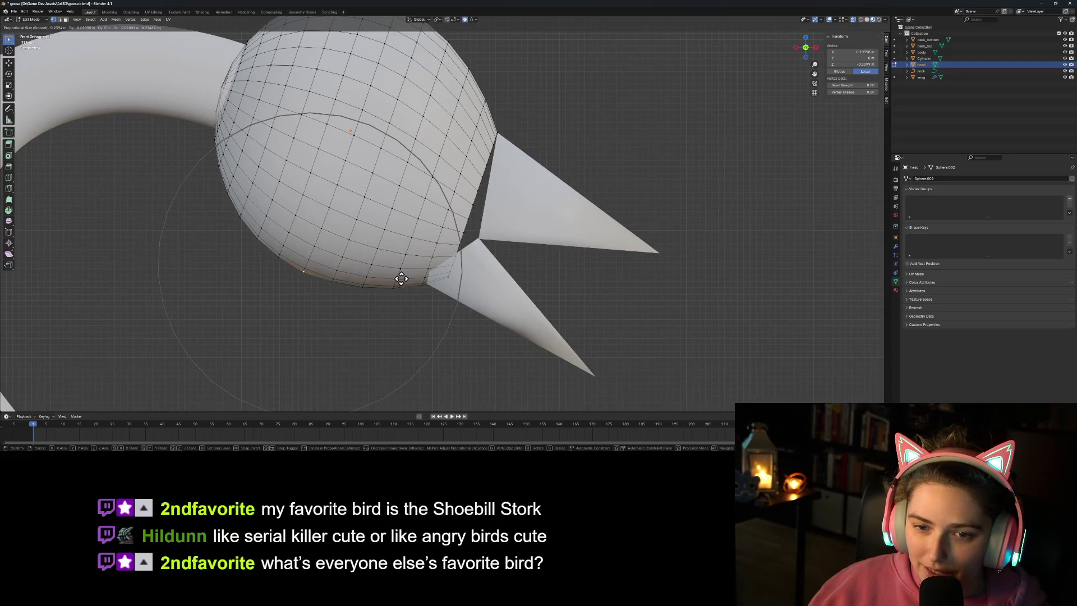
scroll(387, 284, "down", 2)
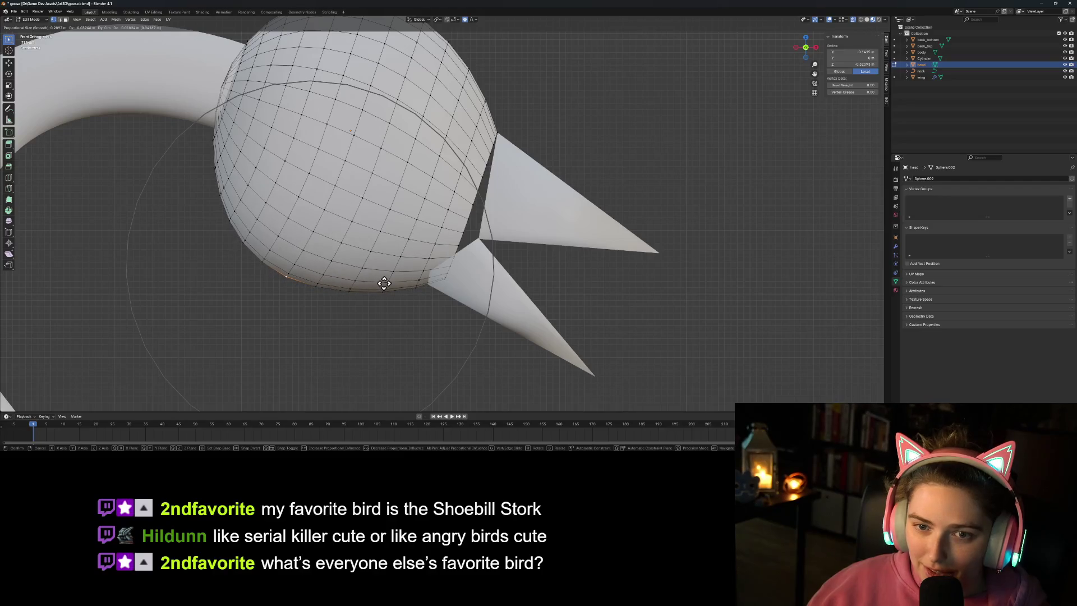
left_click(382, 284)
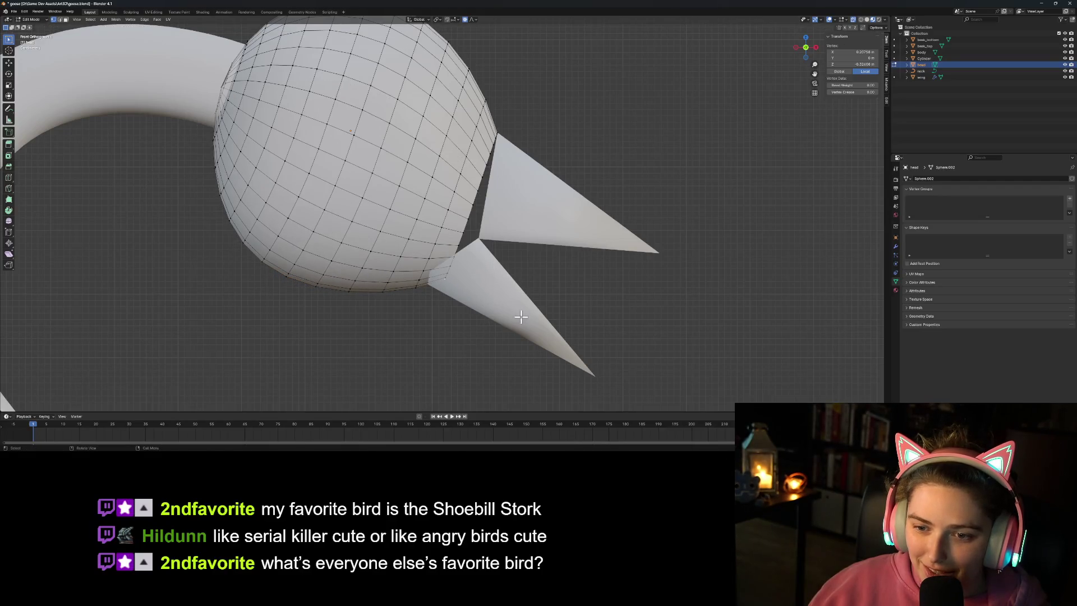
key("g")
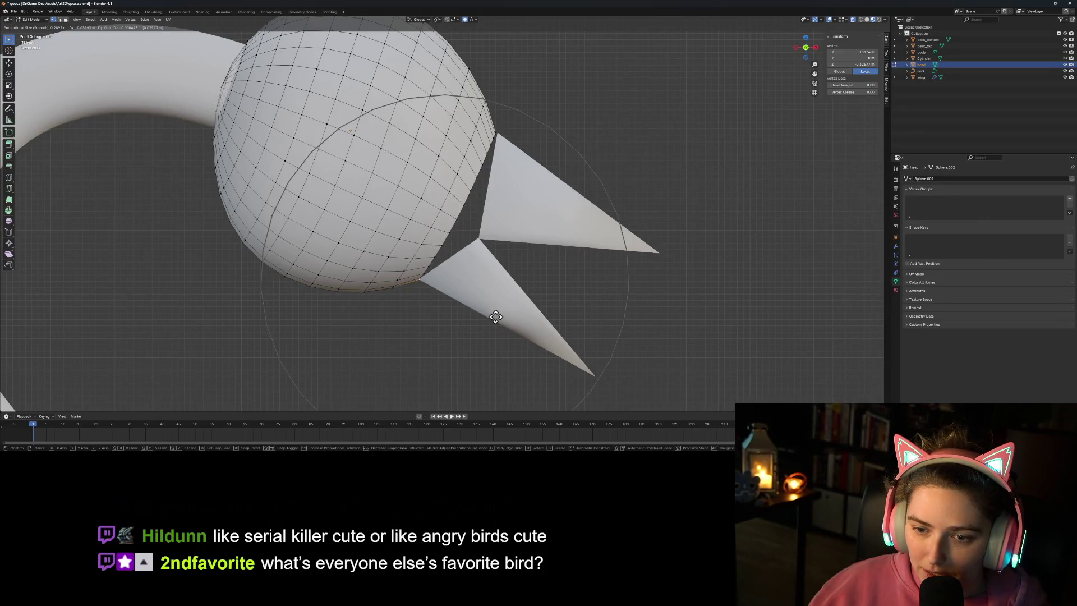
scroll(495, 317, "up", 3)
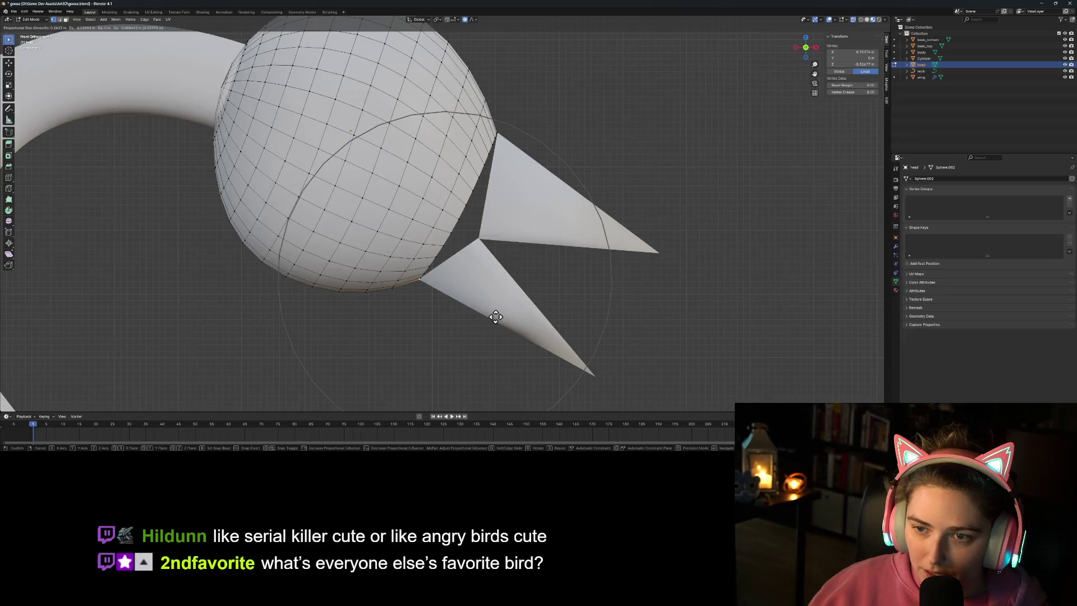
scroll(495, 317, "up", 2)
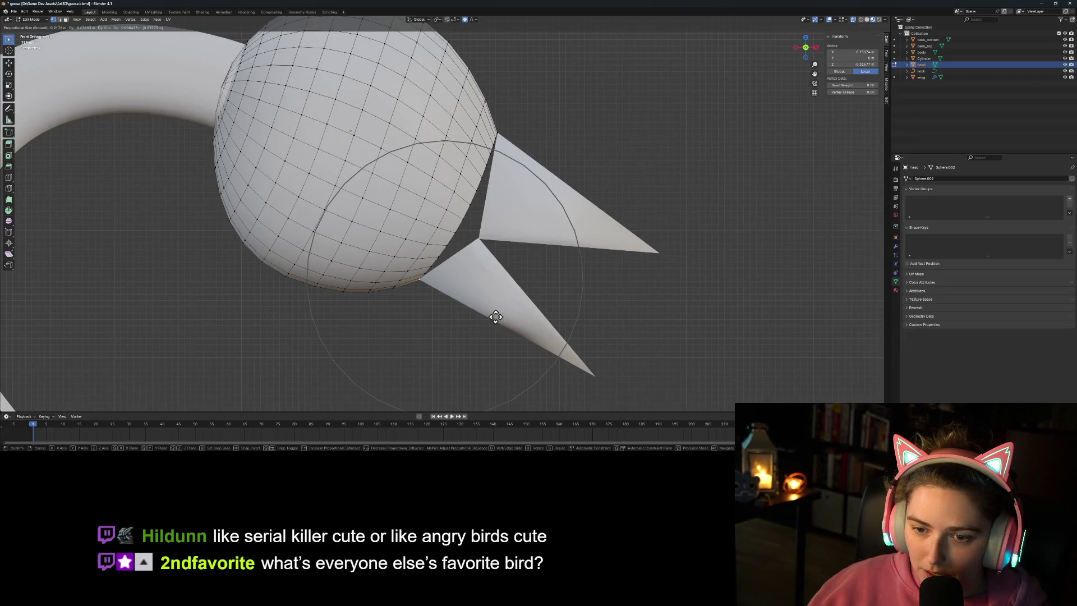
left_click(495, 316)
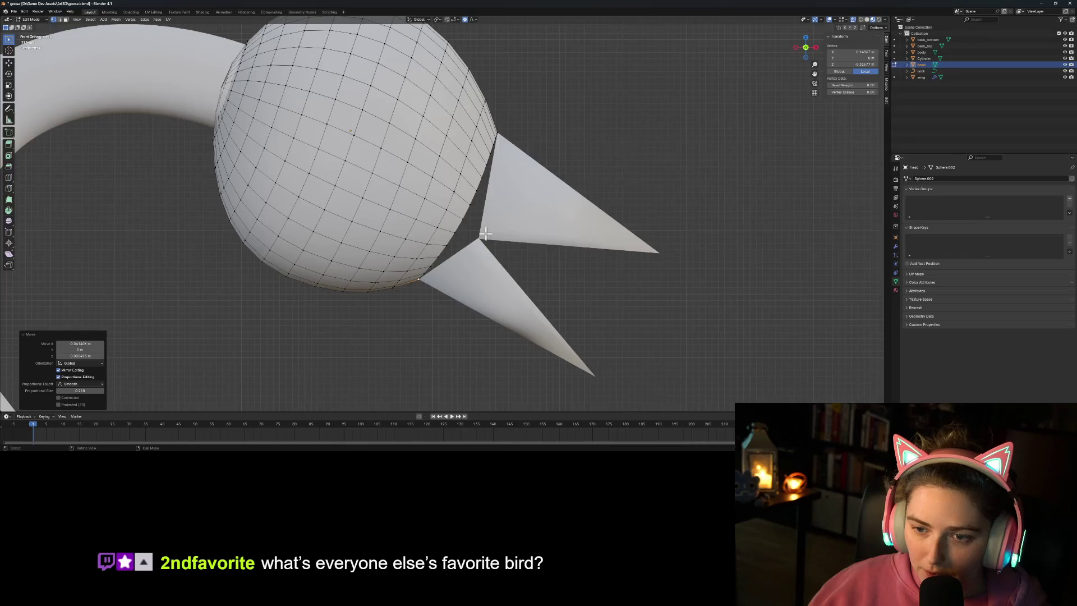
Step: Fit the edge vertices near the upper beak's base snugly against it, then leave Edit Mode
left_click(467, 220)
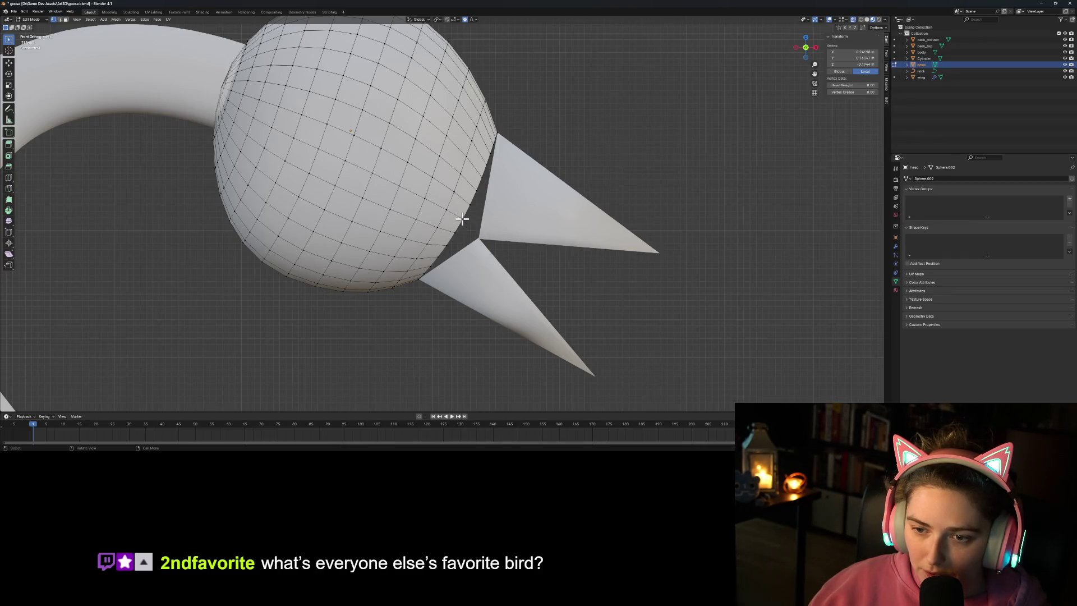
key("g")
scroll(529, 275, "up", 6)
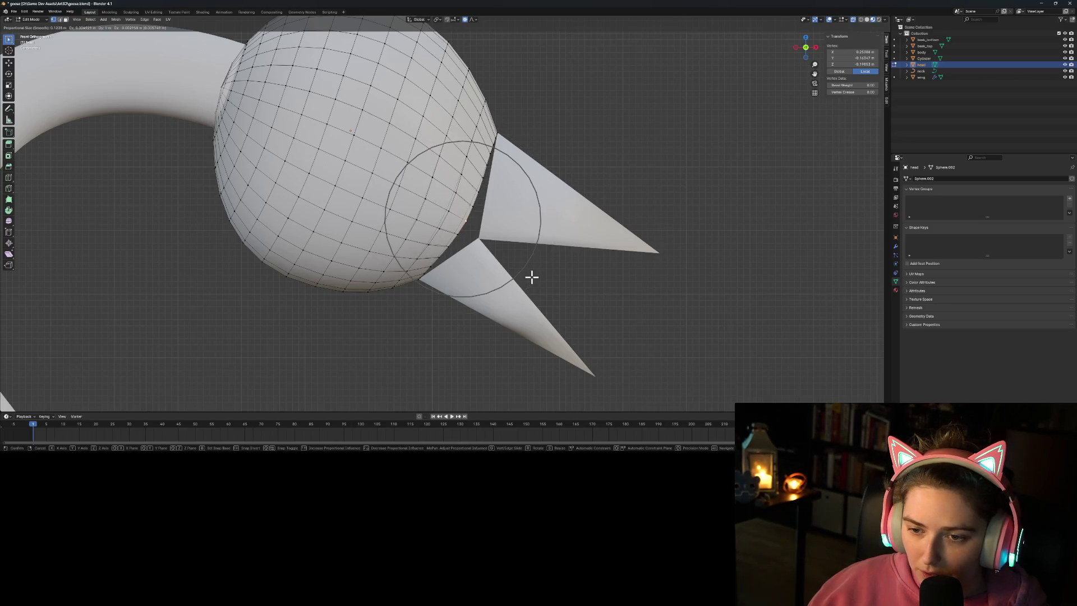
left_click(531, 277)
left_click(477, 234, "shift")
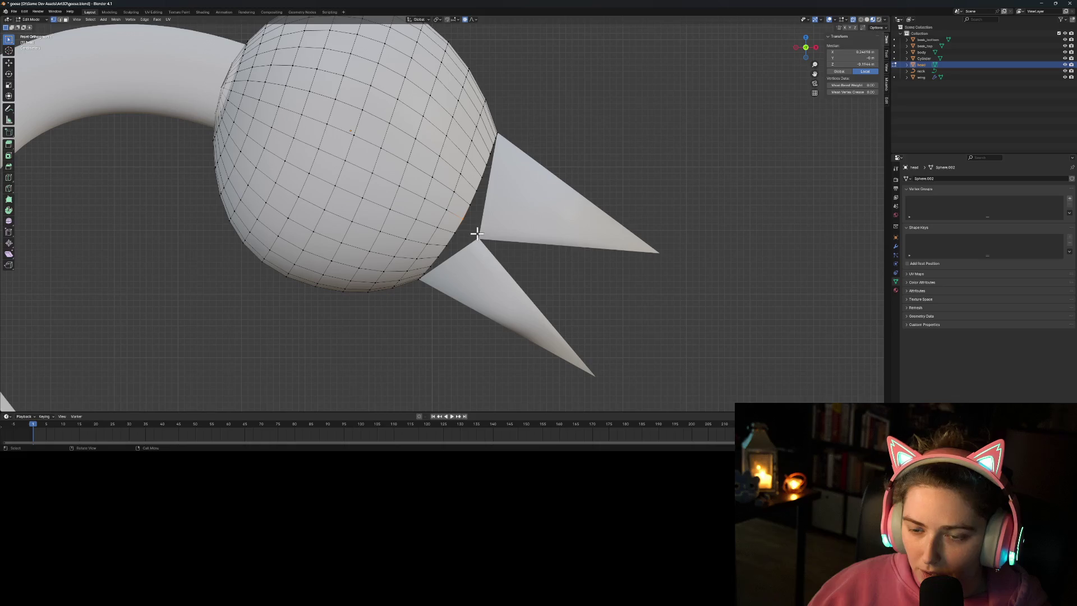
key("g")
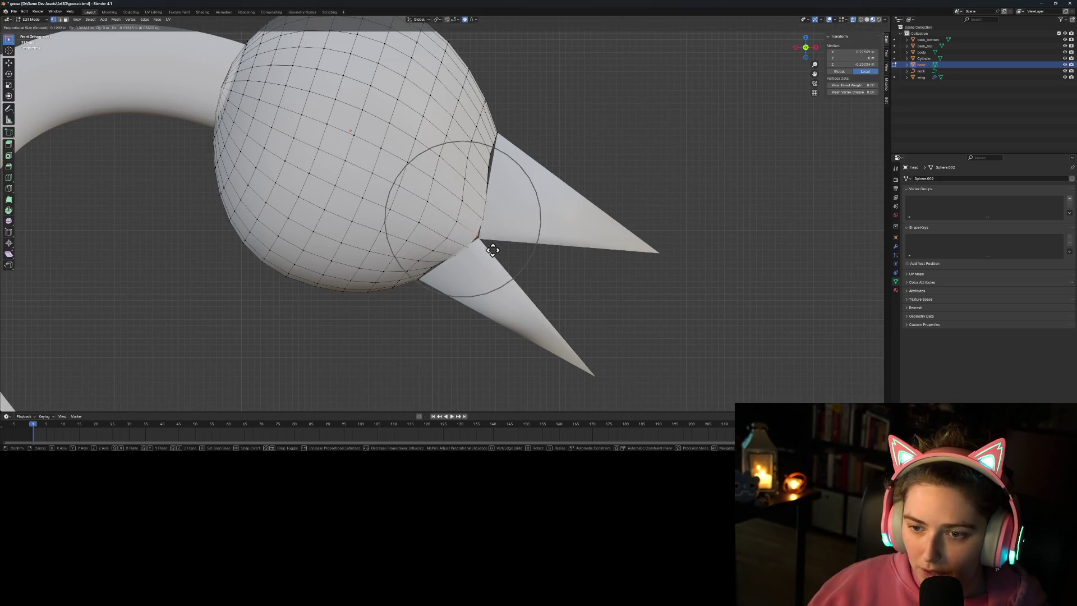
scroll(493, 250, "down", 3)
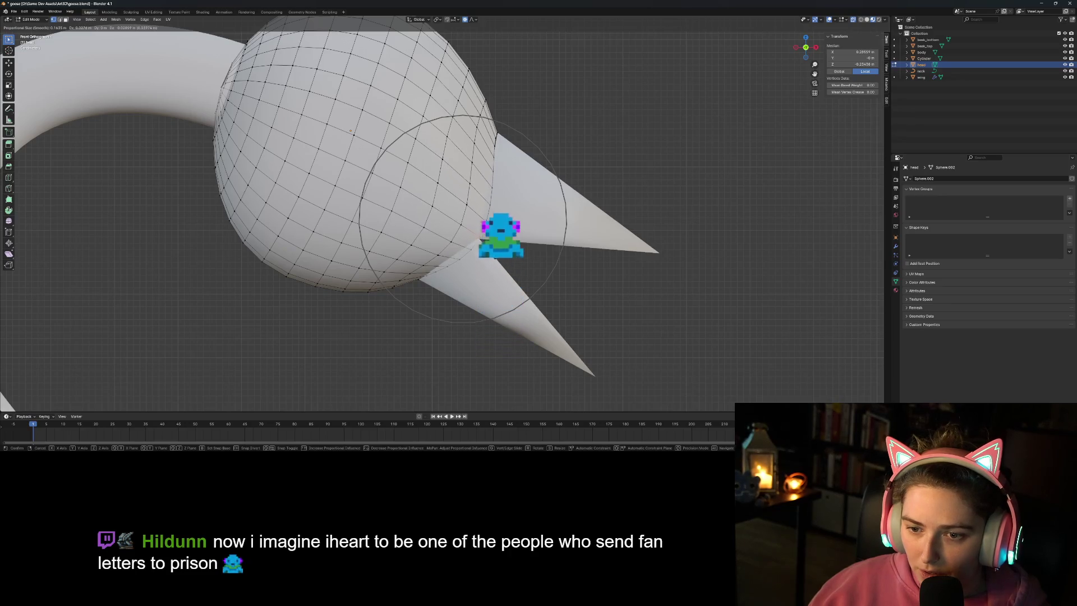
scroll(492, 249, "down", 1)
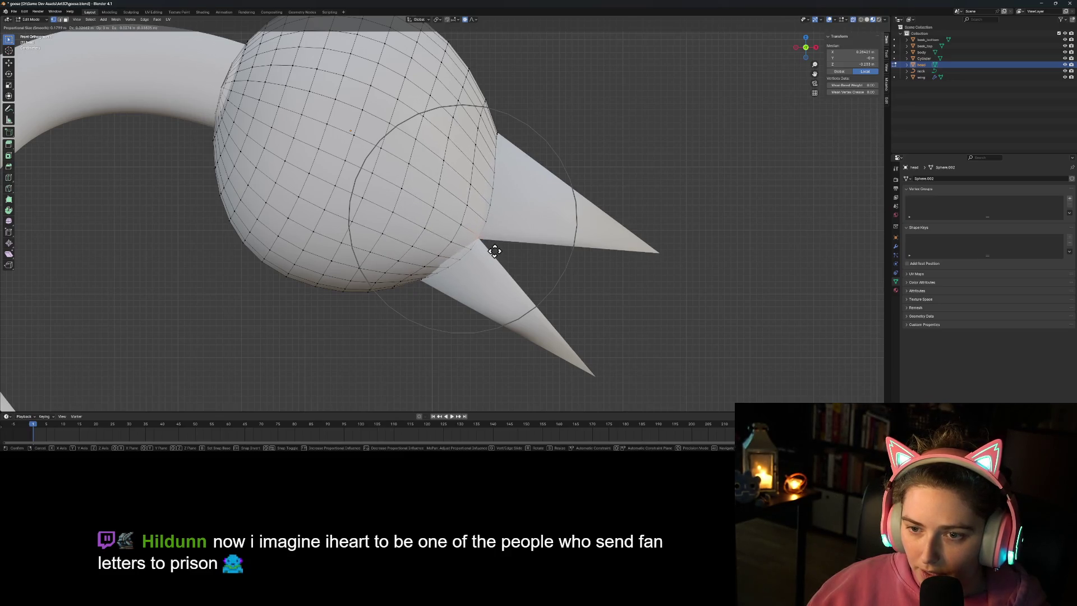
left_click(499, 247)
key("Tab")
Step: Move both beak parts together slightly closer to the head
left_click(552, 222)
left_click(500, 286, "shift")
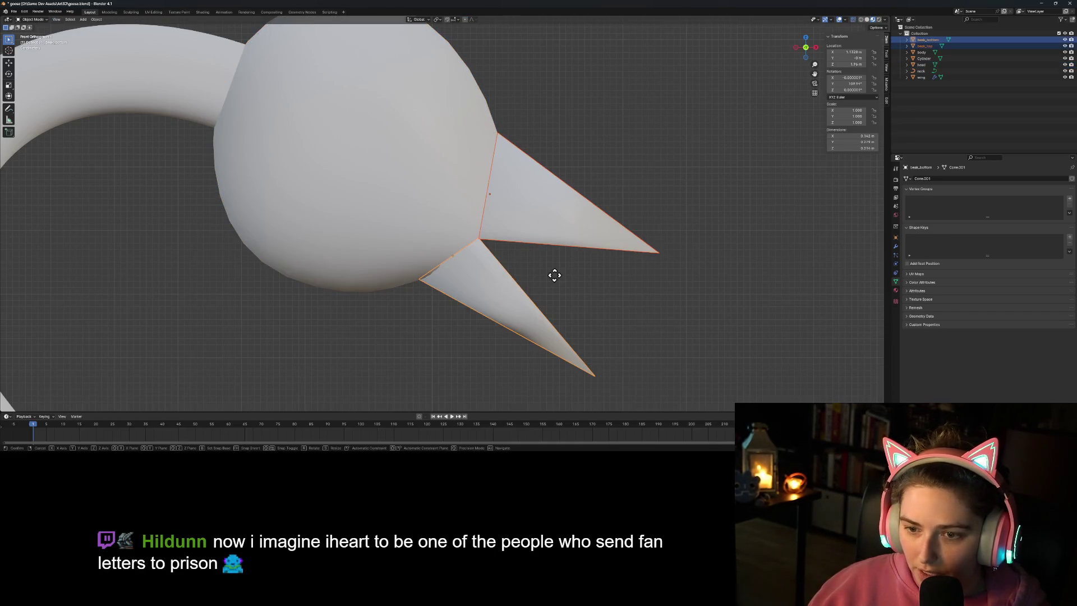
key("g")
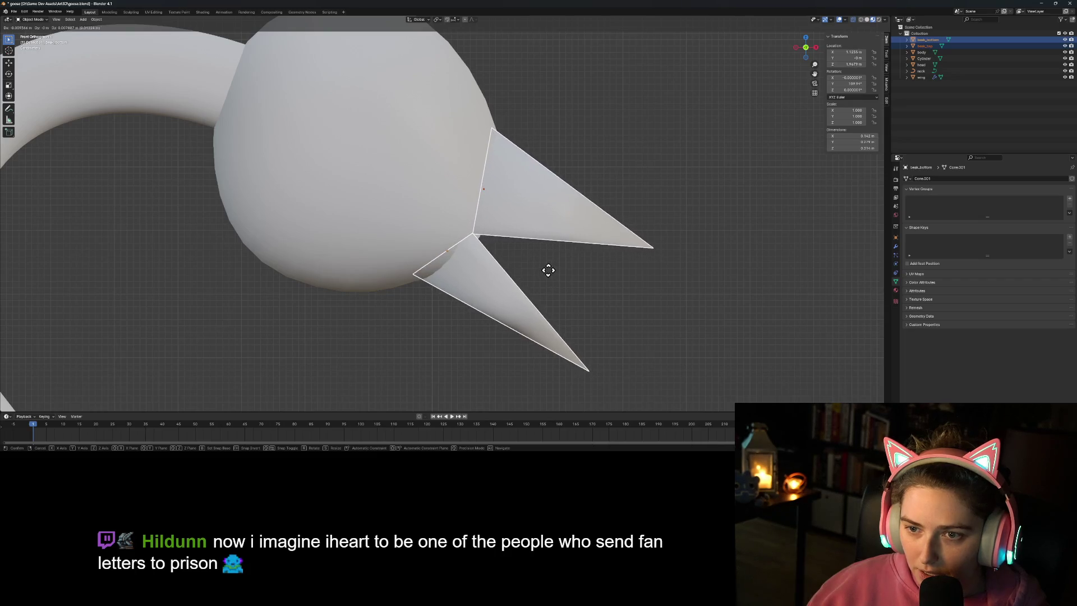
left_click(548, 269)
left_click(601, 301)
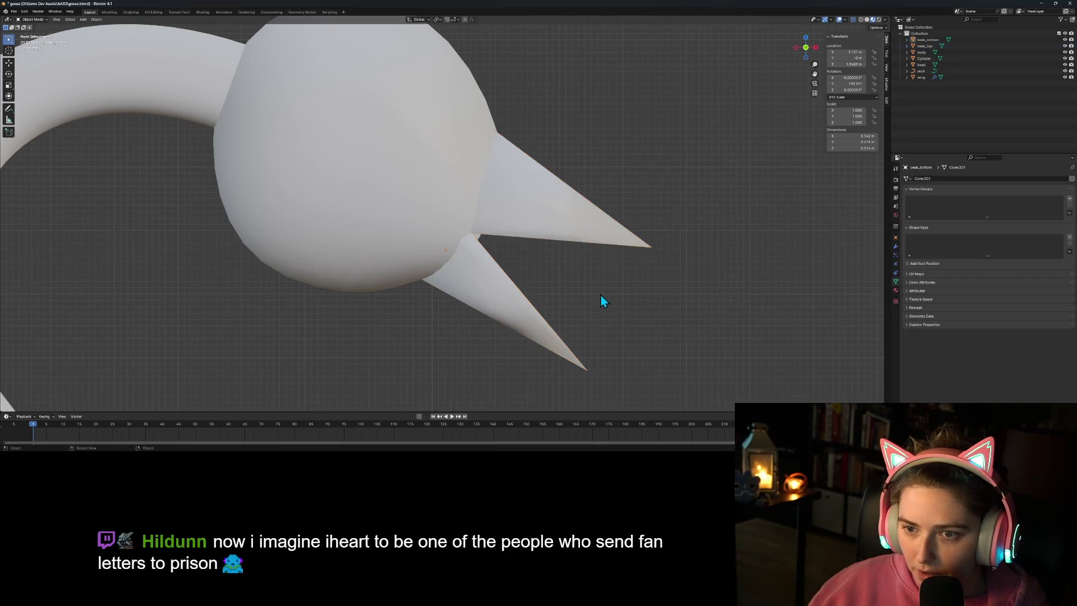
Step: From front orthographic view, select the head sphere and enter Edit Mode, zoomed in
scroll(585, 291, "down", 3)
mouse_move(584, 290)
middle_mouse_down()
mouse_move(558, 277)
mouse_move(538, 284)
middle_mouse_up()
key("KP_1")
scroll(587, 284, "up", 1)
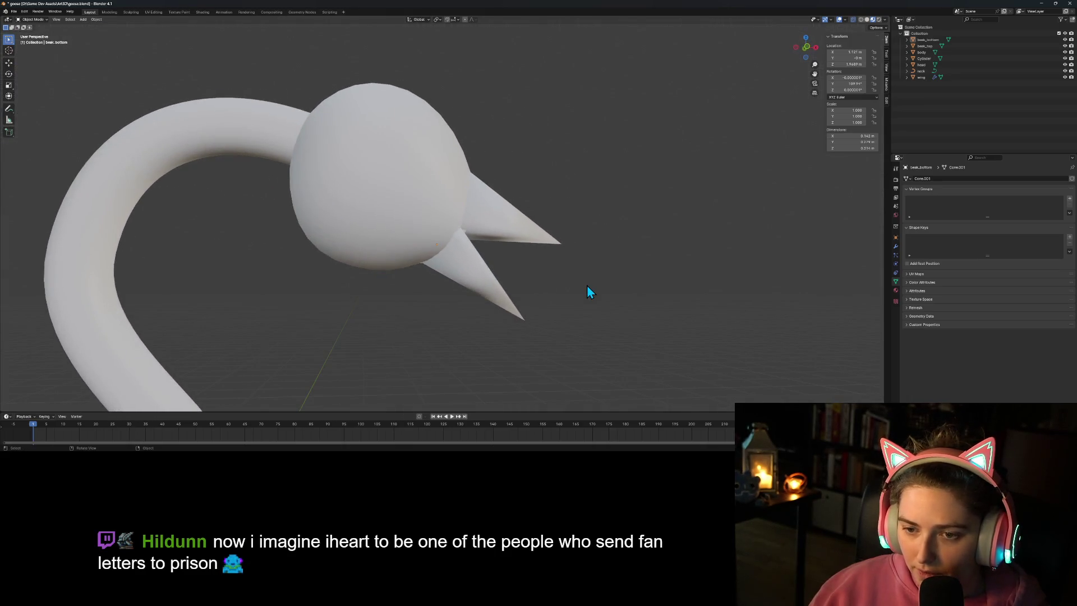
scroll(587, 285, "up", 1)
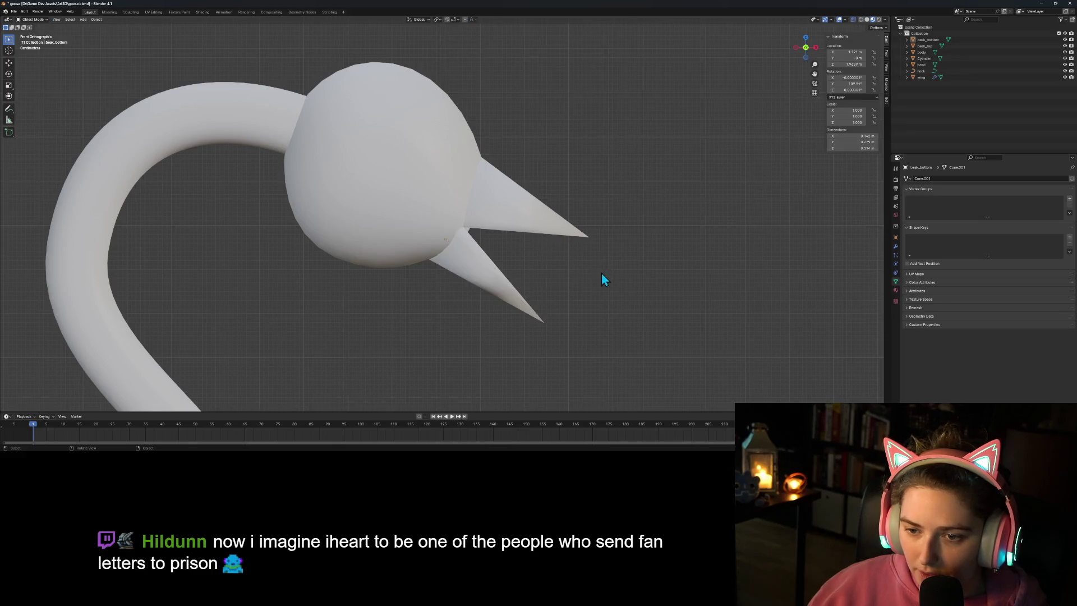
left_click(448, 194)
key("Tab")
scroll(549, 242, "up", 3)
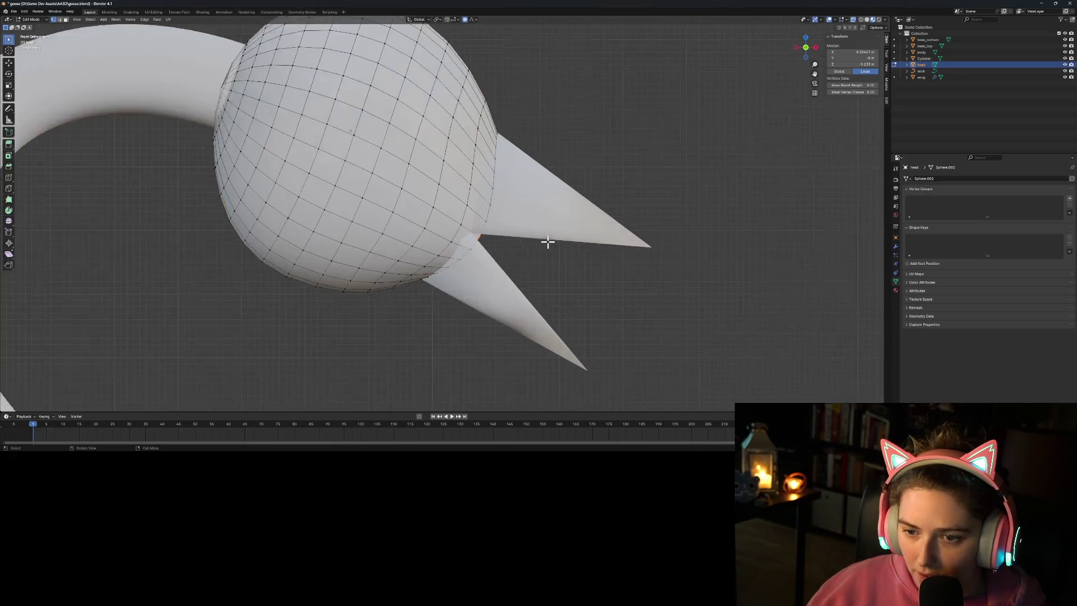
Step: Squeeze the head's lower front with smooth falloff, scaling along Y in Right view
key("g")
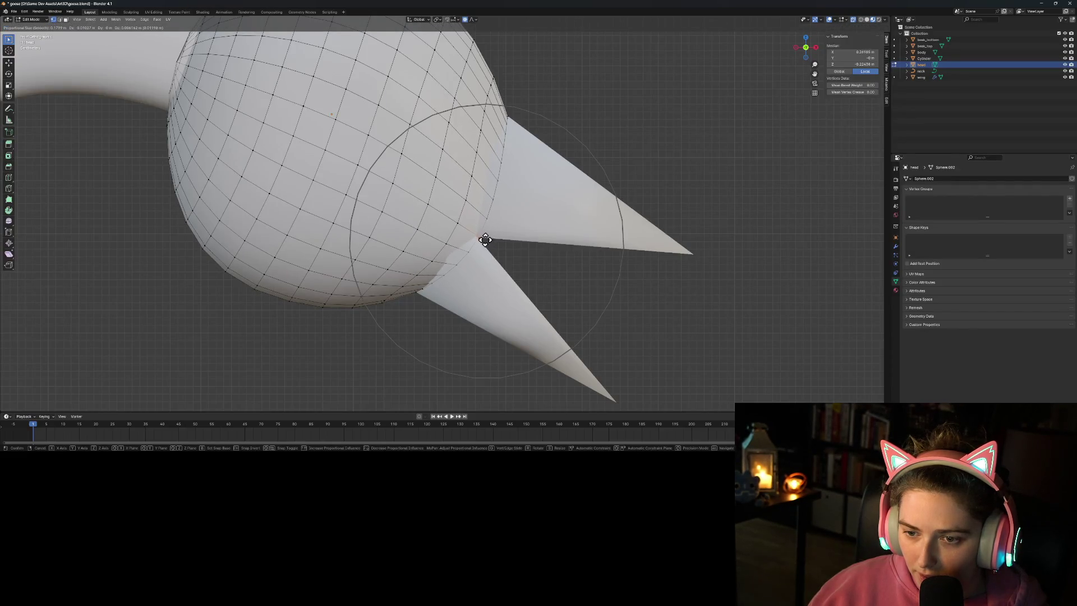
left_click(488, 241)
key("KP_3")
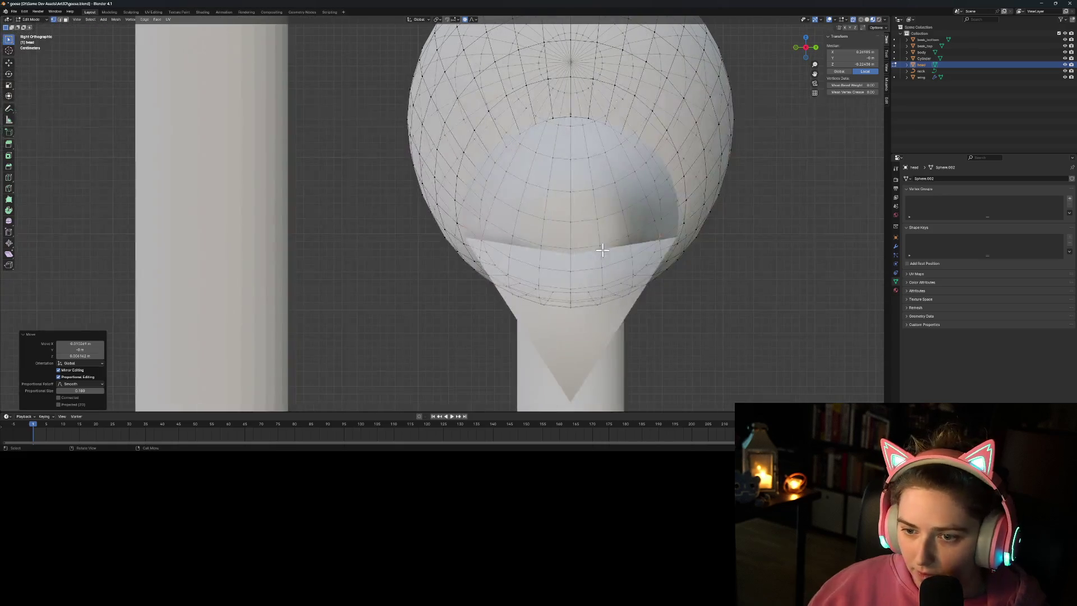
key("g")
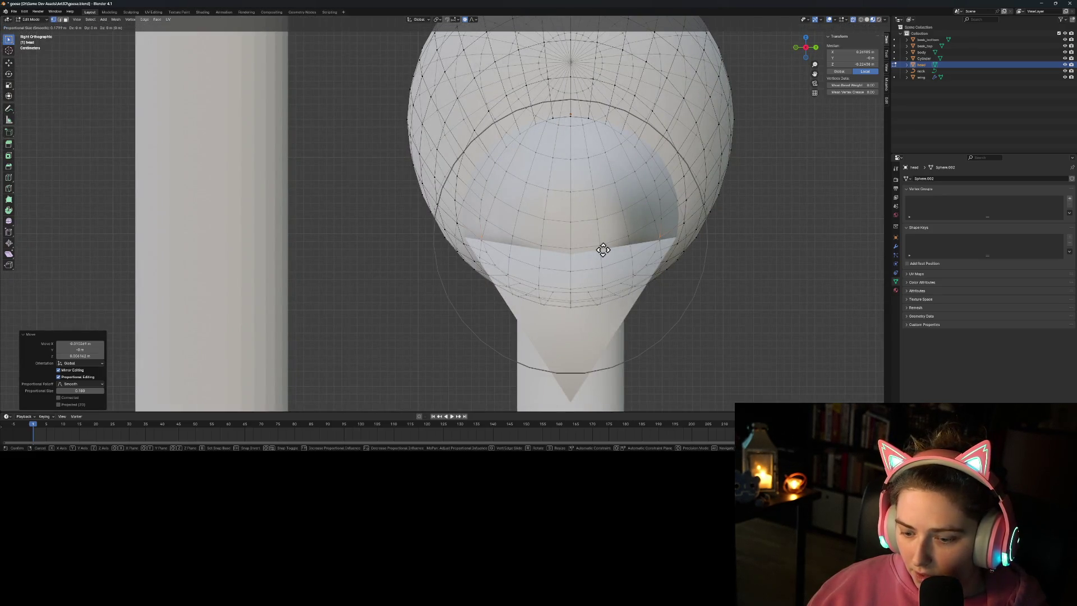
key("s")
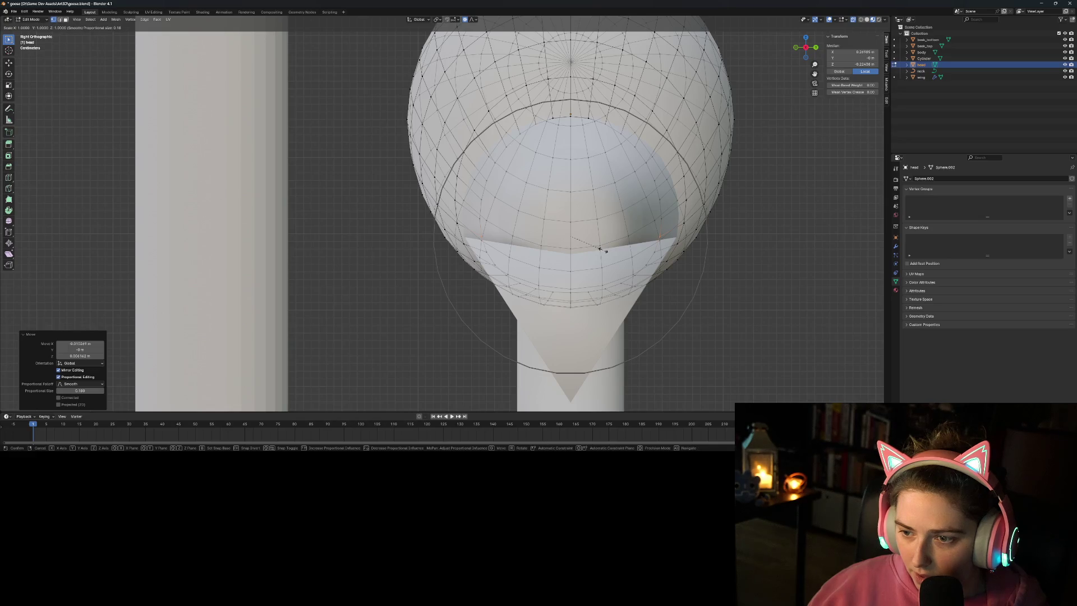
key("y")
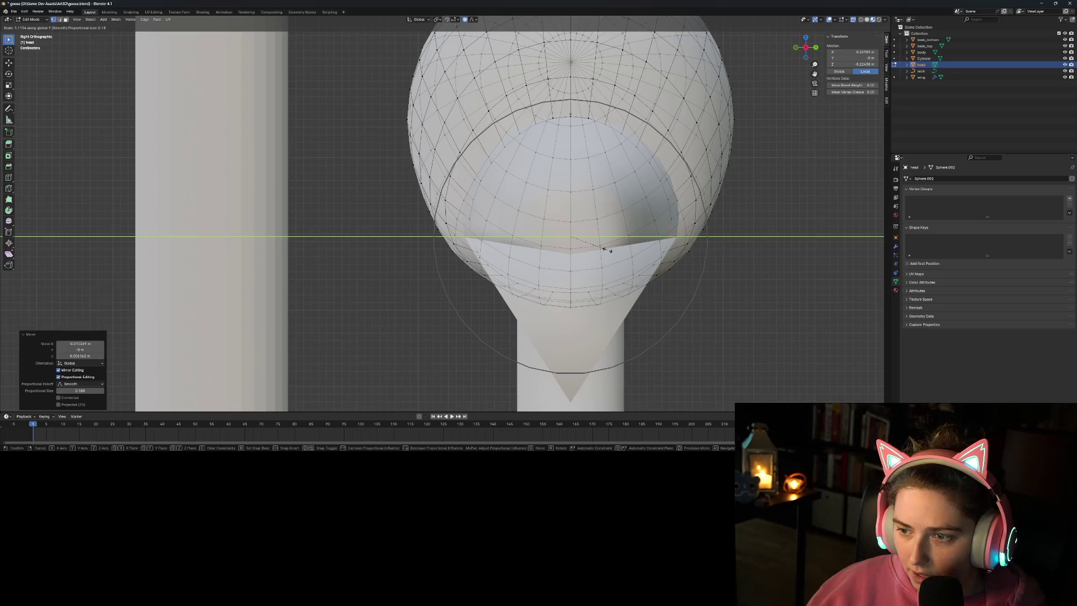
scroll(608, 250, "down", 3)
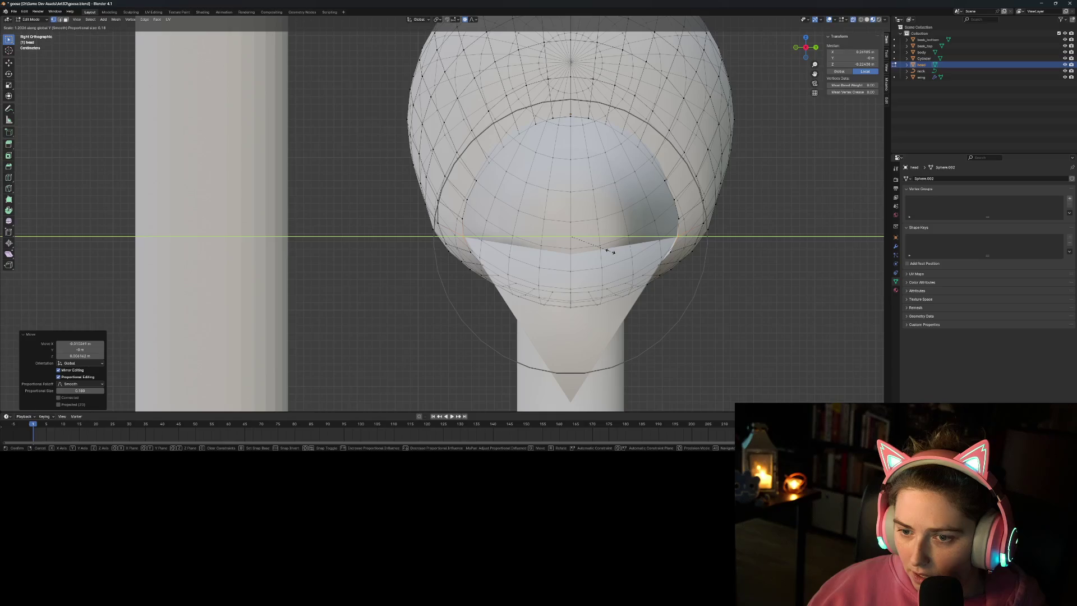
left_click(608, 250)
key("Tab")
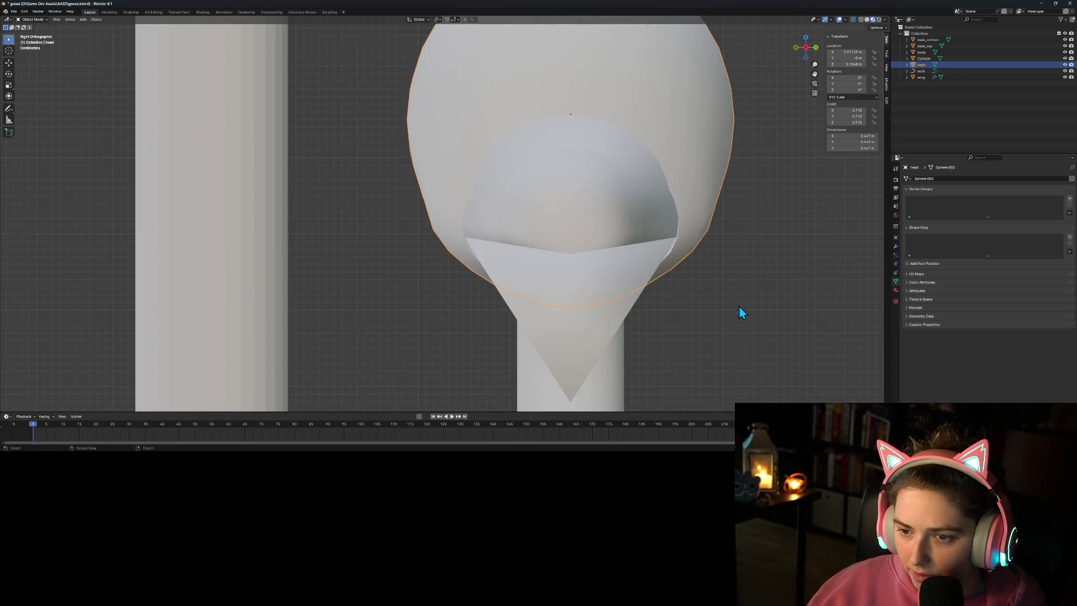
Step: In front view, join the upper and lower beak cones into the head and enter Edit Mode
mouse_move(705, 332)
middle_mouse_down()
mouse_move(756, 320)
mouse_move(779, 335)
middle_mouse_up()
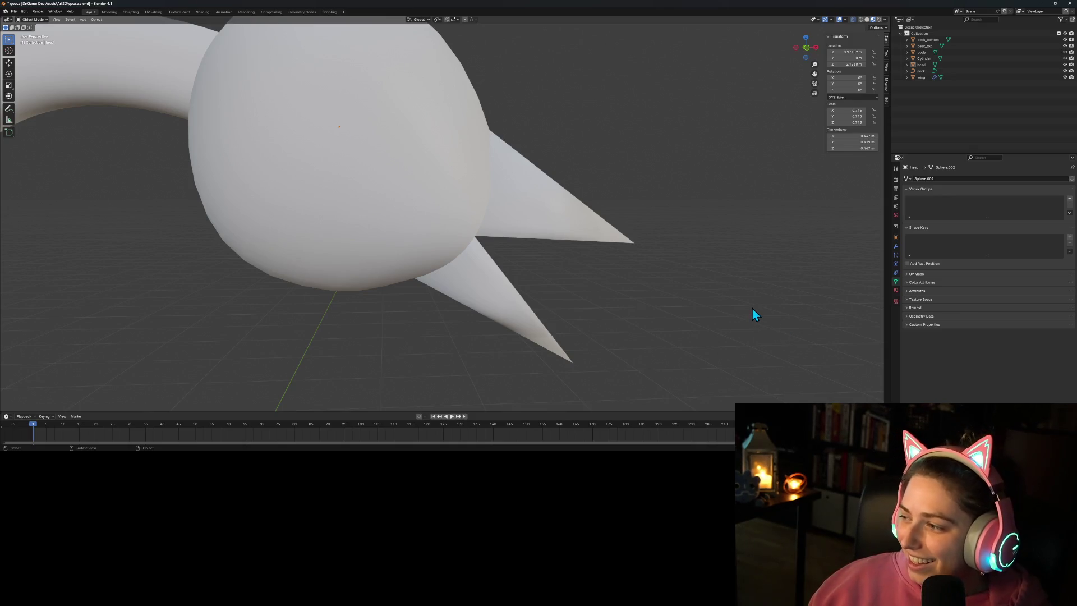
key("KP_1")
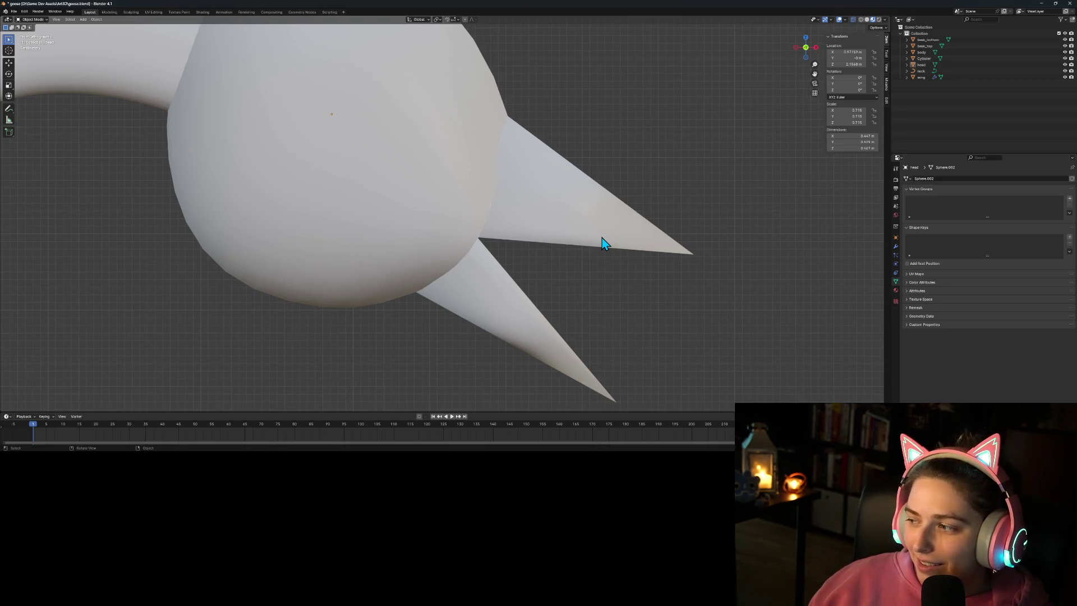
left_click(546, 209)
left_click(500, 296, "shift")
left_click(429, 188, "shift")
right_click(436, 189)
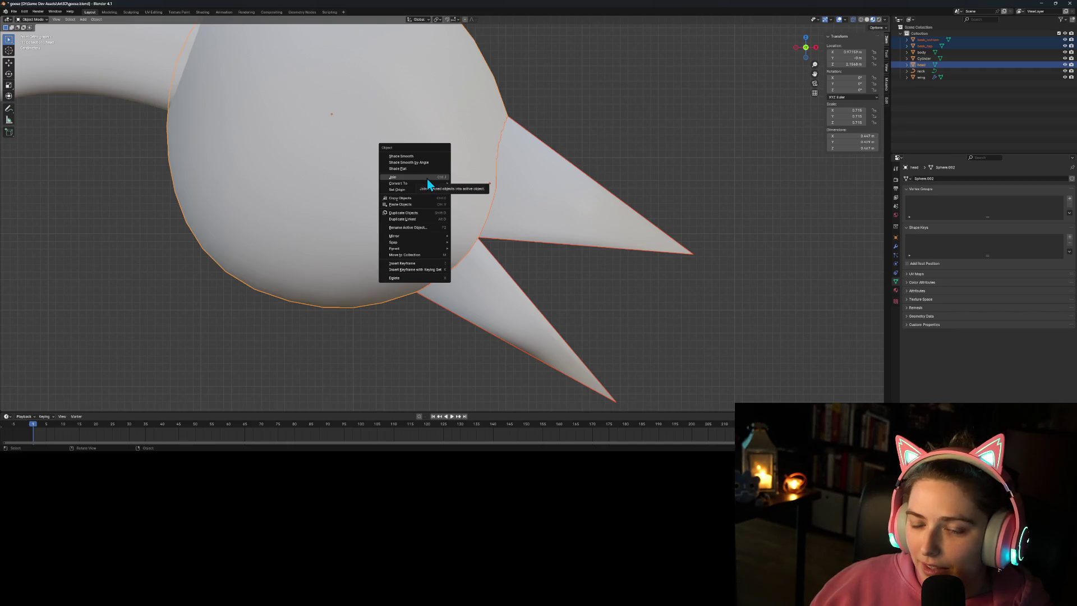
left_click(427, 178)
key("Tab")
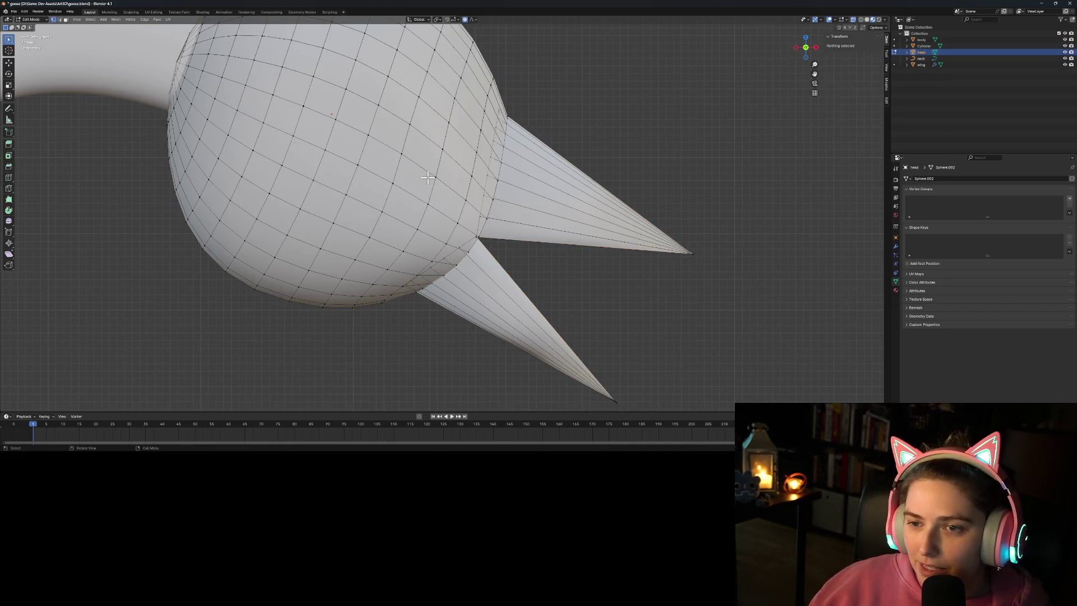
Step: Try selecting the beak-corner vertex and its edge loop, toggle see-through shading, then clear the selection
key("l")
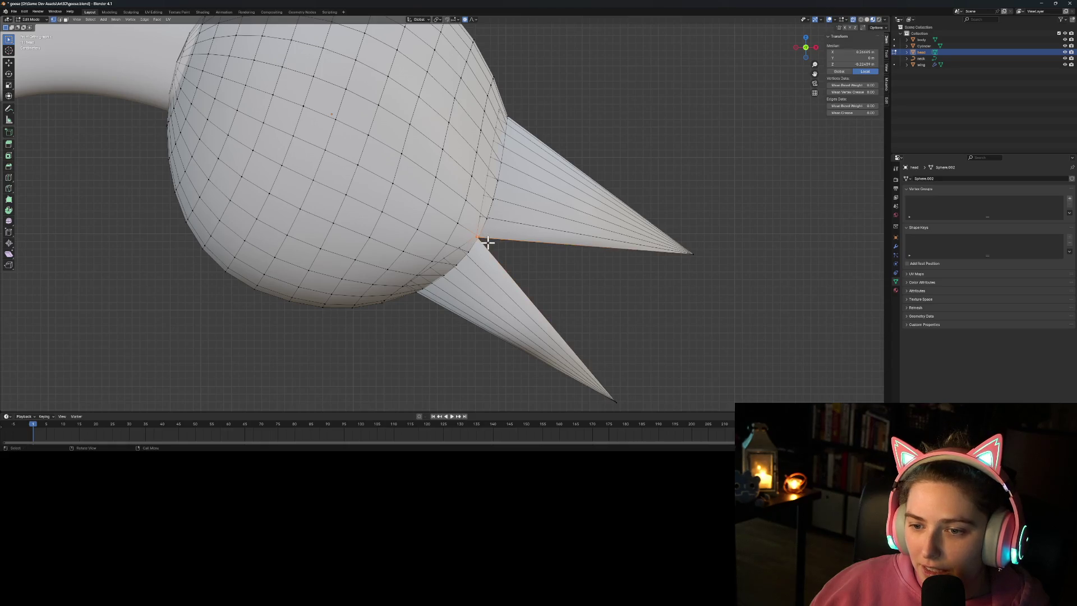
middle_click_drag(552, 305, 474, 224)
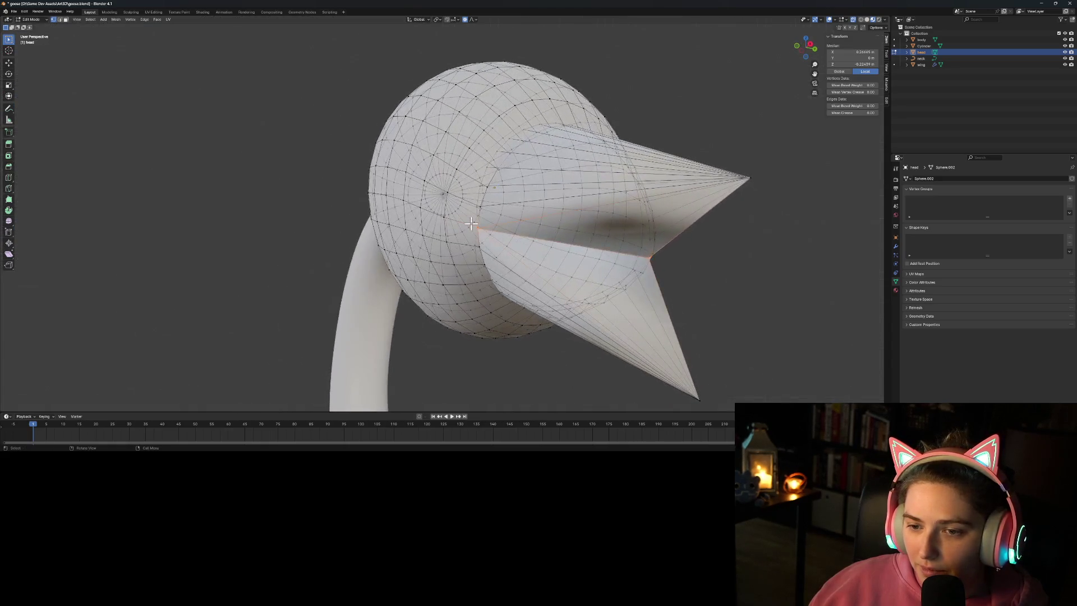
left_click(478, 232)
left_click(478, 230, "alt")
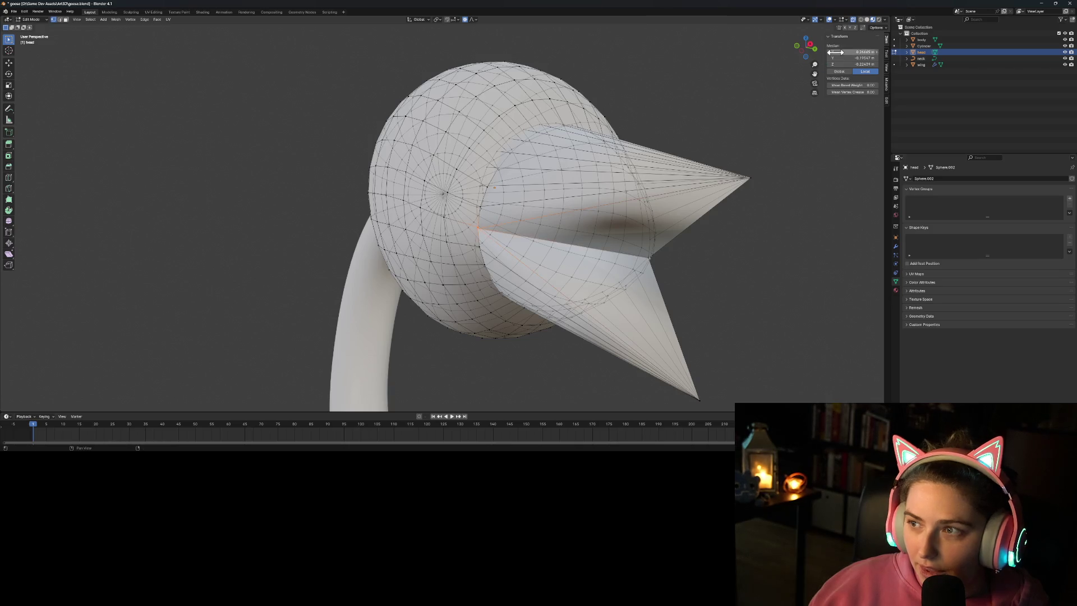
left_click(864, 22)
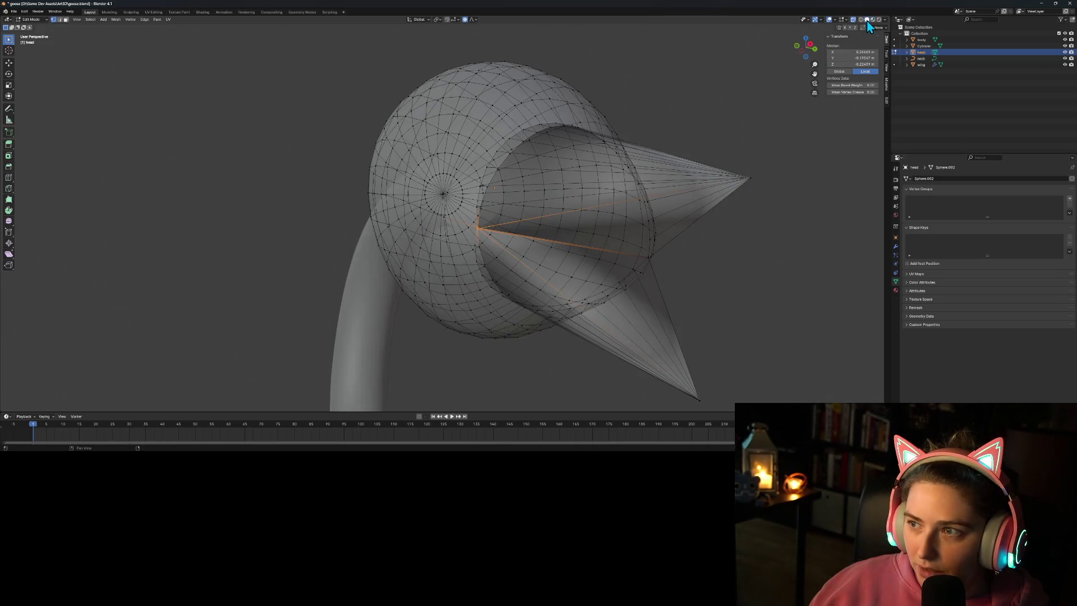
left_click(873, 22)
left_click(852, 21)
left_click(760, 331)
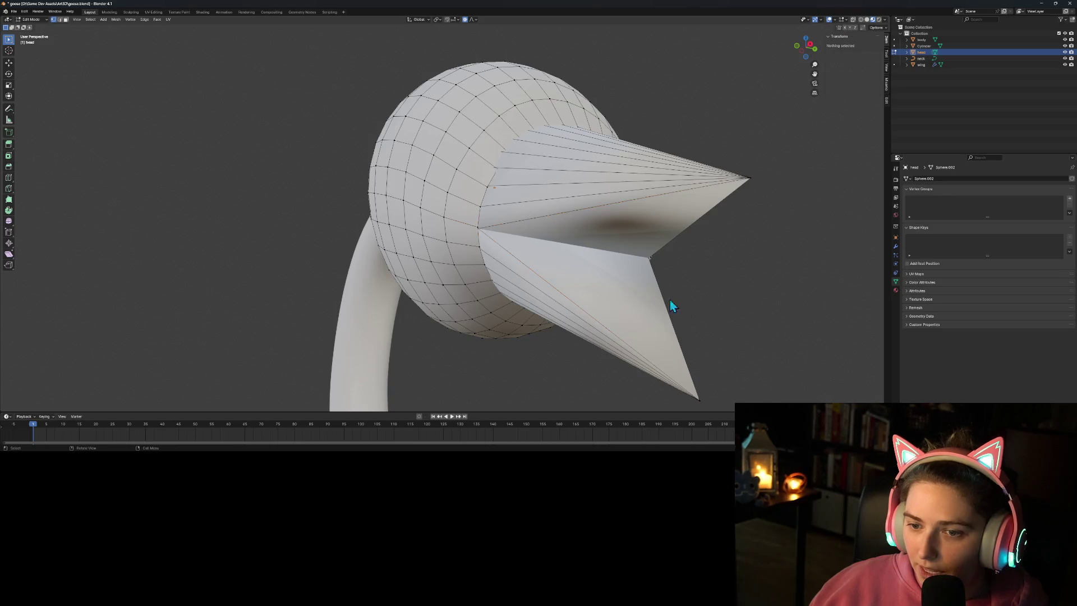
scroll(670, 300, "up", 3)
scroll(518, 287, "up", 2)
Step: With X-ray on, select the overlapping corner vertices where the upper beak meets the head
left_click(533, 255)
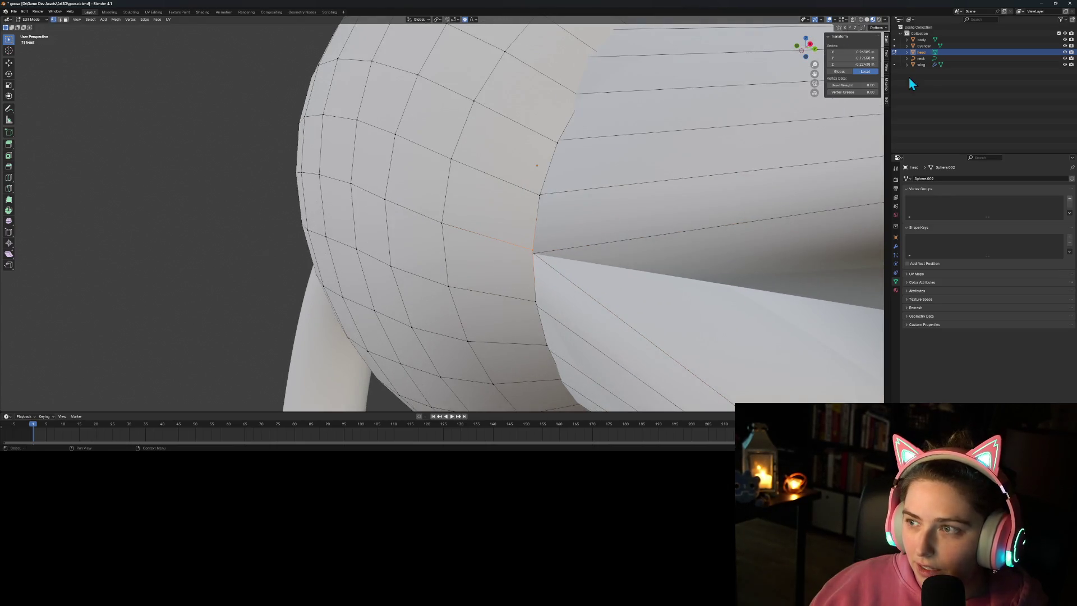
left_click(853, 20)
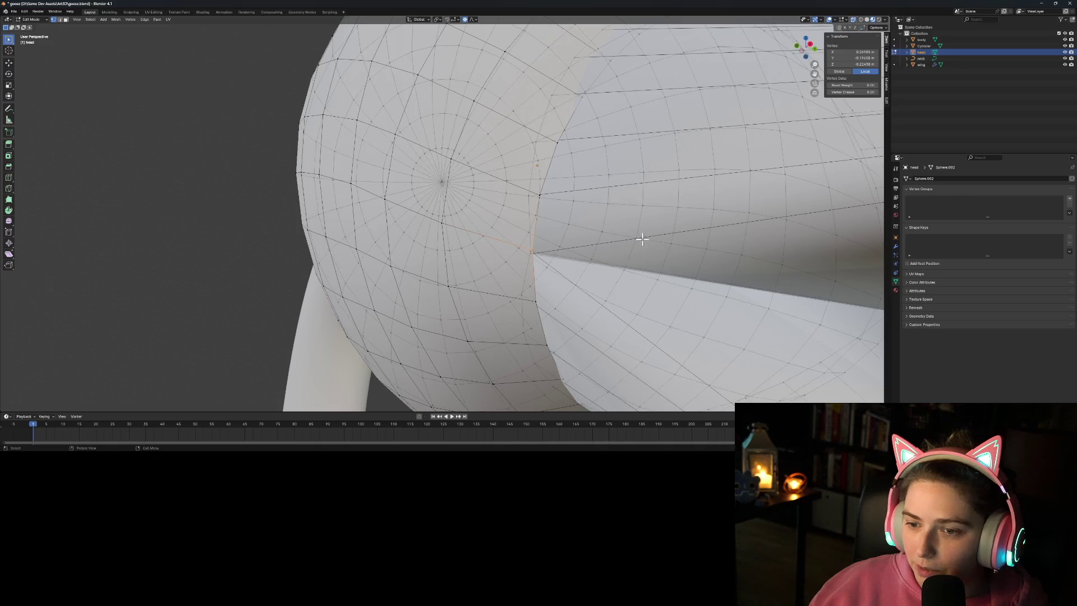
left_click(531, 253)
left_click(529, 251, "shift")
right_click(556, 259)
middle_click_drag(589, 239, 593, 310)
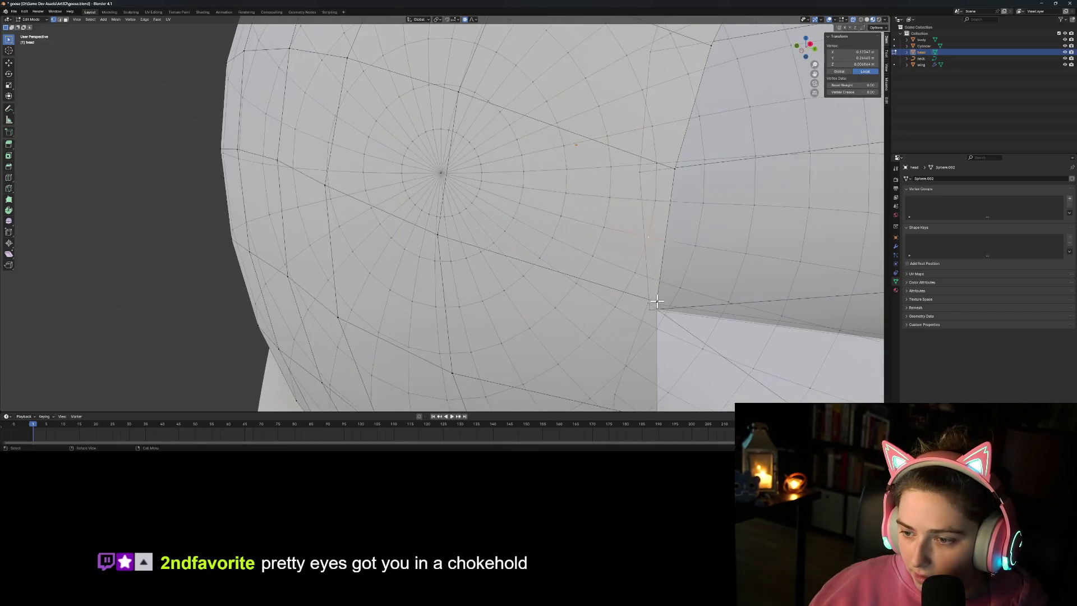
left_click(650, 308, "shift")
right_click(648, 302)
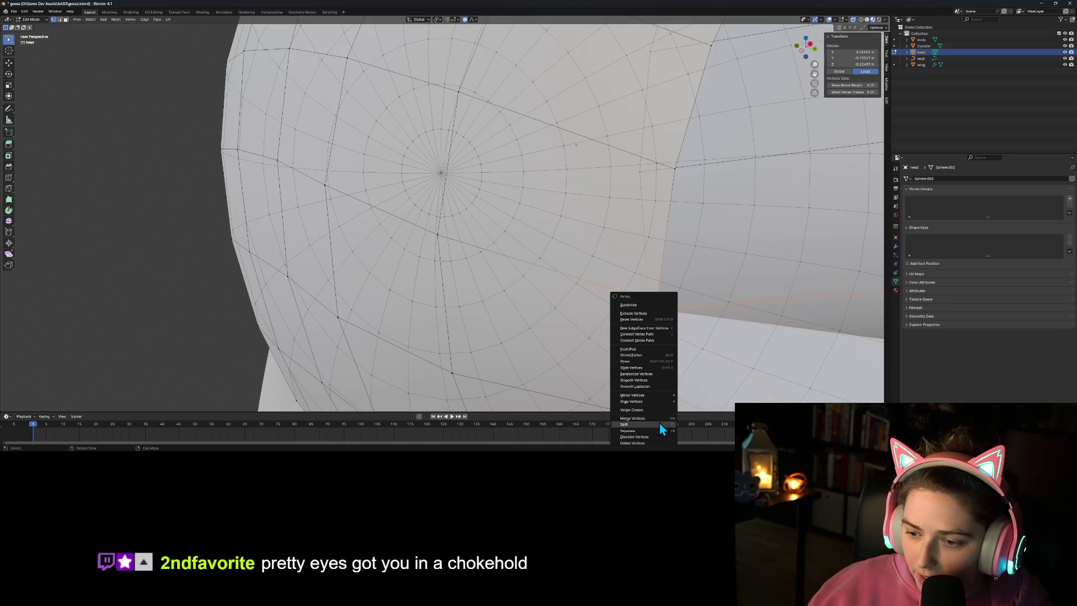
Step: Merge the selected corner vertices at centre, then merge the beak-tip vertex the same way
mouse_move(661, 418)
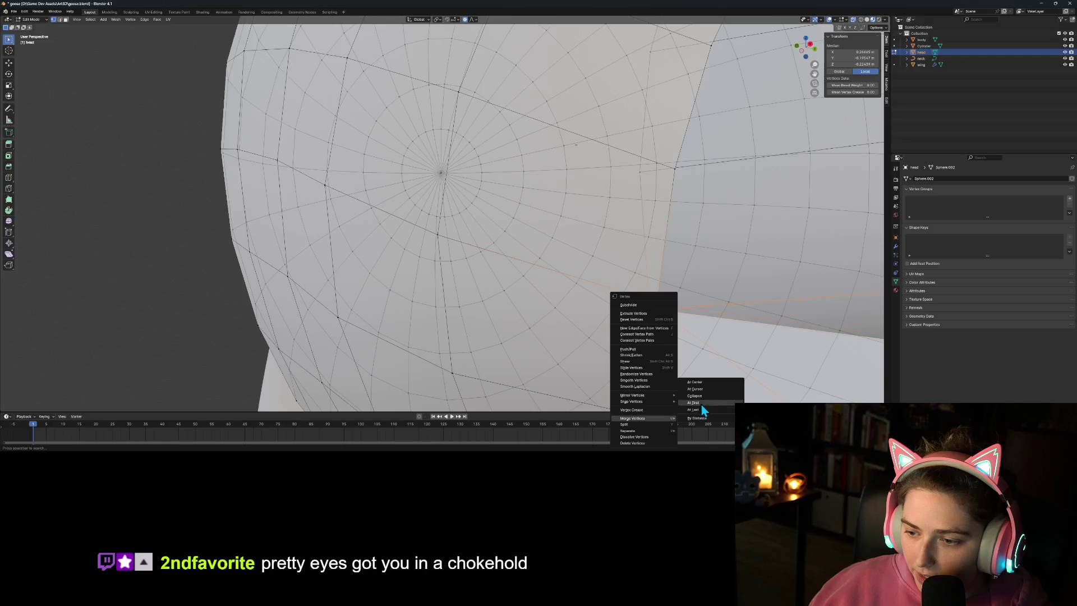
left_click(702, 381)
mouse_move(702, 381)
middle_mouse_down()
mouse_move(691, 349)
mouse_move(654, 372)
mouse_move(611, 336)
middle_mouse_up()
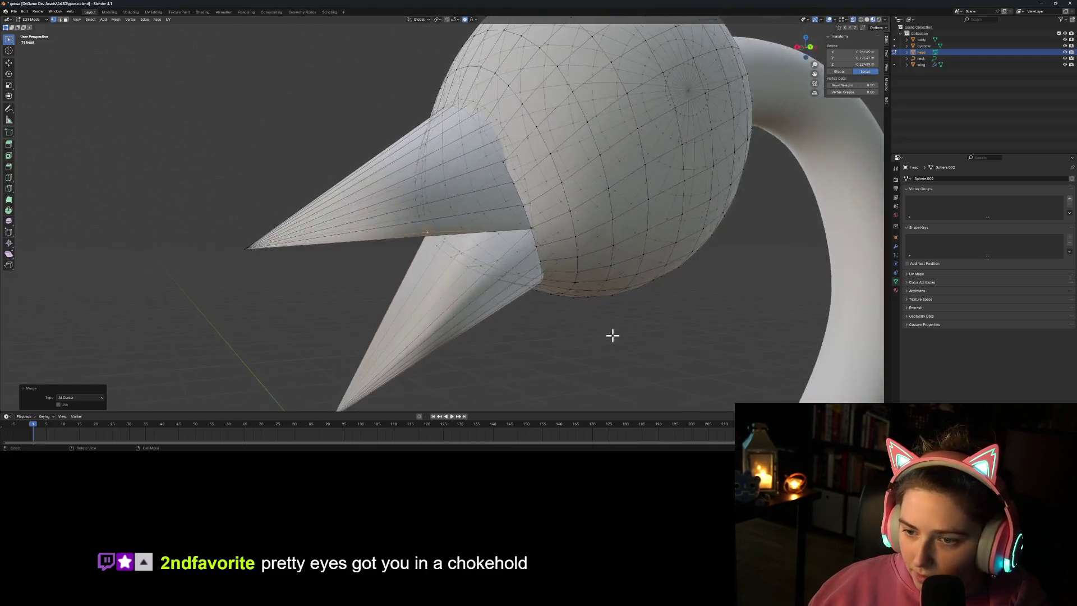
scroll(656, 278, "up", 3)
scroll(639, 279, "up", 3)
middle_click_drag(639, 279, 633, 280)
left_click(340, 269, "shift")
right_click(359, 278)
mouse_move(359, 278)
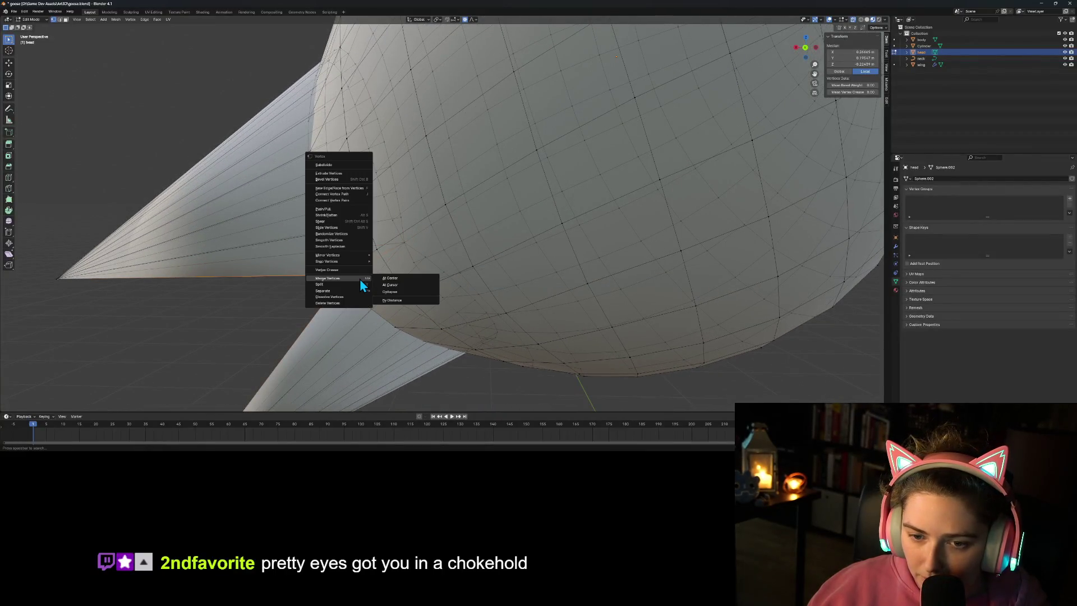
left_click(404, 279)
Step: Select two beak-junction vertices, then cancel the menu and clear the selection
mouse_move(403, 280)
middle_mouse_down()
mouse_move(433, 344)
mouse_move(421, 314)
middle_mouse_up()
left_click(339, 264)
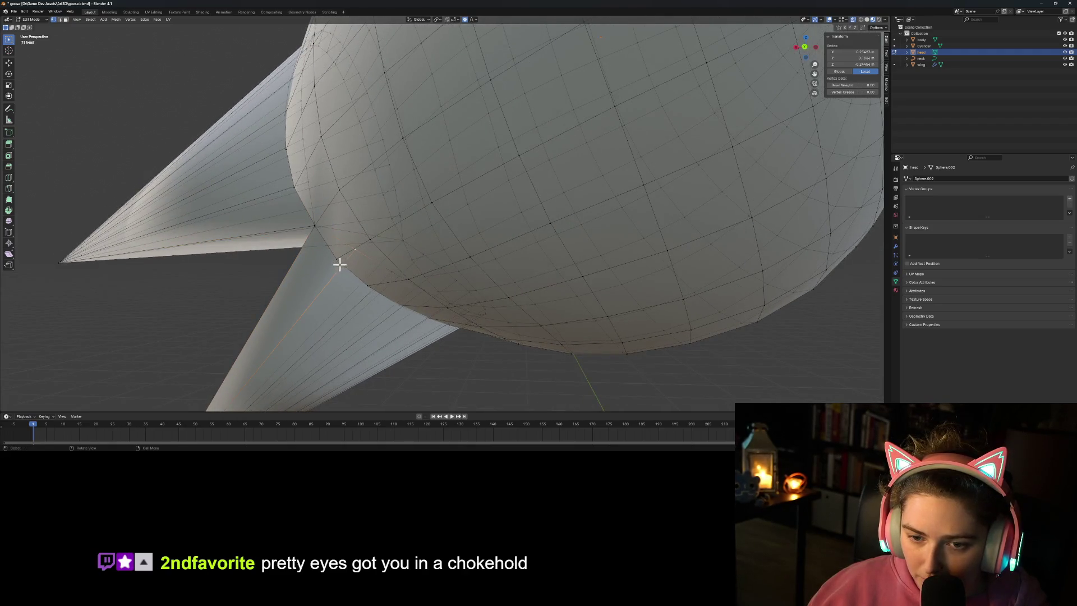
left_click(336, 258, "shift")
right_click(351, 275)
mouse_move(353, 279)
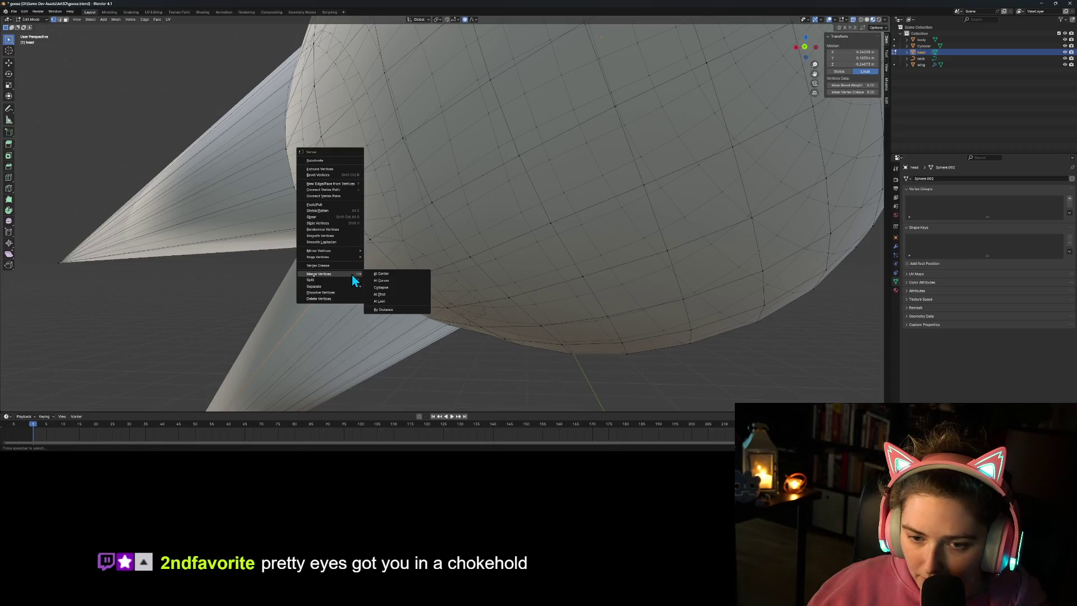
left_click(221, 312)
Step: Merge another beak-head junction vertex with Merge Vertices At First
mouse_move(225, 313)
middle_mouse_down()
mouse_move(327, 315)
mouse_move(308, 329)
mouse_move(342, 309)
middle_mouse_up()
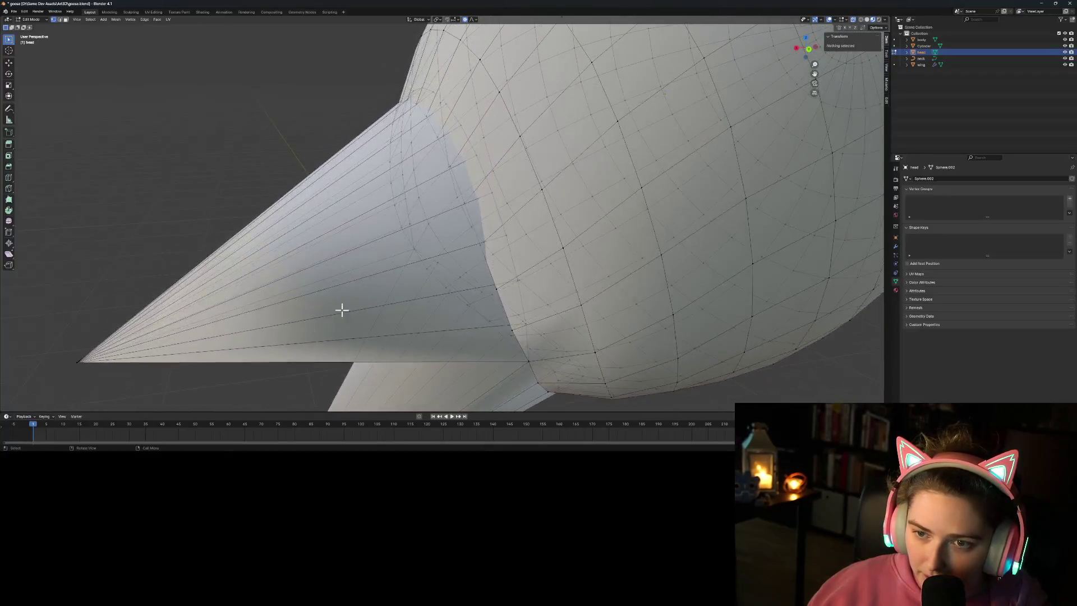
middle_click_drag(443, 251, 427, 256)
middle_click_drag(332, 235, 365, 252)
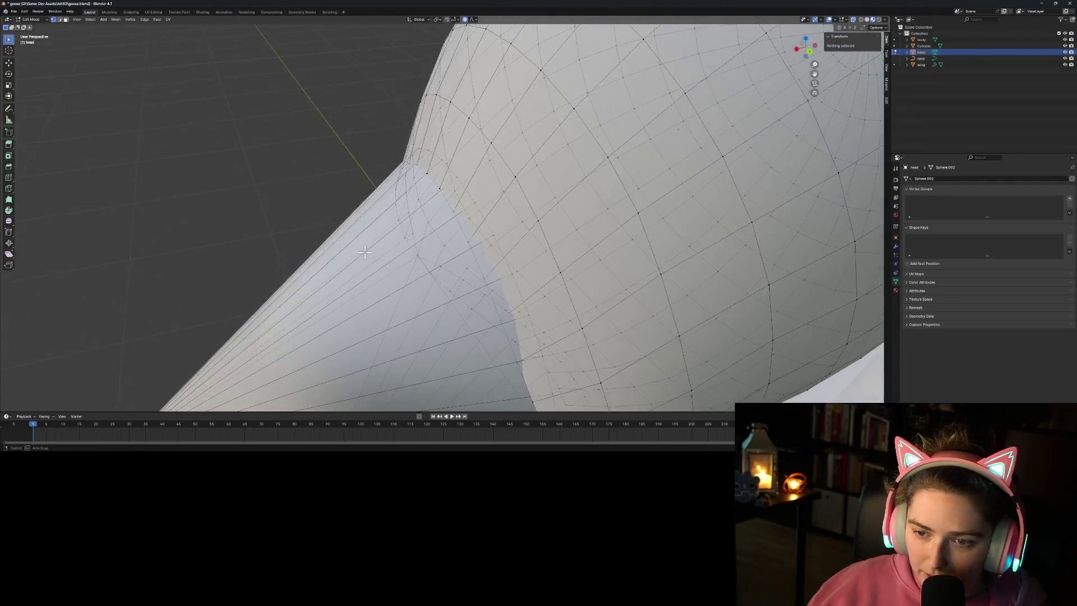
left_click(502, 274)
right_click(503, 282)
mouse_move(504, 283)
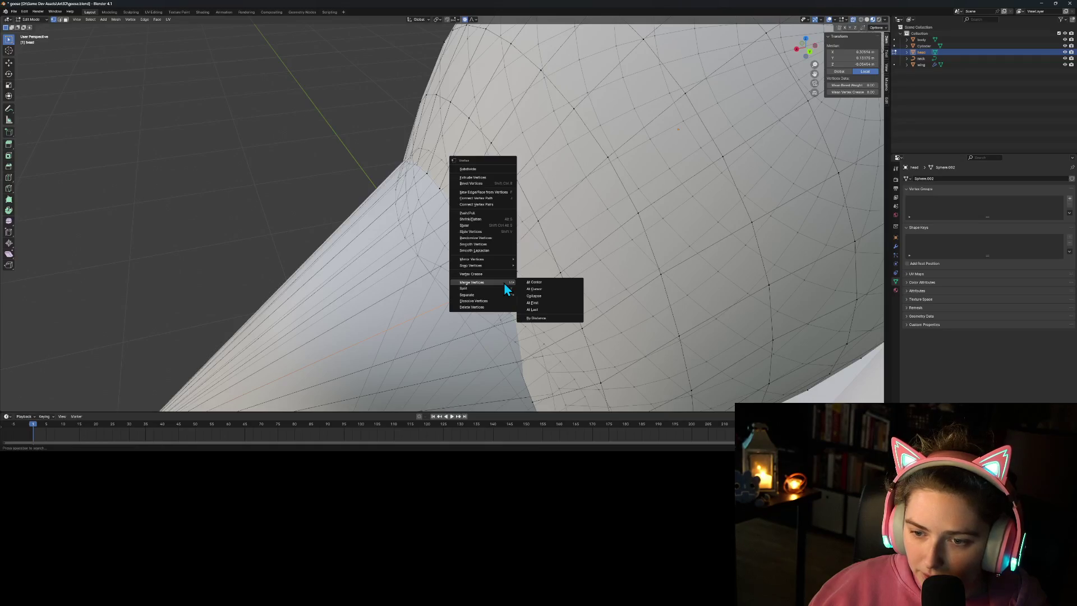
left_click(541, 303)
middle_click_drag(504, 303, 795, 320)
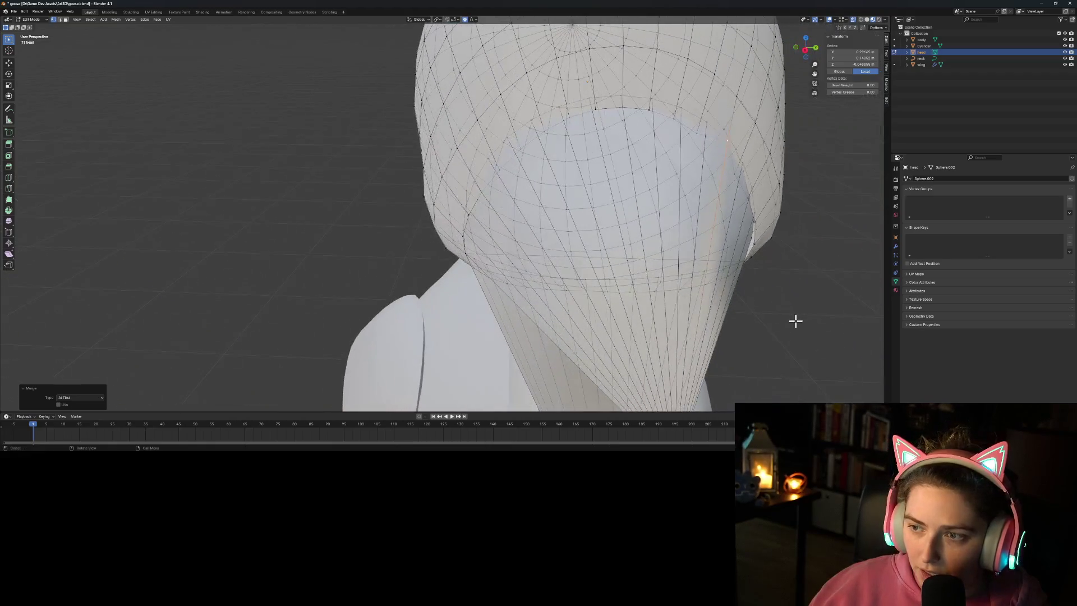
Step: Merge a seam beak vertex onto its neighbouring head vertex with At First
left_click(780, 358)
scroll(781, 358, "down", 3)
middle_click_drag(781, 358, 724, 363)
scroll(537, 268, "up", 3)
left_click(481, 219)
mouse_move(481, 219)
middle_mouse_down()
mouse_move(469, 245)
mouse_move(389, 180)
middle_mouse_up()
left_click(372, 168, "shift")
right_click(364, 183)
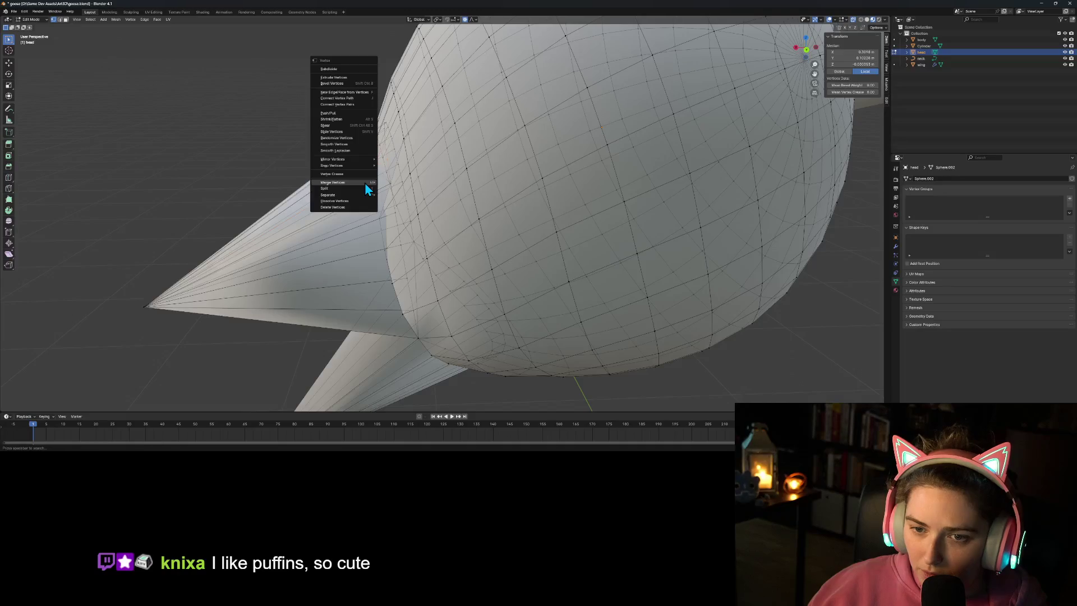
mouse_move(367, 183)
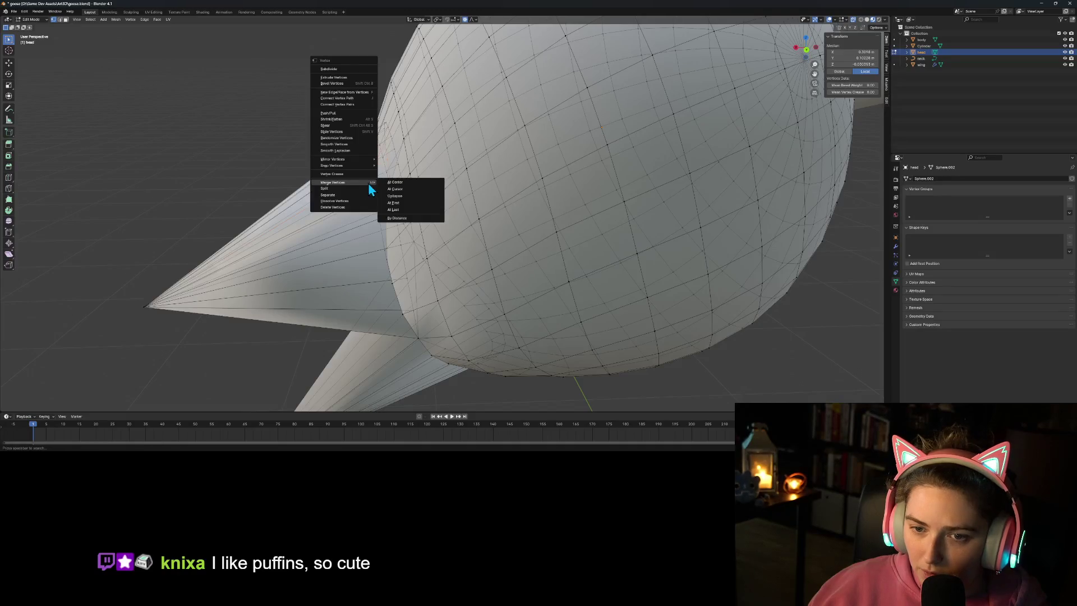
left_click(393, 211)
Step: Merge the next two beak-head vertex pairs along the upper seam using Ctrl+V, At First
mouse_move(394, 211)
middle_mouse_down()
mouse_move(418, 288)
mouse_move(453, 274)
mouse_move(447, 264)
mouse_move(507, 216)
mouse_move(498, 241)
middle_mouse_up()
scroll(414, 242, "up", 5)
left_click(518, 186, "shift")
left_click(487, 199, "shift")
key("ctrl+v")
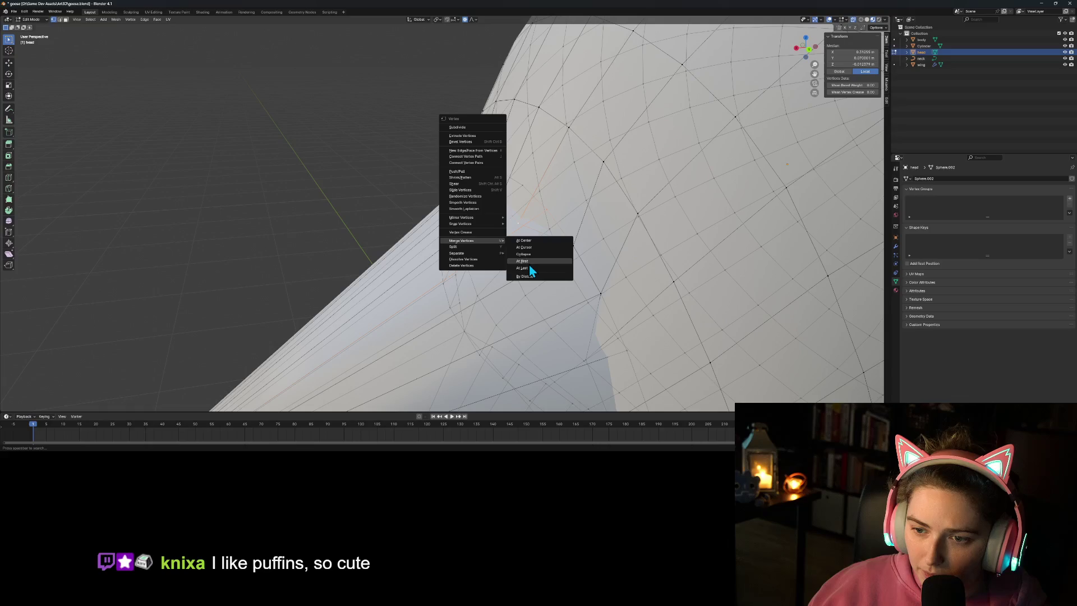
left_click(520, 261)
left_click(523, 185, "shift")
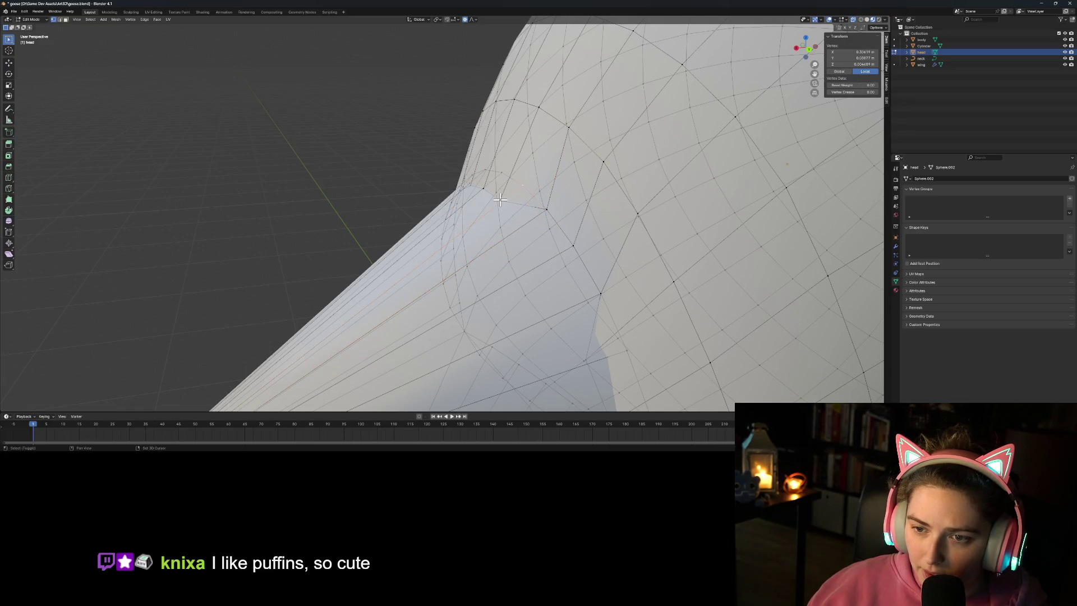
key("ctrl+v")
mouse_move(517, 209)
left_click(545, 229)
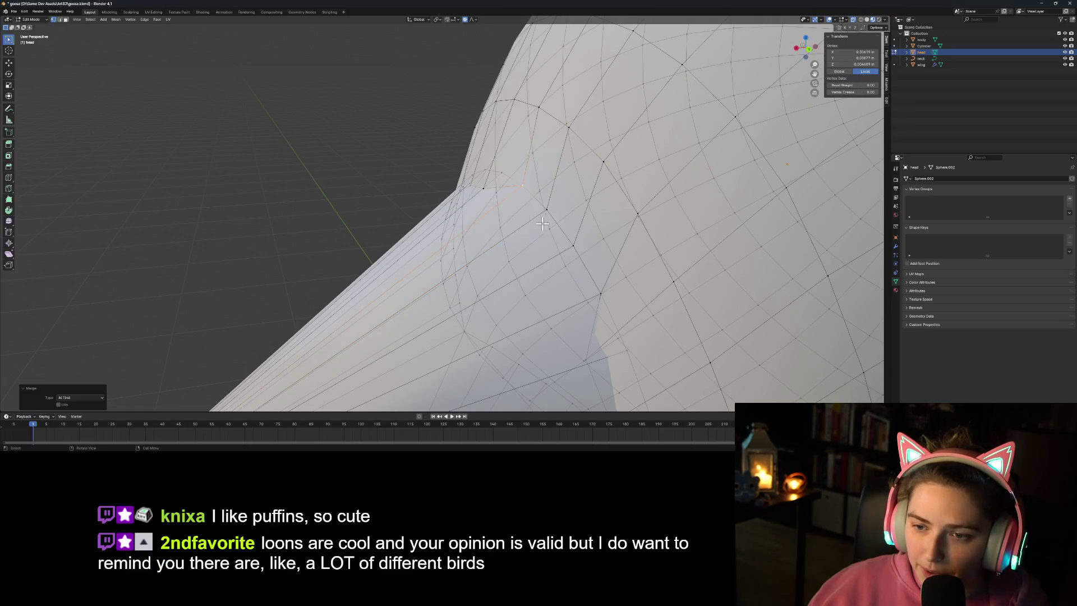
Step: Merge the following seam vertex at first, then select another vertex along the seam
left_click(501, 173)
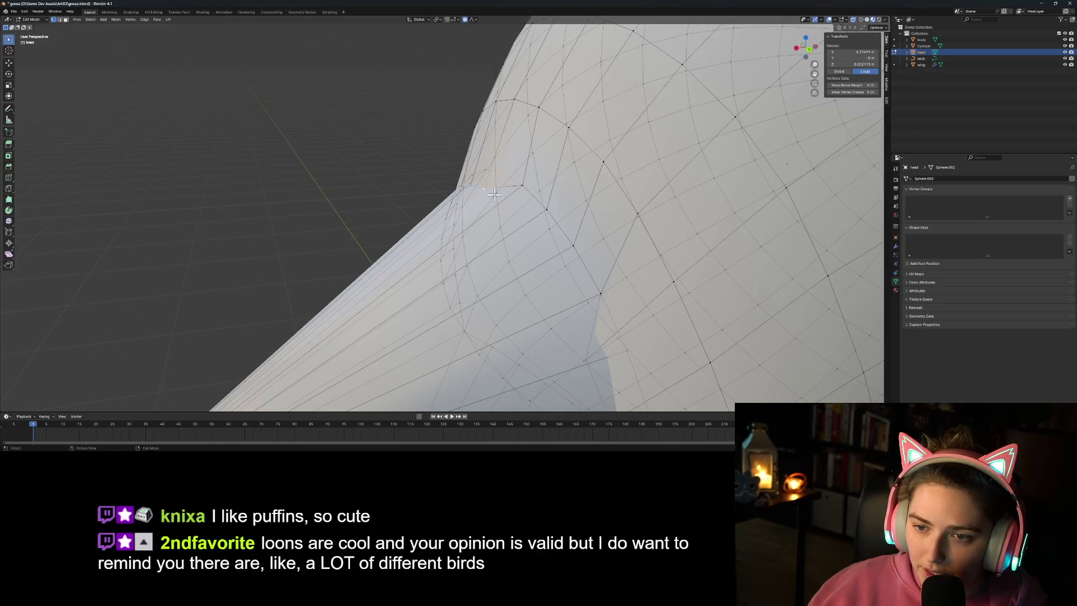
key("ctrl+v")
mouse_move(510, 206)
left_click(529, 221)
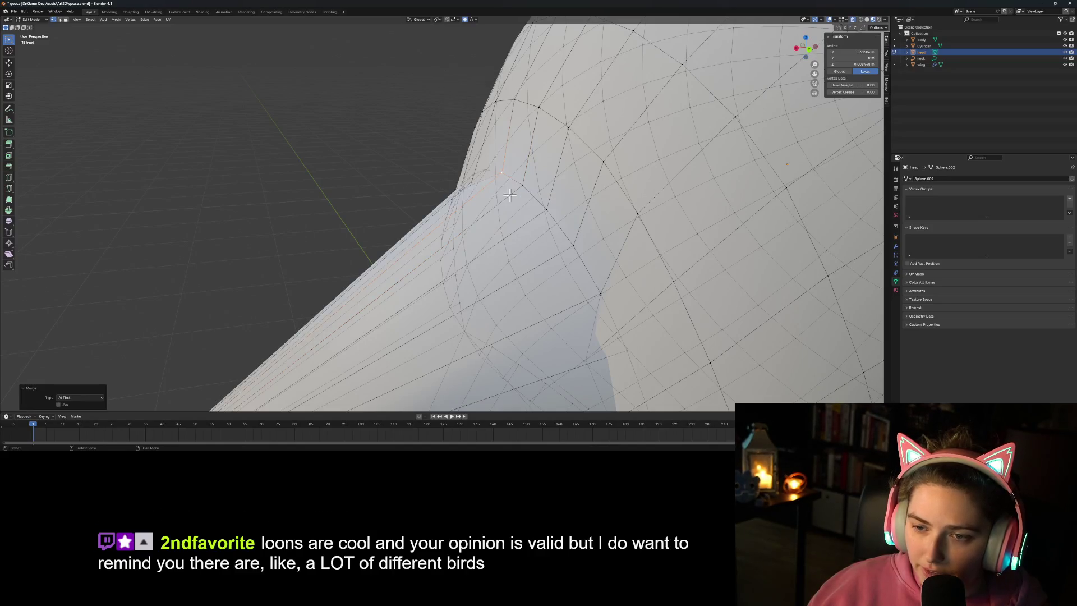
left_click(481, 175)
middle_click_drag(476, 187, 514, 261, "shift")
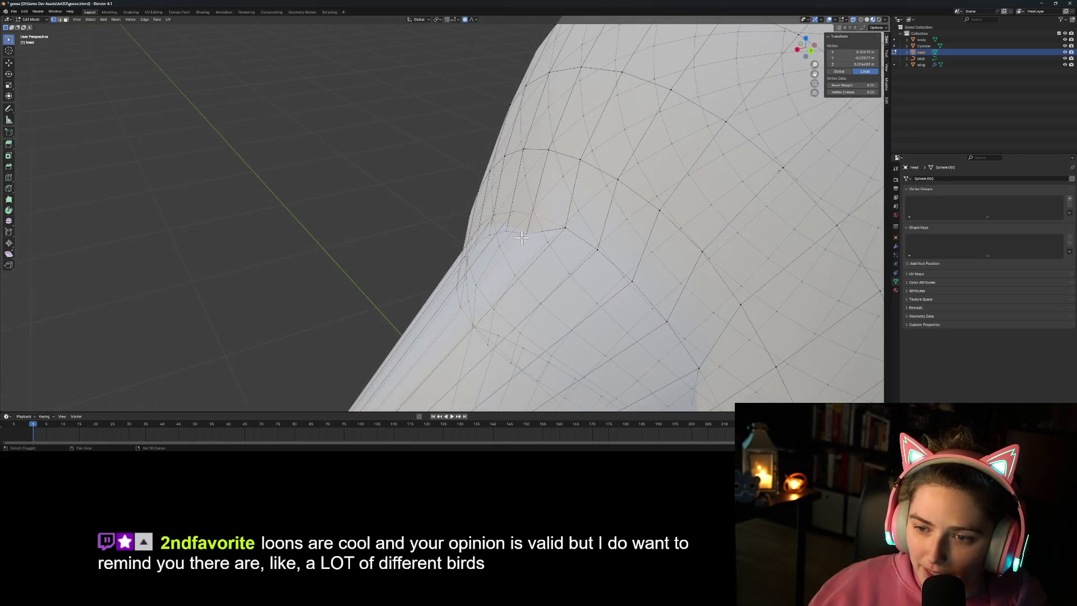
Step: Merge the selected seam vertices, then the next beak-head vertex pair, at first
right_click(524, 249)
mouse_move(544, 250)
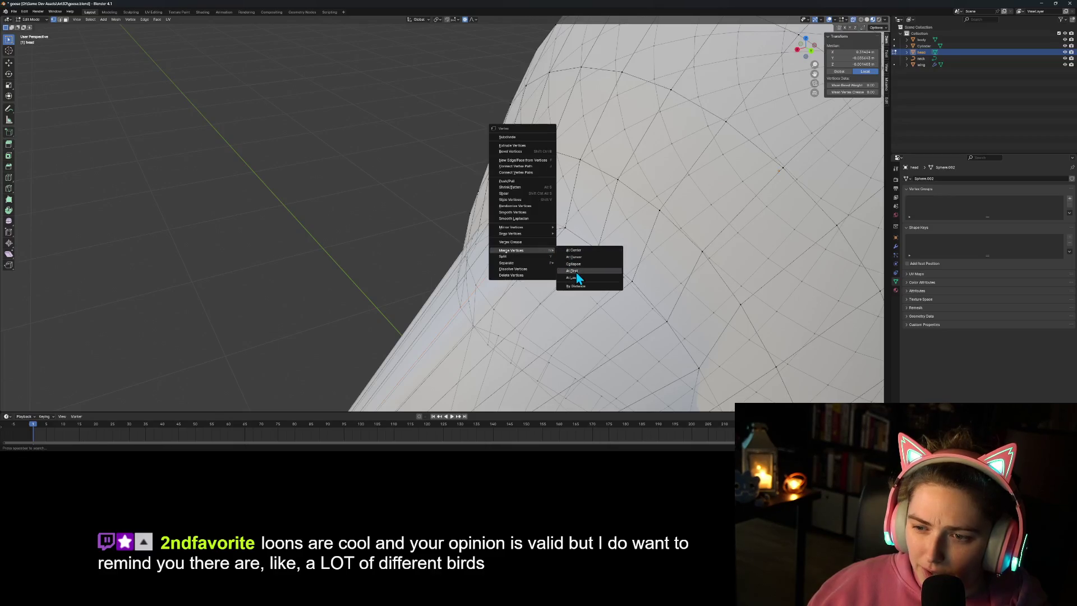
left_click(576, 272)
left_click(514, 240)
left_click(507, 227, "shift")
right_click(532, 247)
left_click(564, 250)
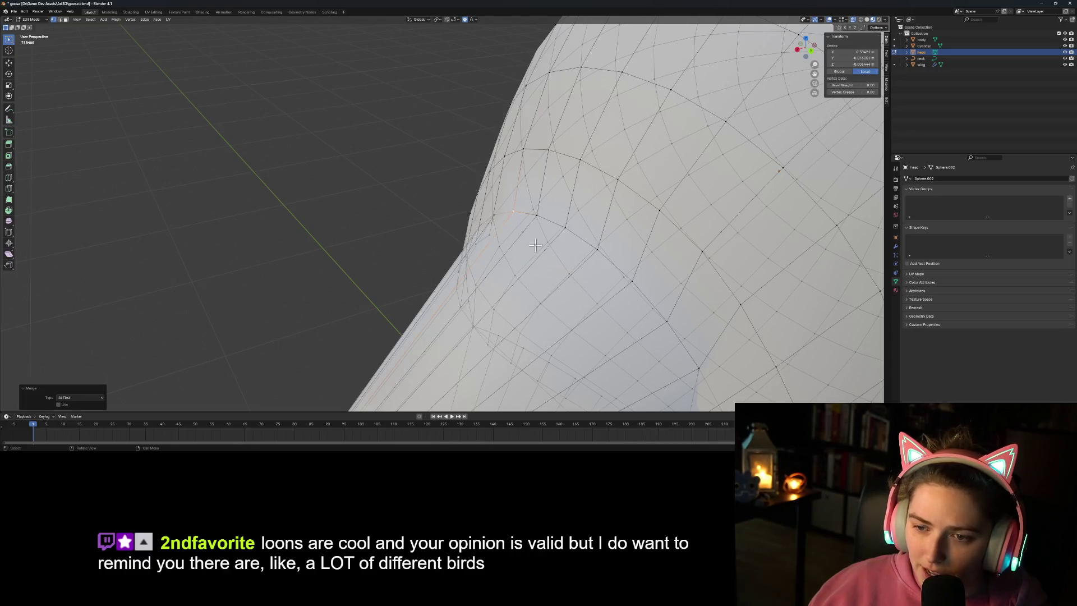
Step: From below the head, merge three underside beak vertices onto their head neighbours
middle_click_drag(521, 266, 593, 240)
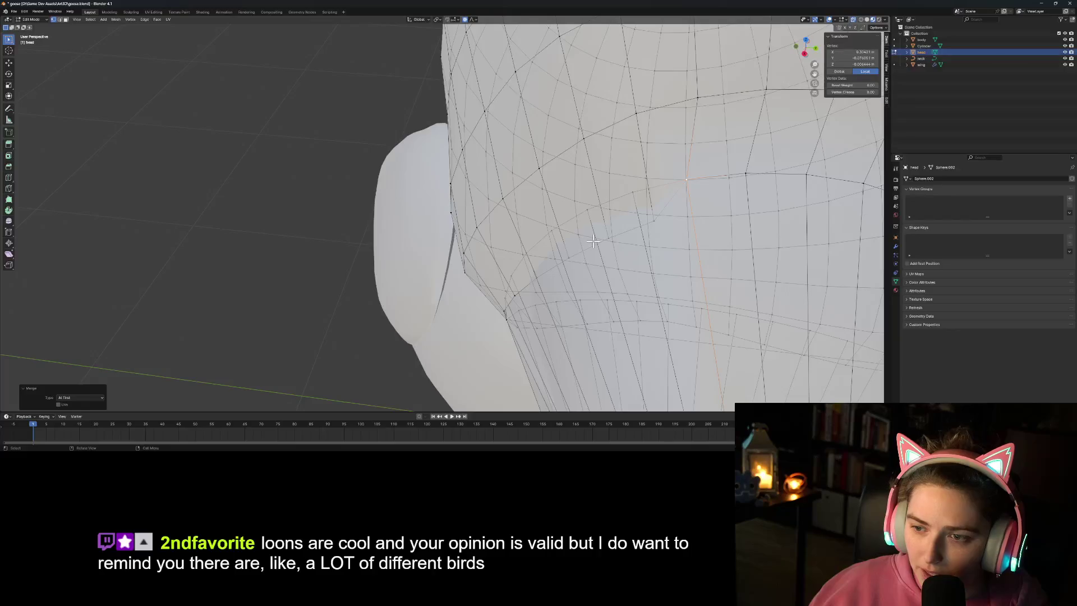
left_click(633, 191)
right_click(678, 234)
mouse_move(685, 240)
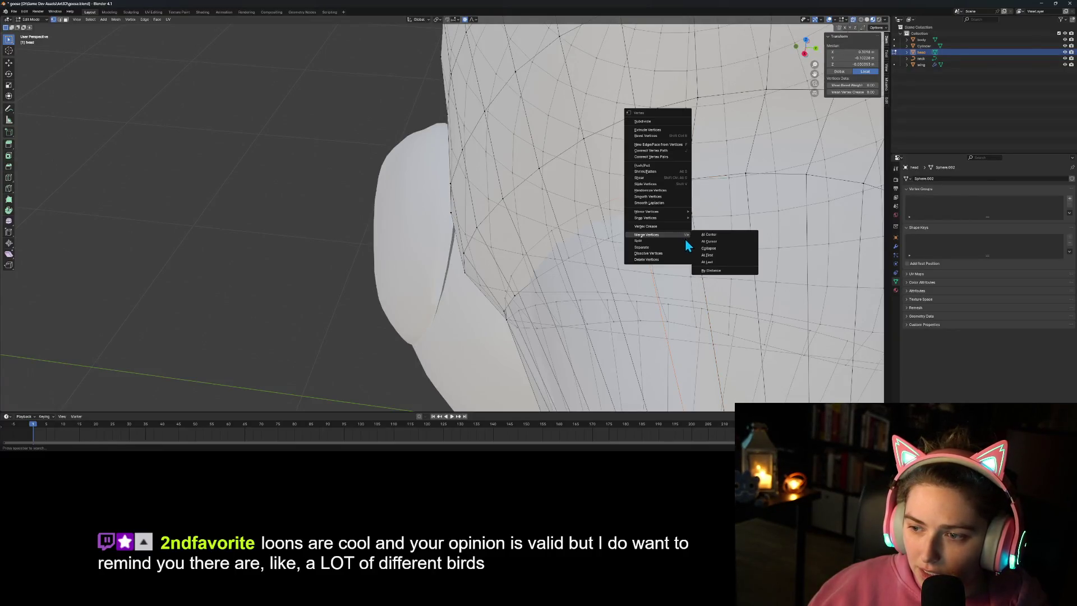
left_click(714, 254)
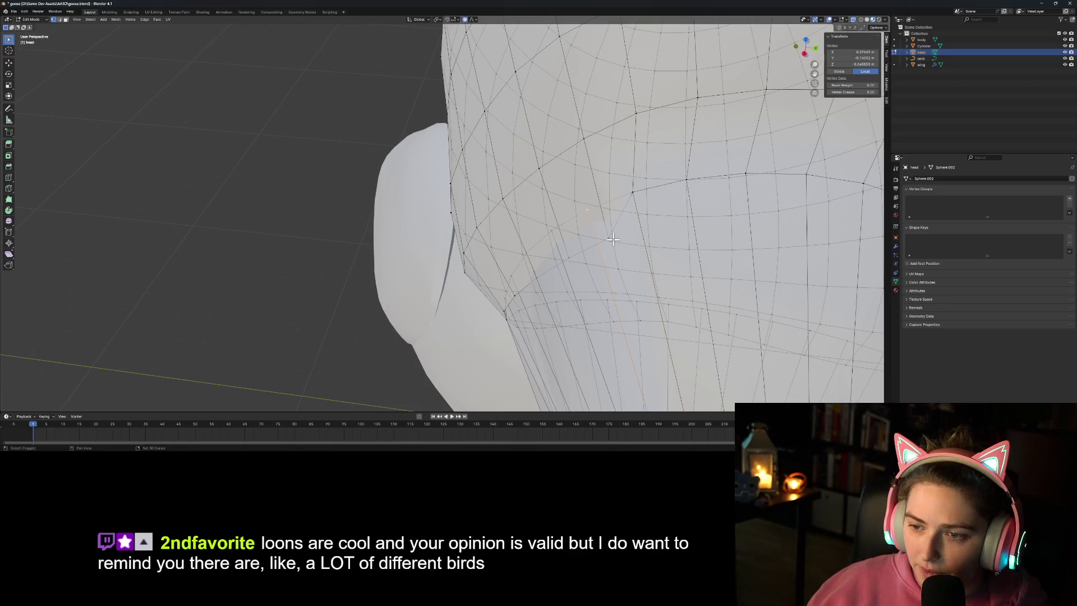
right_click(638, 247)
left_click(668, 256)
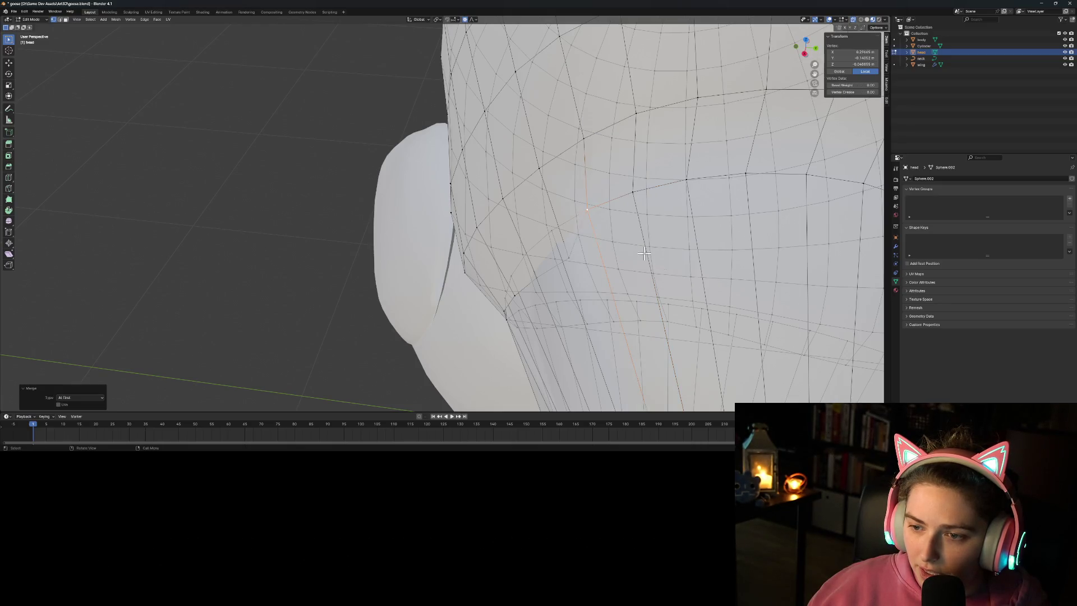
left_click(552, 231)
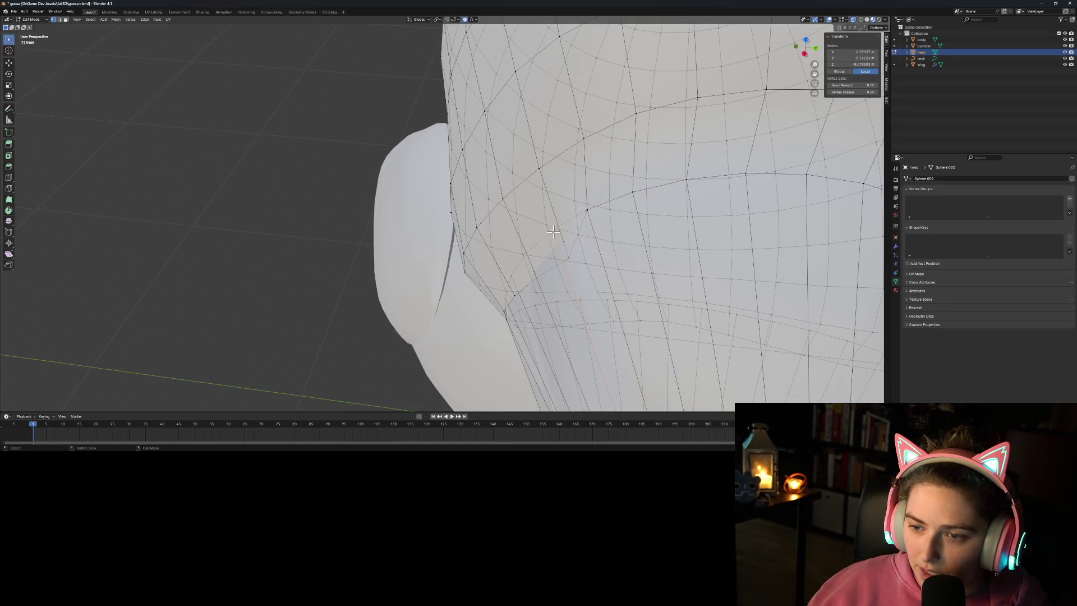
right_click(593, 265)
mouse_move(583, 252)
left_click(620, 272)
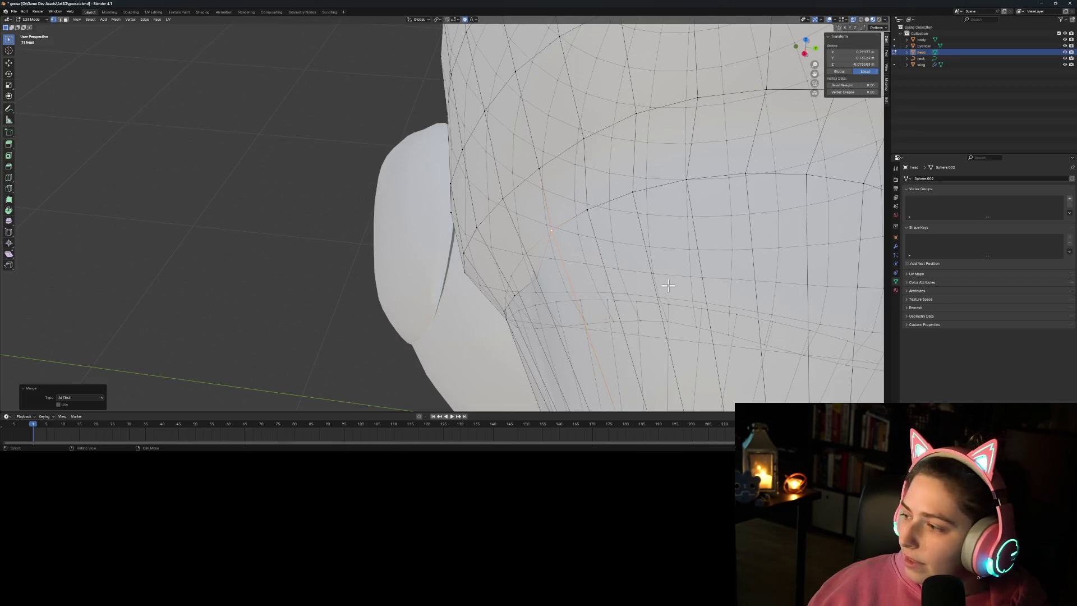
Step: Orbit beneath the head to the lower beak and merge the selected seam vertices at first
mouse_move(666, 282)
middle_mouse_down()
mouse_move(644, 315)
mouse_move(632, 315)
middle_mouse_up()
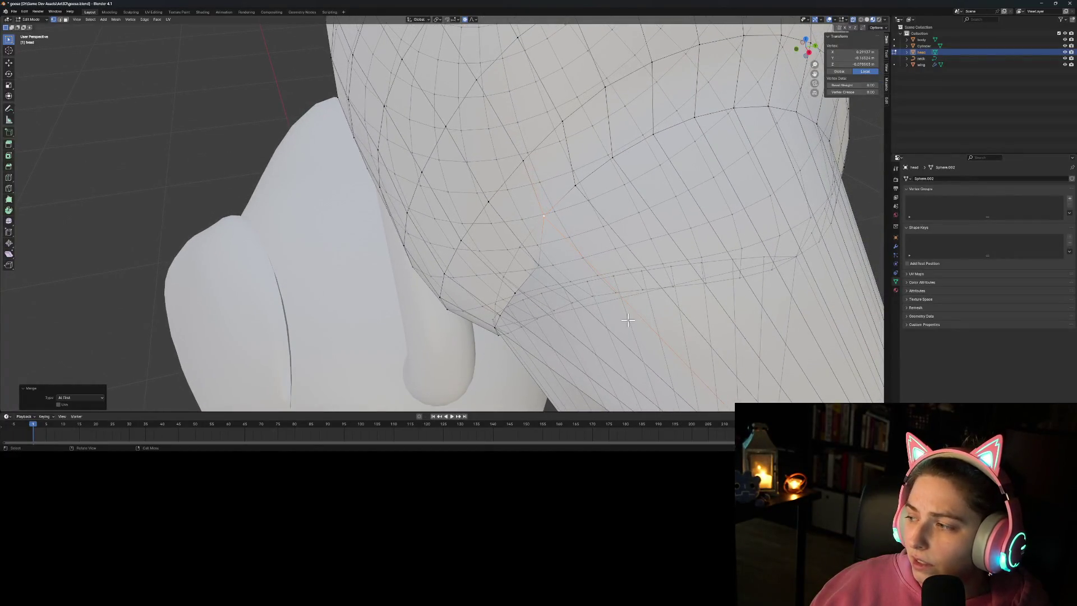
mouse_move(628, 318)
middle_mouse_down()
mouse_move(631, 268)
mouse_move(590, 234)
mouse_move(593, 247)
middle_mouse_up()
scroll(593, 248, "down", 1)
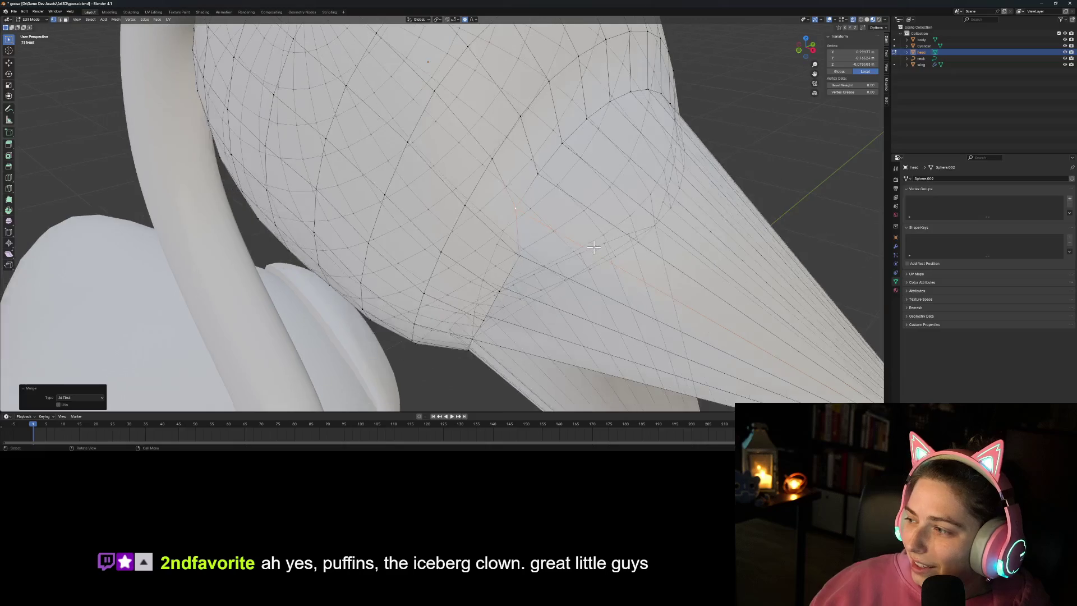
mouse_move(528, 250)
middle_mouse_down()
mouse_move(507, 247)
mouse_move(546, 263)
mouse_move(631, 260)
mouse_move(619, 271)
mouse_move(630, 274)
middle_mouse_up()
right_click(630, 275)
mouse_move(633, 276)
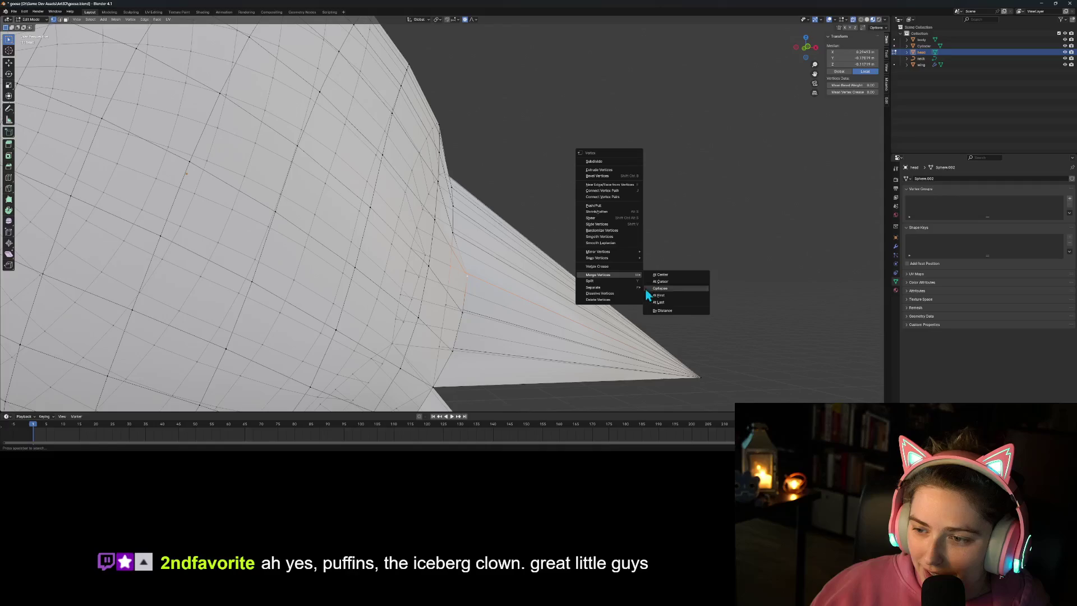
left_click(660, 297)
Step: Merge two more lower-beak seam vertices into the head at first
left_click(449, 305)
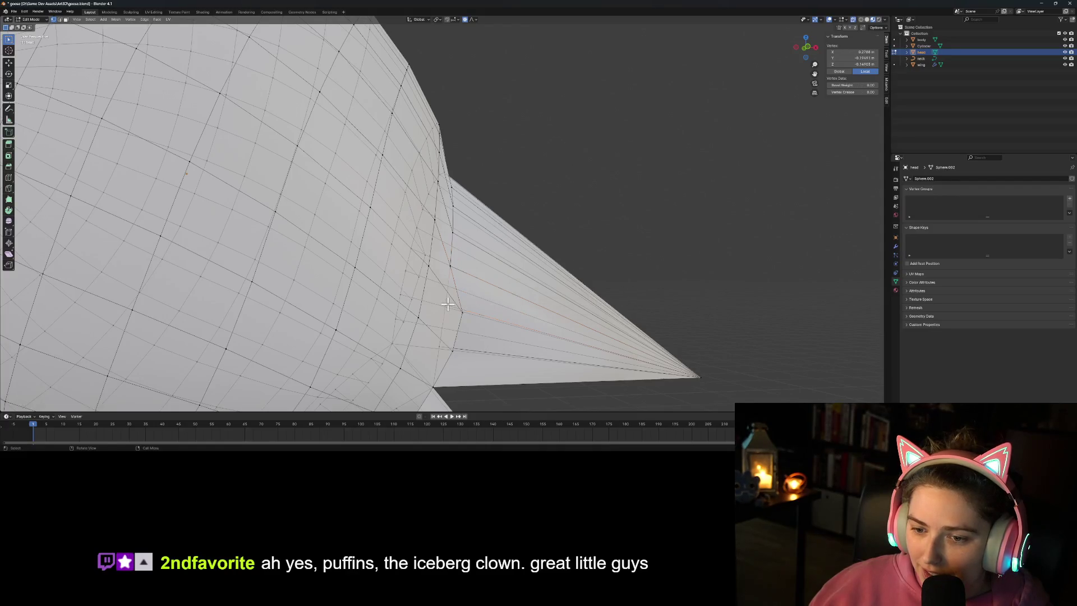
right_click(460, 312)
mouse_move(503, 308)
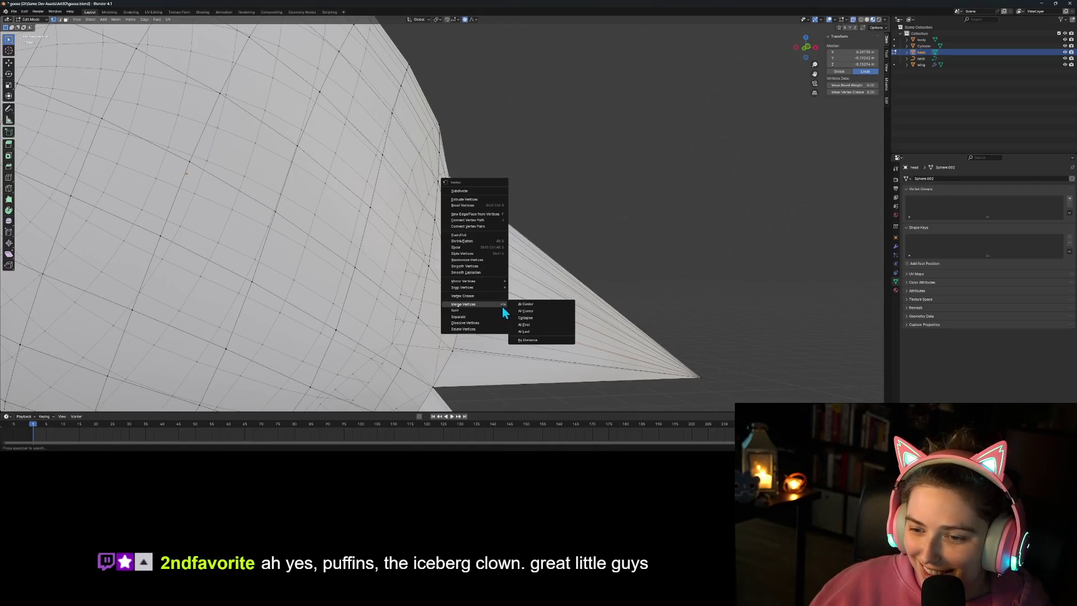
left_click(533, 324)
left_click(455, 352)
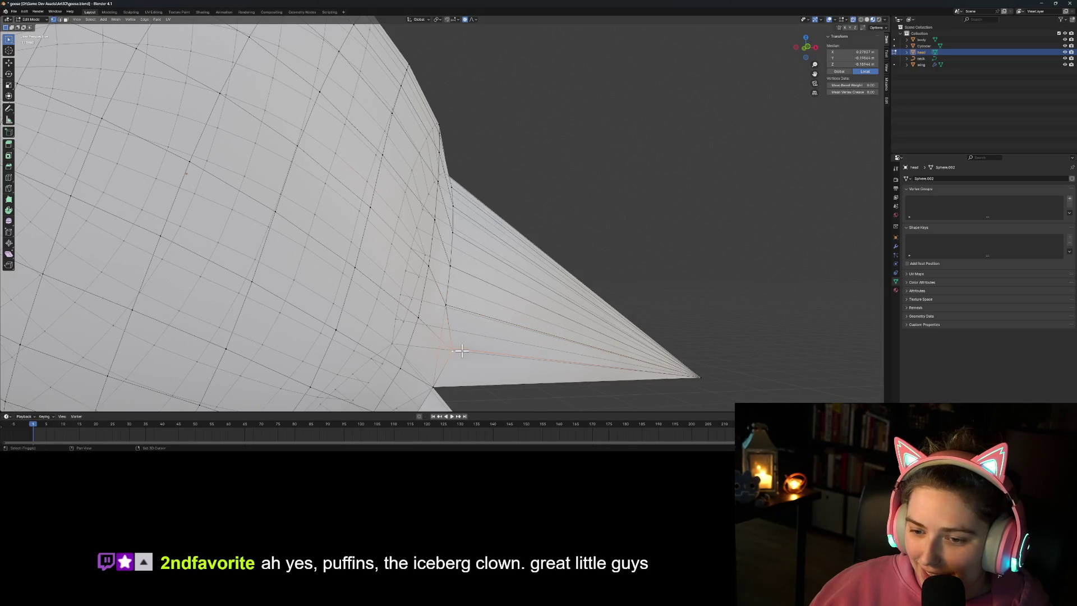
right_click(460, 351)
mouse_move(509, 337)
left_click(537, 356)
Step: Merge a final beak-head vertex pair on the underside, then view the whole head and beak
mouse_move(538, 355)
middle_mouse_down()
mouse_move(550, 329)
mouse_move(553, 342)
mouse_move(505, 347)
middle_mouse_up()
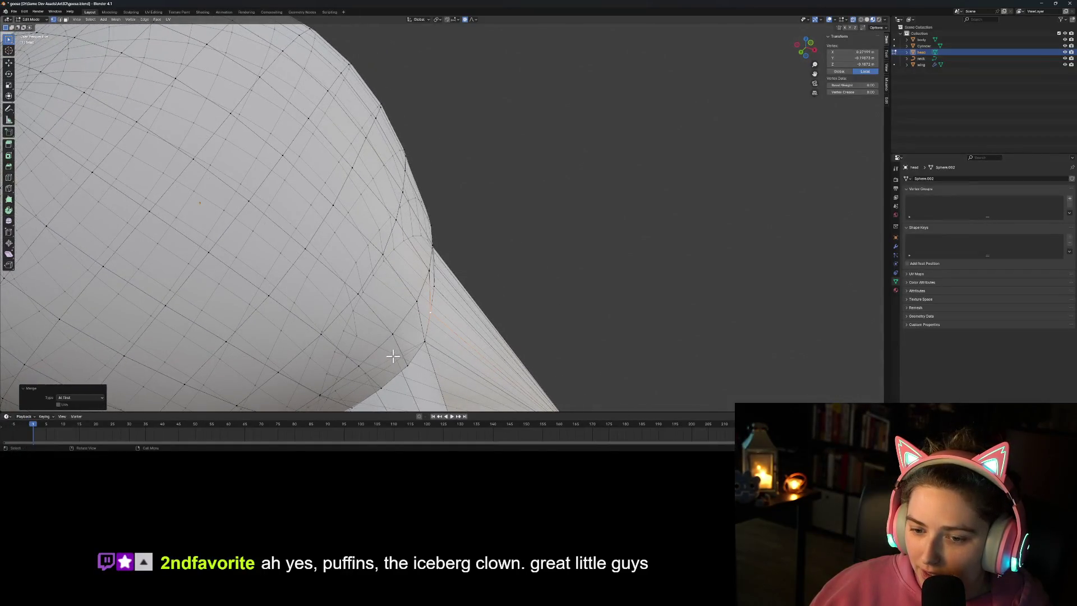
left_click(394, 355)
left_click(407, 364, "shift")
right_click(455, 362)
mouse_move(476, 362)
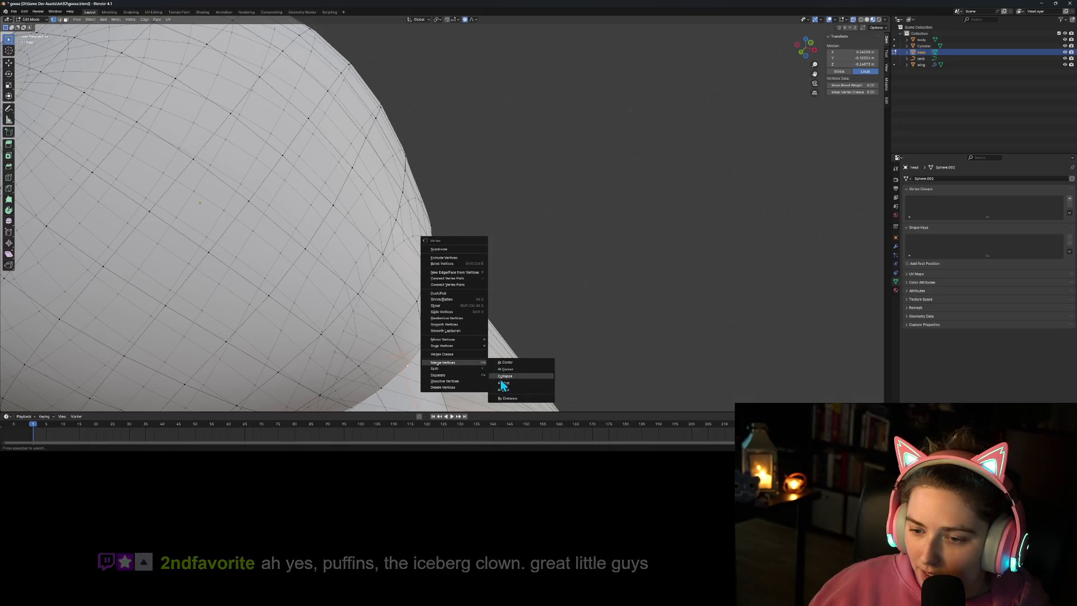
left_click(516, 383)
mouse_move(452, 377)
middle_mouse_down()
mouse_move(568, 307)
mouse_move(592, 266)
mouse_move(590, 278)
mouse_move(546, 255)
middle_mouse_up()
scroll(597, 260, "up", 2)
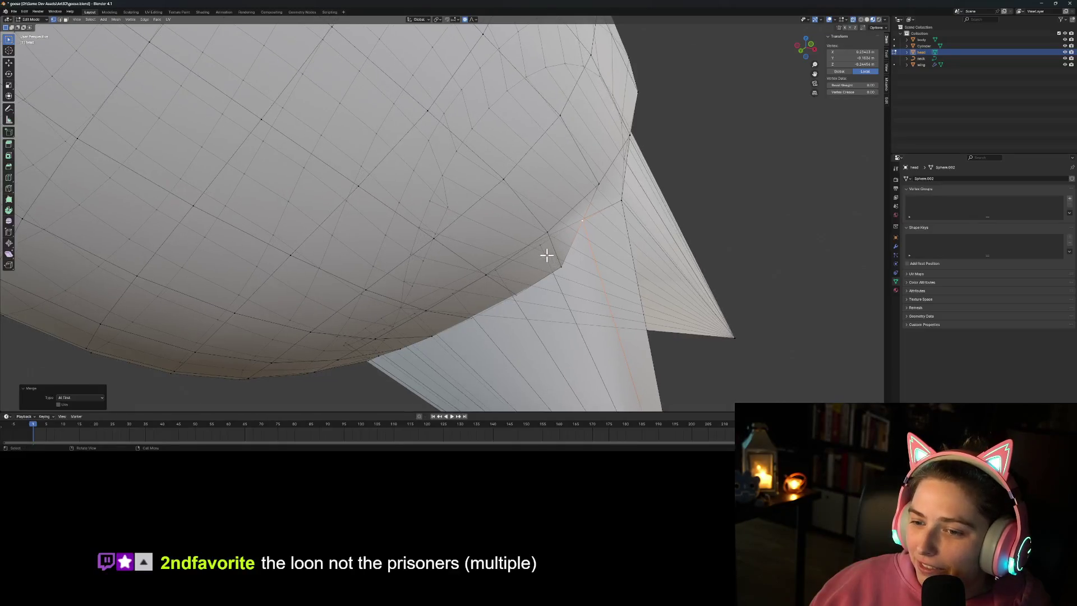
Step: Merge the first three lower-beak seam vertices At First onto their neighbouring head vertices
left_click(541, 244)
right_click(614, 273)
mouse_move(614, 272)
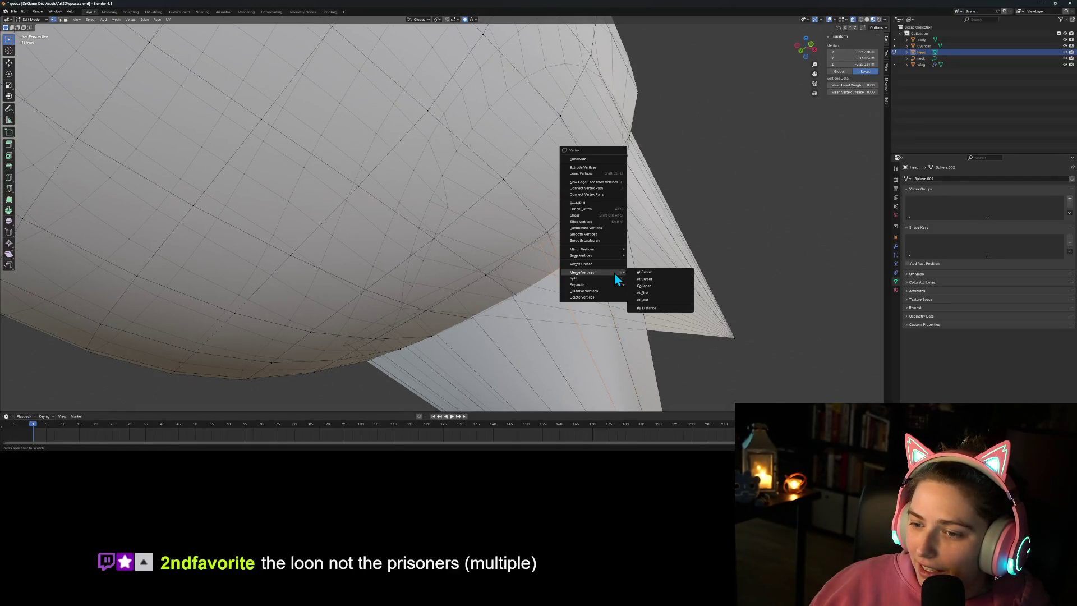
left_click(652, 280)
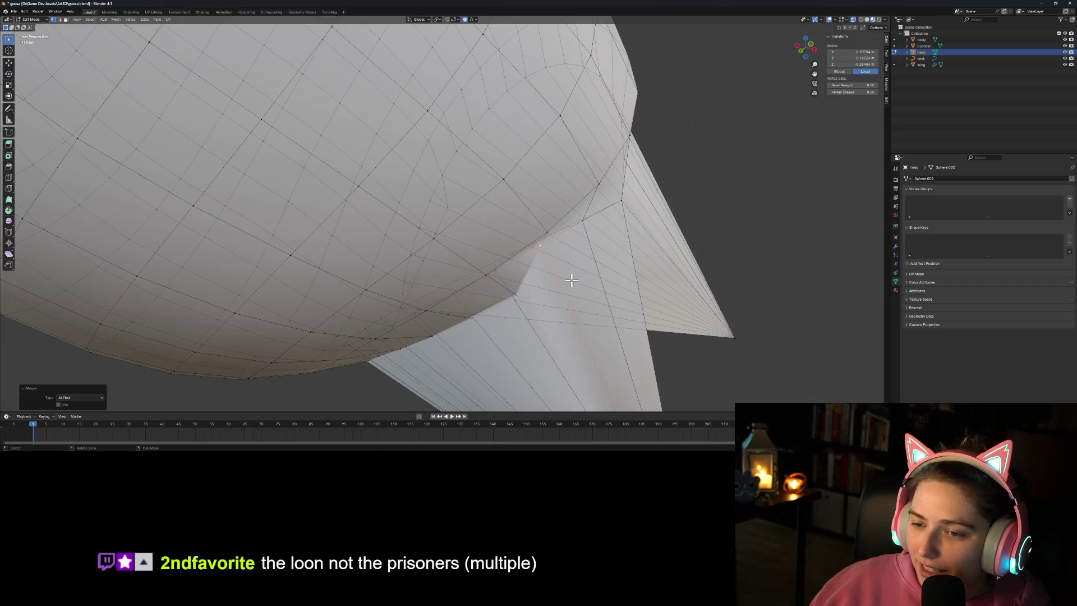
left_click(499, 269)
mouse_move(545, 316)
middle_mouse_down()
mouse_move(561, 304)
mouse_move(522, 277)
mouse_move(530, 266)
middle_mouse_up()
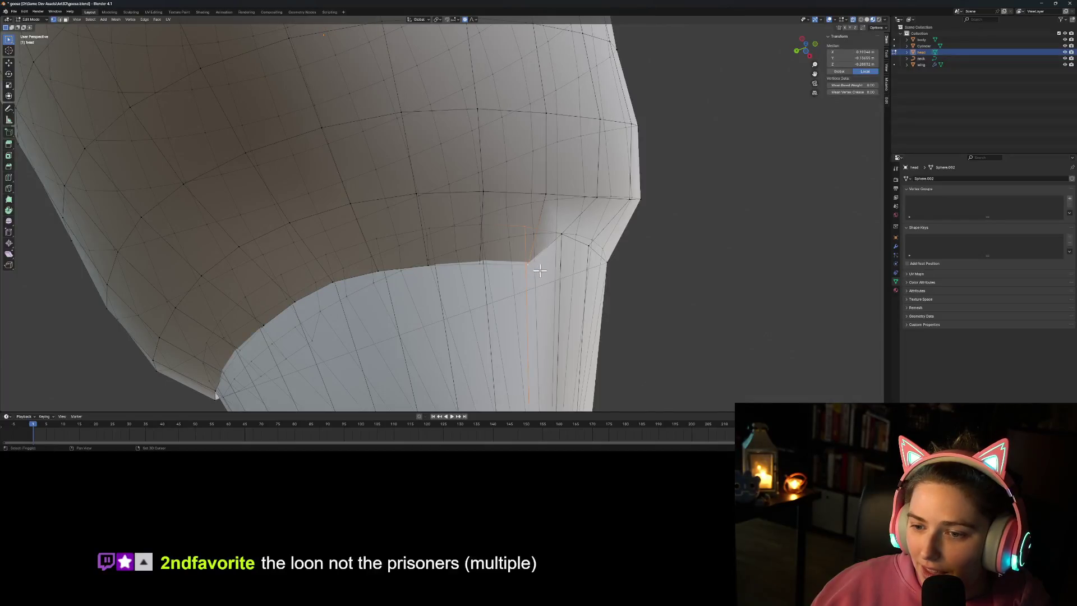
right_click(539, 270)
mouse_move(532, 275)
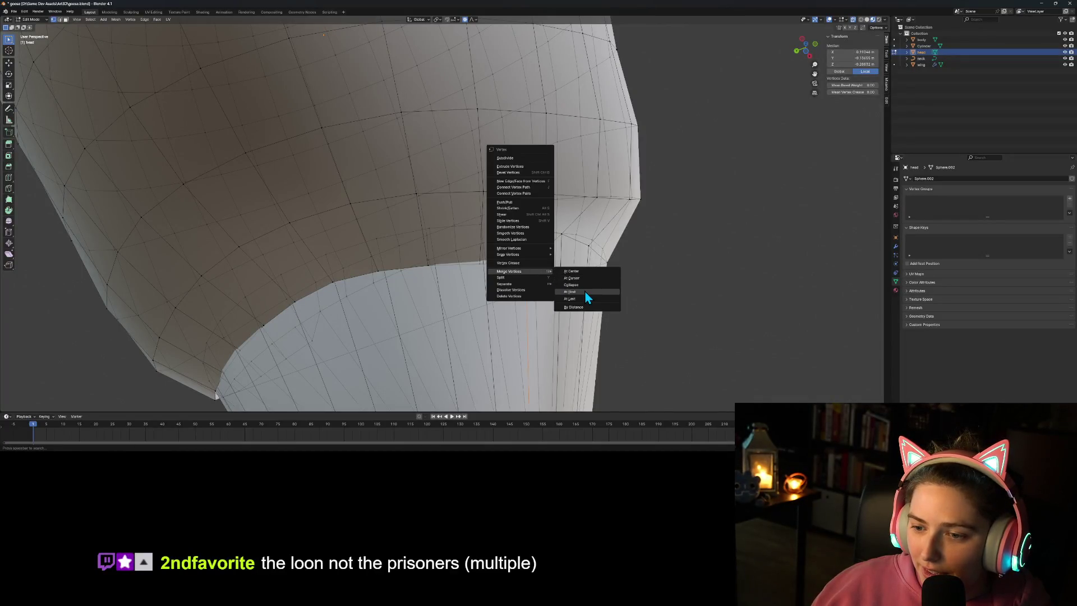
left_click(585, 291)
left_click(483, 267)
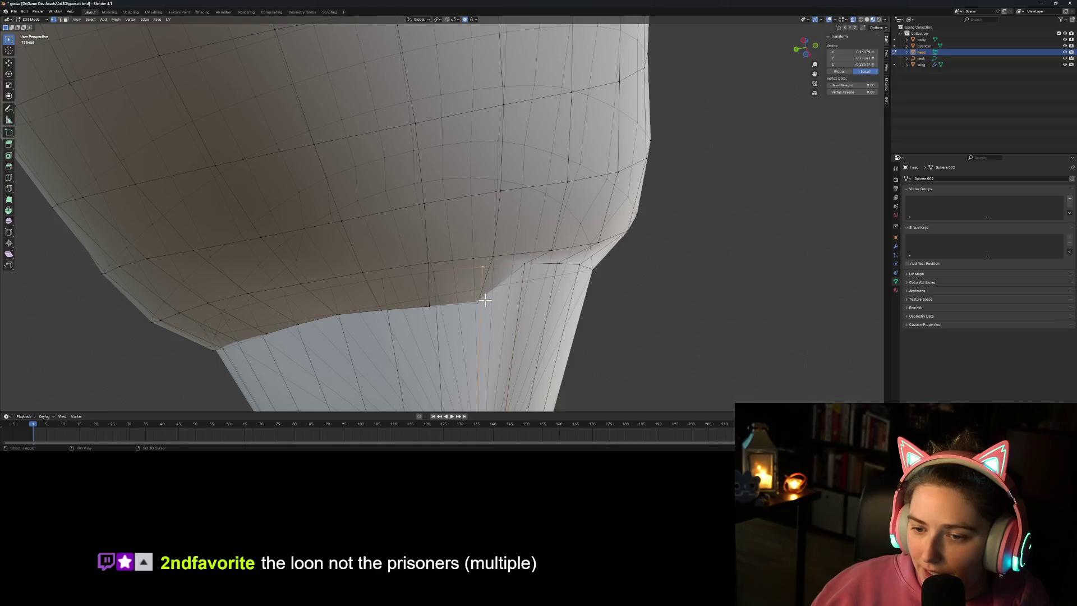
right_click(491, 303)
mouse_move(510, 304)
left_click(572, 317)
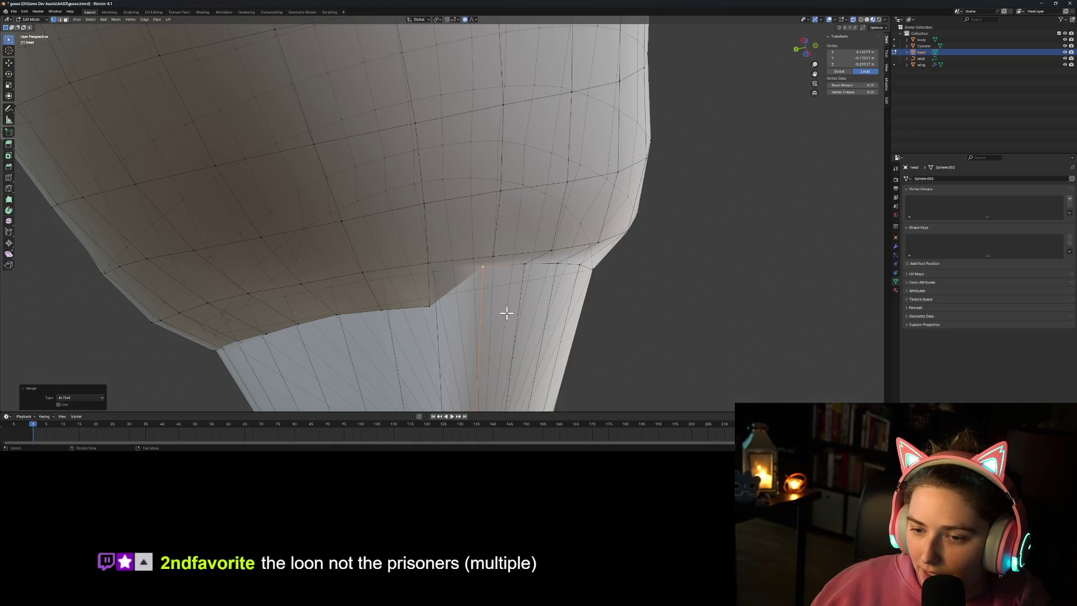
Step: Weld the next three dented seam vertices along the lower beak into the head
left_click(431, 272)
right_click(482, 309)
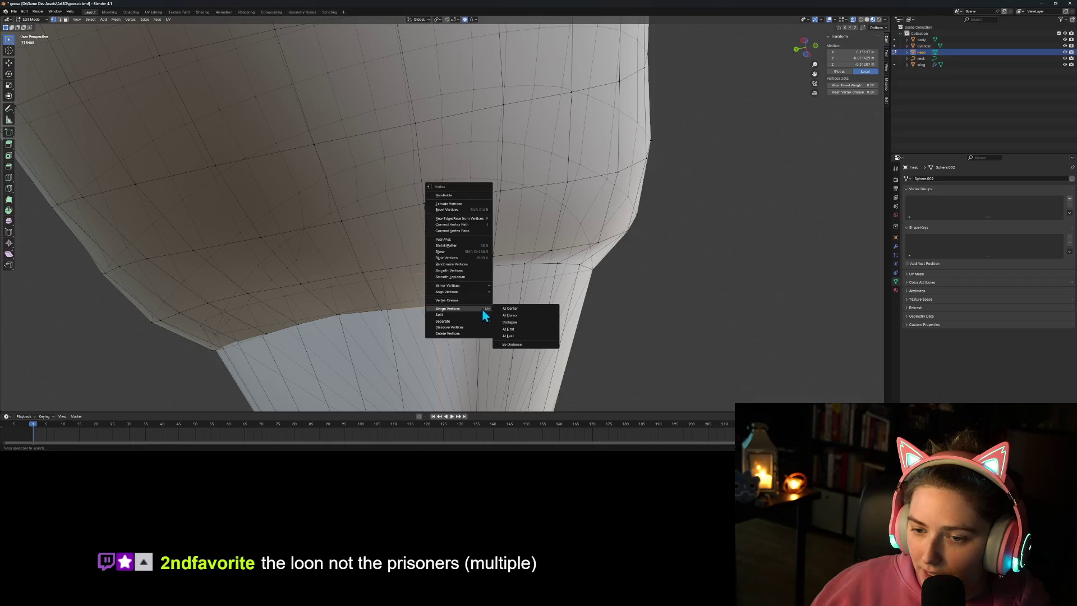
left_click(512, 335)
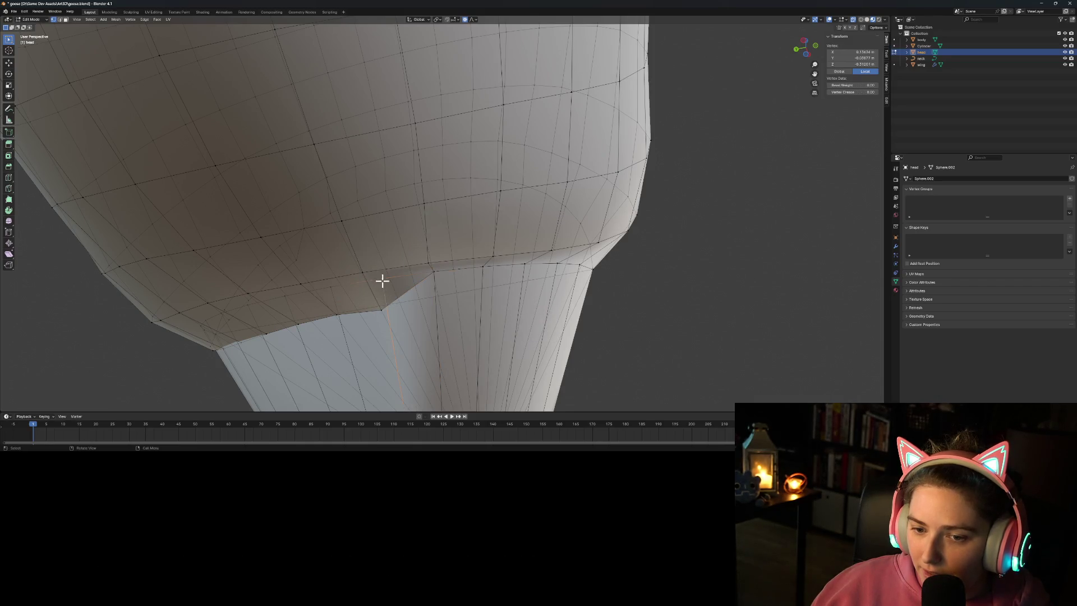
left_click(381, 316, "shift")
right_click(406, 314)
mouse_move(410, 313)
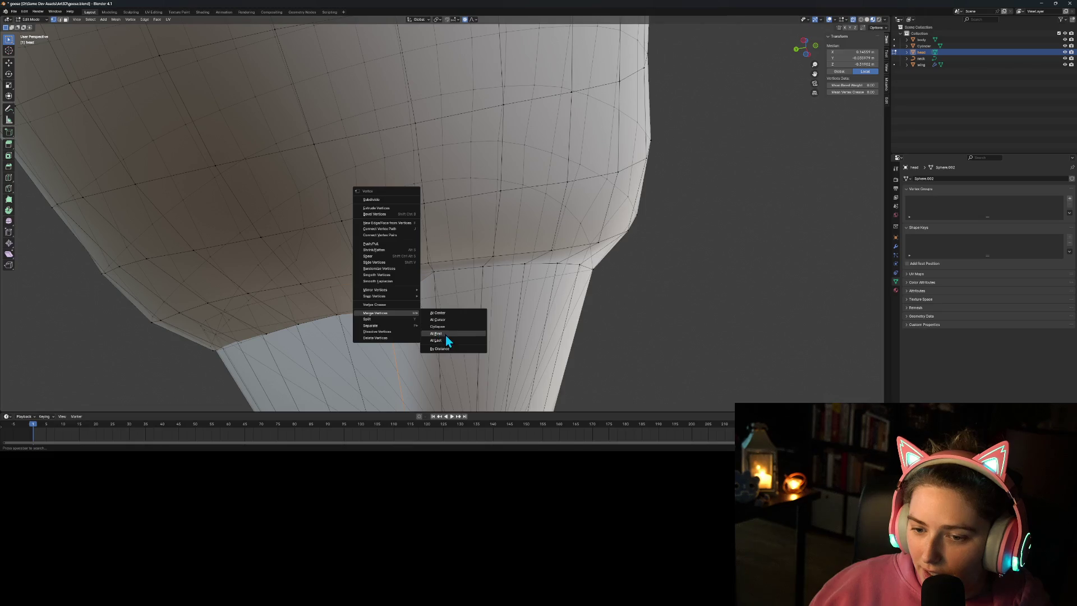
left_click(445, 335)
left_click(330, 286)
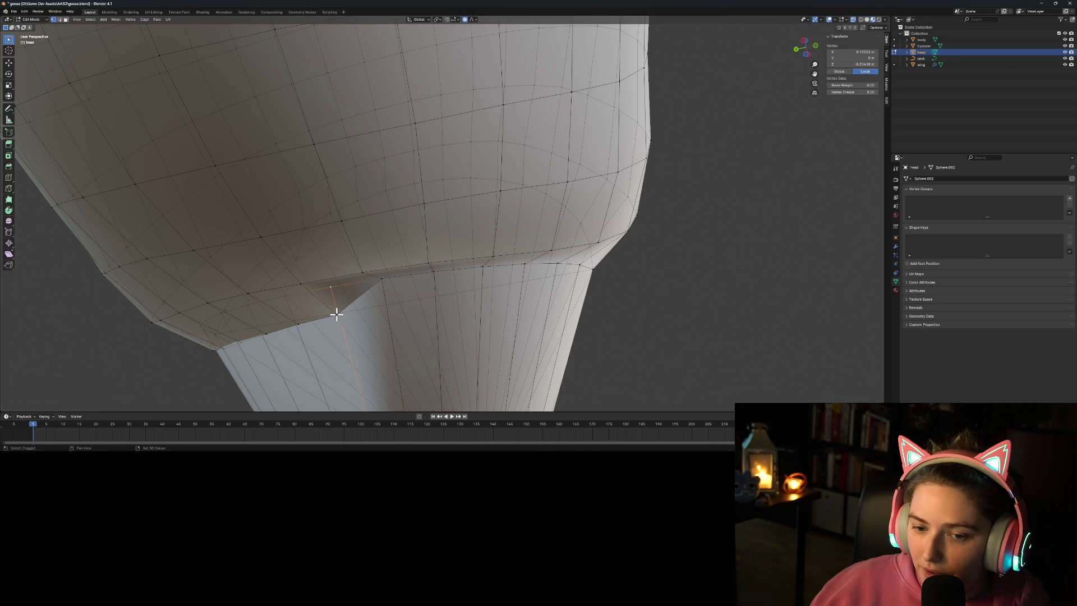
left_click(336, 314, "shift")
right_click(338, 314)
mouse_move(360, 315)
left_click(399, 335)
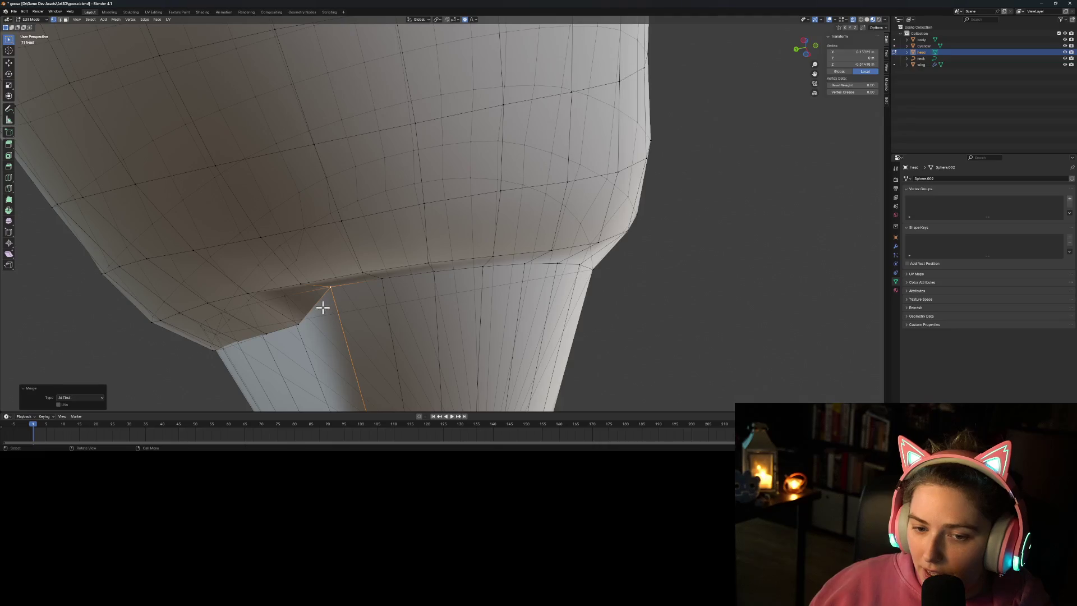
Step: Merge the final two lower-beak seam vertex pairs At First
left_click(288, 300)
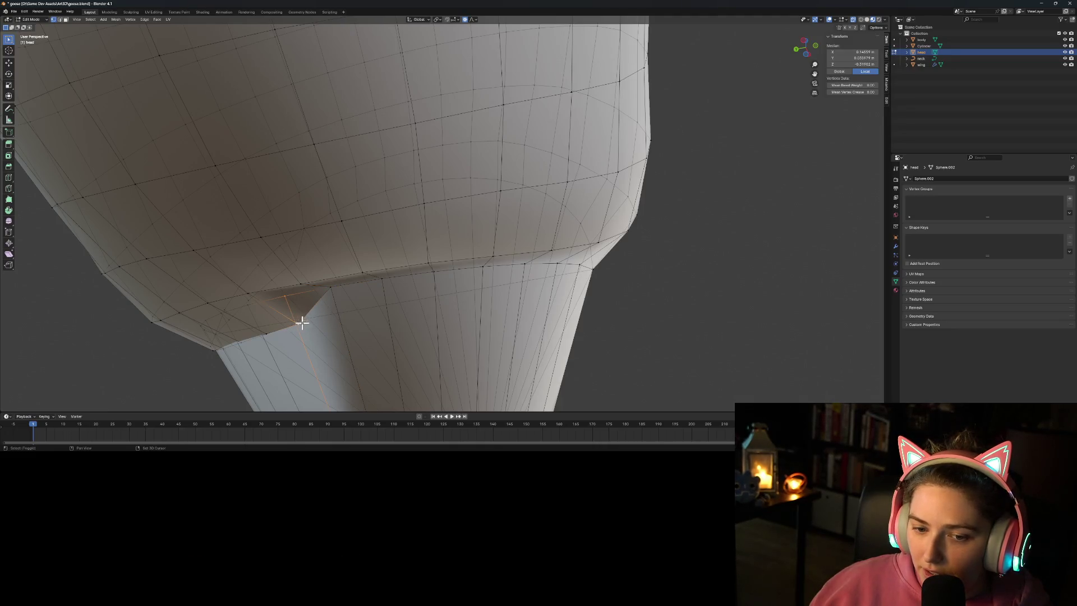
right_click(301, 321)
mouse_move(331, 328)
left_click(368, 348)
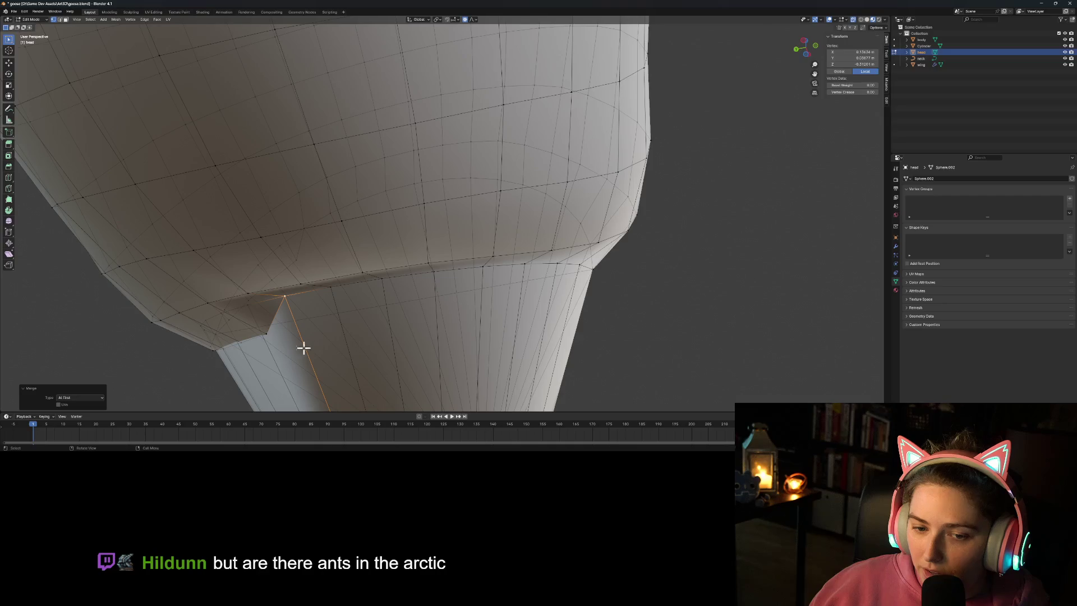
left_click(247, 306)
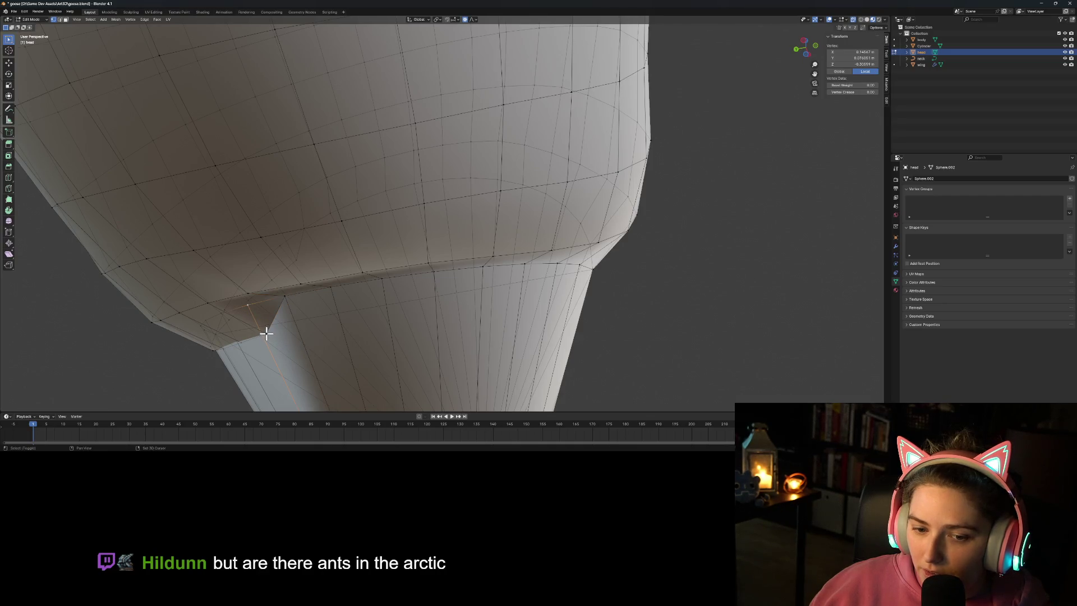
right_click(310, 335)
mouse_move(300, 335)
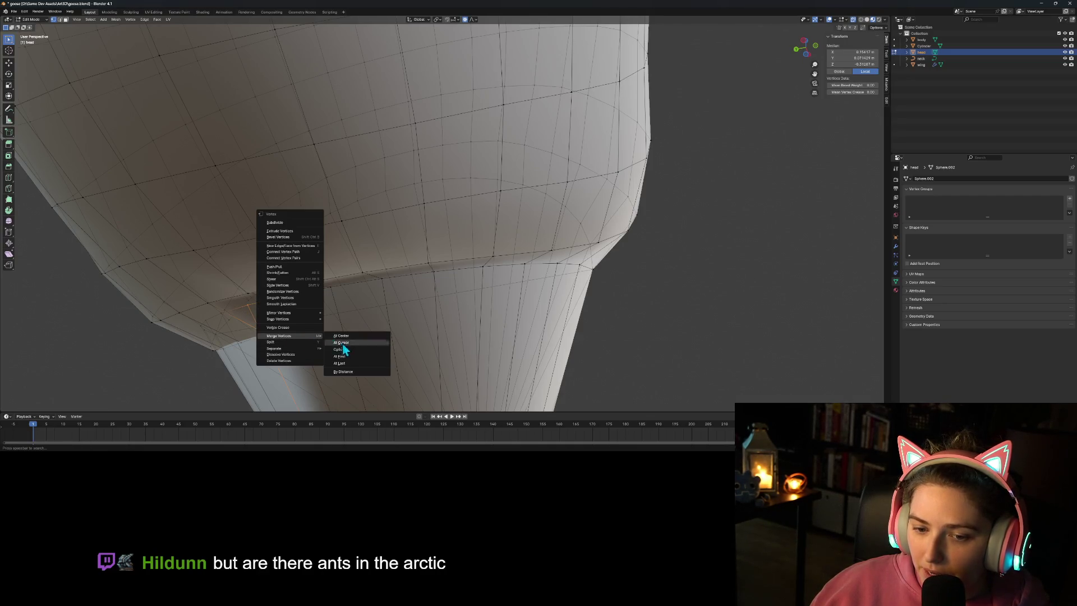
left_click(346, 357)
mouse_move(346, 357)
middle_mouse_down()
mouse_move(258, 360)
mouse_move(305, 356)
mouse_move(355, 376)
middle_mouse_up()
Step: Merge three more vertex pairs At First where the beak meets the head
left_click(377, 242, "shift")
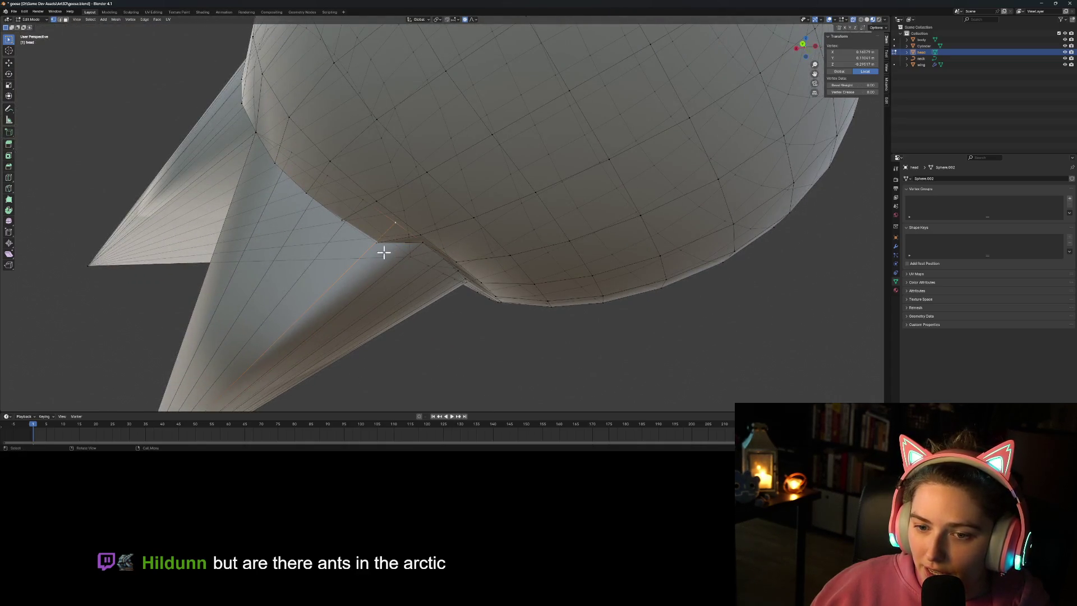
right_click(390, 261)
mouse_move(393, 261)
left_click(413, 281)
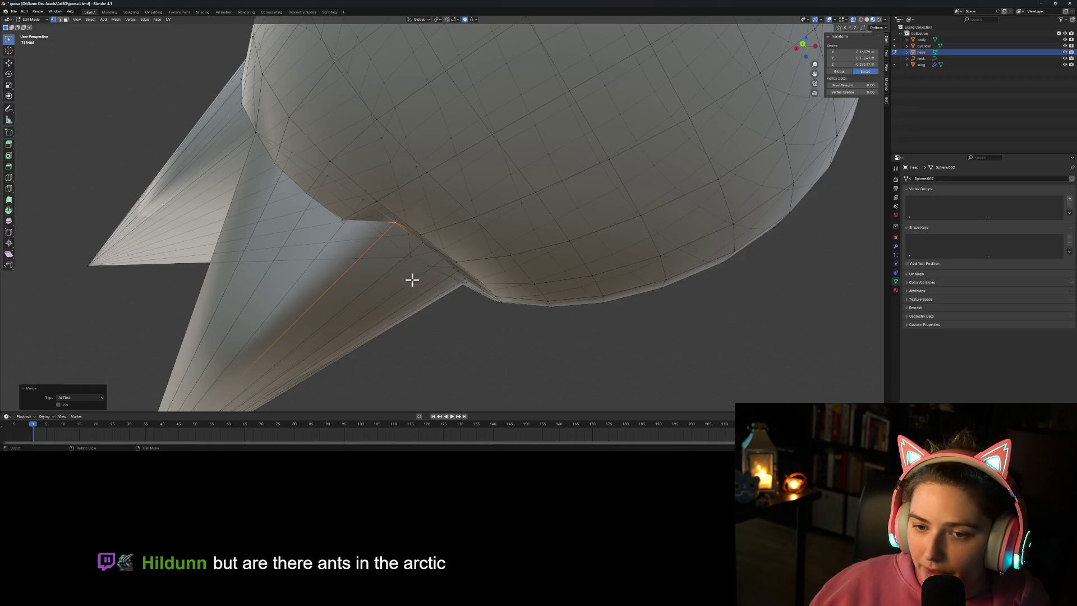
left_click(362, 198)
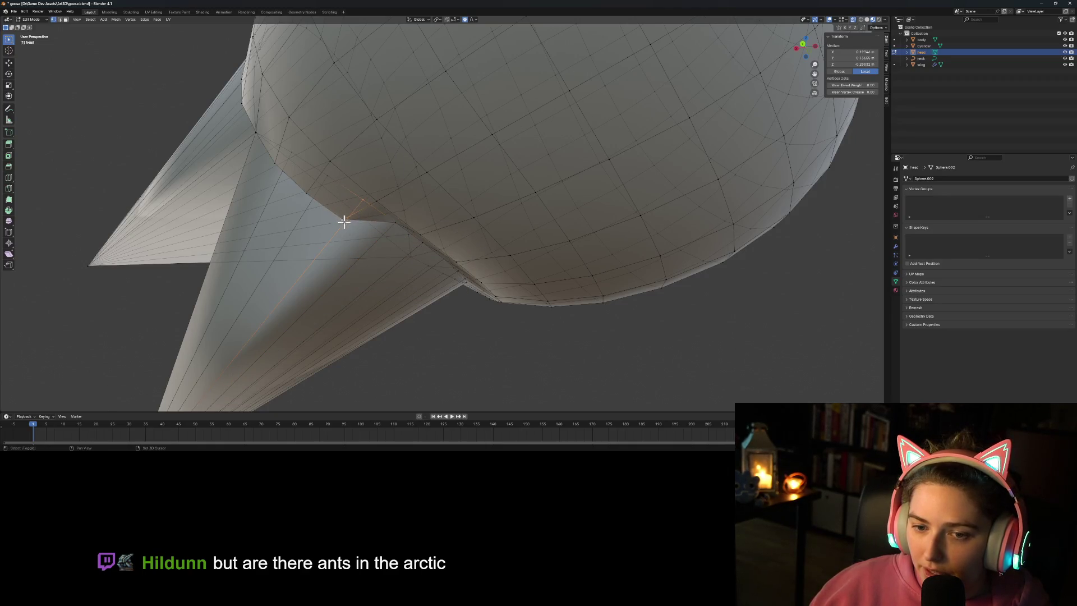
right_click(345, 250)
mouse_move(374, 251)
left_click(396, 272)
left_click(330, 175)
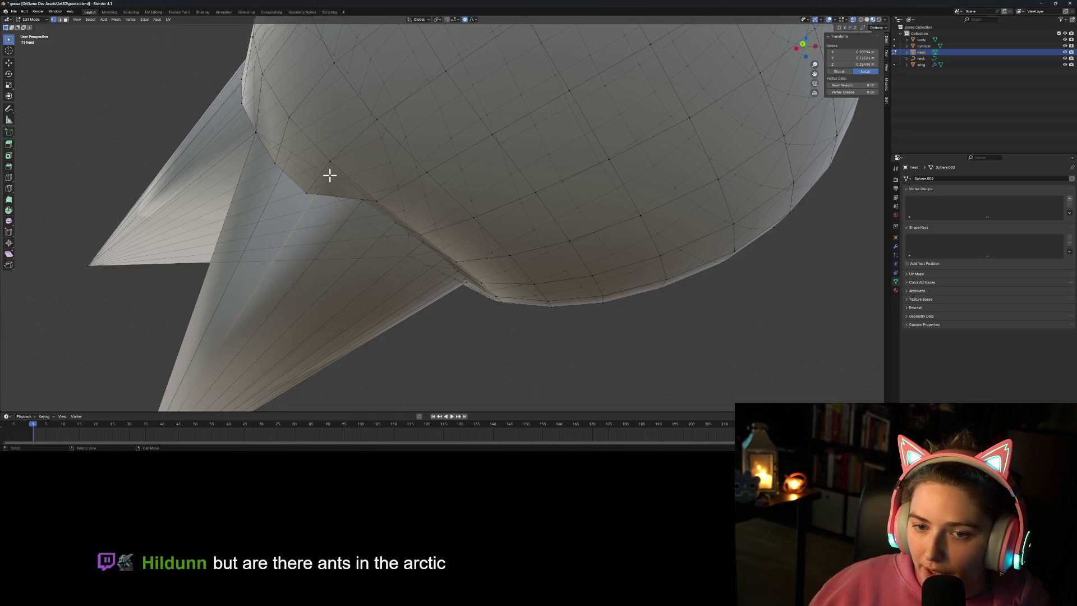
left_click(306, 192, "shift")
right_click(336, 224)
mouse_move(339, 224)
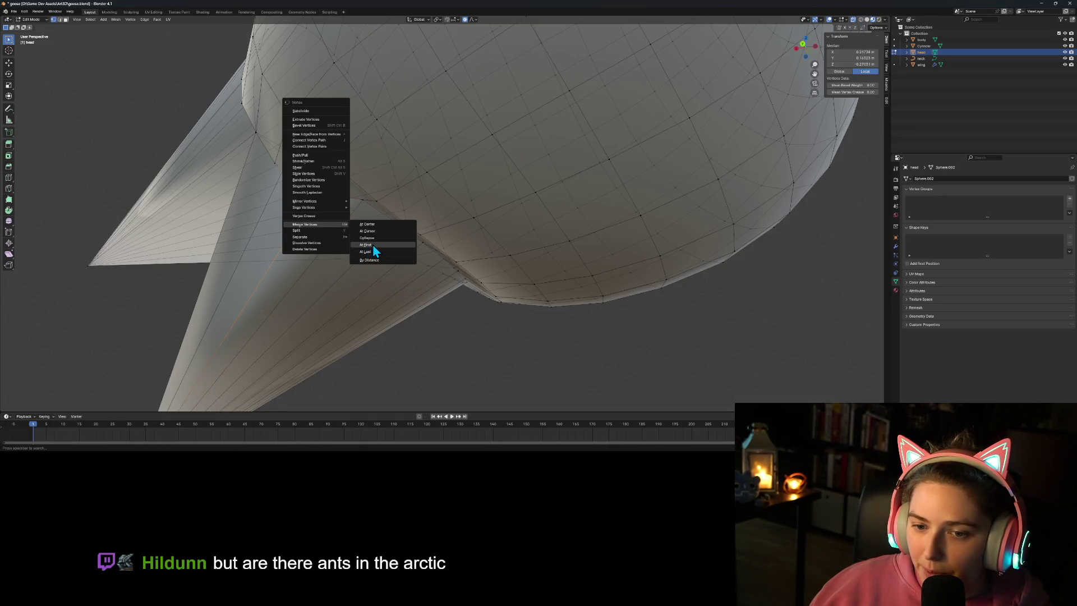
left_click(372, 245)
Step: Weld two further beak-to-head vertex pairs, viewing the beak joins from another angle
left_click(289, 153)
left_click(275, 163, "shift")
right_click(291, 190)
mouse_move(294, 190)
left_click(316, 212)
mouse_move(288, 246)
middle_mouse_down()
mouse_move(325, 262)
mouse_move(315, 269)
mouse_move(349, 239)
middle_mouse_up()
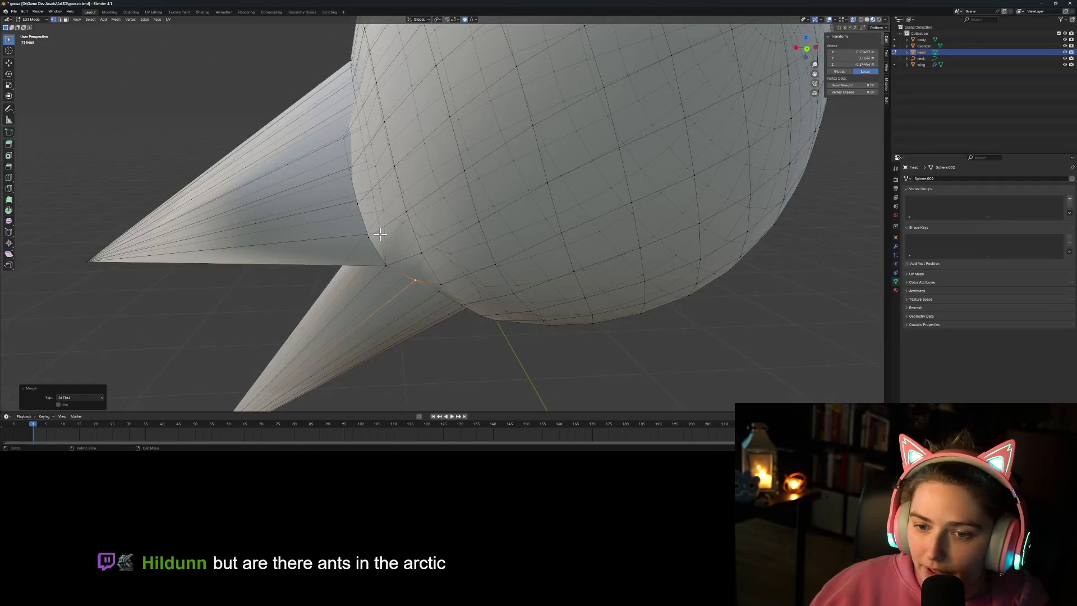
left_click(381, 264, "shift")
right_click(381, 265)
mouse_move(385, 266)
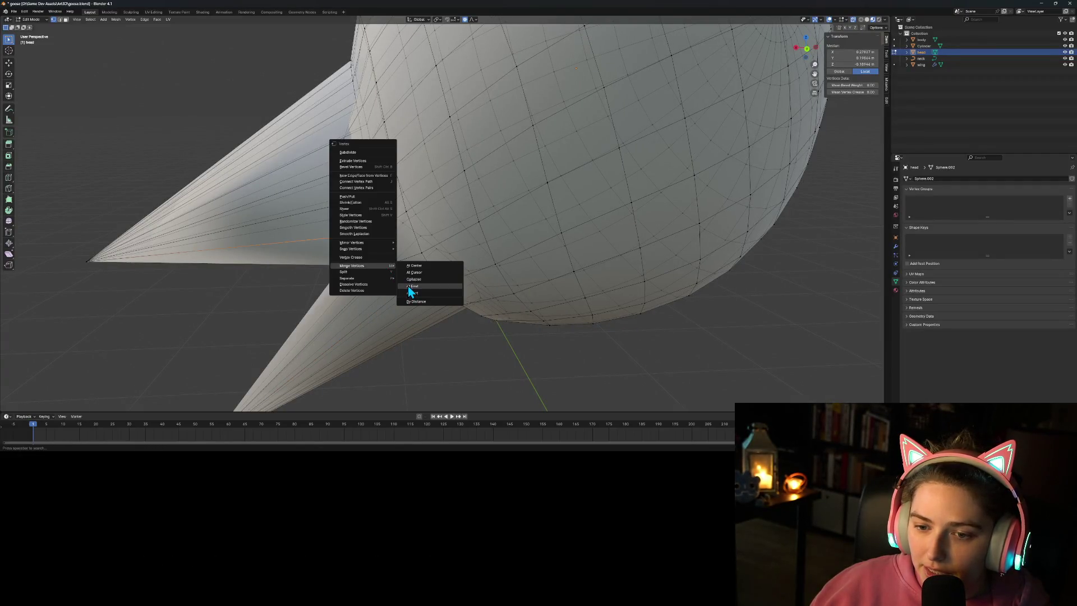
left_click(409, 286)
Step: Merge two more seam vertex pairs around the beak onto their first vertices
middle_click_drag(369, 213, 369, 249)
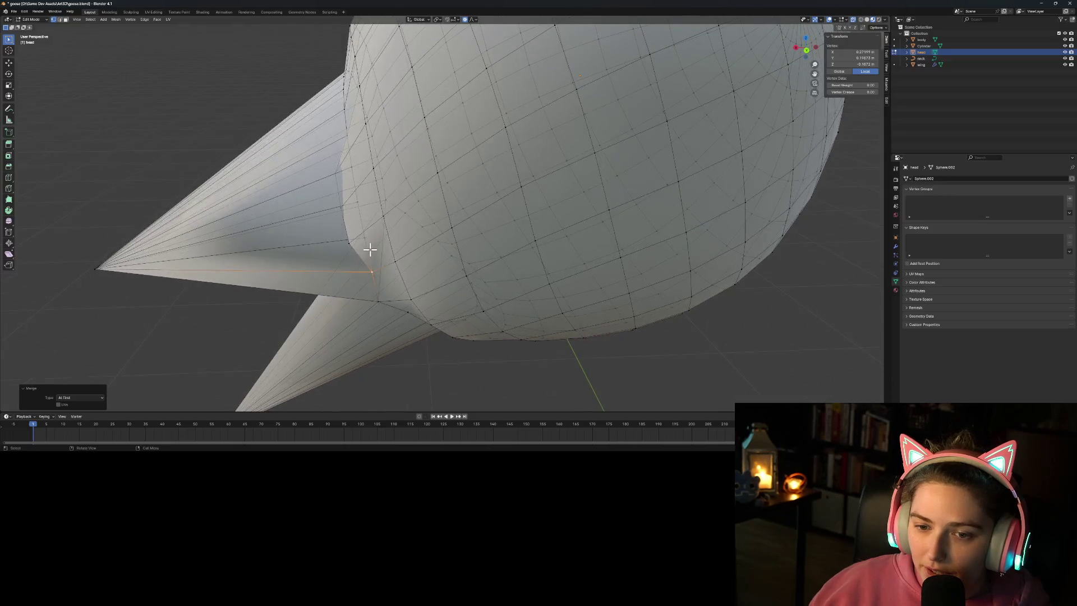
left_click(349, 241, "shift")
right_click(358, 260)
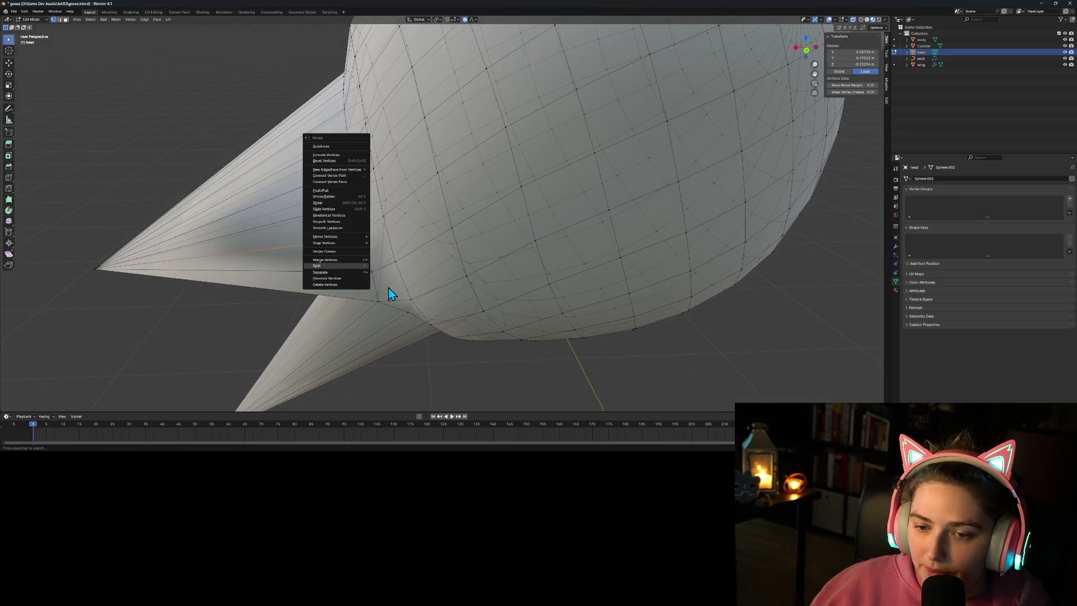
mouse_move(352, 259)
left_click(393, 280)
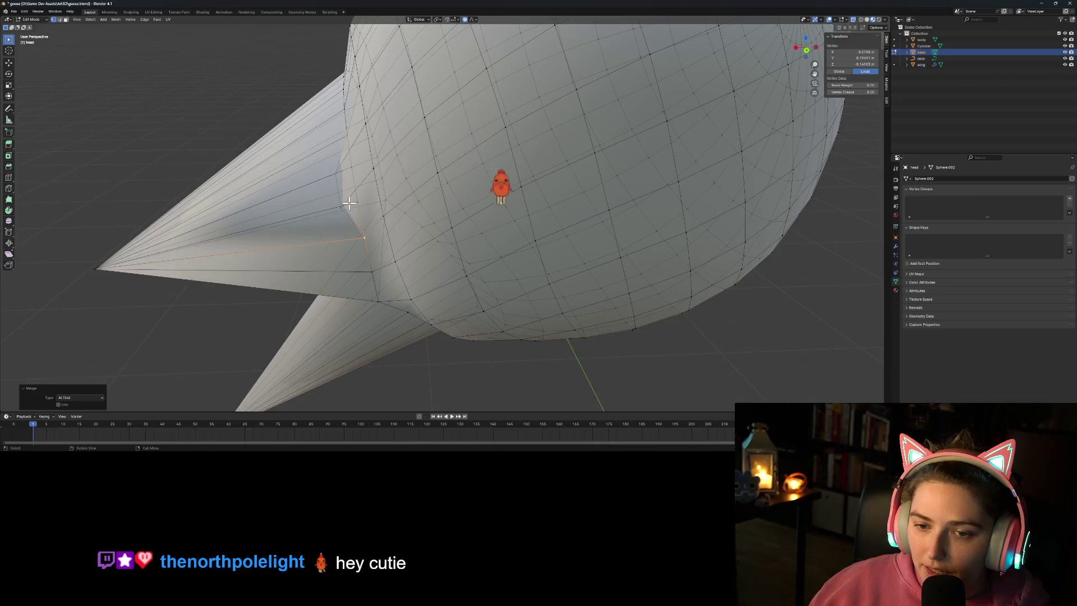
left_click(357, 203, "shift")
right_click(348, 235)
mouse_move(349, 240)
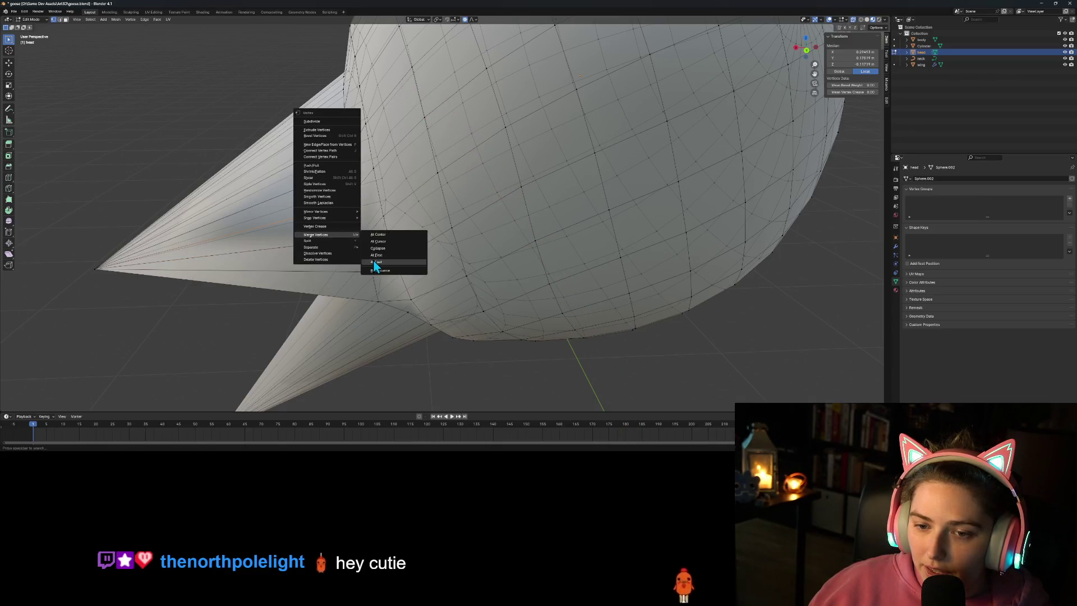
left_click(379, 256)
Step: Weld the last seam vertex pair on the beak underside into the head mesh
mouse_move(378, 255)
middle_mouse_down()
mouse_move(400, 305)
mouse_move(394, 297)
middle_mouse_up()
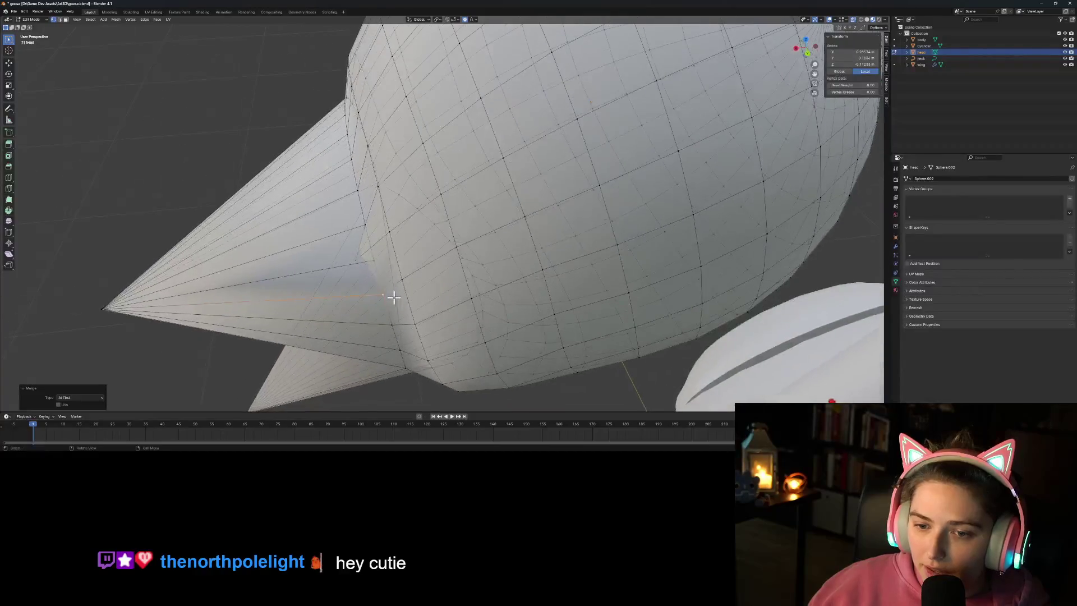
left_click(366, 259)
left_click(353, 259, "shift")
right_click(365, 264)
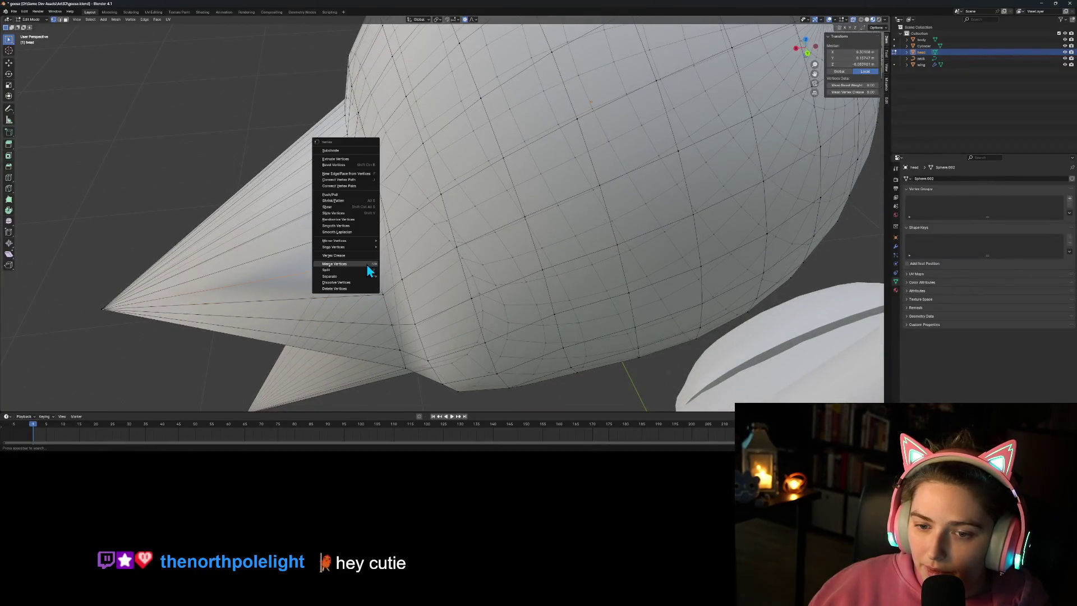
left_click(387, 286)
middle_click_drag(387, 286, 426, 332)
scroll(426, 332, "down", 5)
Step: Return to Object Mode and view the goose head and welded beak from the front
key("Tab")
mouse_move(510, 365)
middle_mouse_down()
mouse_move(476, 354)
mouse_move(502, 334)
mouse_move(518, 342)
mouse_move(548, 313)
mouse_move(551, 328)
middle_mouse_up()
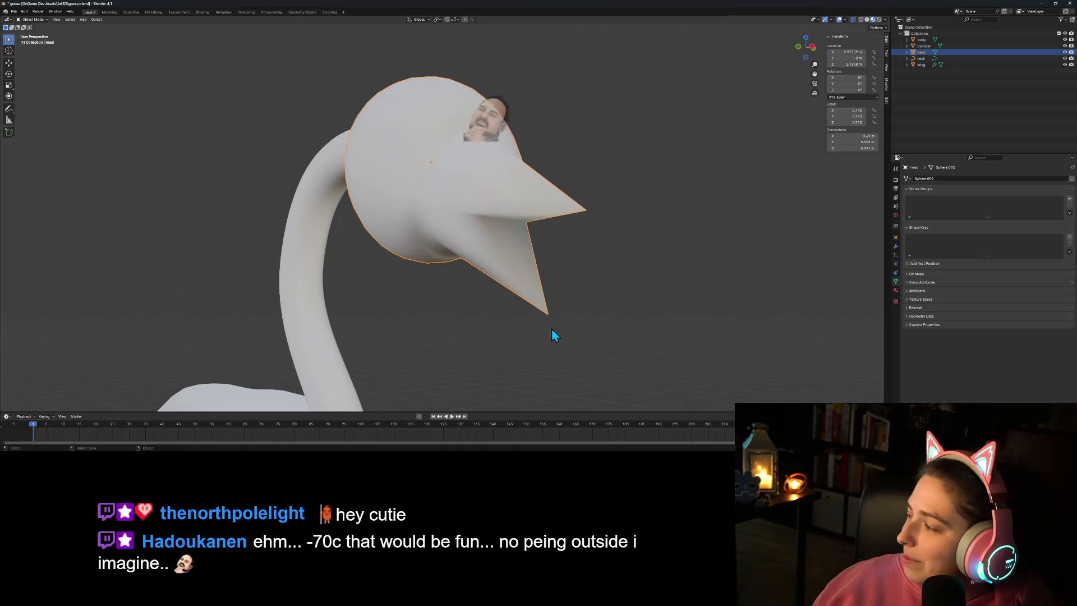
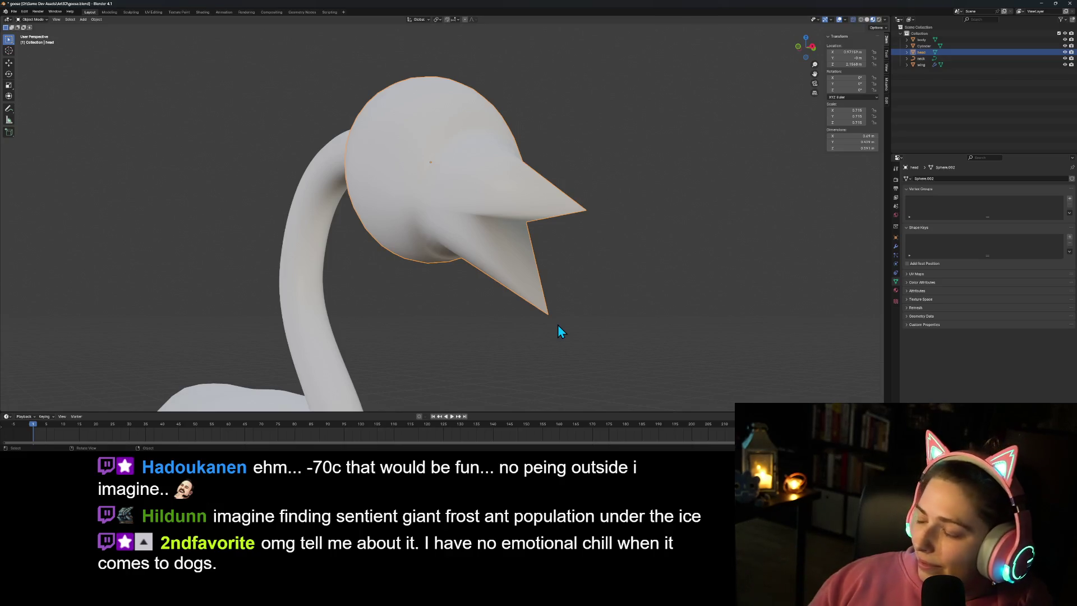
Step: Select the beak-to-head edge loop and scale it with proportional falloff
mouse_move(507, 313)
middle_mouse_down()
mouse_move(548, 291)
mouse_move(570, 231)
mouse_move(580, 246)
middle_mouse_up()
key("Tab")
mouse_move(463, 251)
middle_mouse_down()
mouse_move(492, 243)
mouse_move(479, 267)
mouse_move(481, 296)
mouse_move(521, 303)
mouse_move(586, 273)
mouse_move(596, 312)
mouse_move(650, 306)
mouse_move(608, 308)
middle_mouse_up()
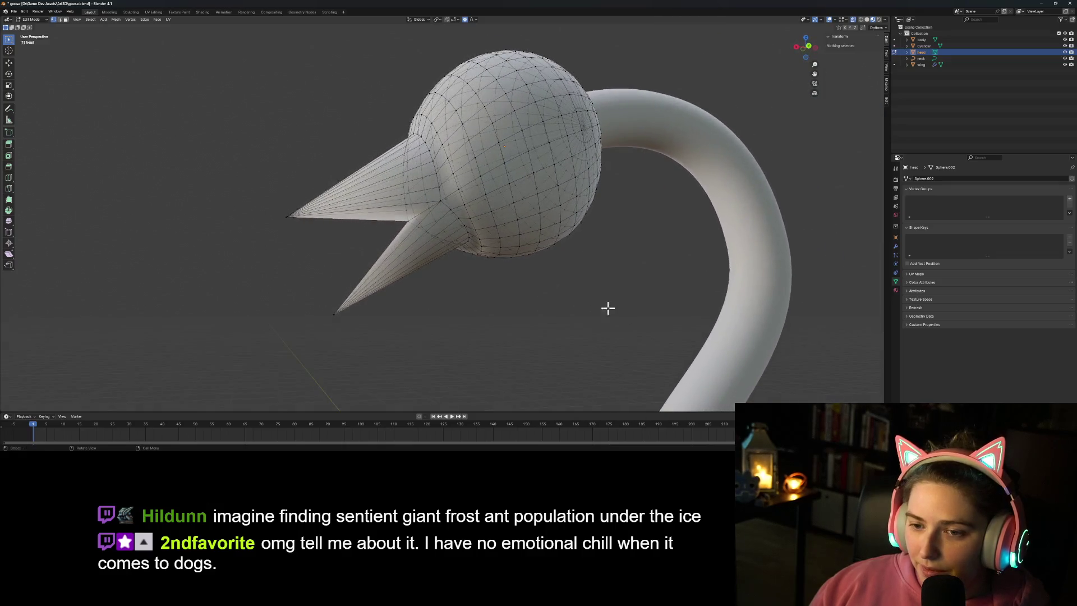
left_click(481, 251, "alt")
middle_click_drag(480, 248, 512, 288)
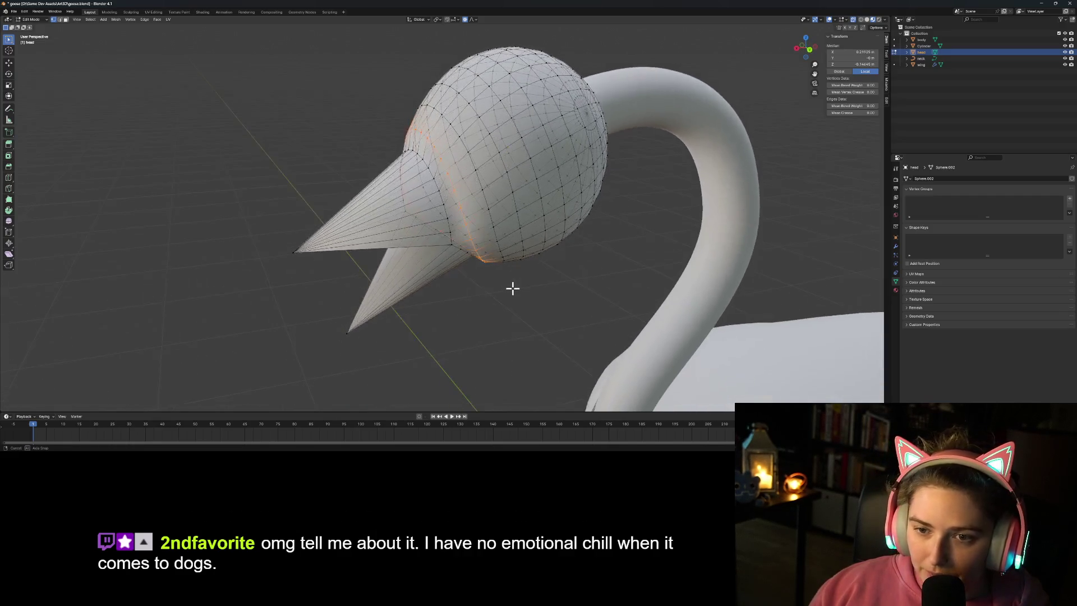
mouse_move(532, 333)
middle_mouse_down()
mouse_move(572, 315)
mouse_move(634, 314)
mouse_move(620, 326)
middle_mouse_up()
key("s")
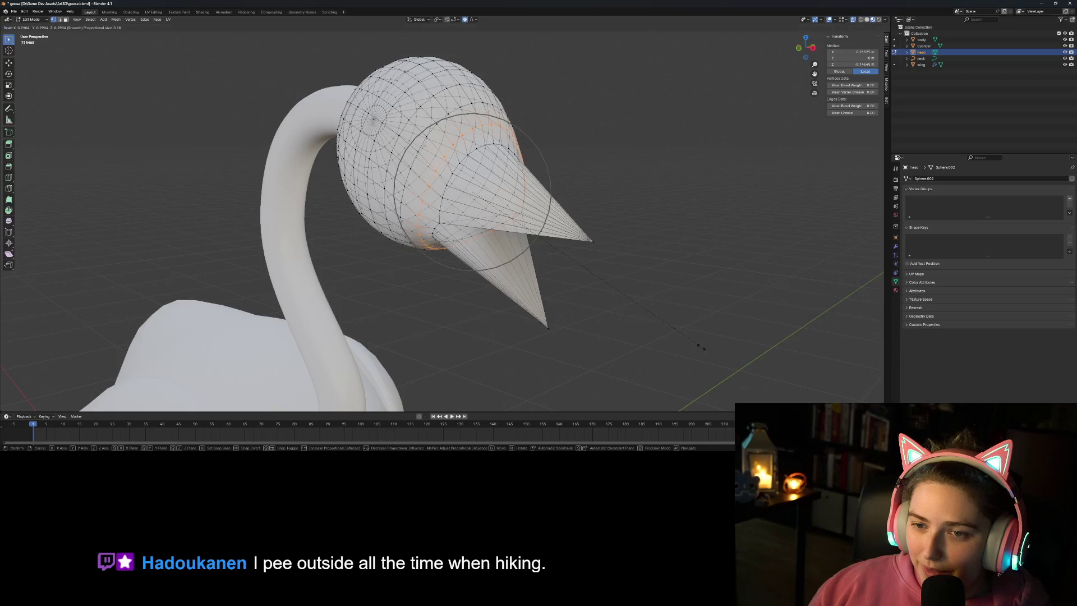
scroll(691, 344, "up", 15)
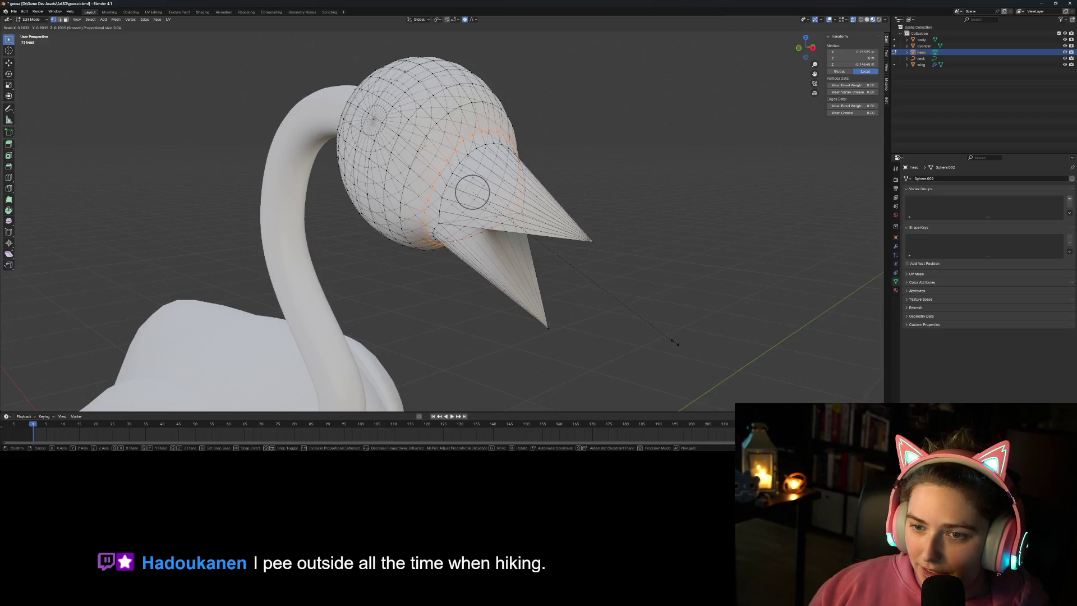
left_click(688, 344)
Step: Scale the selected beak-base vertices again from the straight front view
middle_click_drag(688, 344, 706, 361)
key("KP_1")
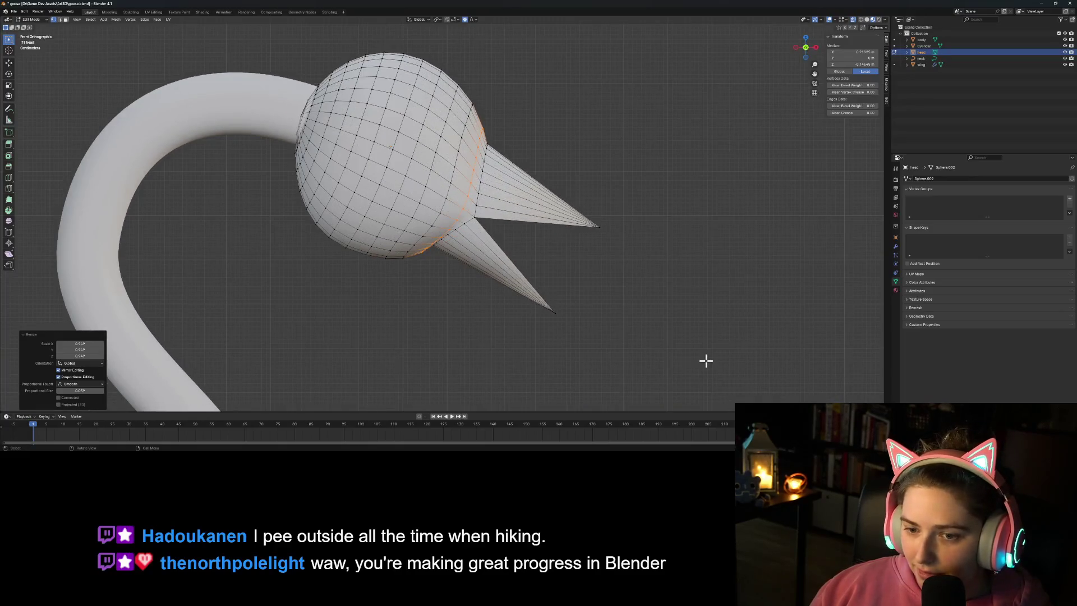
key("g")
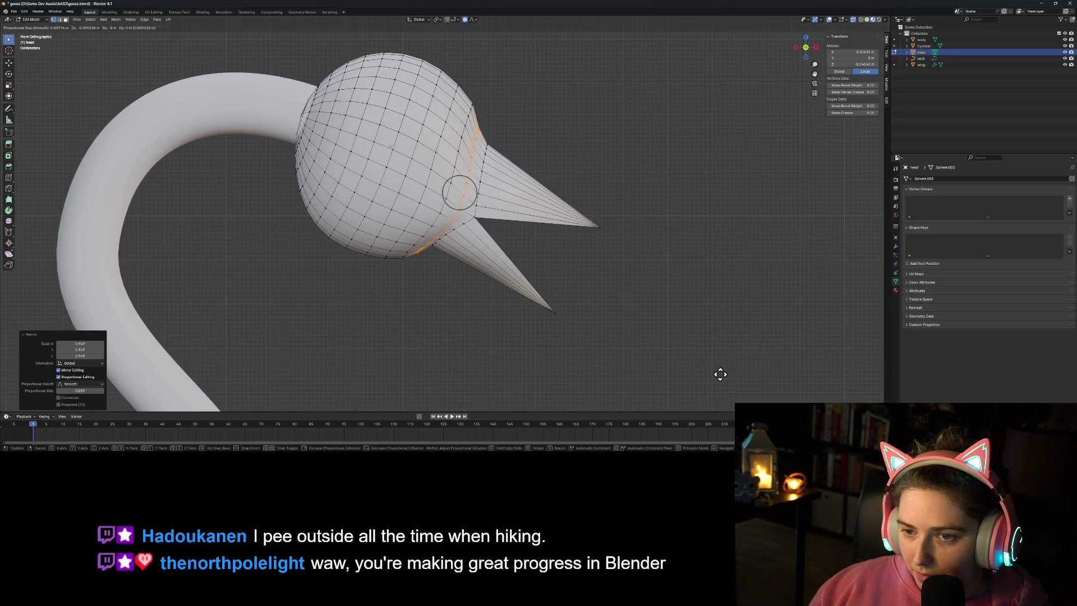
key("s")
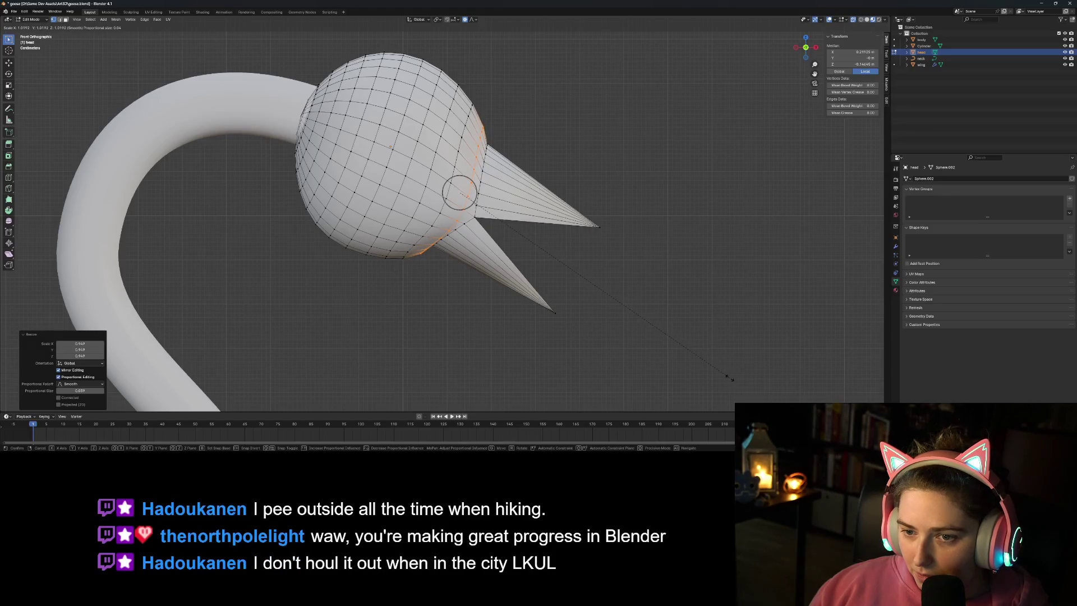
left_click(739, 379)
left_click(713, 385)
mouse_move(613, 360)
middle_mouse_down()
mouse_move(589, 345)
mouse_move(614, 356)
middle_mouse_up()
key("KP_1")
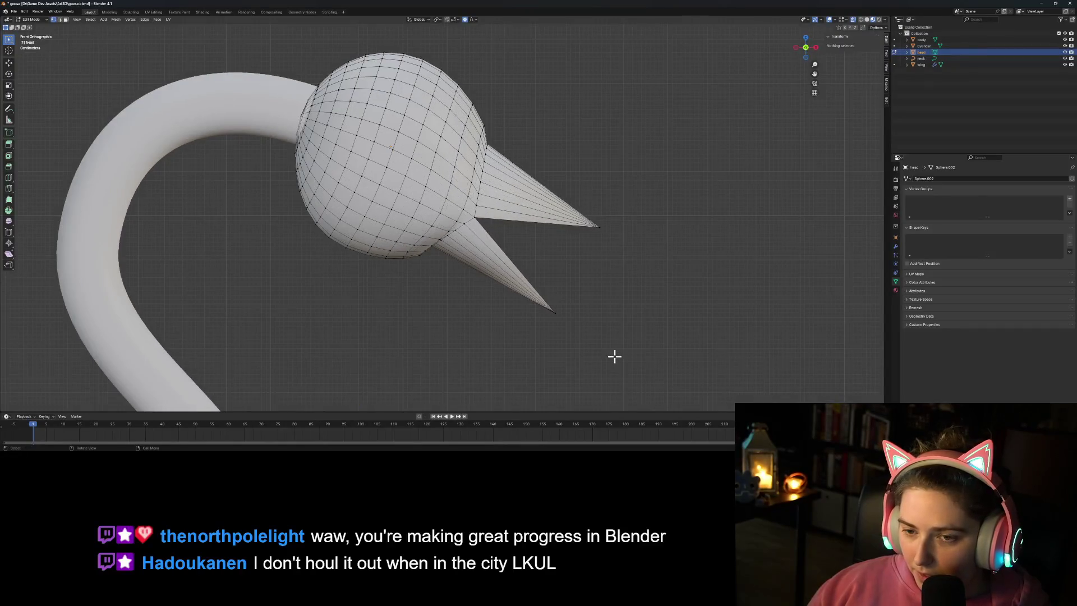
Step: Enlarge both beak cones by about 1.16
scroll(563, 336, "up", 1)
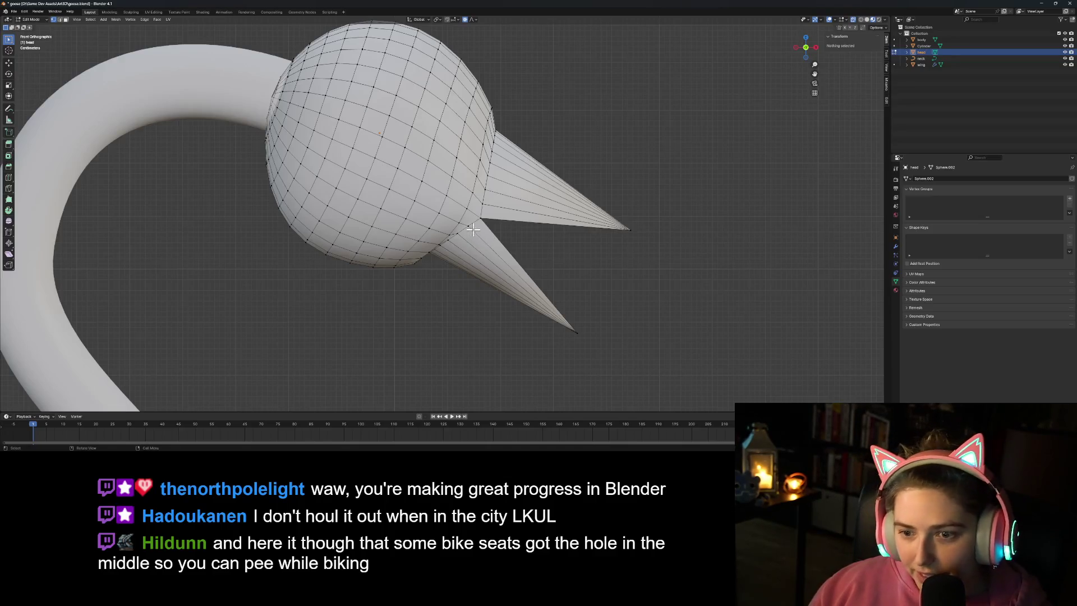
key("l")
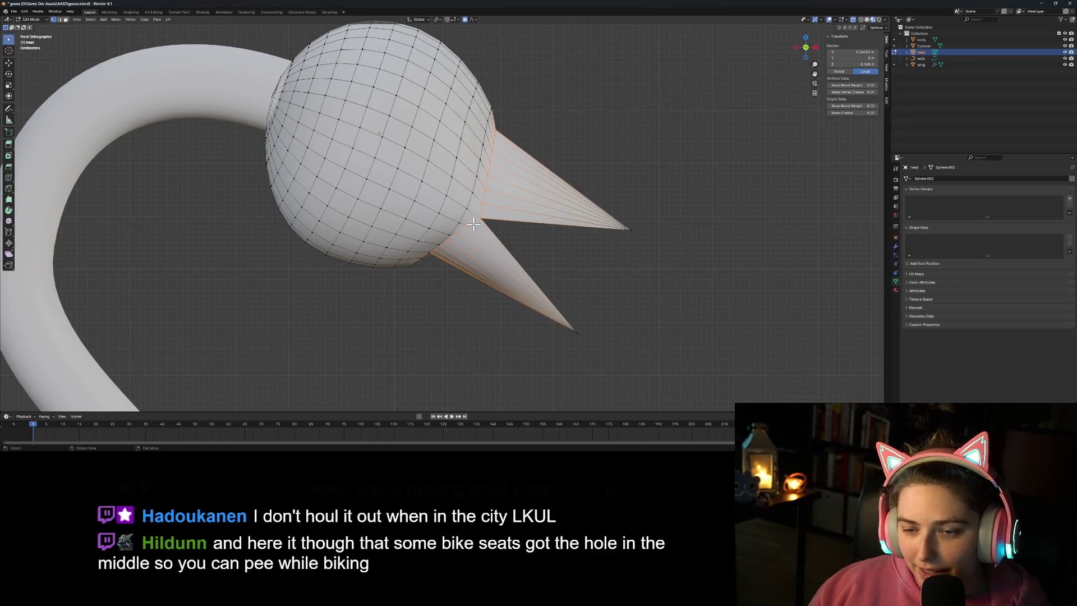
key("g")
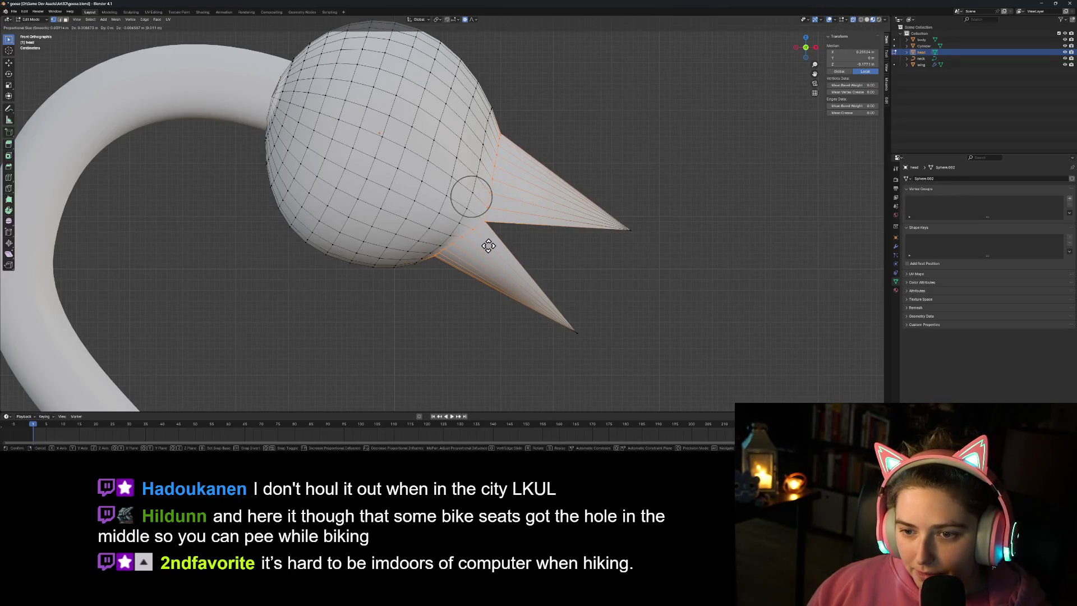
key("s")
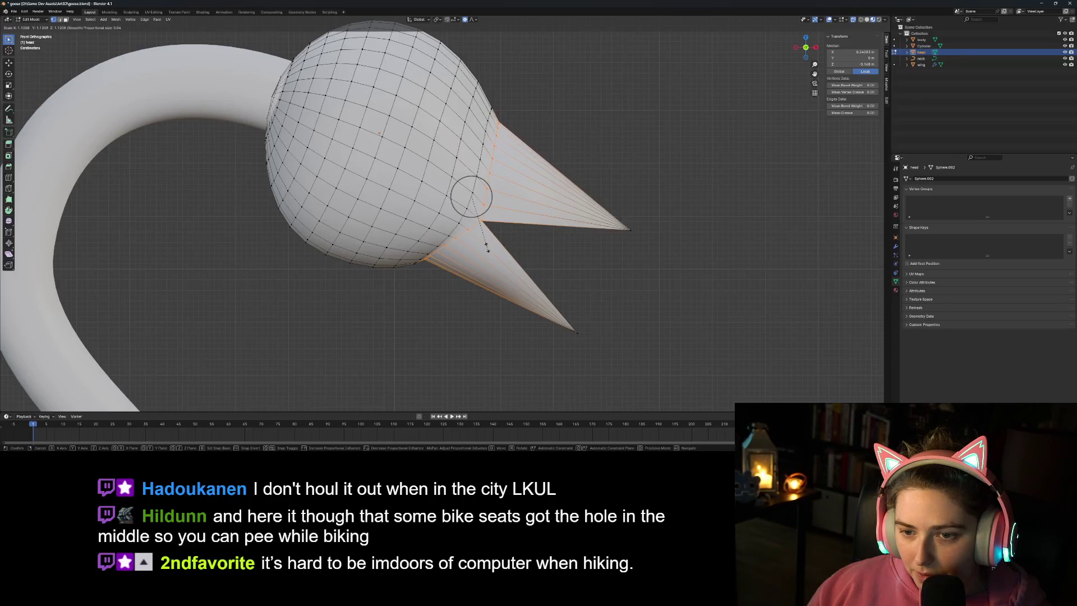
left_click(487, 247)
Step: Shift the beak into place with proportional falloff, then return to Object Mode
key("g")
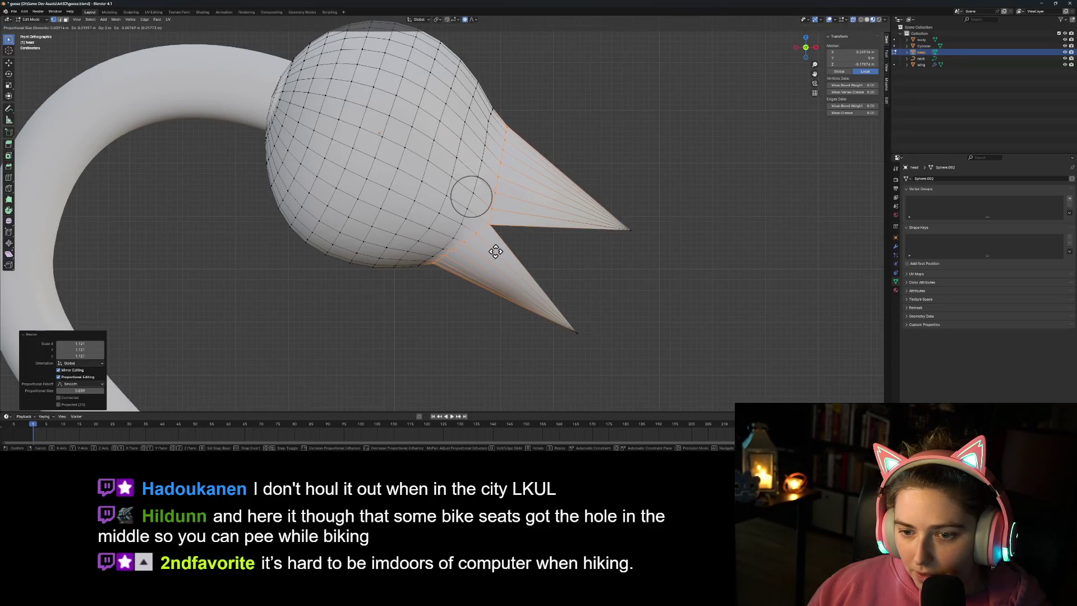
scroll(495, 251, "up", 9)
scroll(495, 251, "down", 1)
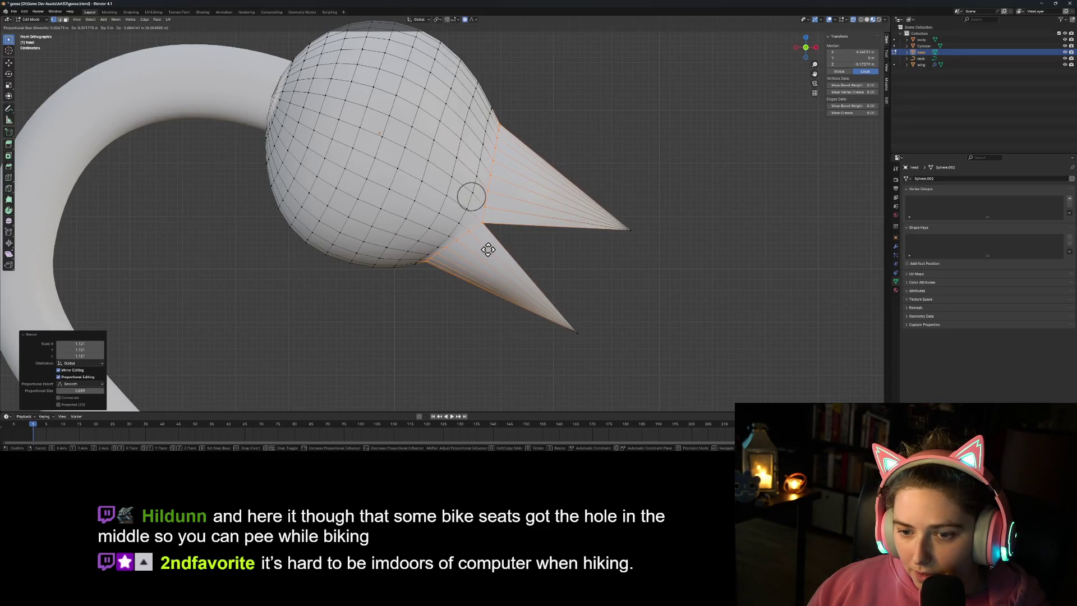
left_click(553, 272)
key("Tab")
scroll(610, 287, "down", 2)
left_click(615, 308)
mouse_move(614, 308)
middle_mouse_down()
mouse_move(629, 324)
mouse_move(602, 300)
mouse_move(562, 289)
mouse_move(510, 296)
mouse_move(553, 332)
middle_mouse_up()
scroll(493, 303, "up", 6)
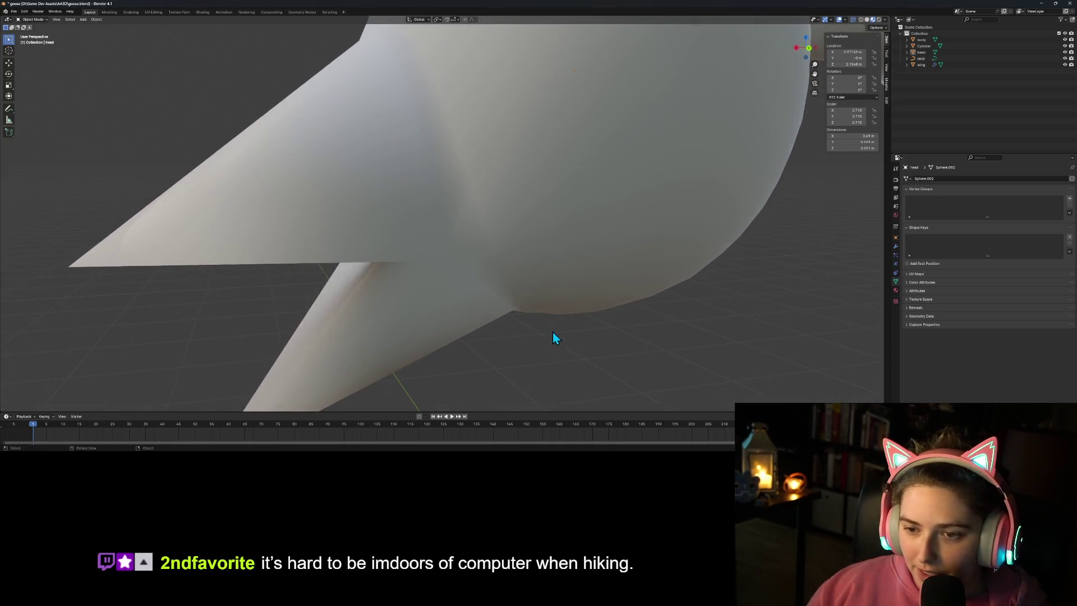
Step: Select the edge loops at the beak base in front view
key("KP_1")
key("Tab")
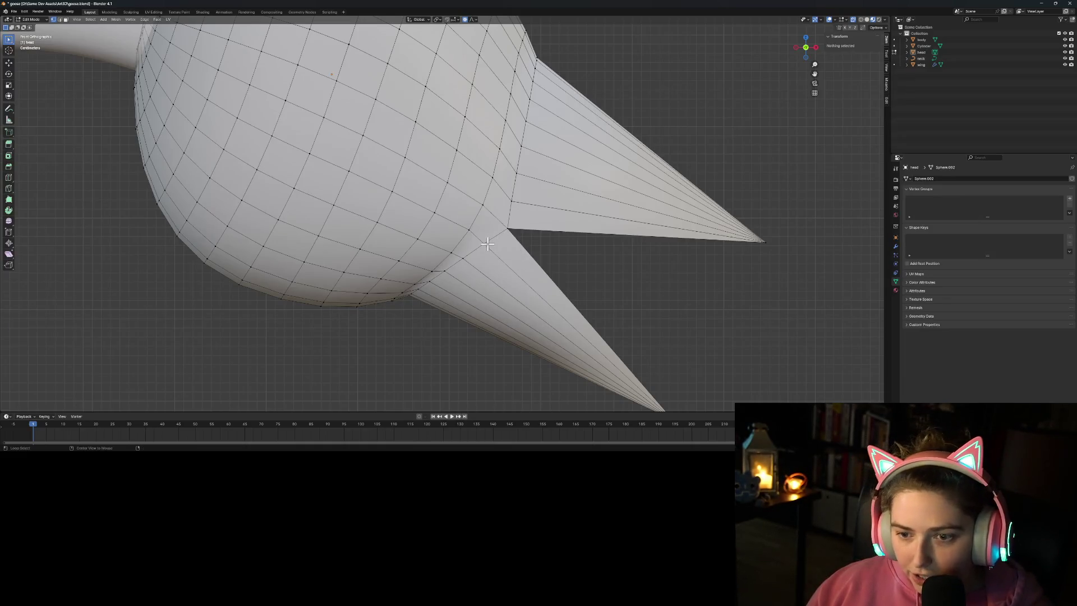
left_click(487, 244, "alt")
right_click(630, 281)
mouse_move(630, 281)
left_click(672, 287)
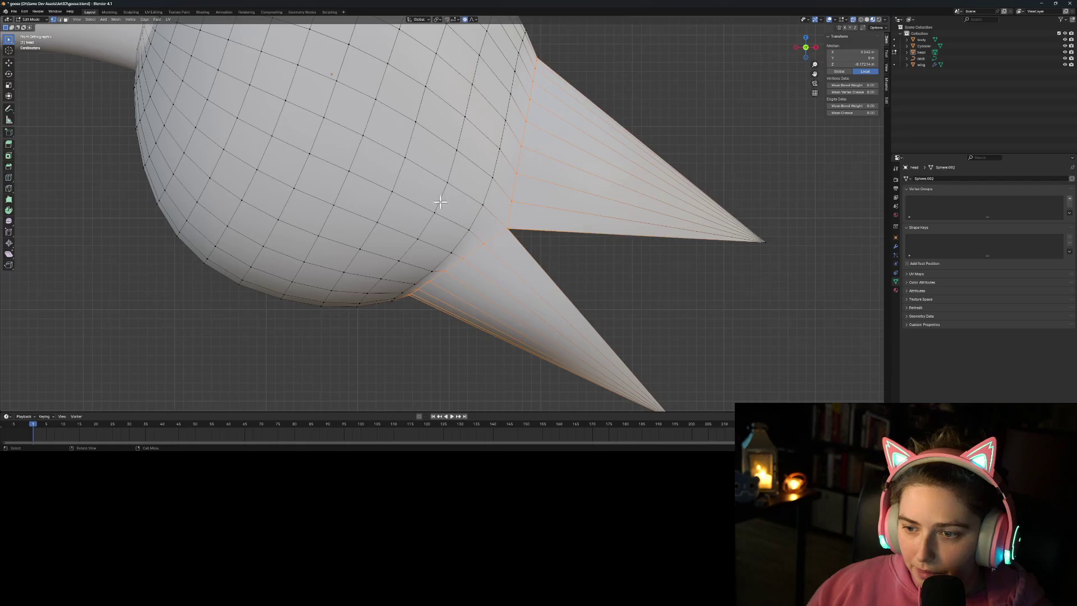
Step: Mark the selected beak-base edges as sharp and return to Object Mode
left_click(60, 20)
key("ctrl+e")
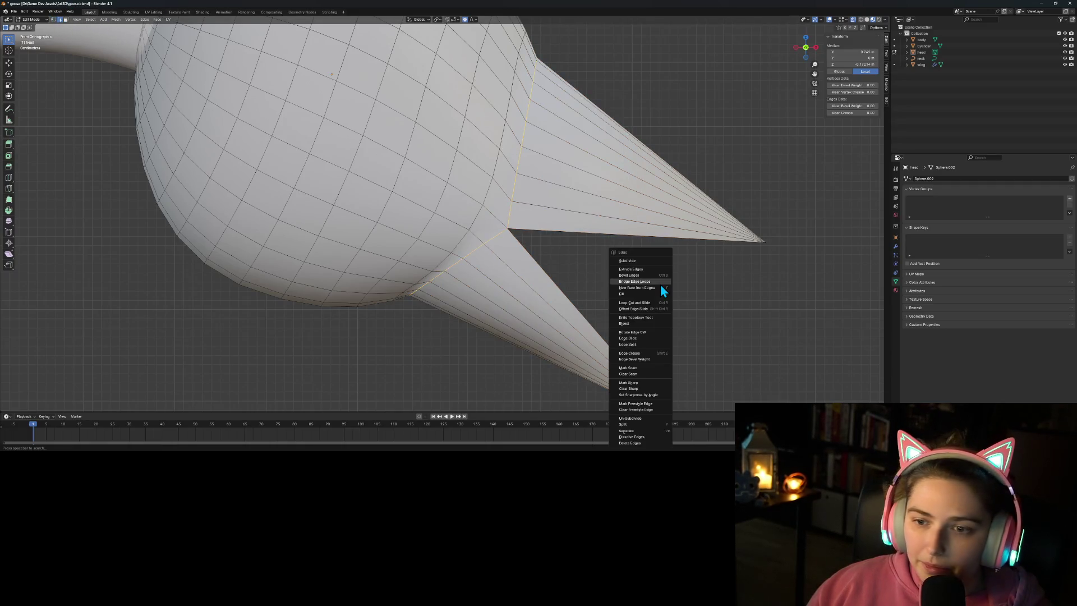
left_click(641, 382)
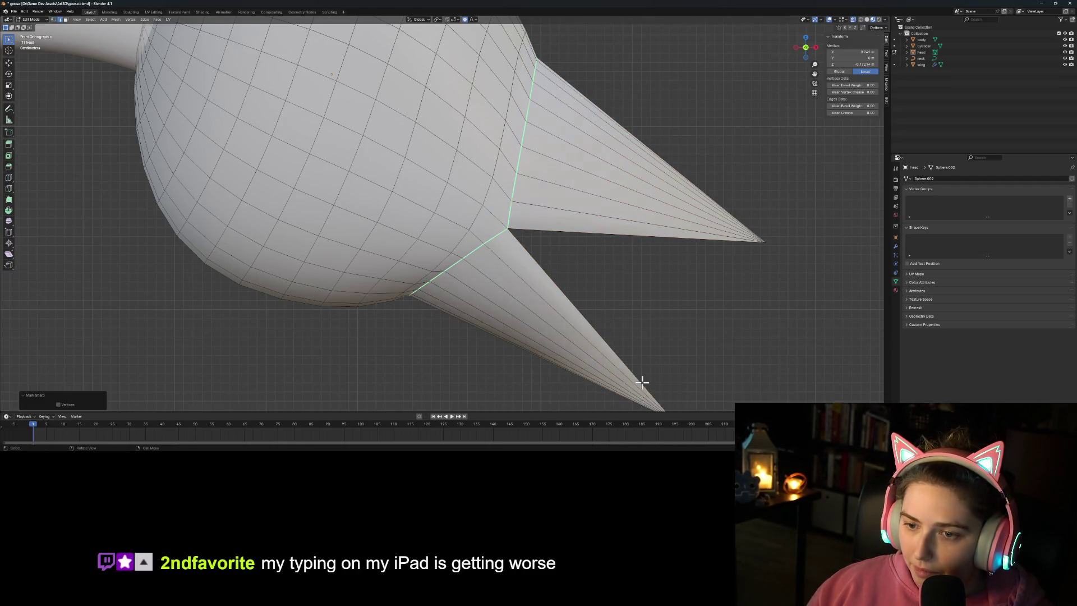
key("Tab")
scroll(656, 375, "down", 3)
mouse_move(648, 373)
middle_mouse_down()
mouse_move(646, 314)
mouse_move(563, 333)
mouse_move(505, 320)
mouse_move(503, 337)
mouse_move(563, 325)
mouse_move(630, 336)
mouse_move(668, 322)
mouse_move(651, 313)
mouse_move(690, 288)
middle_mouse_up()
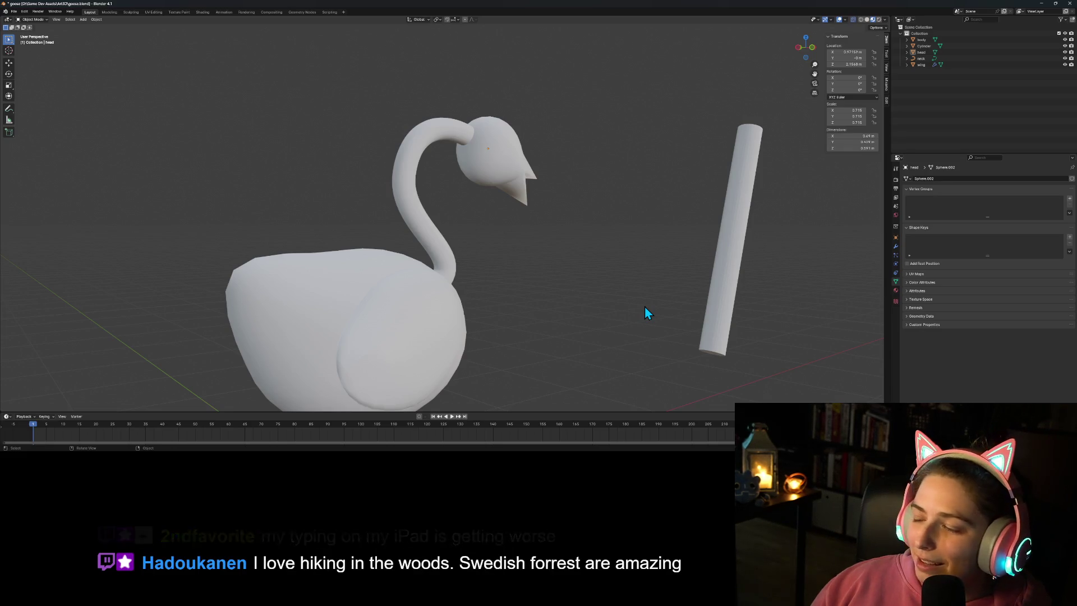
Step: Delete the Cylinder with Delete Hierarchy in the Outliner, then reselect the head
key("KP_1")
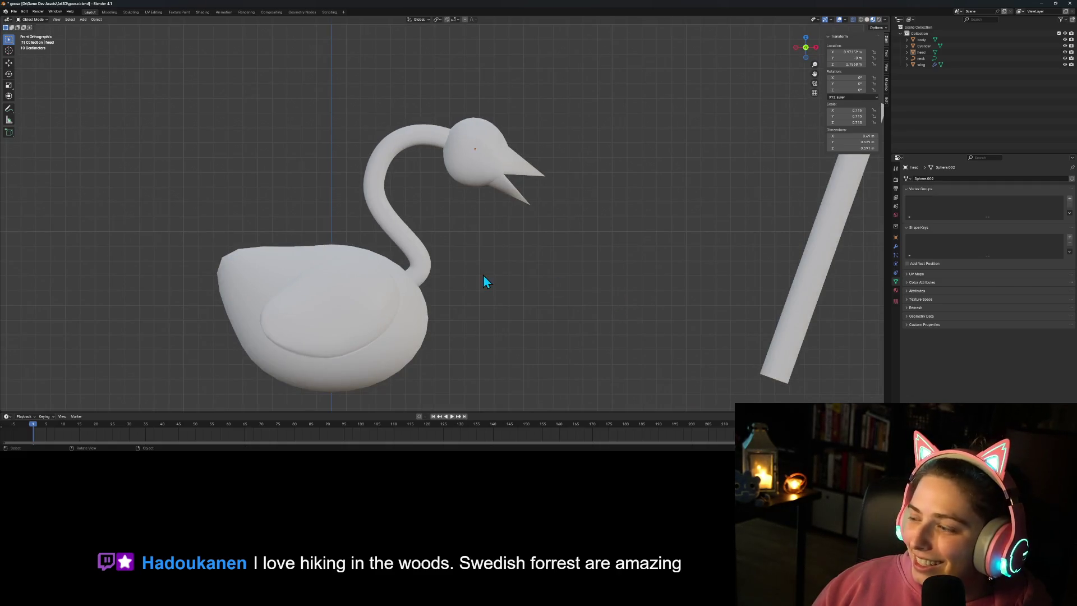
key("Tab")
key("Tab")
key("Tab")
key("Tab")
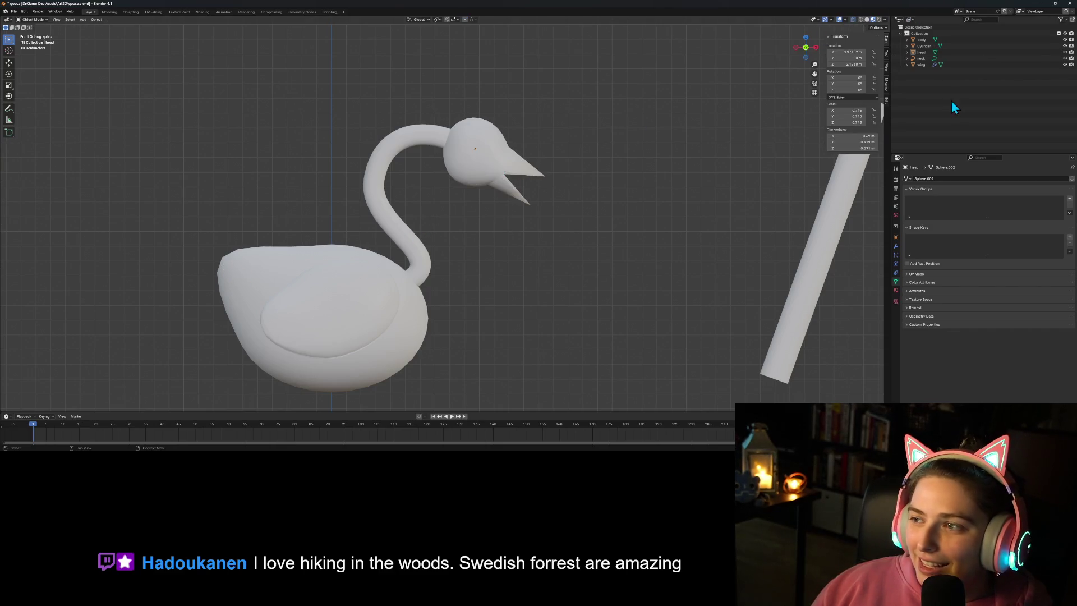
left_click(924, 46)
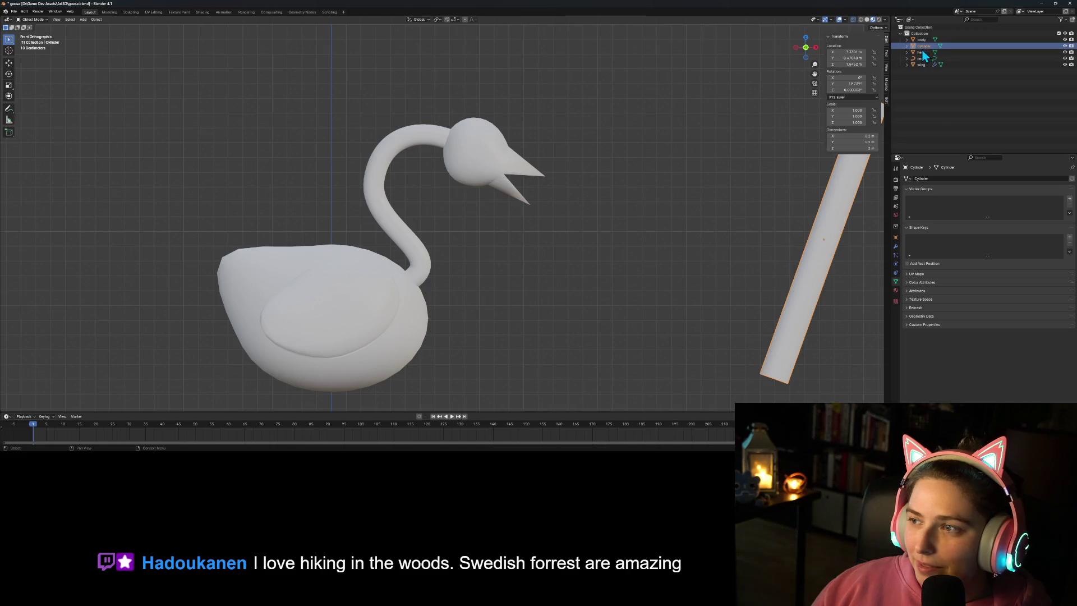
right_click(922, 51)
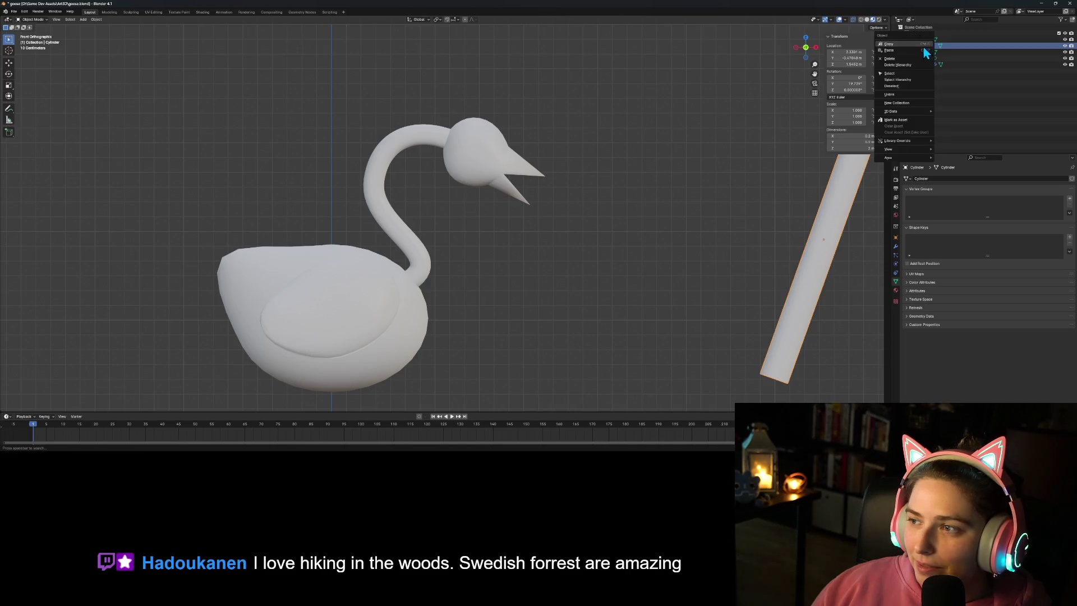
left_click(897, 65)
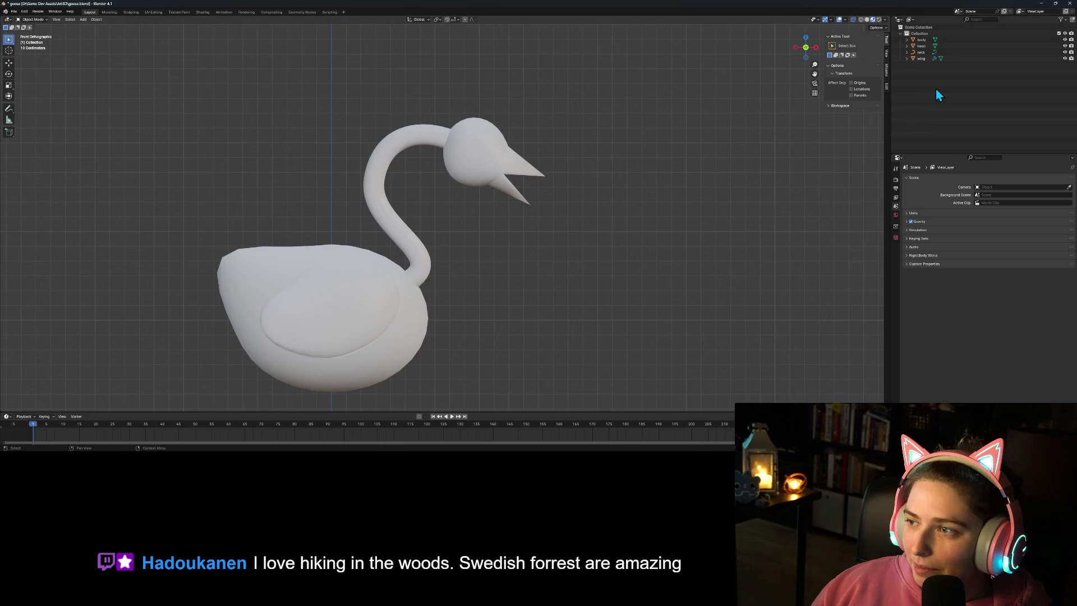
left_click(920, 59)
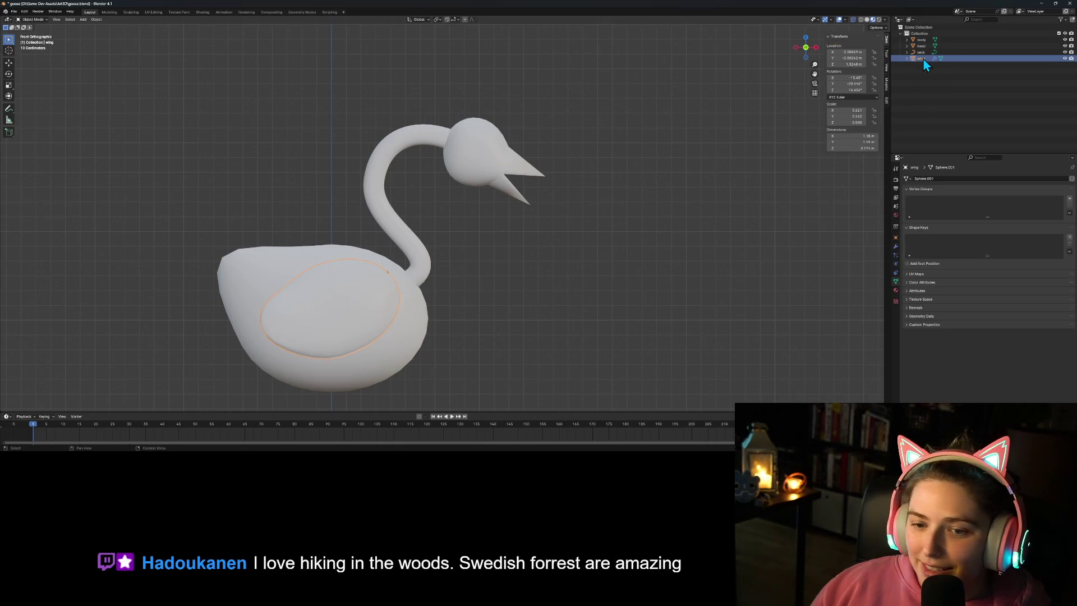
left_click(658, 294)
scroll(617, 278, "down", 2)
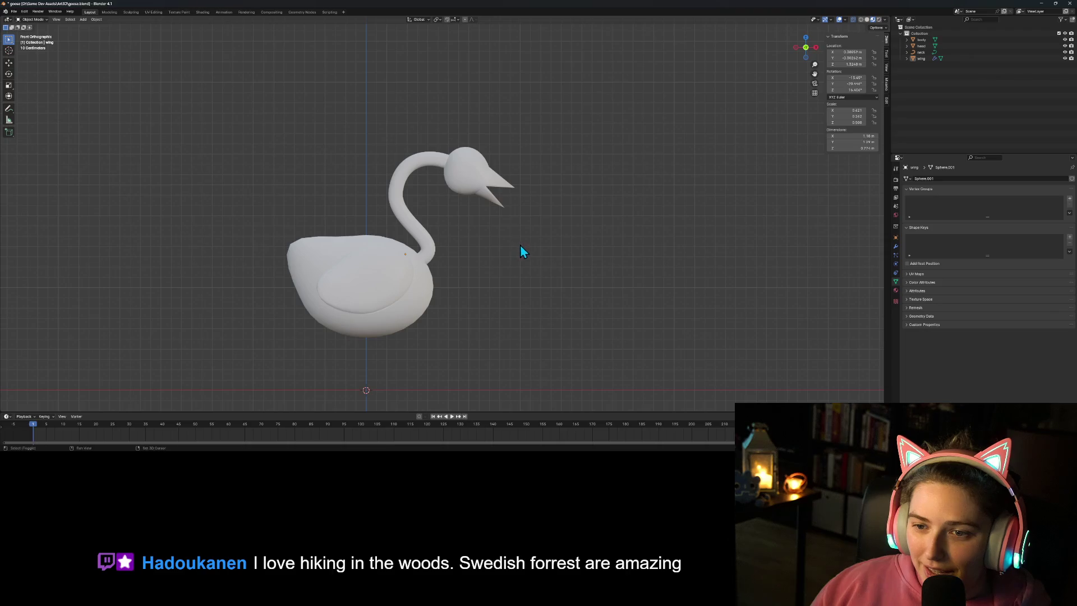
middle_click_drag(519, 245, 564, 244, "shift")
left_click(551, 184)
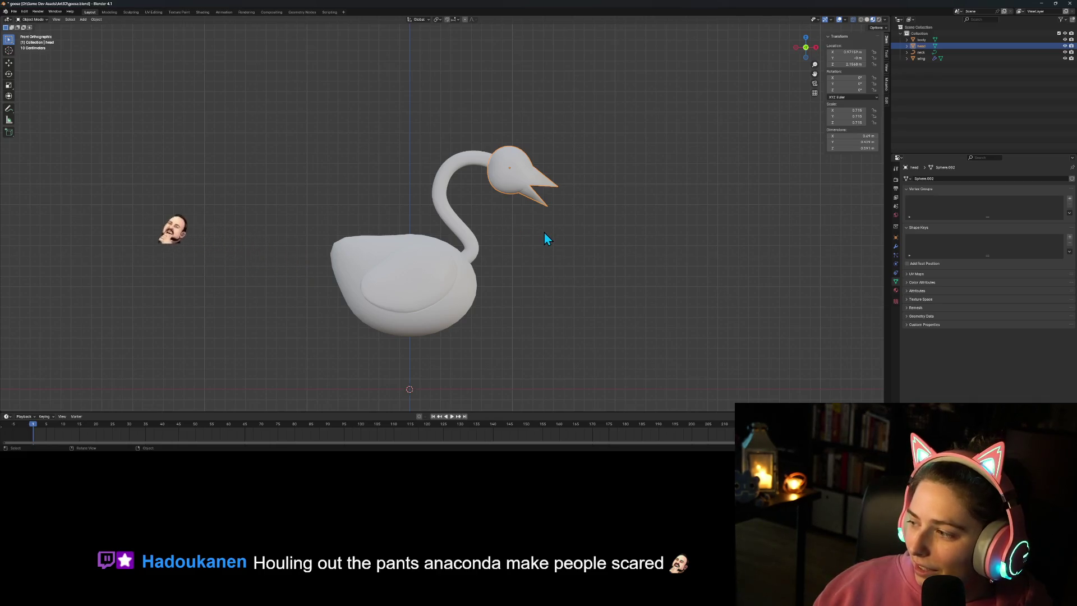
scroll(501, 314, "up", 1)
scroll(500, 311, "up", 1)
middle_click_drag(510, 320, 545, 284, "shift")
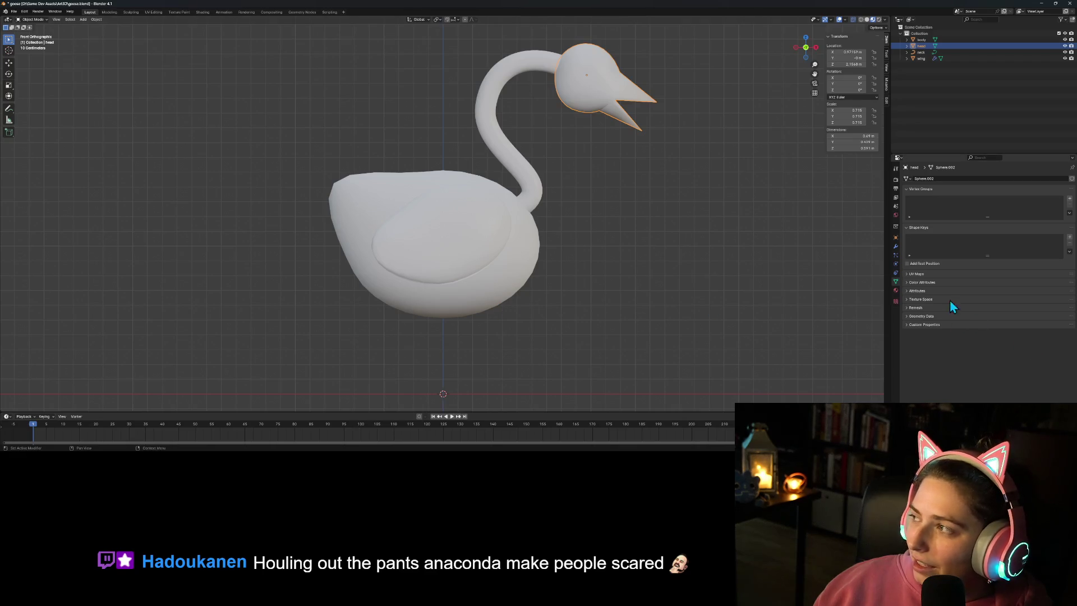
middle_click_drag(544, 346, 584, 334, "shift")
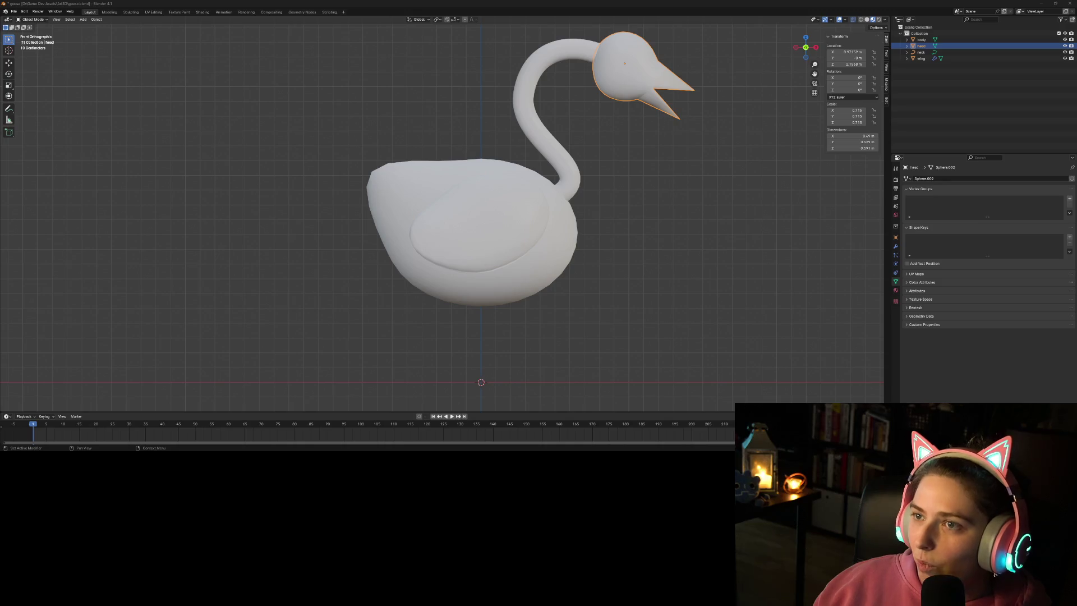
middle_click_drag(662, 278, 656, 286, "shift")
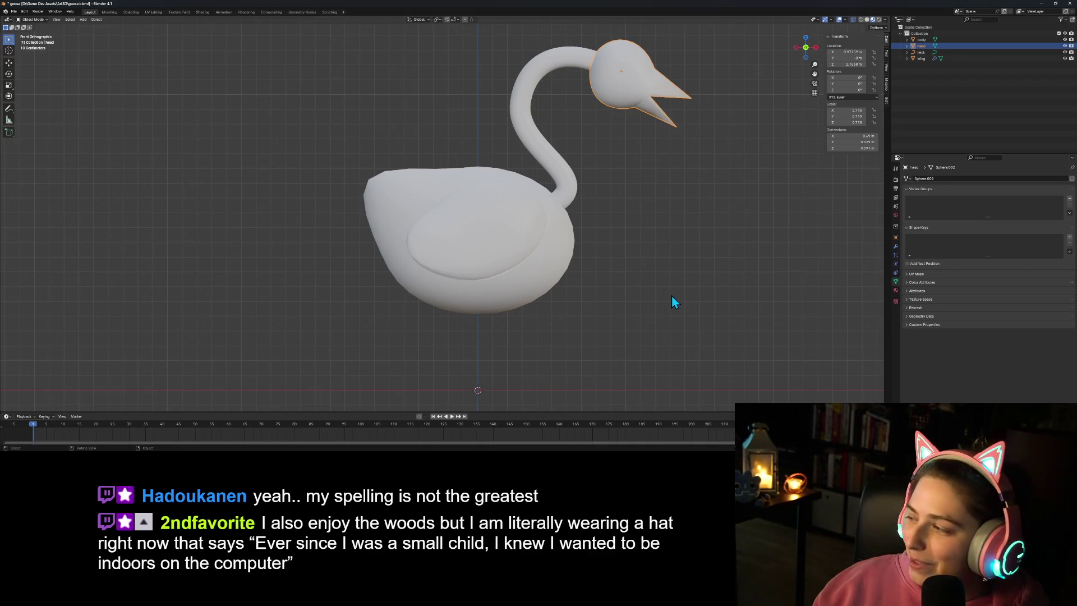
left_click(463, 295)
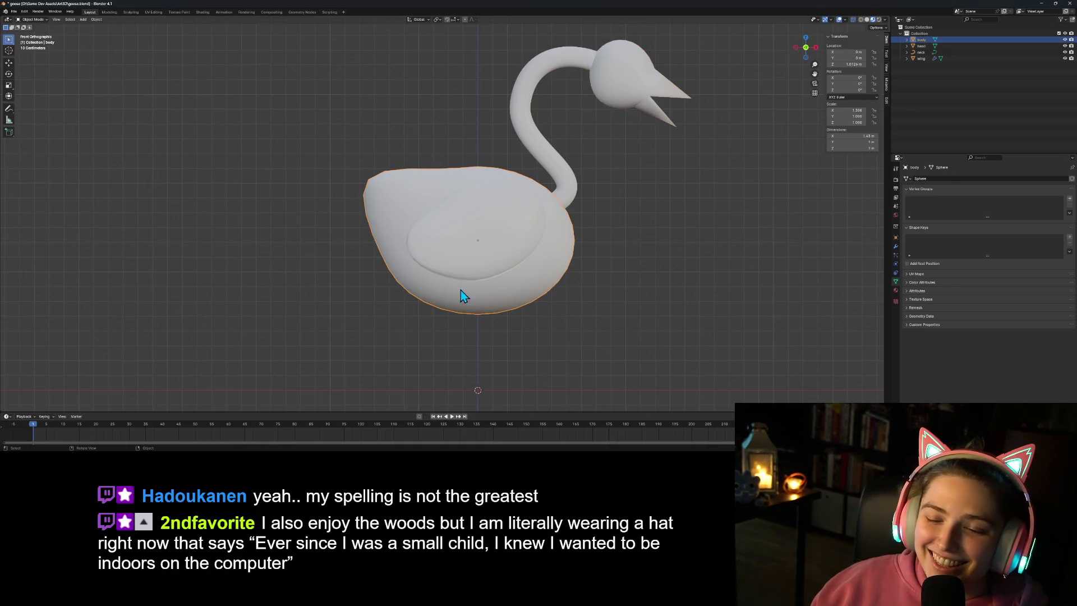
Step: Add a Bezier curve and move its right end point up under the body
left_click(83, 19)
mouse_move(106, 34)
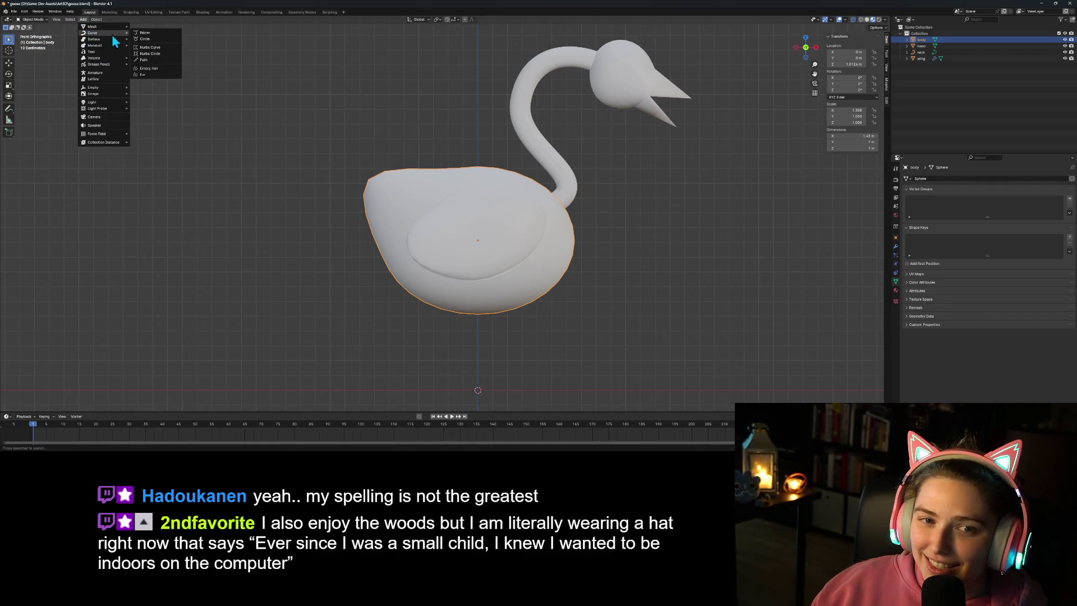
left_click(154, 39)
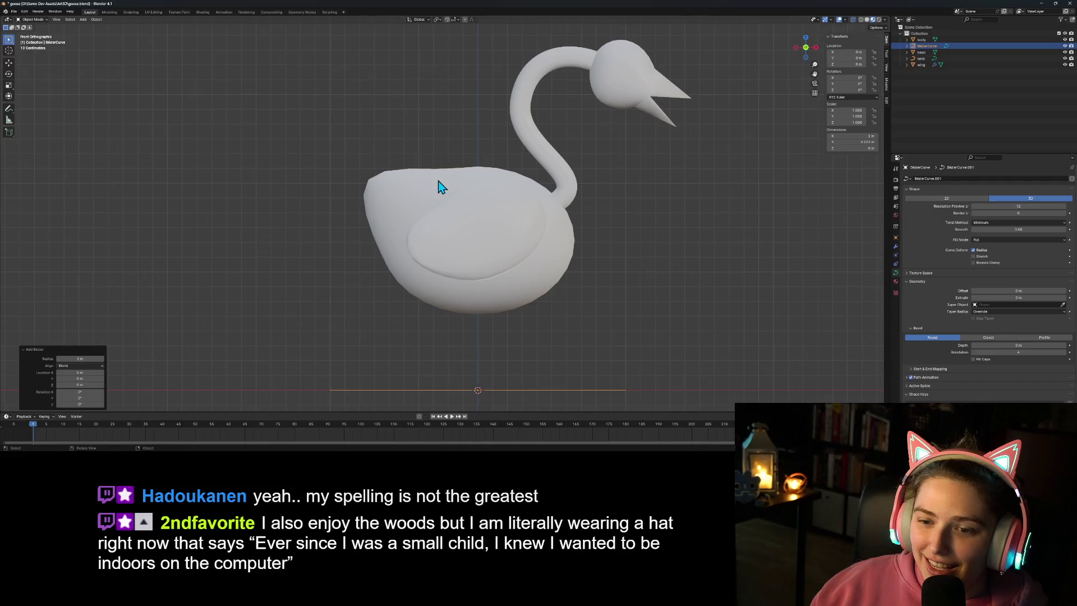
key("Tab")
left_click(626, 389)
key("g")
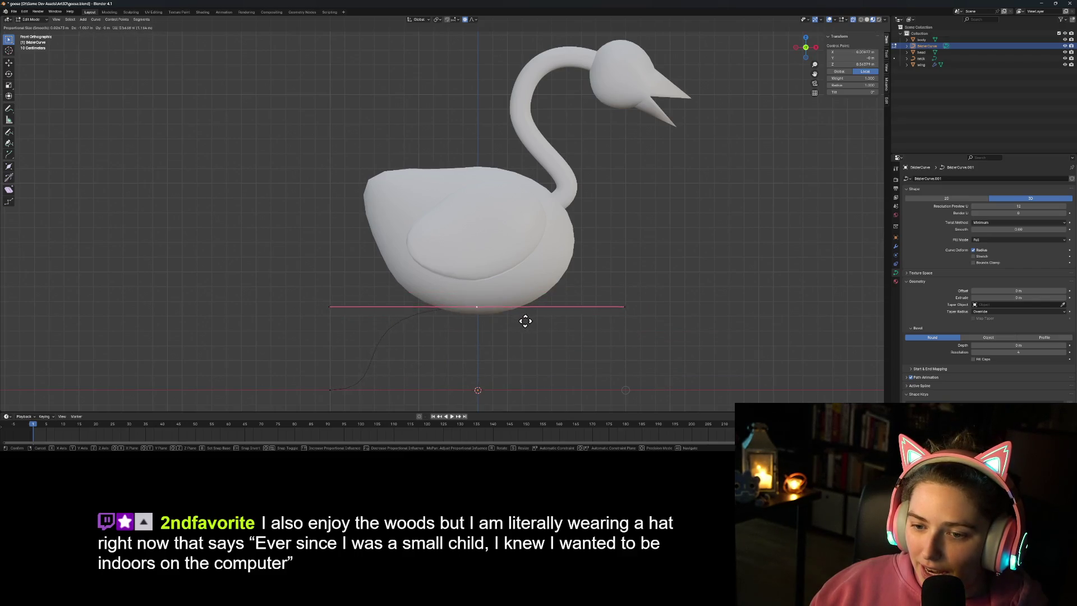
left_click(524, 321)
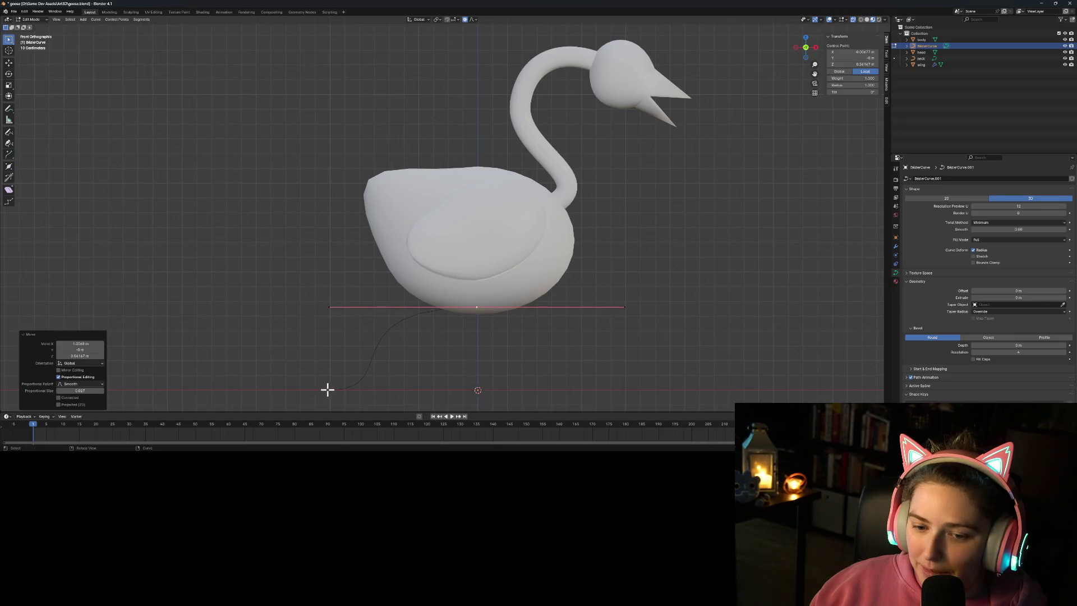
Step: Move the left end point down and rotate its handle 180 degrees
left_click(330, 389)
key("g")
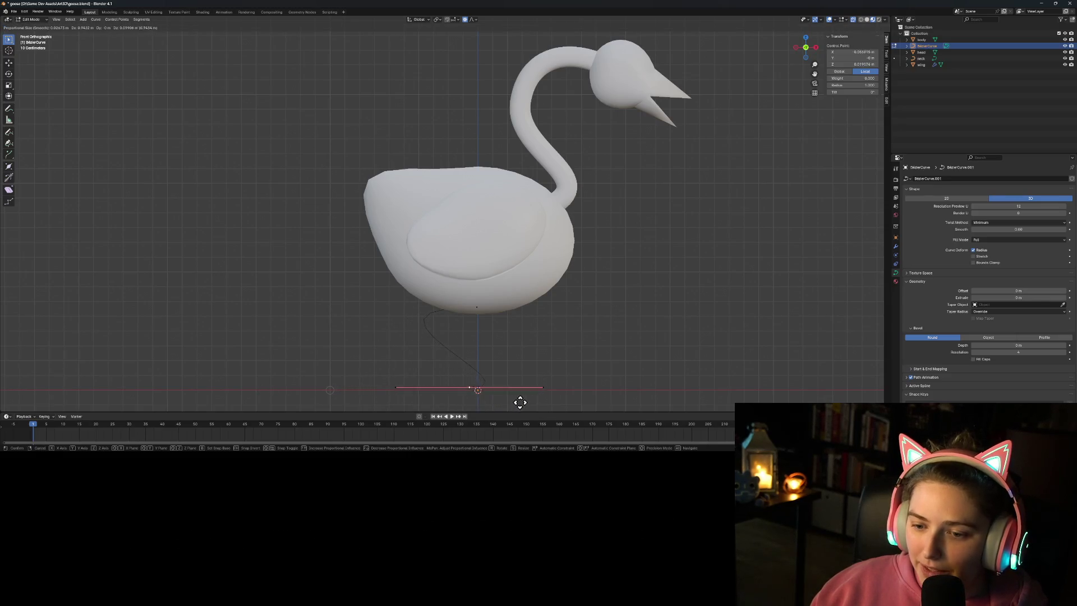
left_click(541, 406)
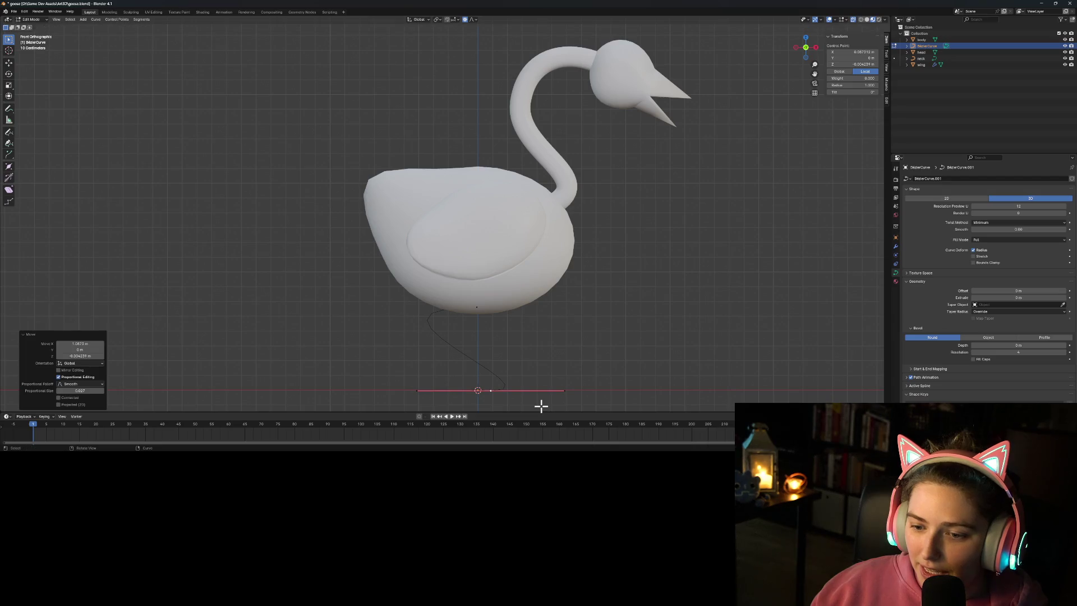
key("r")
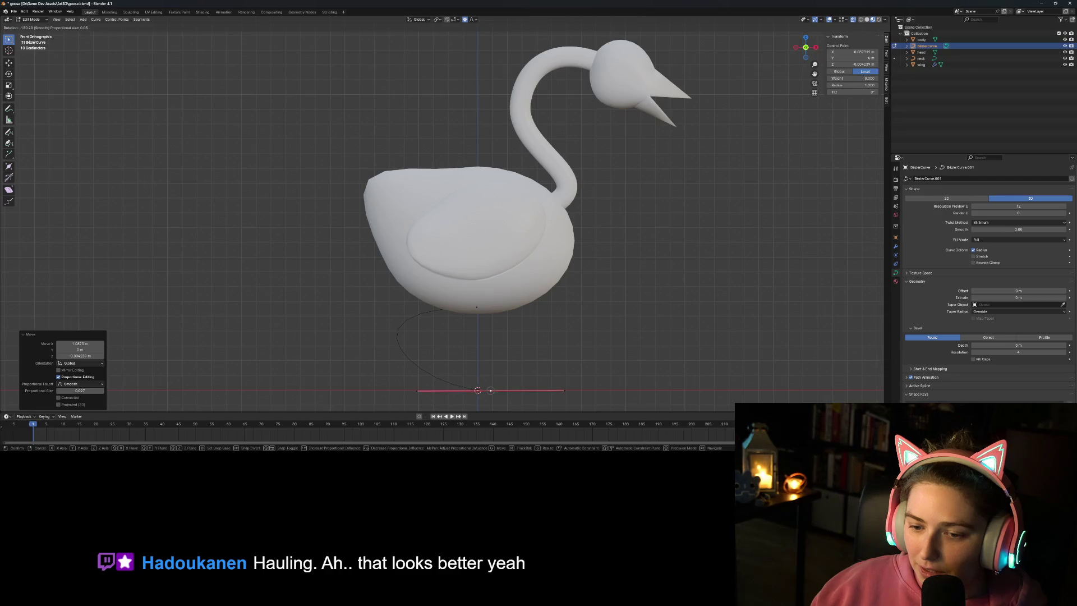
key("Return")
key("g")
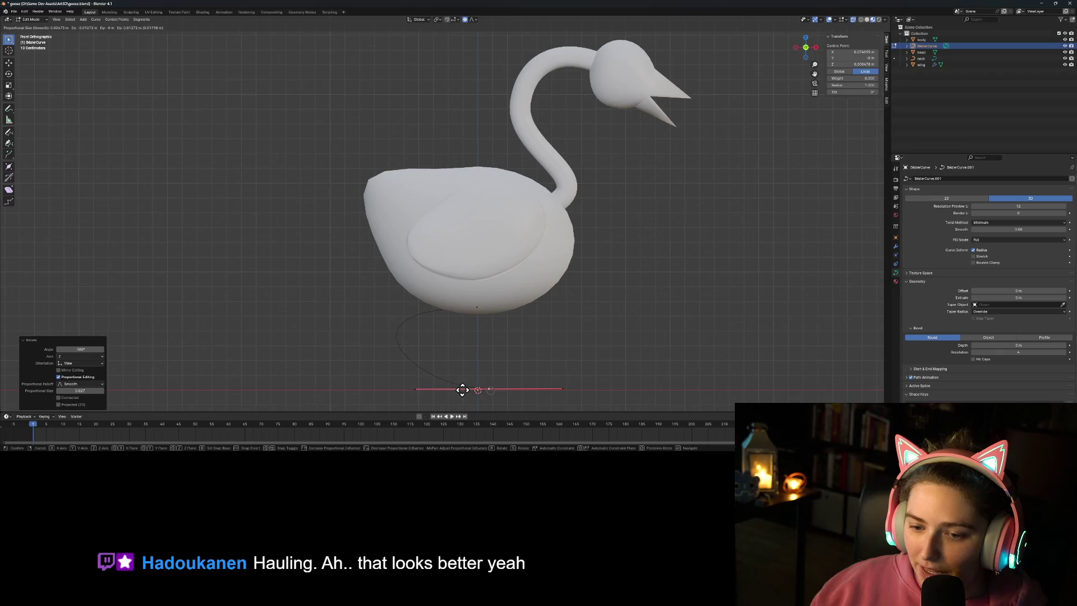
left_click(463, 389)
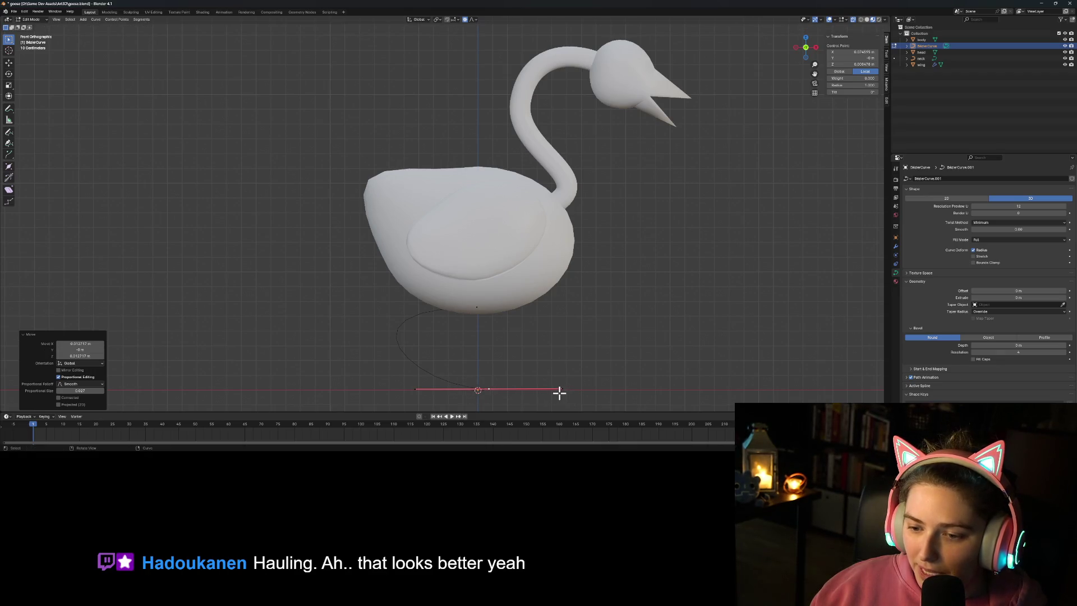
Step: Set the control point's Z value to 0 to flatten its handle
scroll(504, 406, "up", 3)
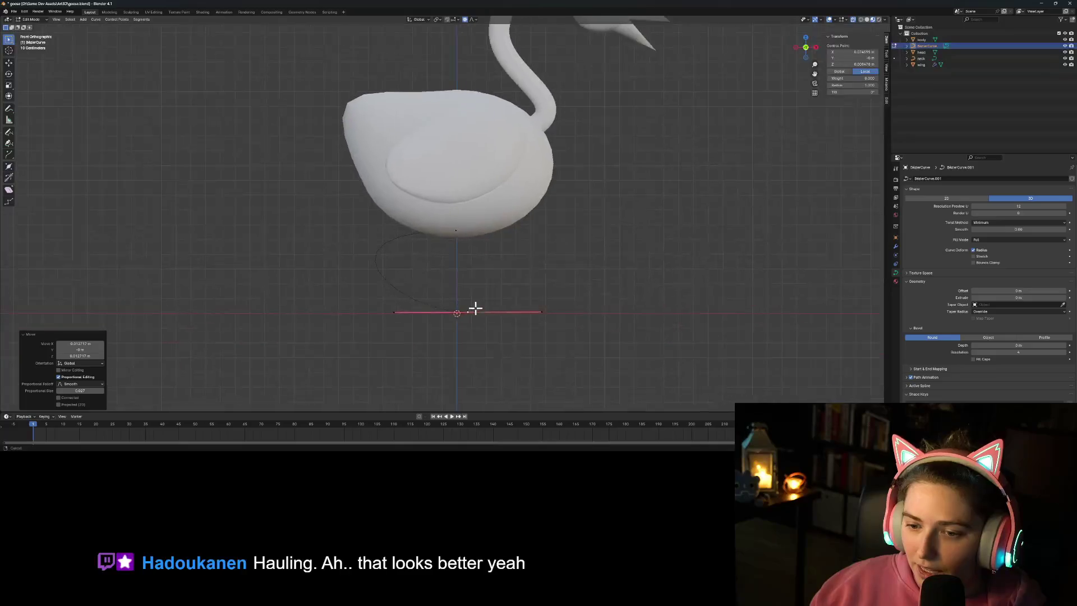
middle_click_drag(545, 393, 536, 340, "shift")
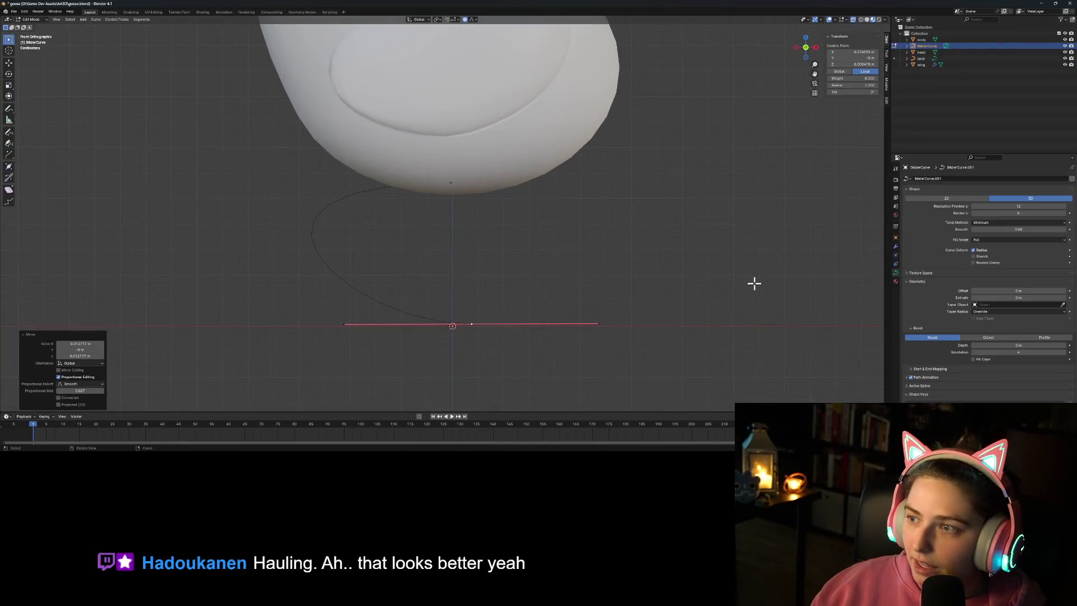
double_click(853, 64)
type("0")
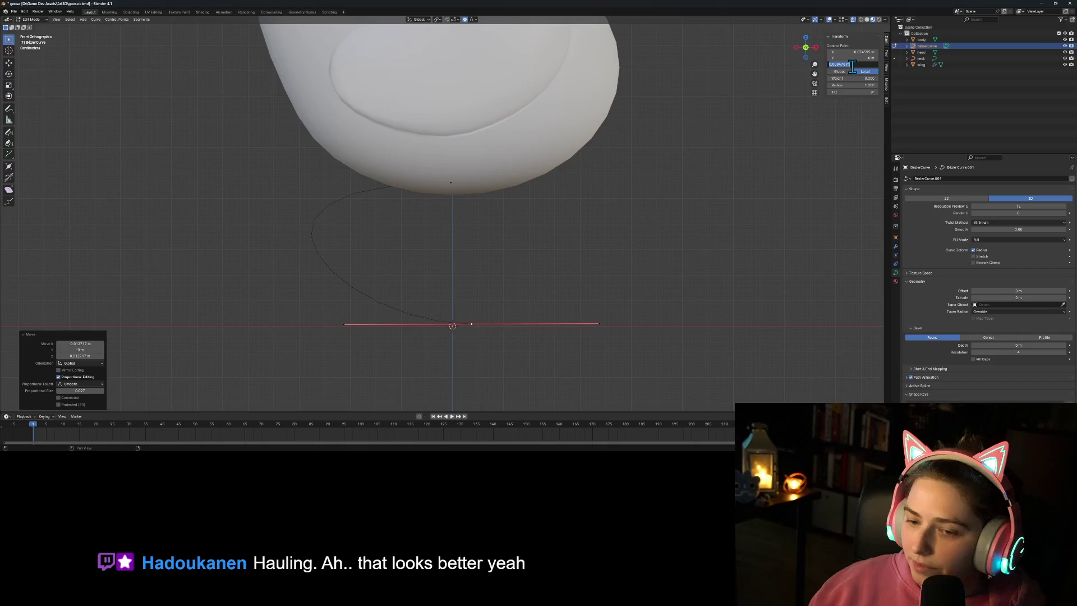
key("Return")
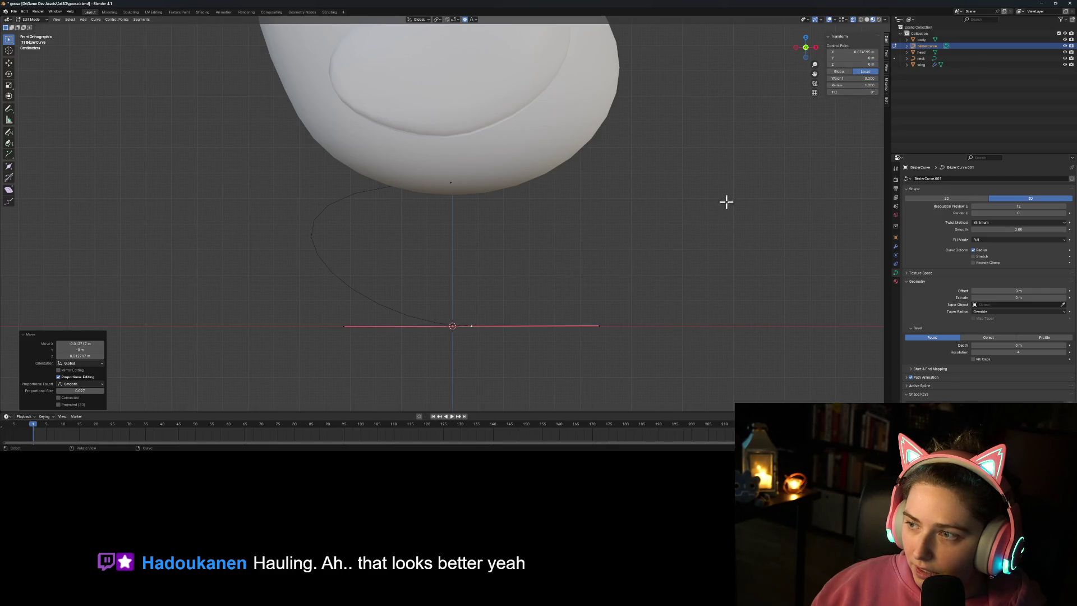
left_click(643, 309)
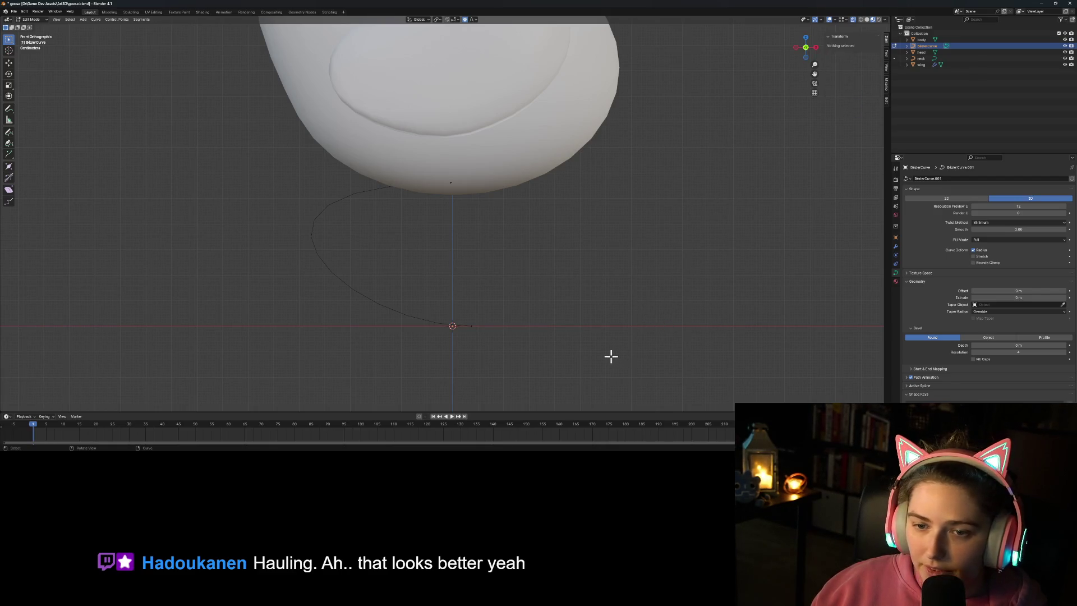
Step: In side view, set the bottom point's handle tip Y to 0
key("KP_3")
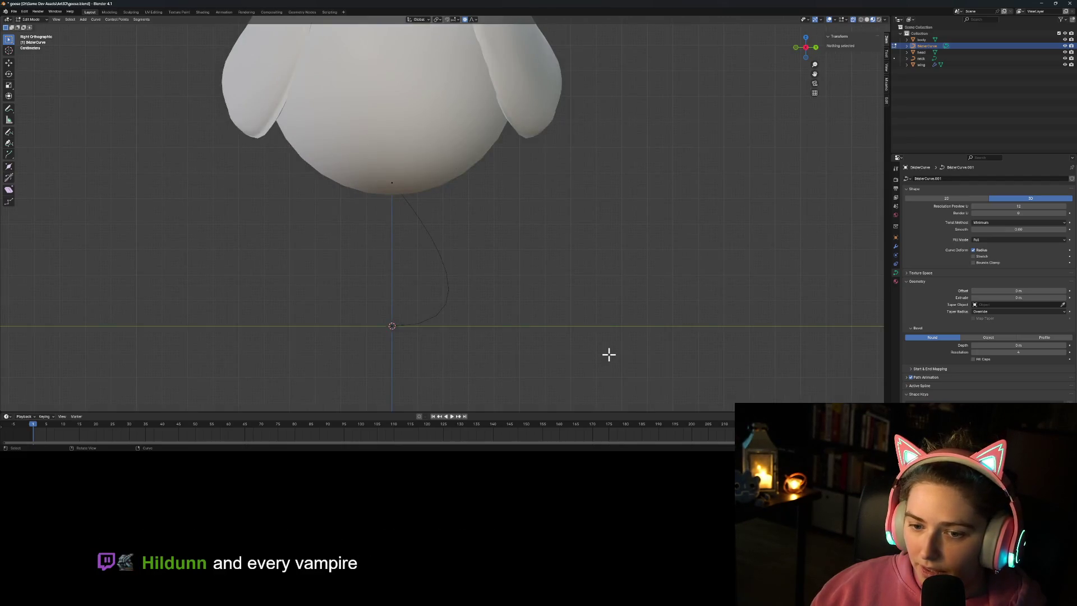
left_click(391, 326)
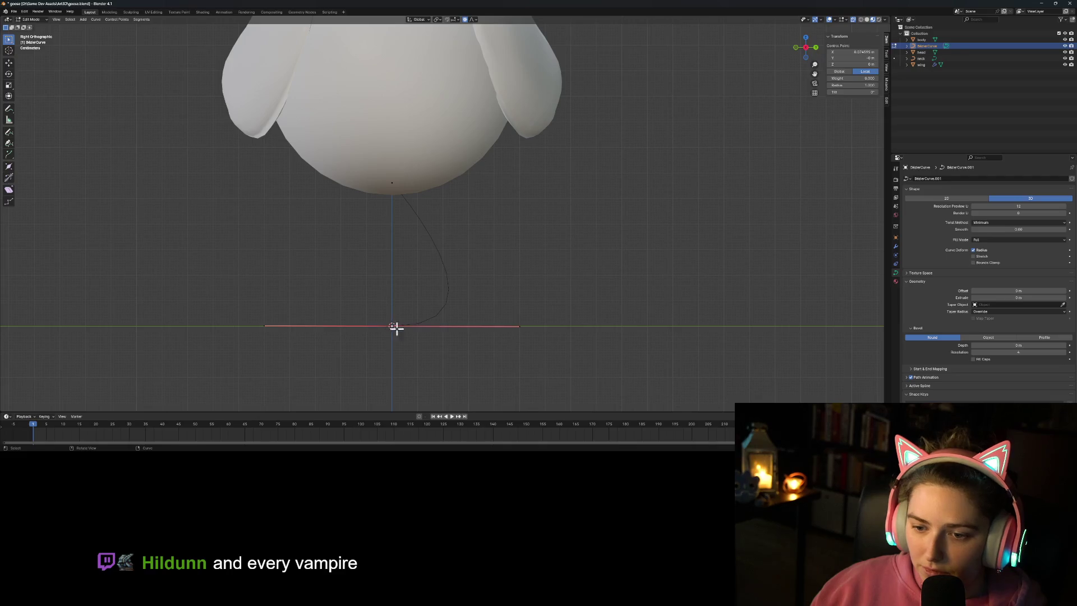
left_click(519, 326)
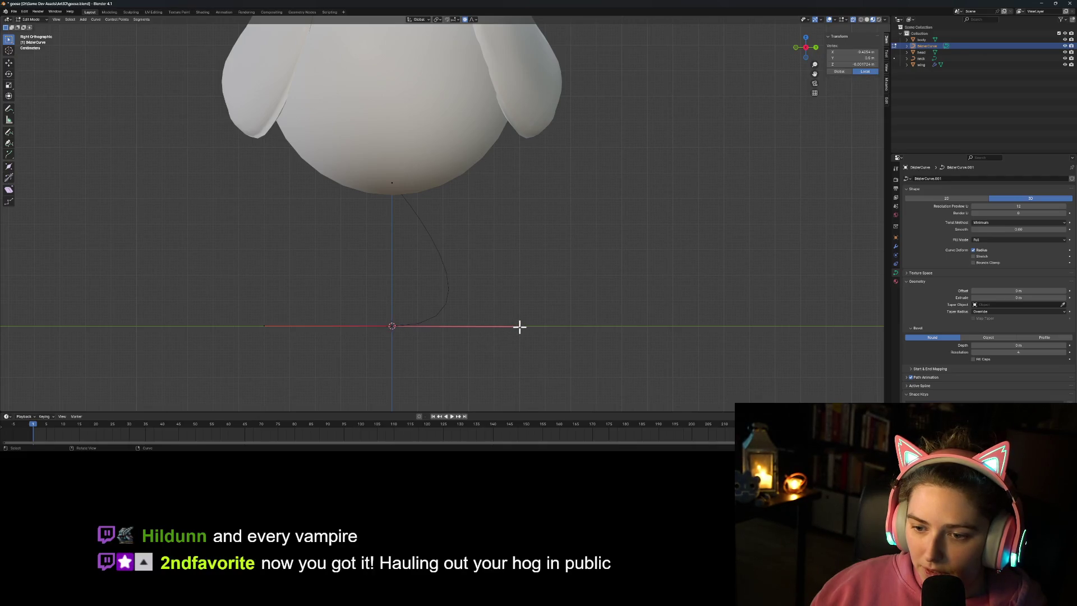
left_click(858, 57)
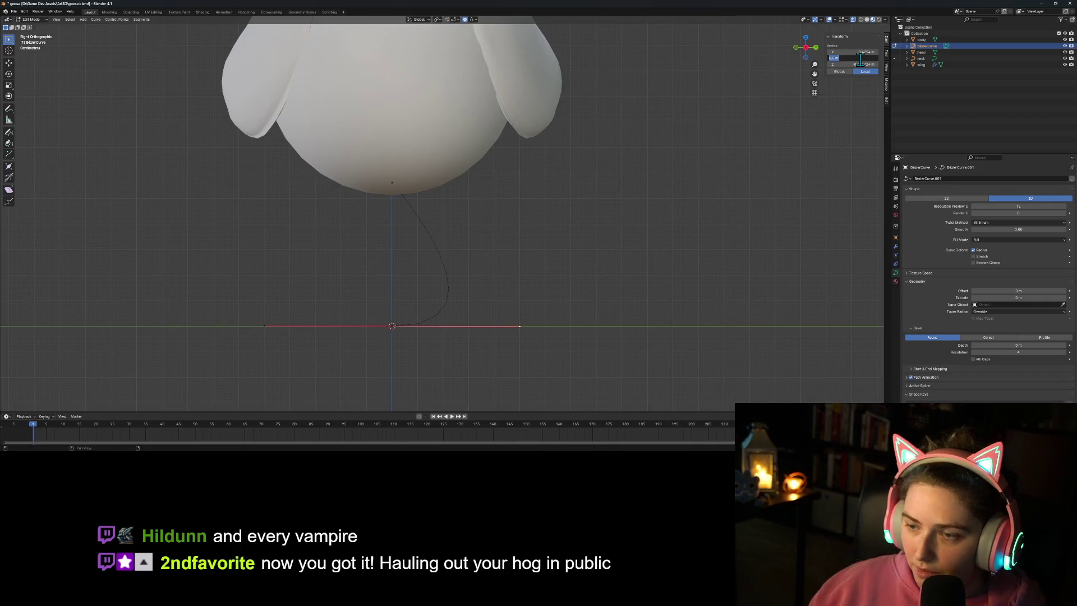
type("0")
key("Return")
left_click(577, 248)
mouse_move(577, 248)
middle_mouse_down()
mouse_move(502, 305)
mouse_move(568, 302)
middle_mouse_up()
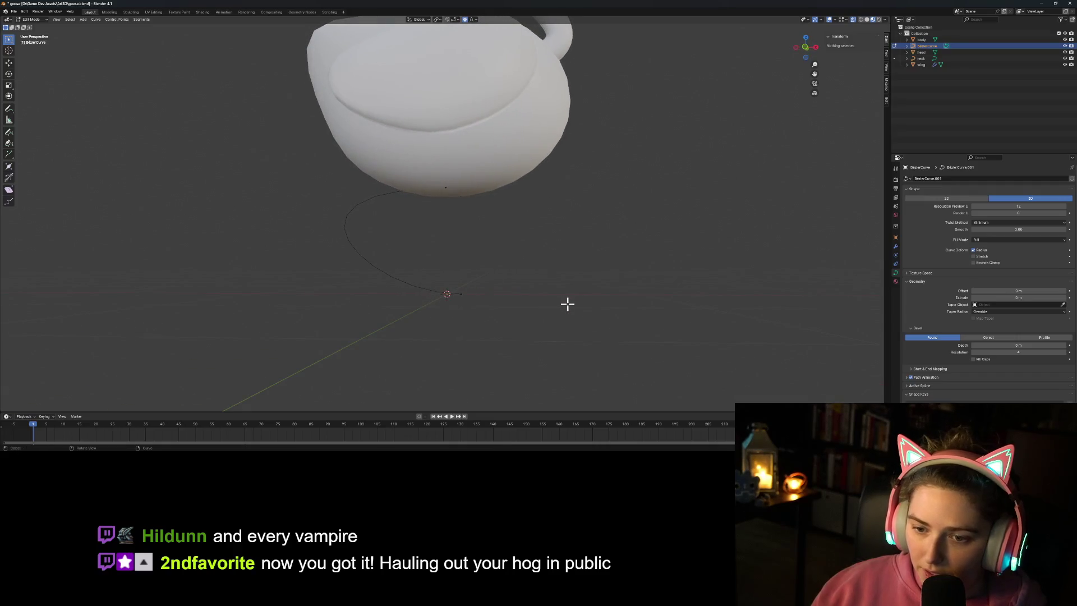
key("KP_1")
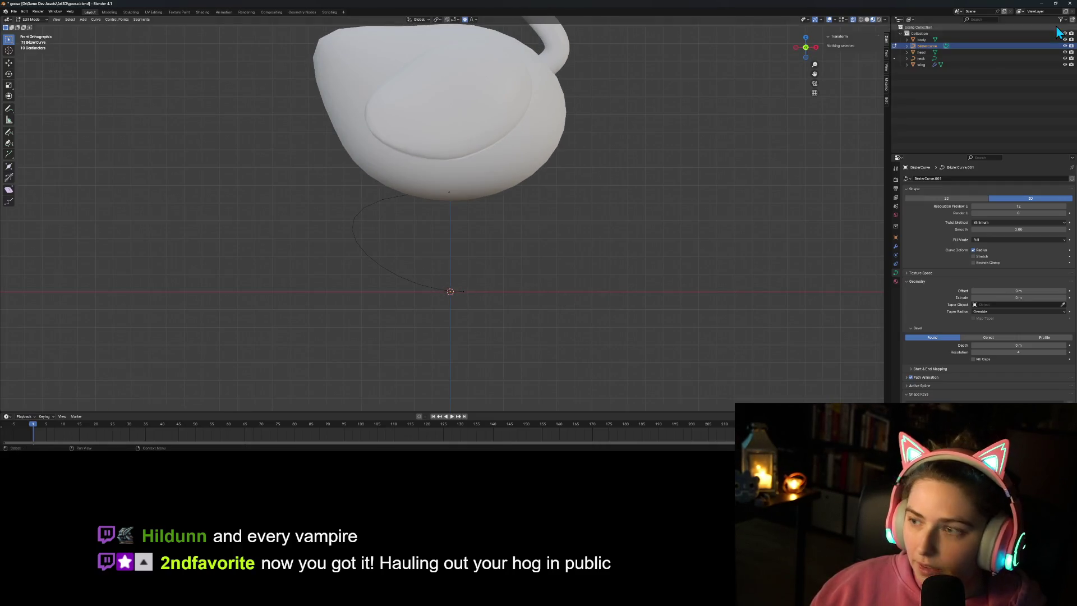
Step: Rename the curve to 'leg' and give it a 0.2 m bevel depth
type("leg")
key("Return")
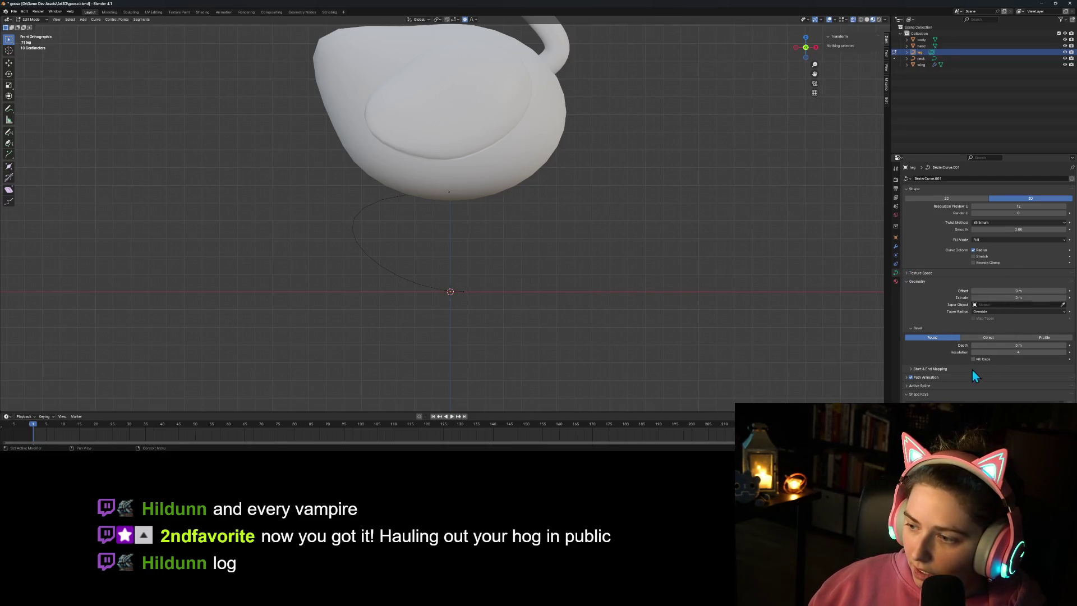
left_click(998, 345)
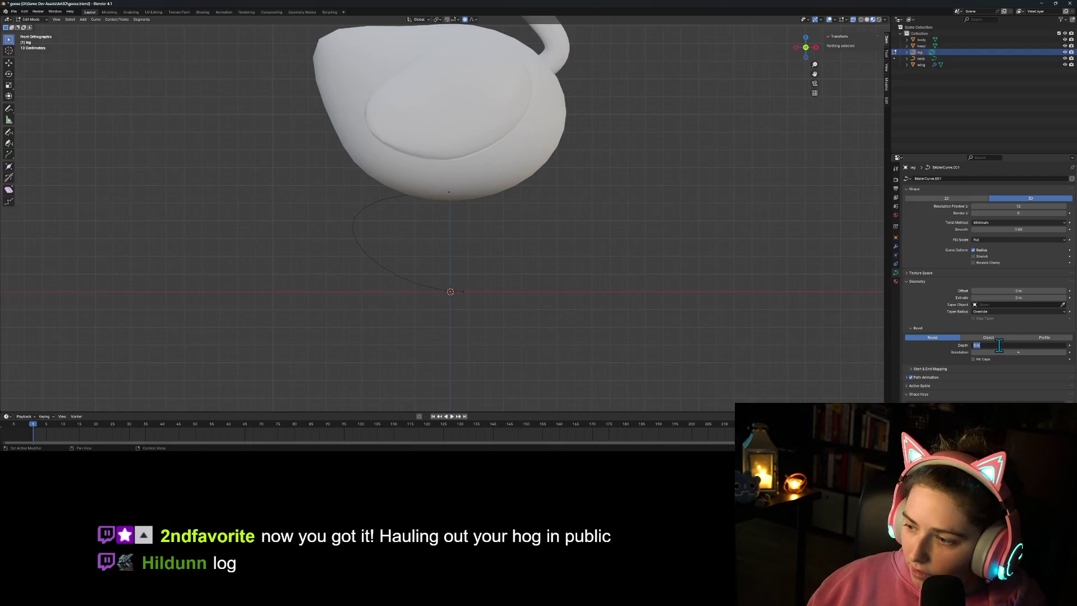
type("0.2")
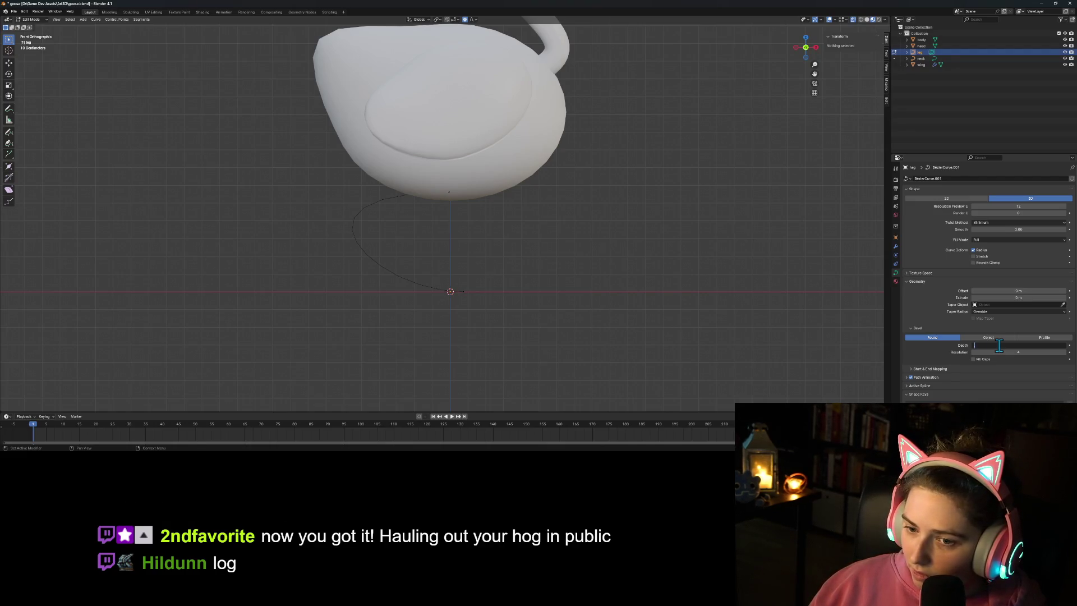
key("Return")
Step: Refine the bevel depth through 0.02 and 0.05 m to a final 0.025 m
left_click(998, 345)
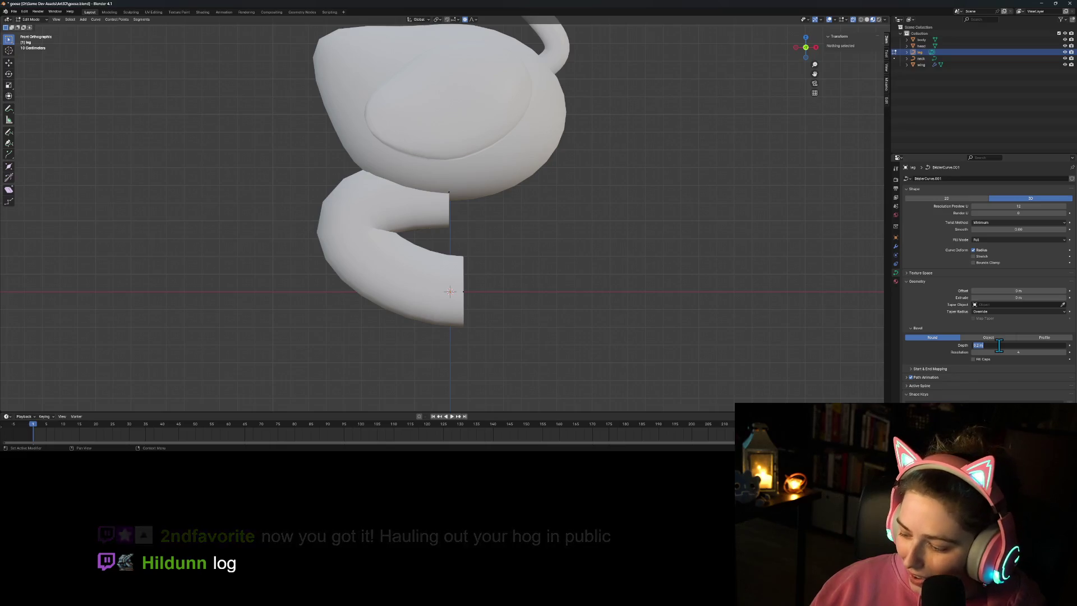
key("BackSpace")
type("0.02")
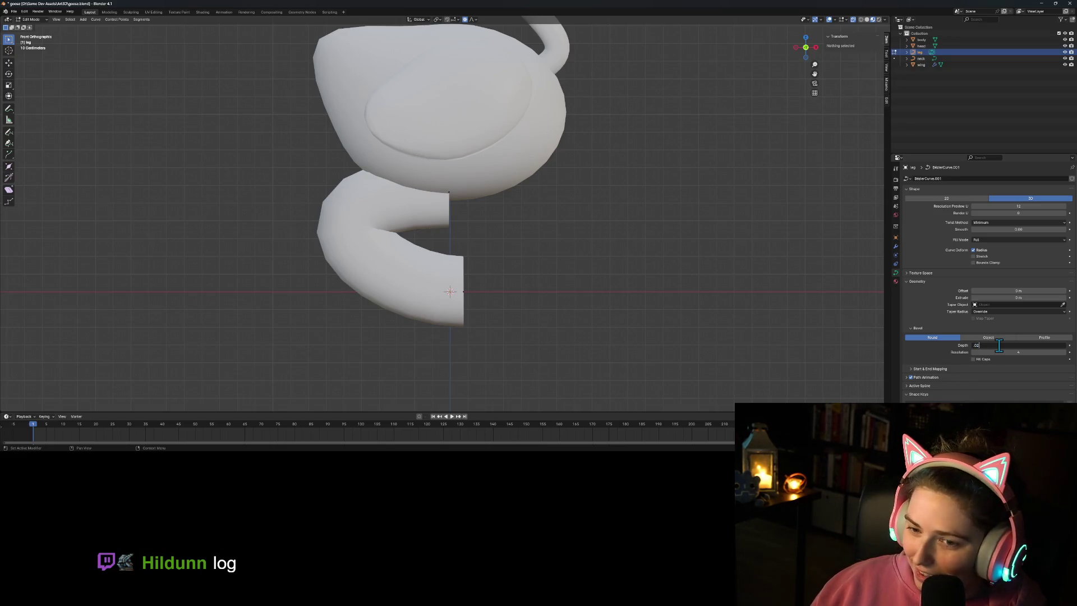
key("Return")
left_click(998, 345)
type("0.")
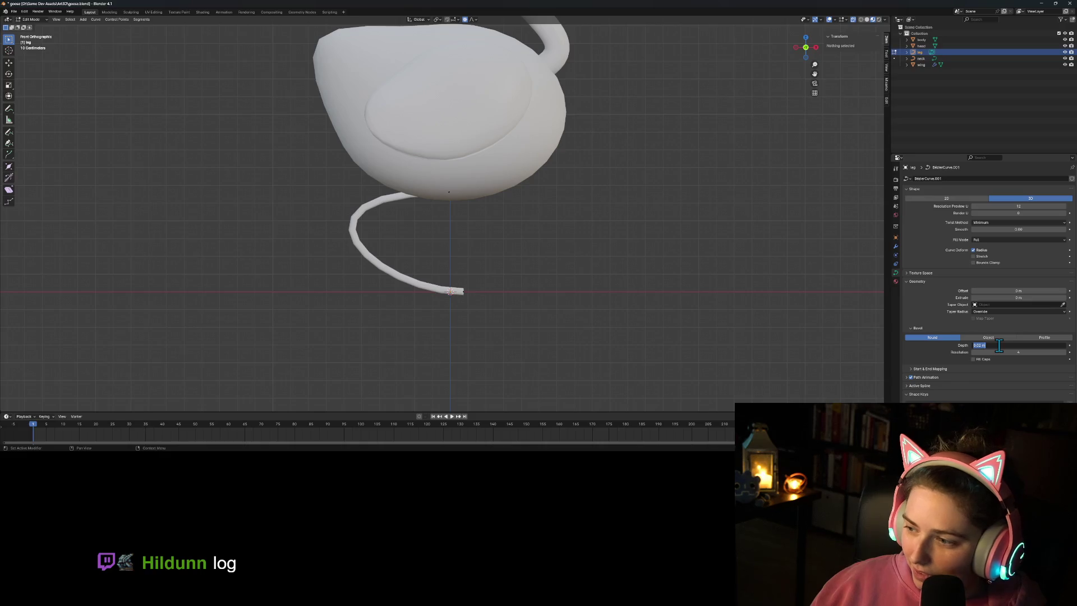
type("05")
key("Return")
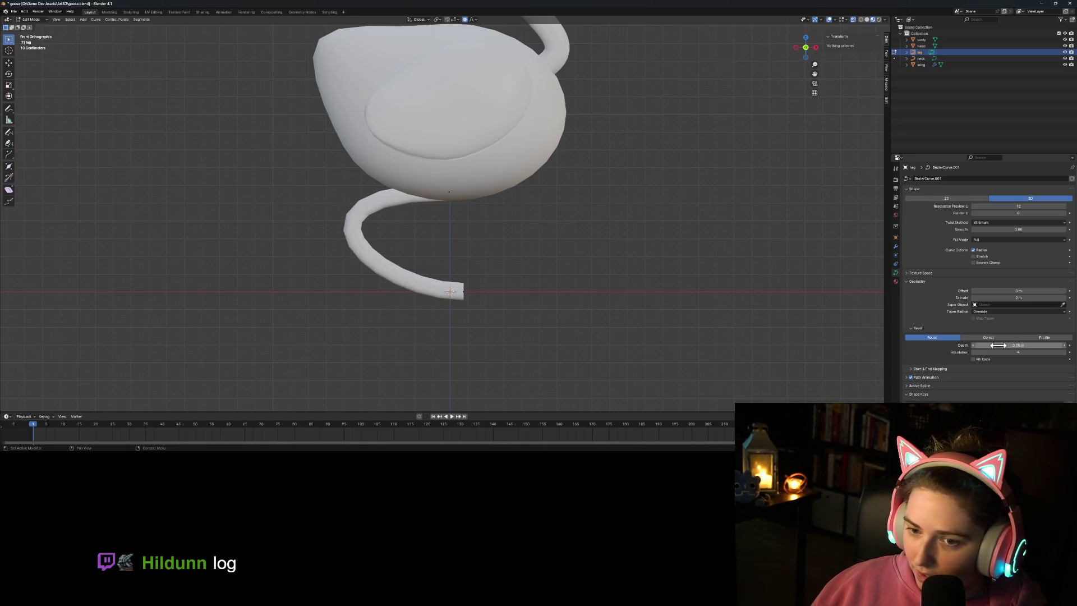
left_click(1007, 344)
type("0")
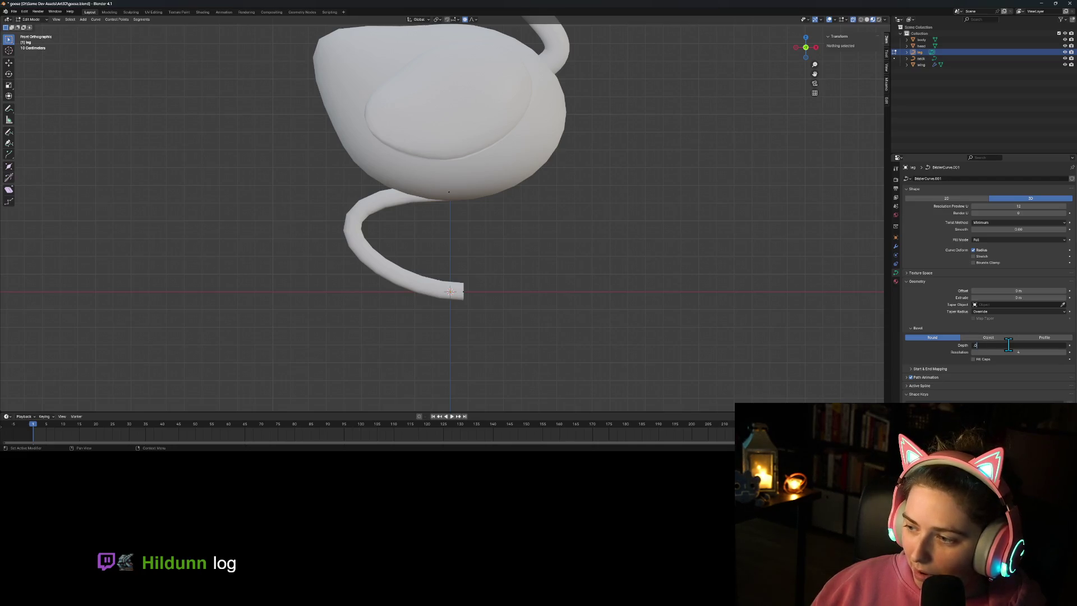
key("Return")
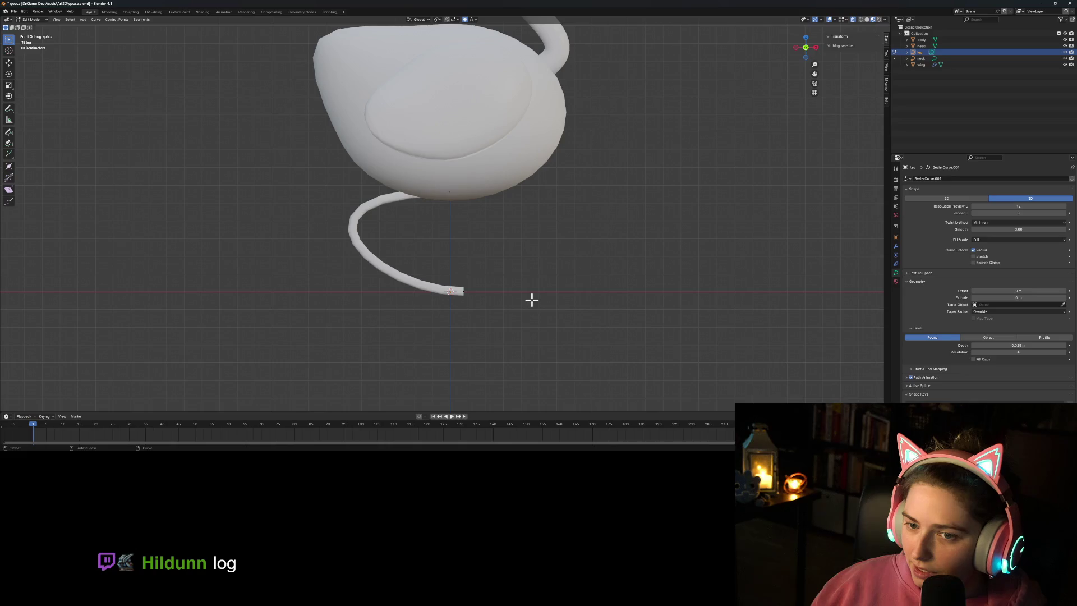
scroll(523, 283, "down", 3)
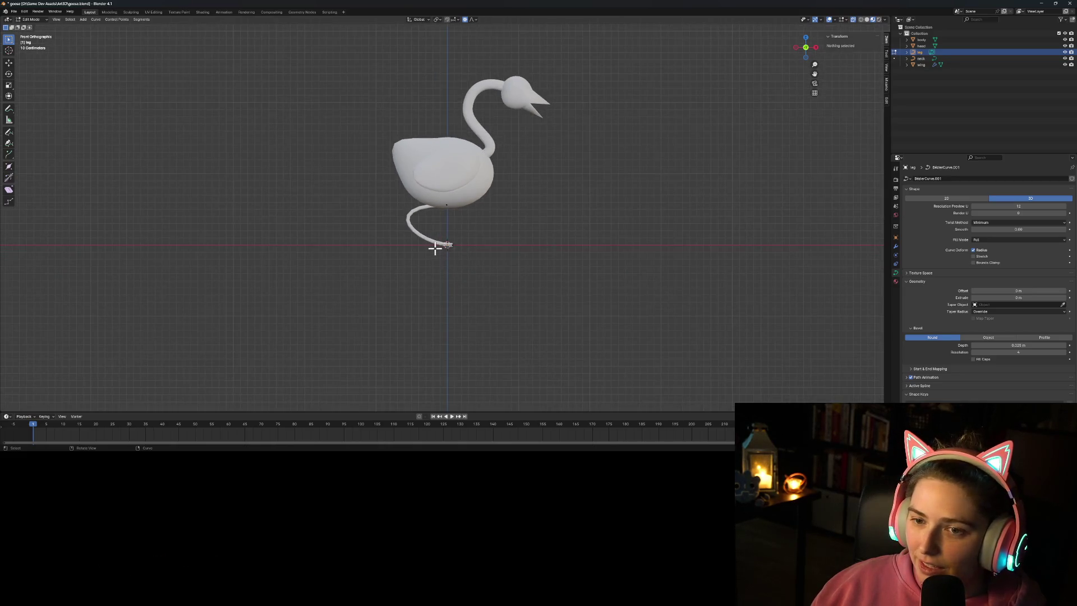
Step: Rotate the leg curve's top point handle to reshape the leg
scroll(404, 238, "up", 1)
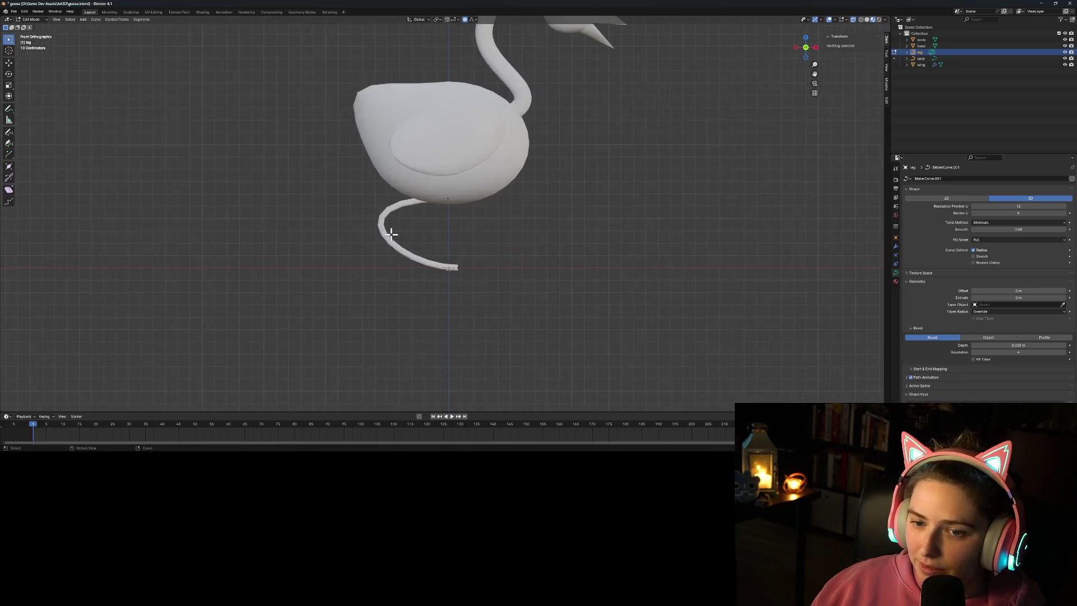
left_click(447, 199)
left_click_drag(323, 199, 375, 238)
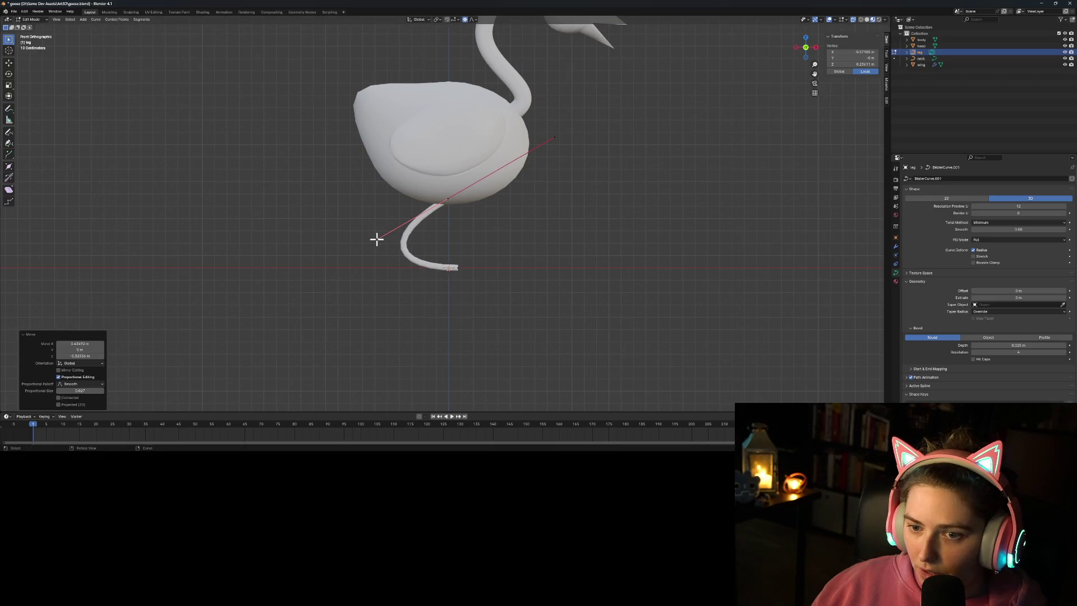
key("Tab")
Step: Raise the leg's end control point slightly along the Z axis
left_click(560, 294)
left_click(456, 269)
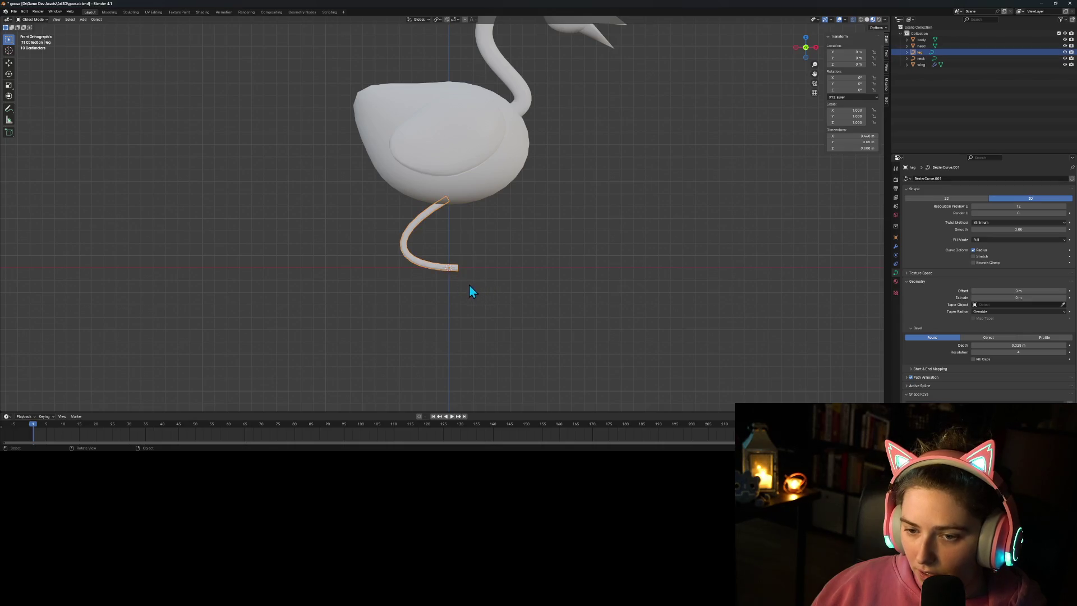
scroll(449, 269, "up", 5)
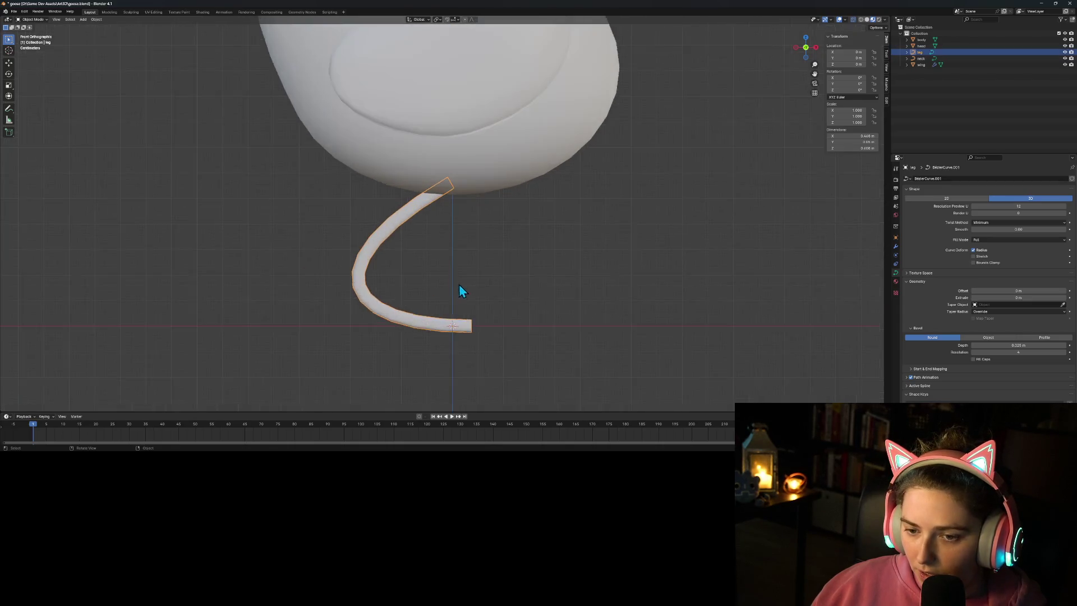
middle_click_drag(489, 344, 487, 306, "shift")
left_click(504, 342)
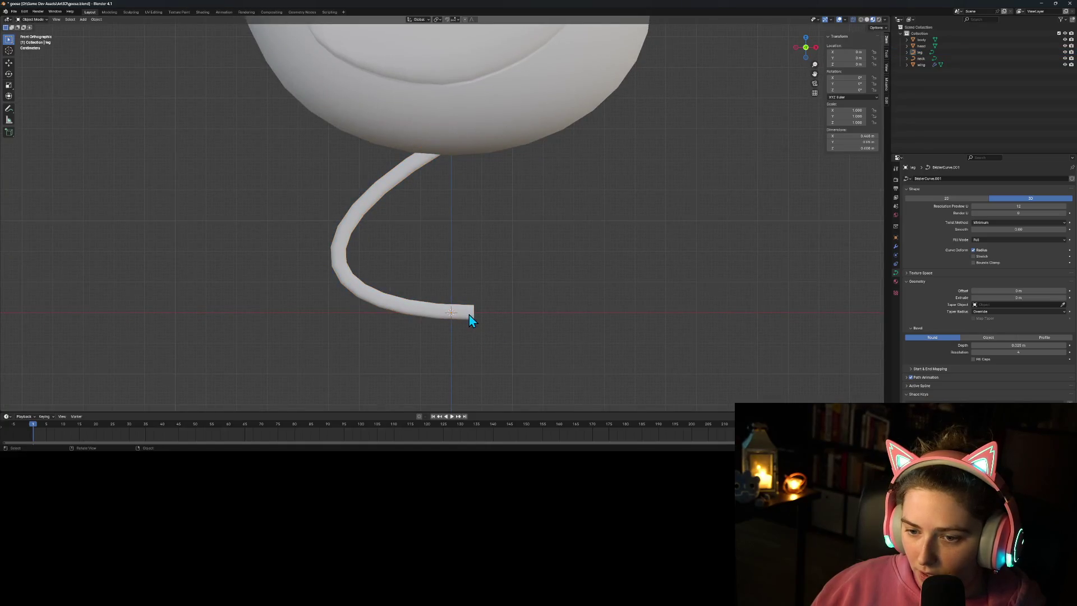
left_click(472, 317)
key("Tab")
left_click(473, 313)
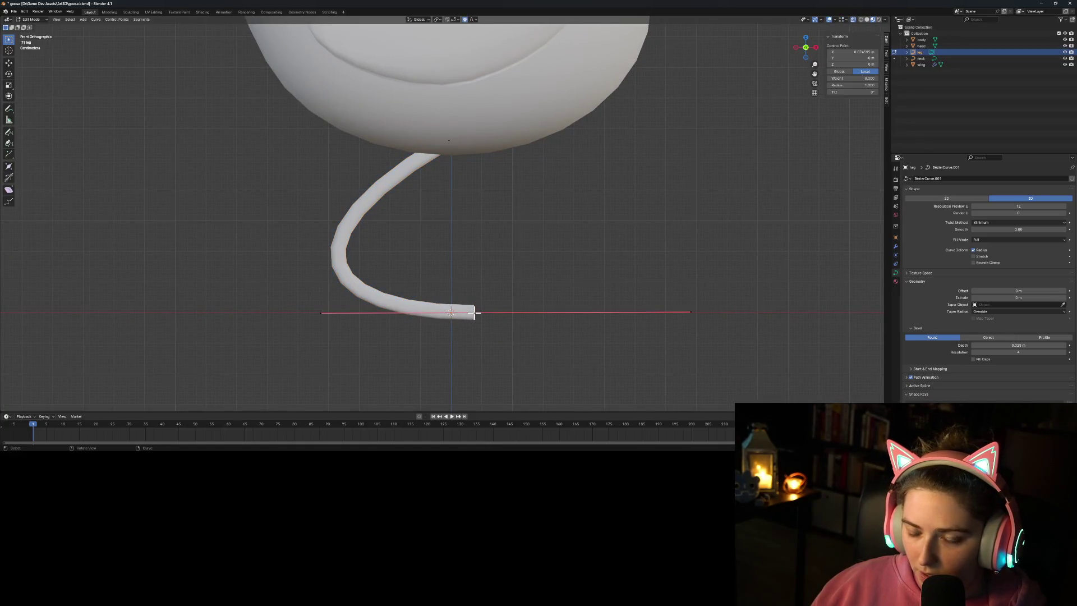
key("g")
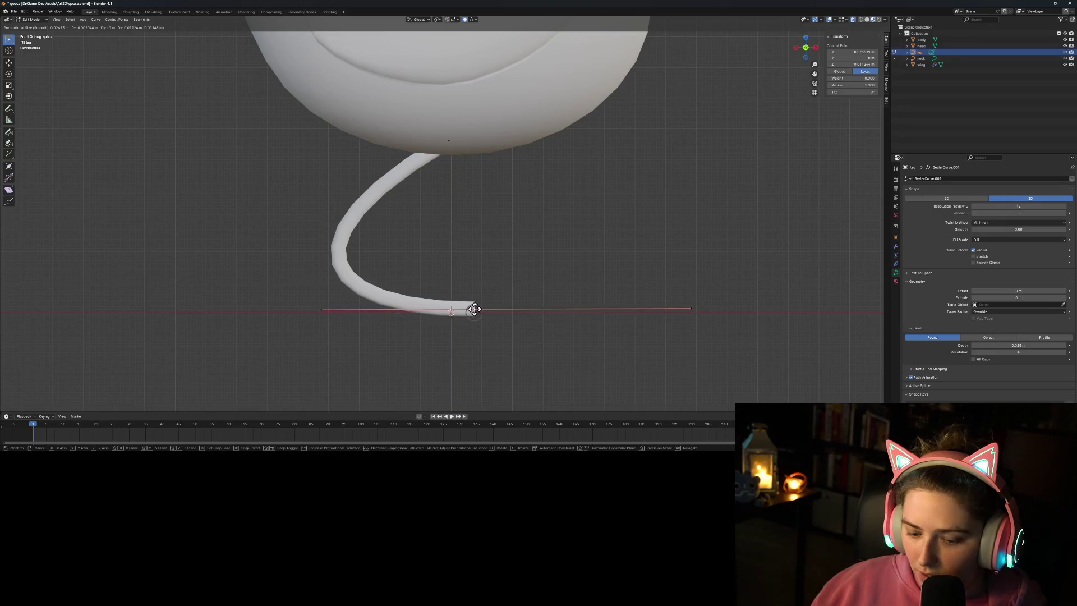
key("z")
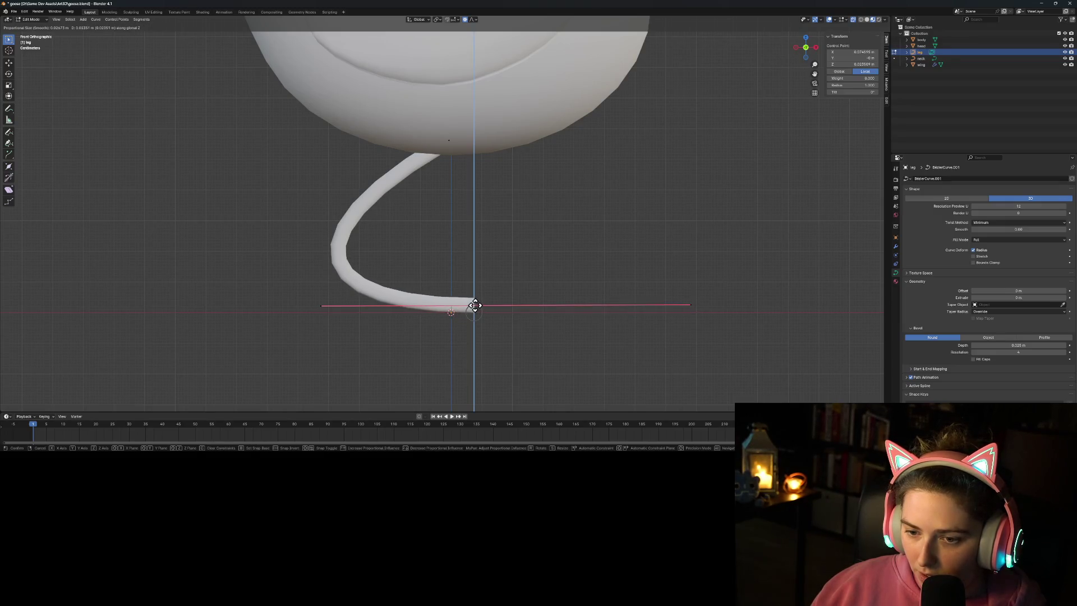
left_click(475, 305)
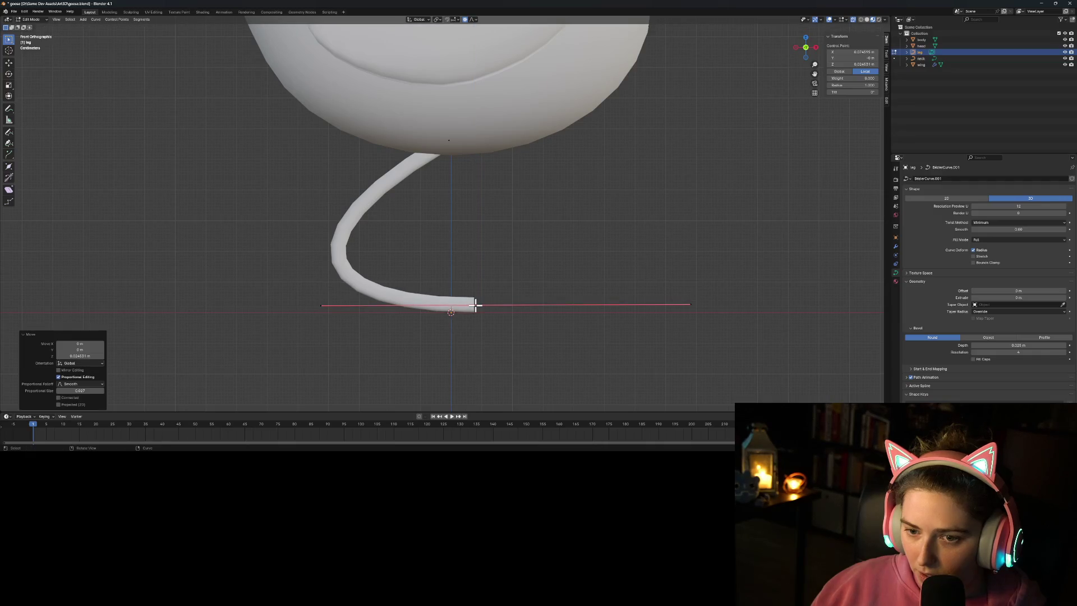
left_click(586, 330)
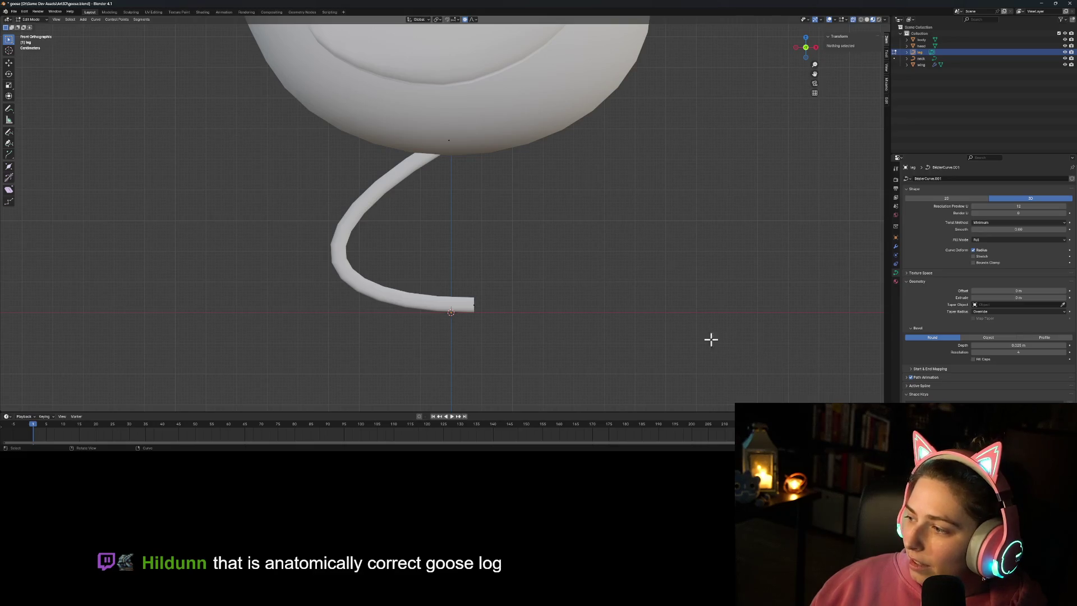
scroll(695, 336, "down", 3)
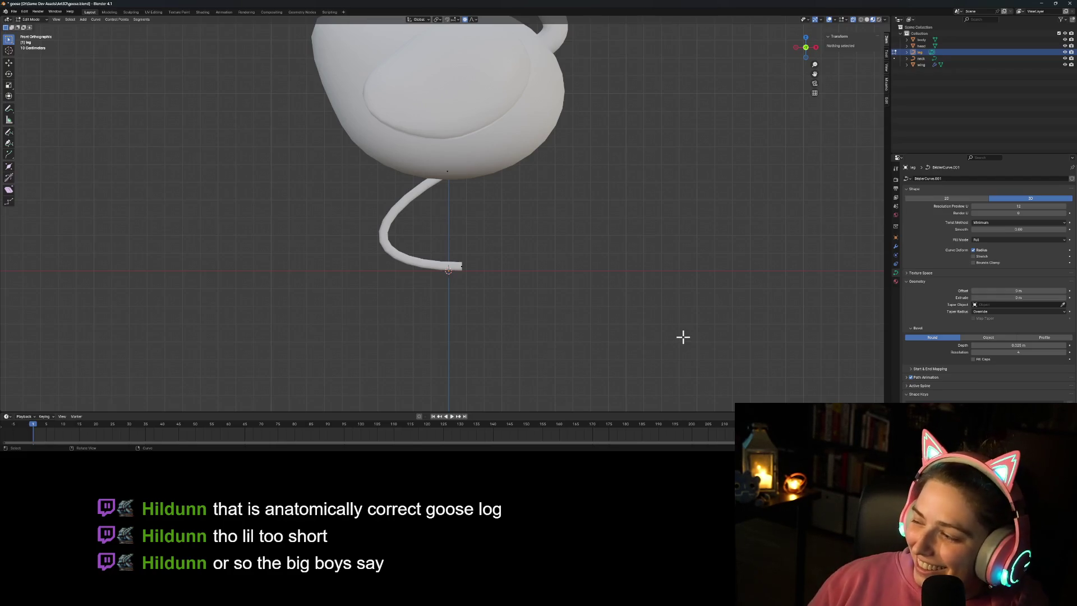
middle_click_drag(629, 303, 624, 327, "shift")
scroll(574, 296, "down", 5)
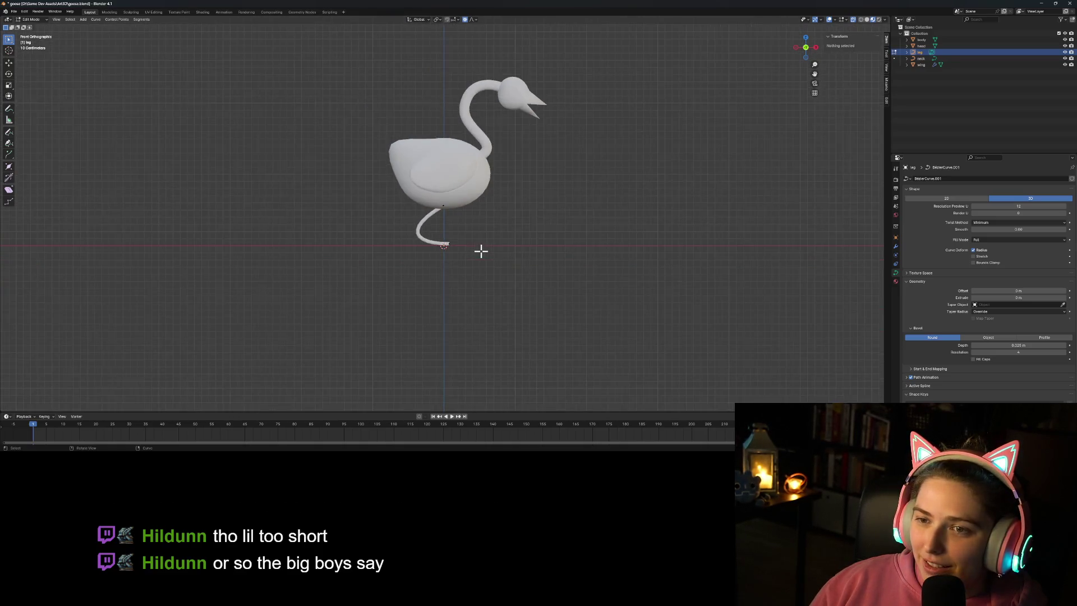
scroll(481, 250, "up", 3)
scroll(480, 247, "down", 2)
middle_click_drag(481, 249, 478, 257, "shift")
scroll(478, 257, "up", 3)
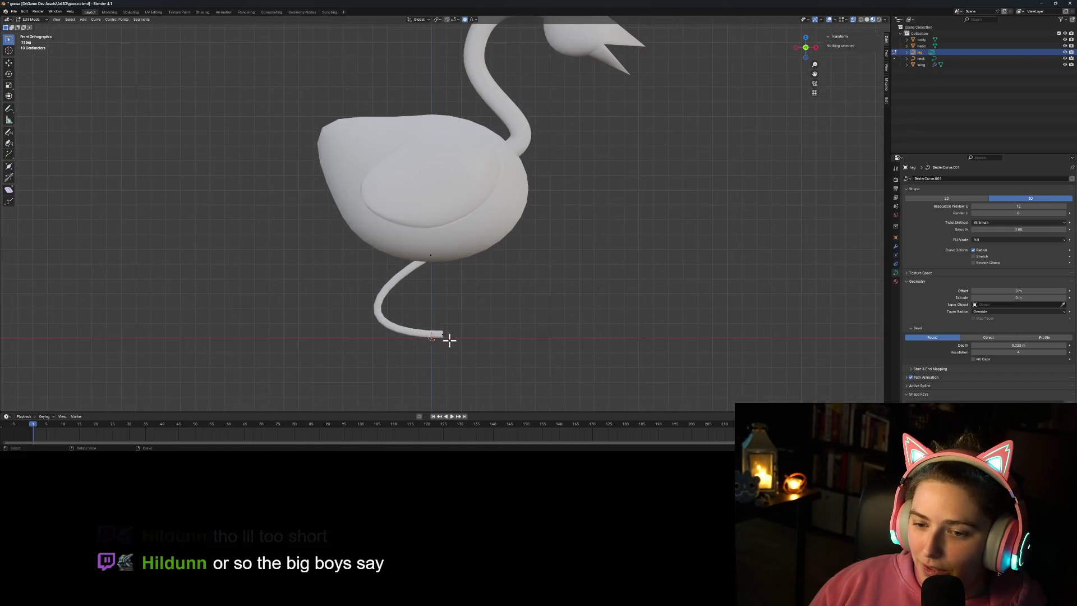
left_click(441, 333)
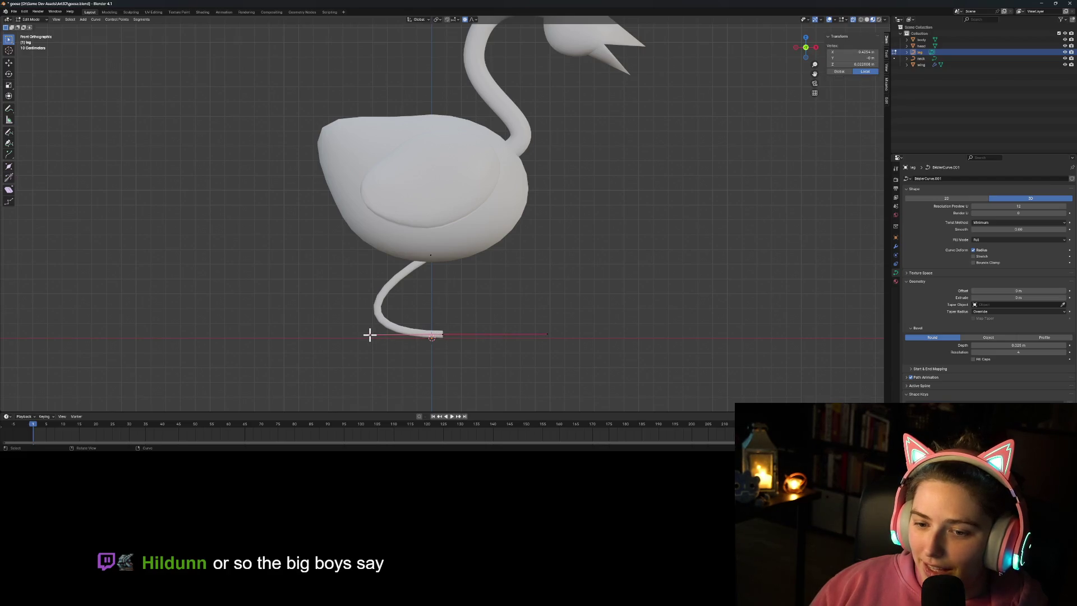
Step: Set the end handle in place and move the leg's top point lower
left_click(370, 334)
left_click(428, 256)
key("g")
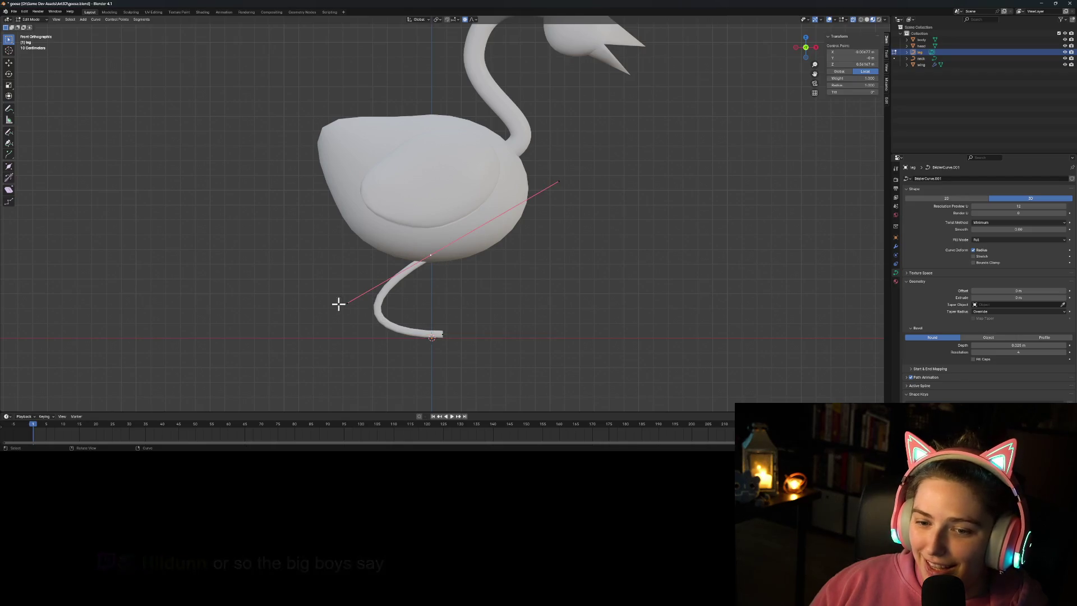
key("g")
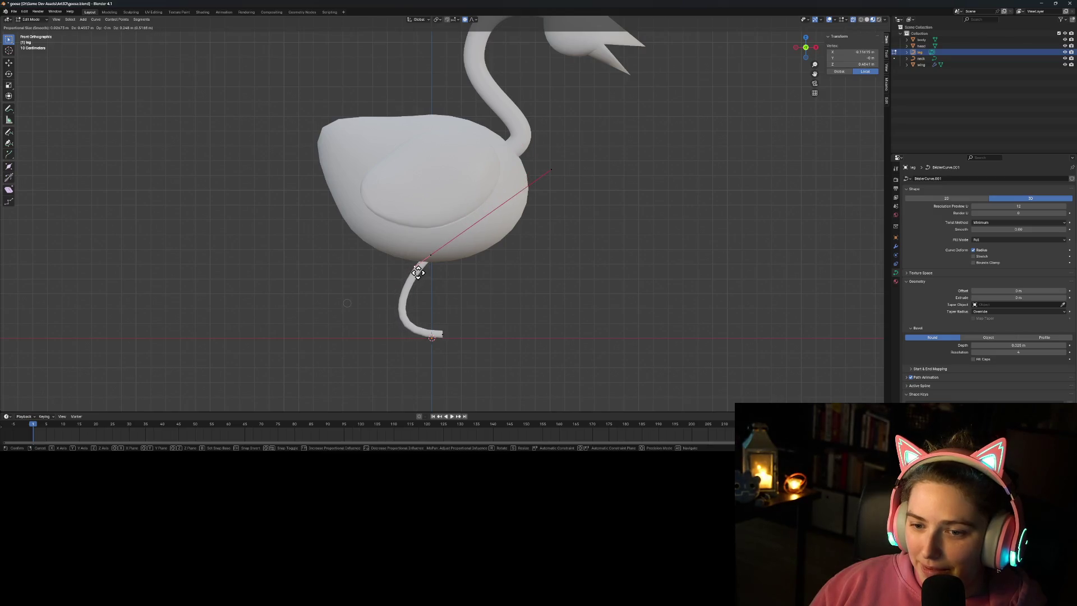
left_click(418, 272)
left_click(543, 330)
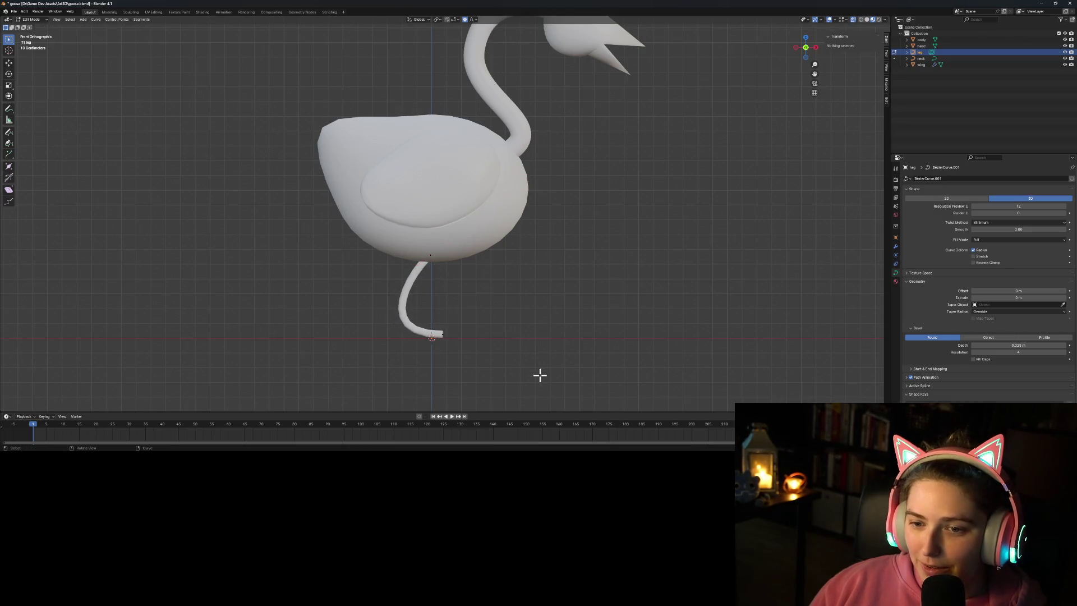
Step: Swing the foot end point's handle to a new angle
left_click(441, 334)
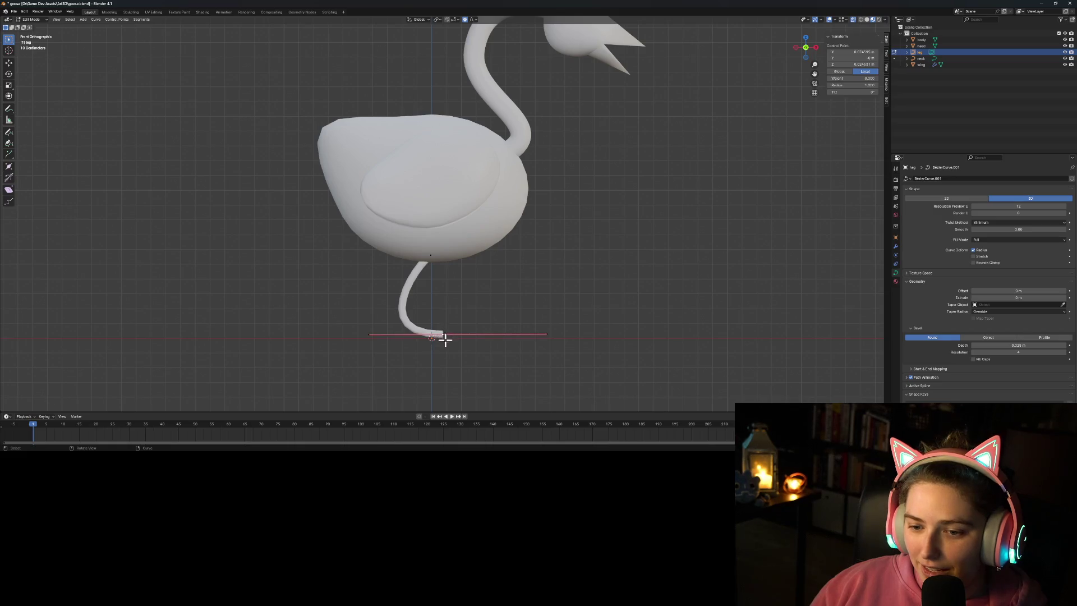
left_click(363, 334)
key("g")
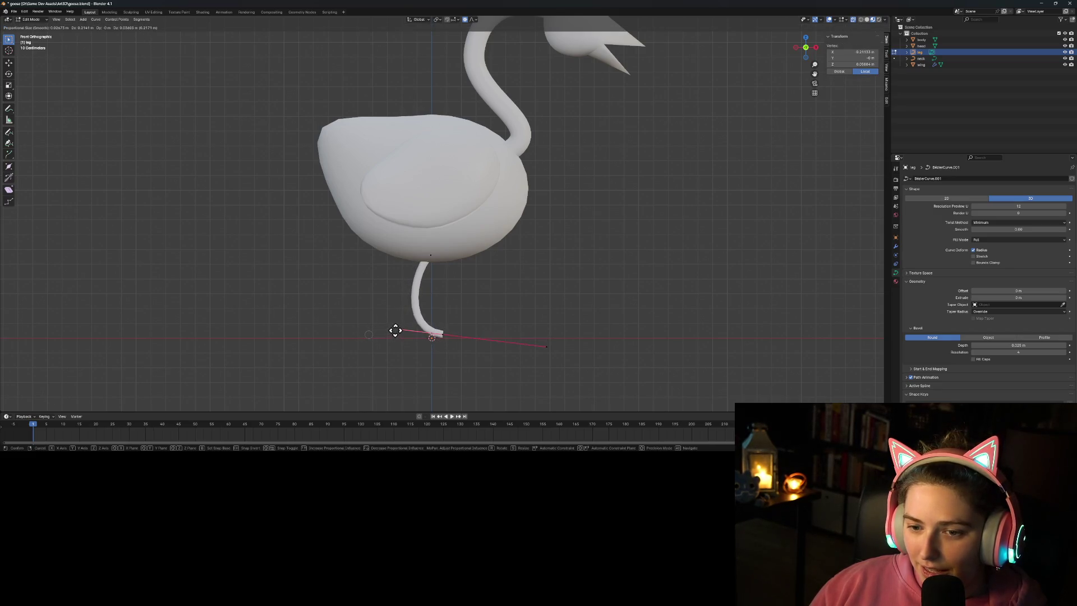
left_click(391, 330)
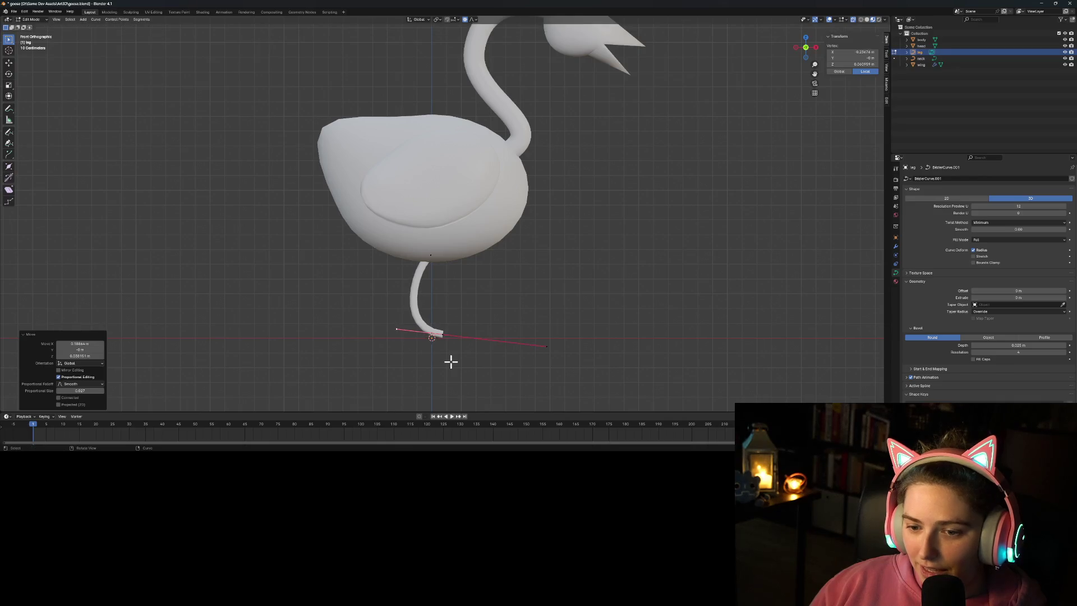
left_click(453, 365)
Step: Slide the leg's end control point along the X axis
left_click(442, 341)
key("g")
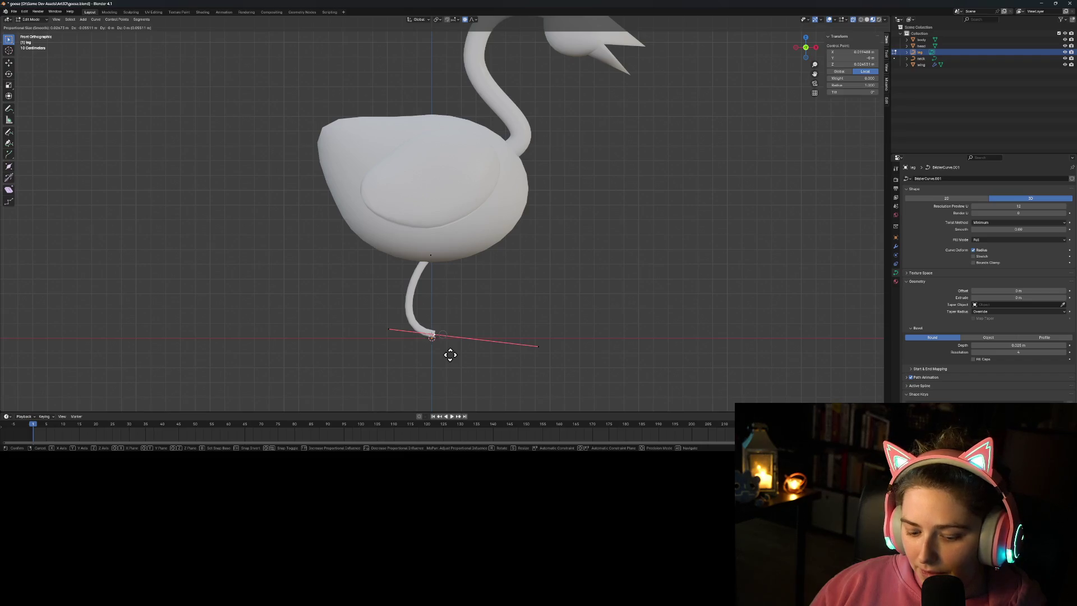
key("x")
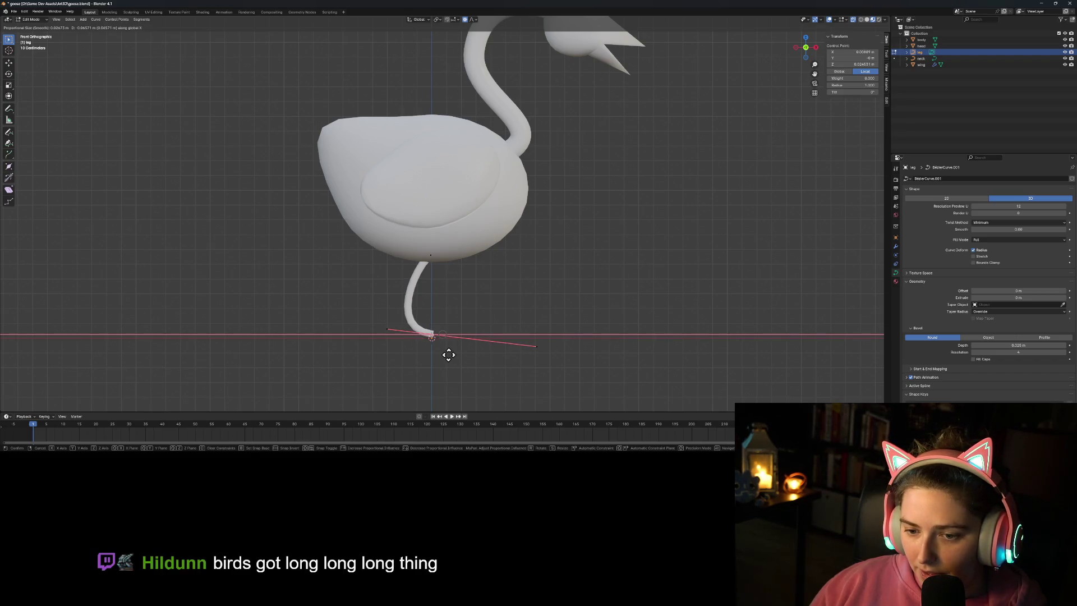
left_click(448, 354)
left_click(491, 377)
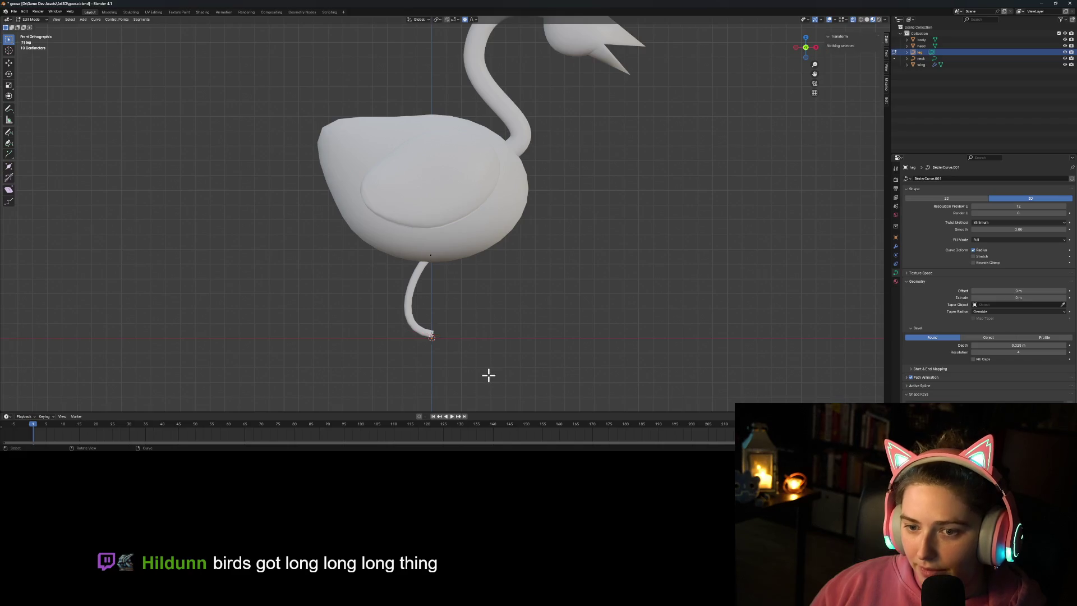
scroll(488, 375, "down", 2)
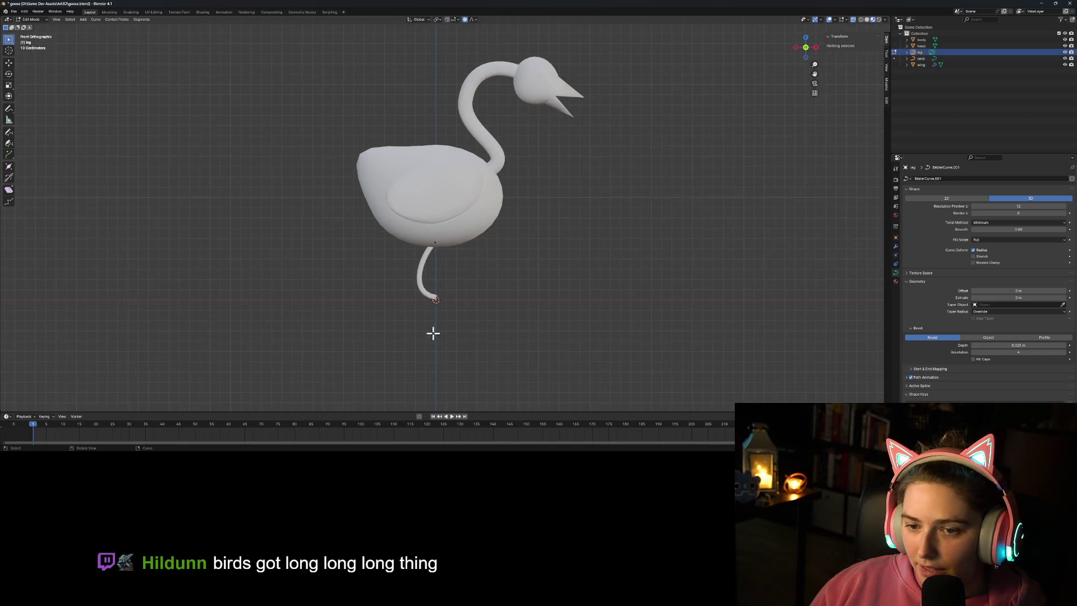
scroll(433, 333, "up", 3)
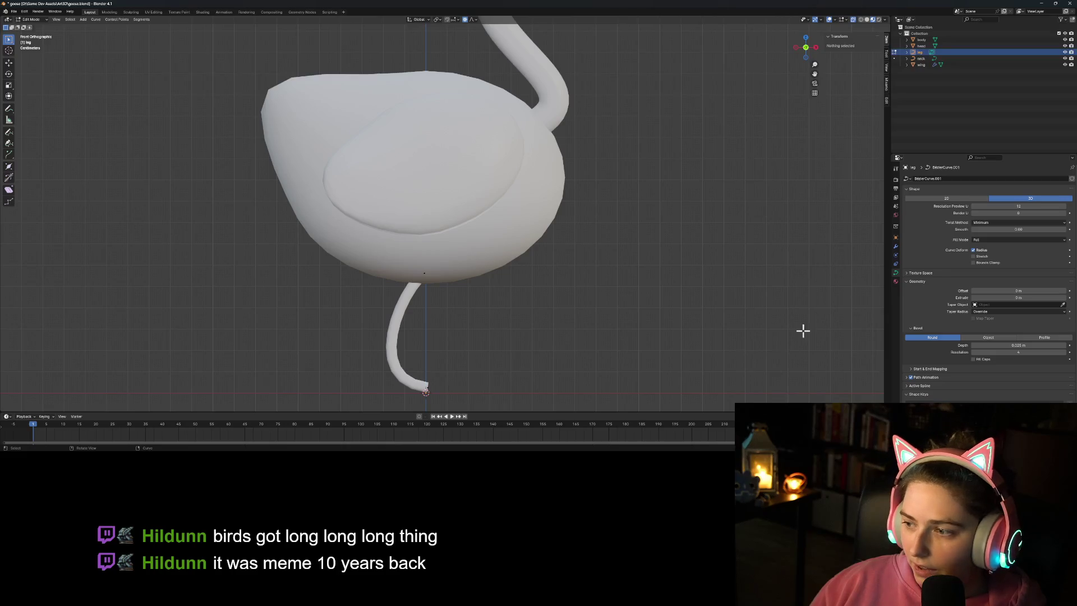
Step: Set the leg's Resolution Preview U to 60
left_click(1033, 203)
type("60")
key("Return")
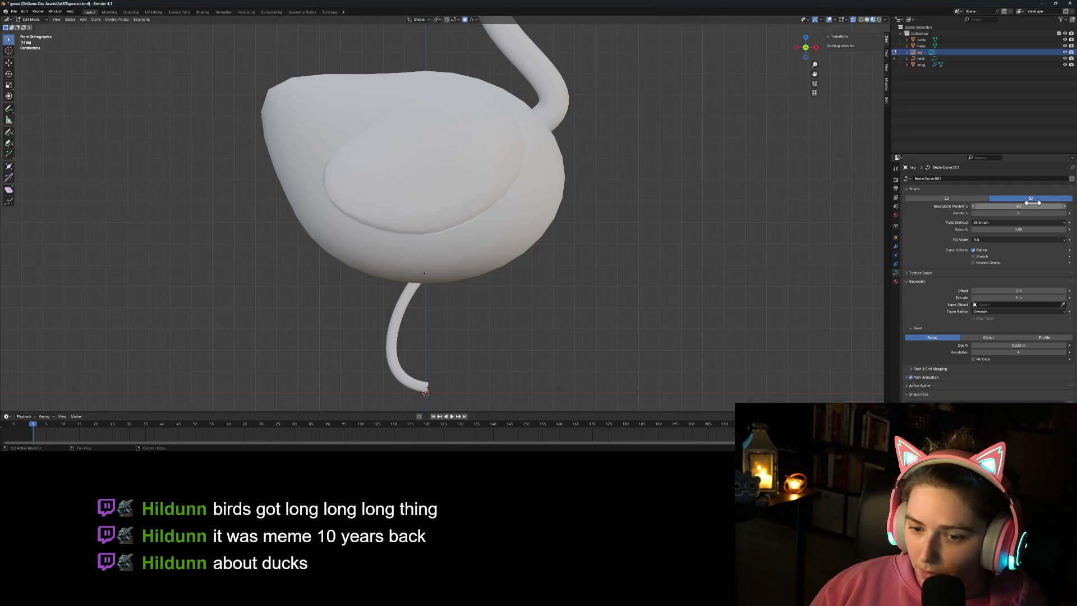
left_click(608, 365)
scroll(555, 375, "down", 4)
mouse_move(555, 375)
middle_mouse_down()
mouse_move(610, 380)
mouse_move(539, 374)
middle_mouse_up()
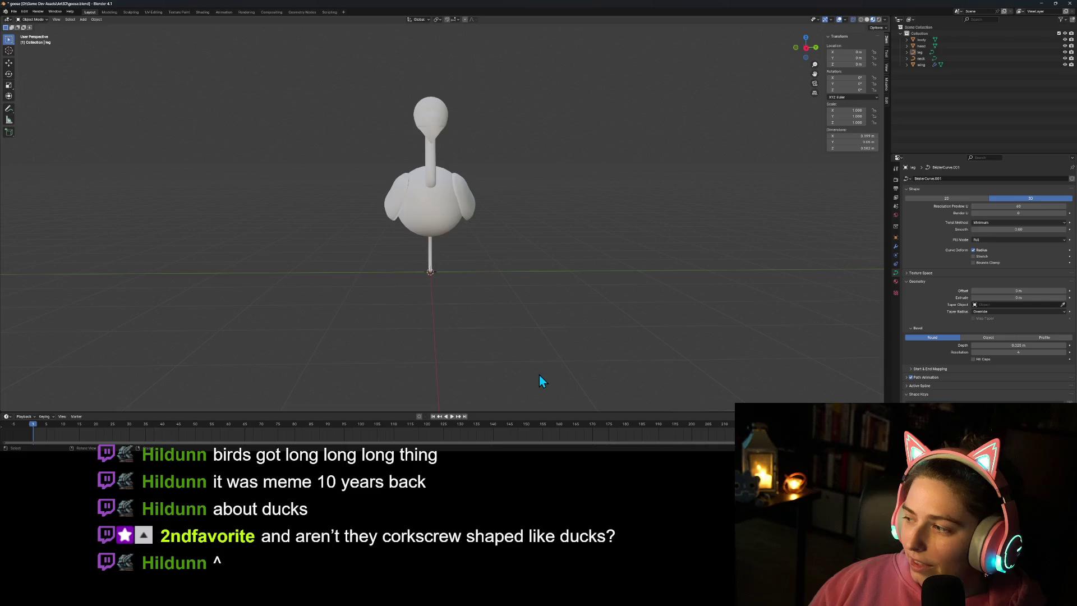
Step: In right side view, slide the leg along Y under one side of the body, then return to front view
key("KP_3")
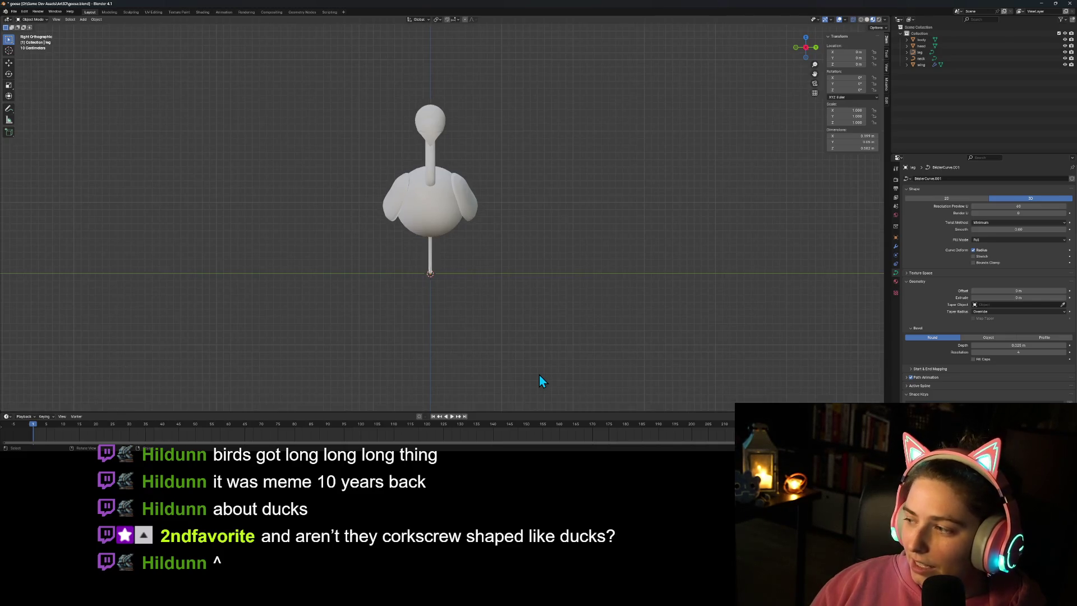
scroll(457, 356, "up", 2)
mouse_move(451, 361)
middle_mouse_down("shift")
mouse_move(513, 320)
mouse_move(496, 343)
middle_mouse_up("shift")
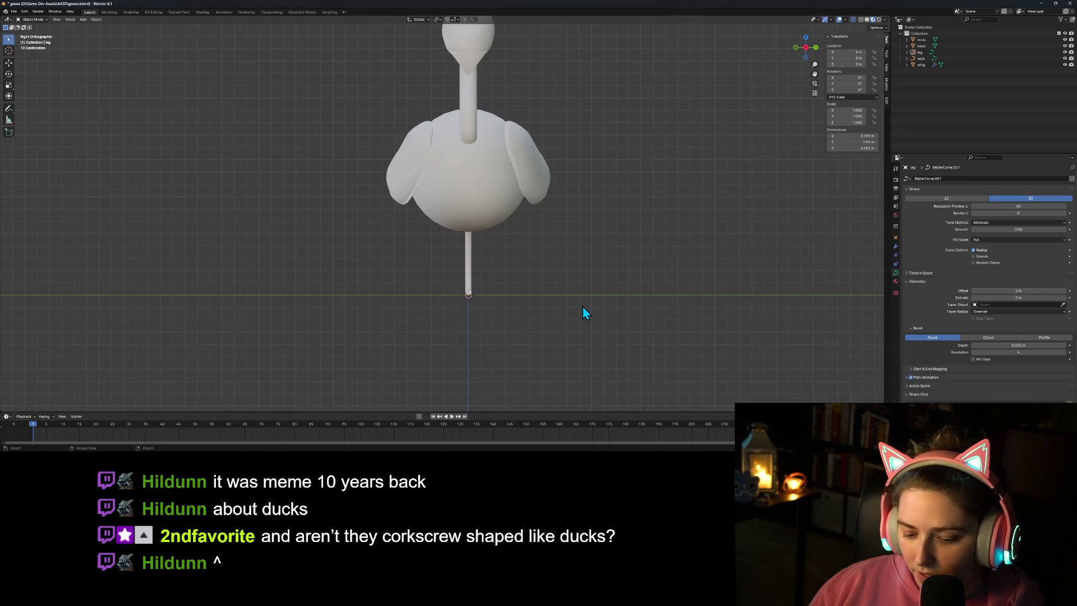
left_click(469, 274)
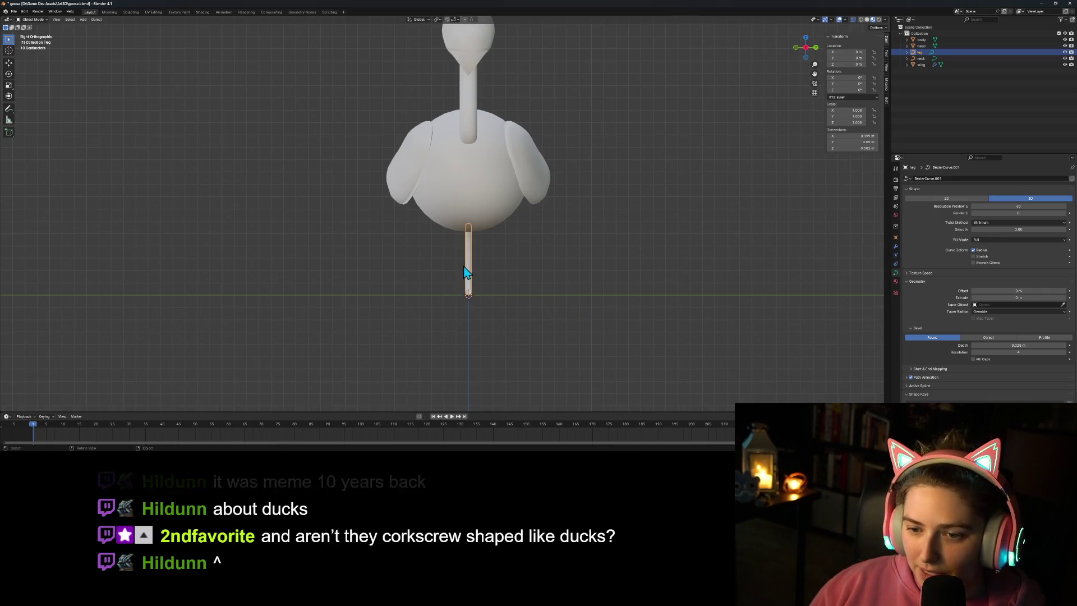
key("g")
key("y")
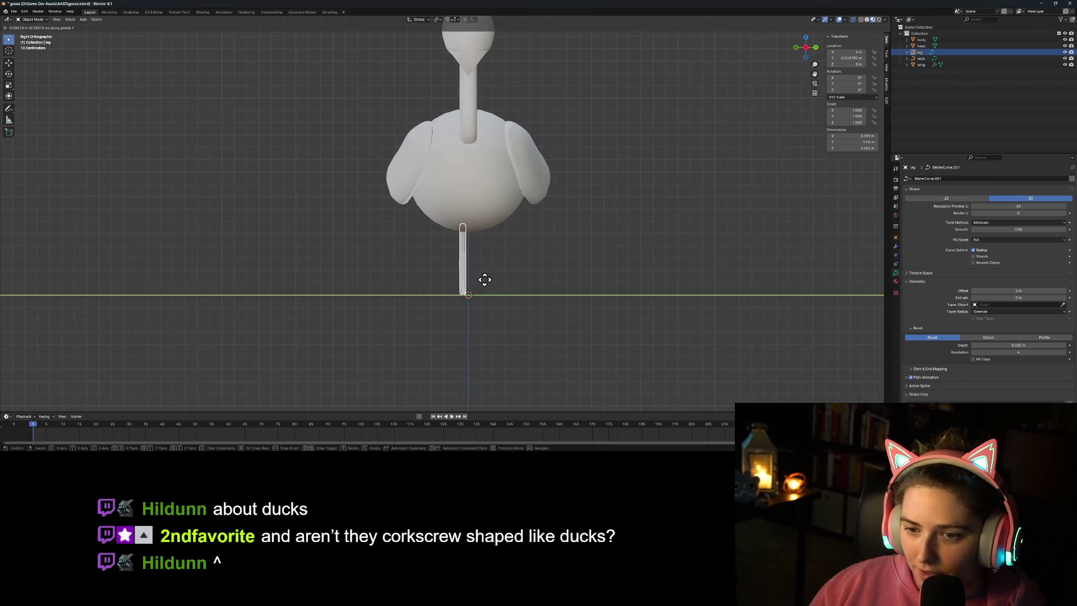
left_click(465, 279)
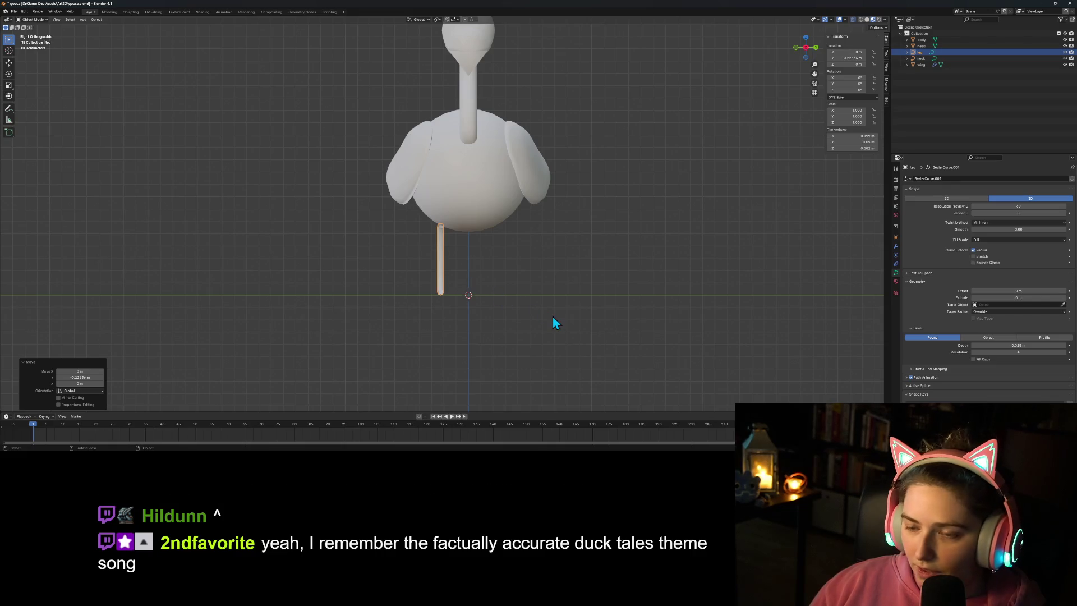
key("KP_1")
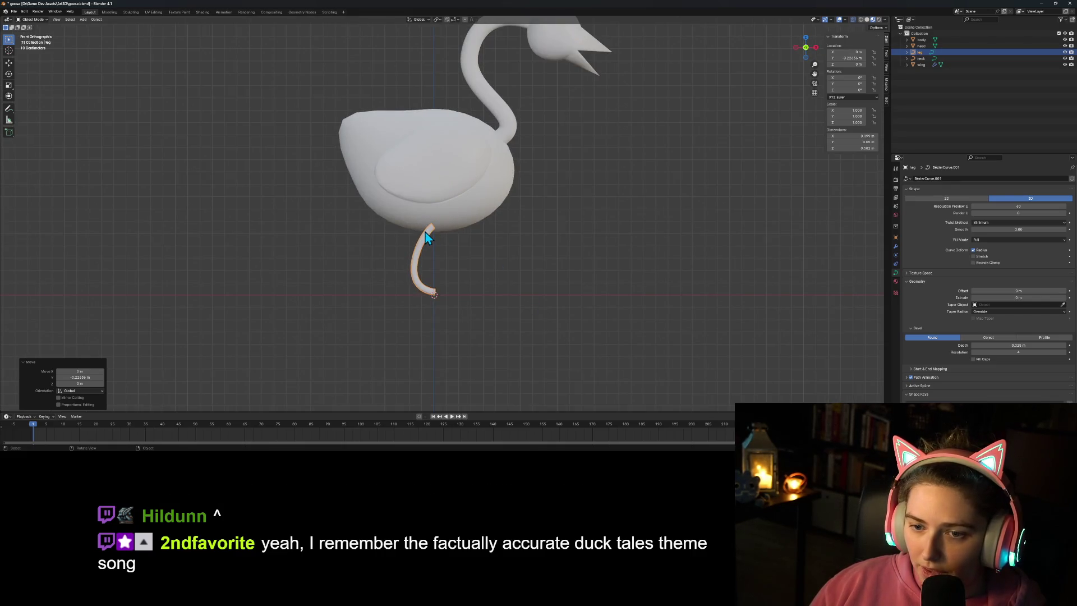
Step: In Edit Mode, pull the leg curve's top control point up into the body
left_click(425, 232)
key("Tab")
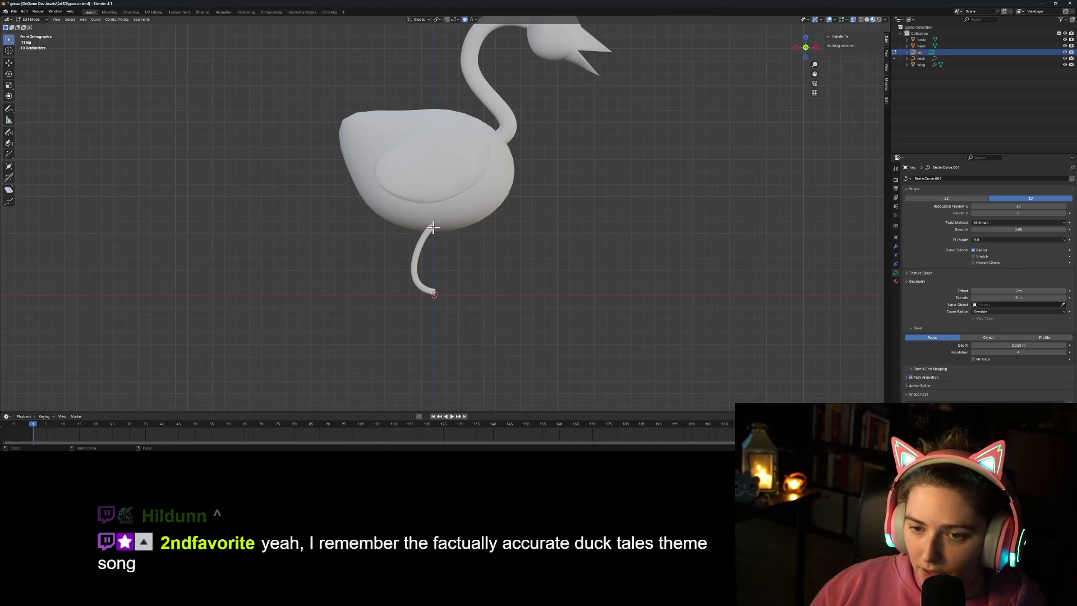
left_click(432, 226)
key("g")
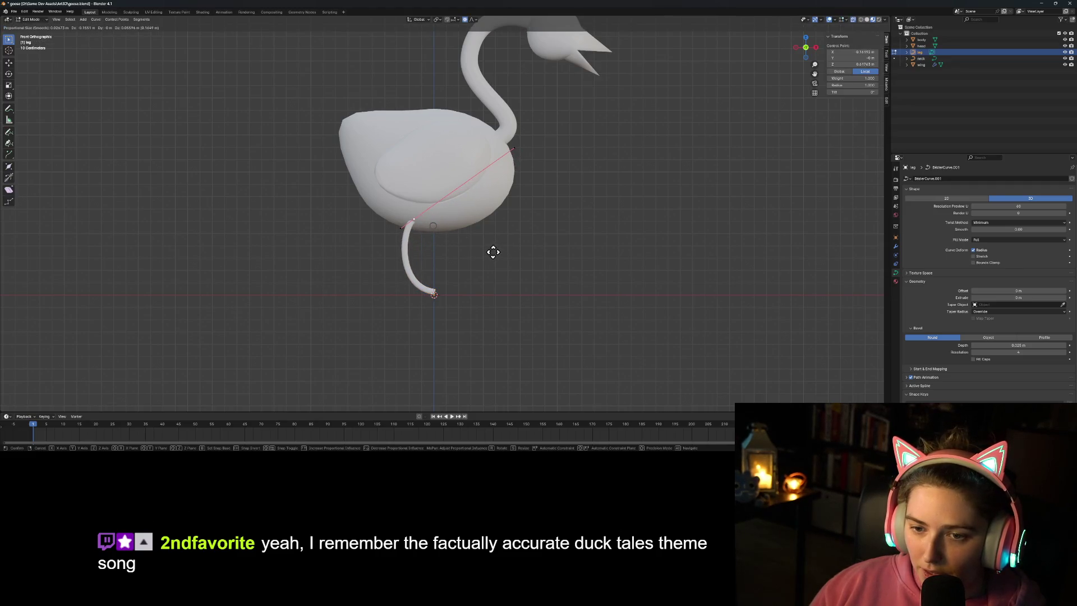
left_click(493, 250)
left_click(552, 288)
key("Tab")
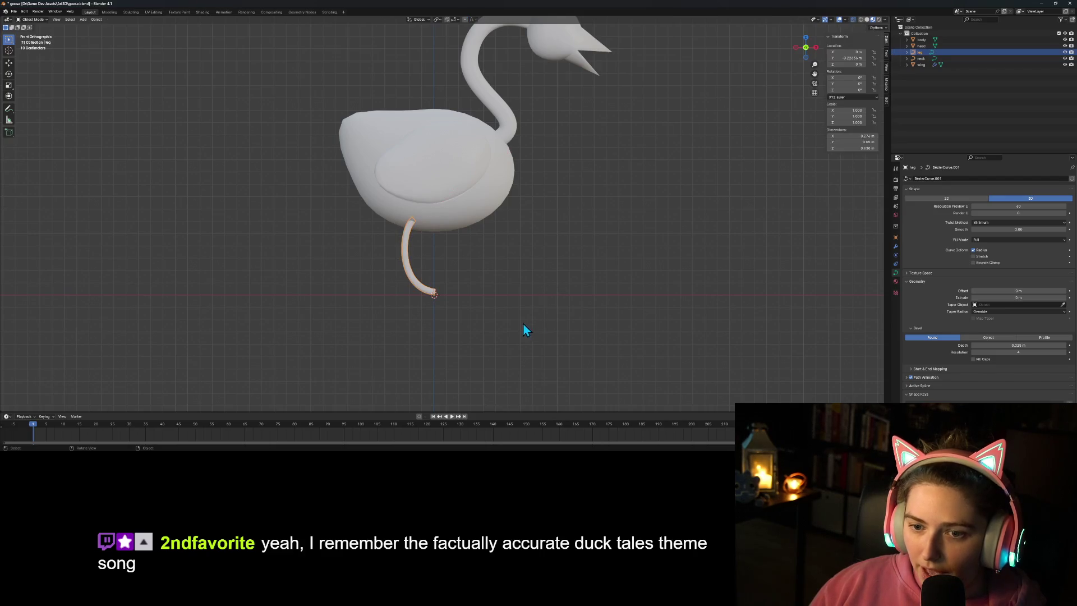
left_click(510, 342)
Step: Inspect the leg from several angles and frame its bottom end in front view
mouse_move(510, 340)
middle_mouse_down()
mouse_move(436, 314)
mouse_move(416, 343)
mouse_move(531, 340)
mouse_move(443, 298)
middle_mouse_up()
scroll(440, 298, "up", 8)
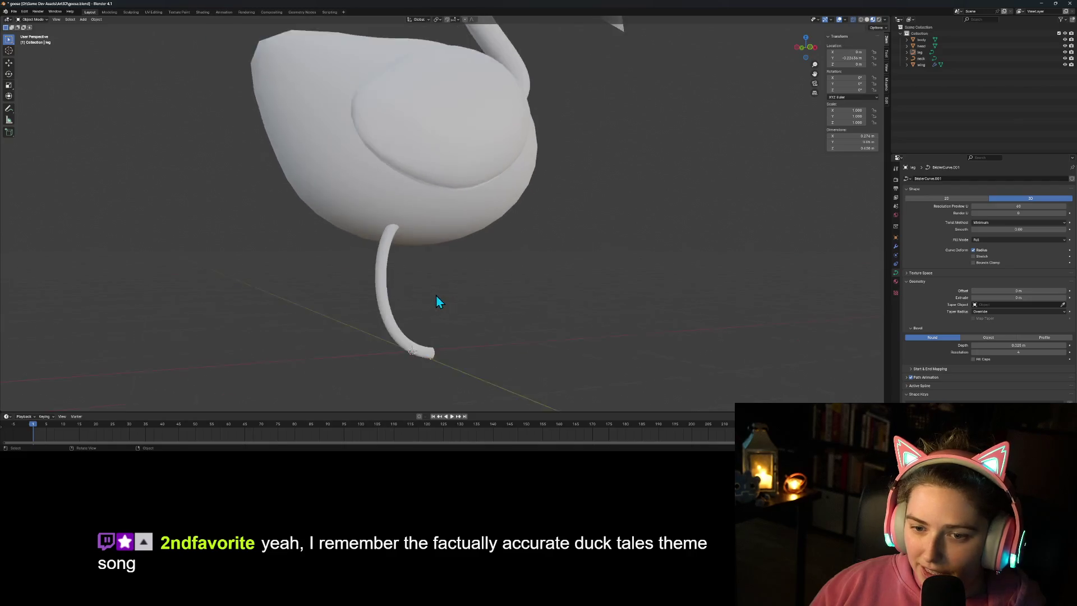
left_click(372, 256)
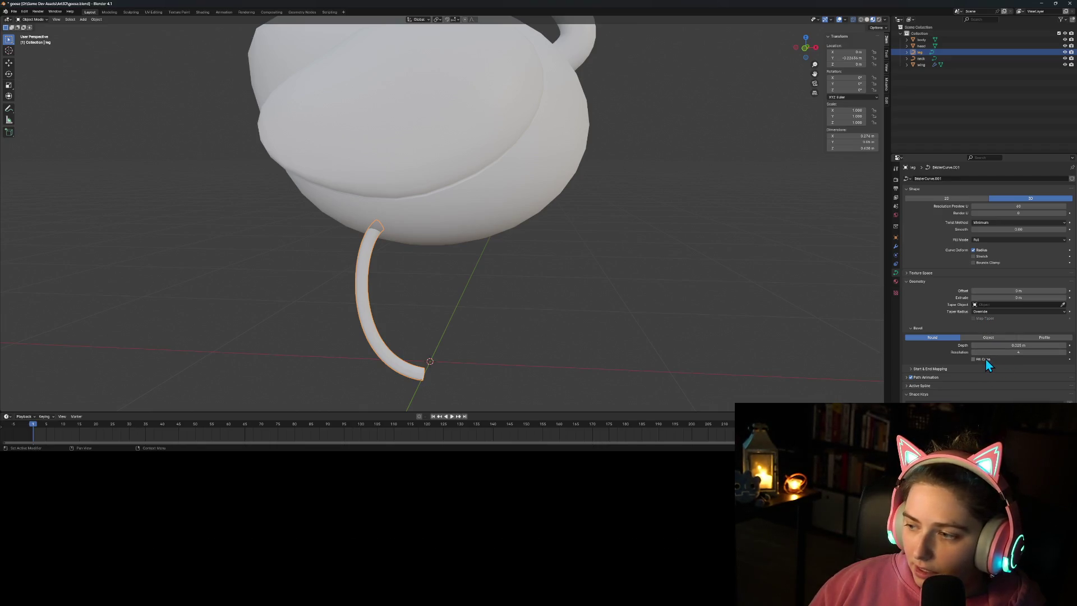
scroll(558, 336, "down", 5)
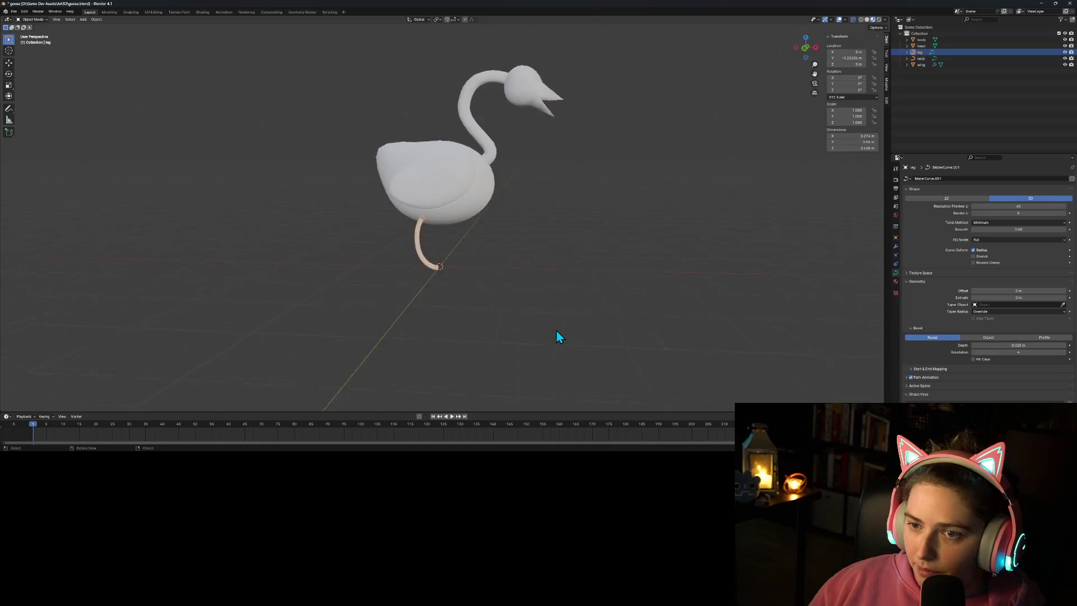
mouse_move(567, 330)
middle_mouse_down()
mouse_move(561, 345)
mouse_move(621, 317)
mouse_move(612, 293)
mouse_move(583, 302)
middle_mouse_up()
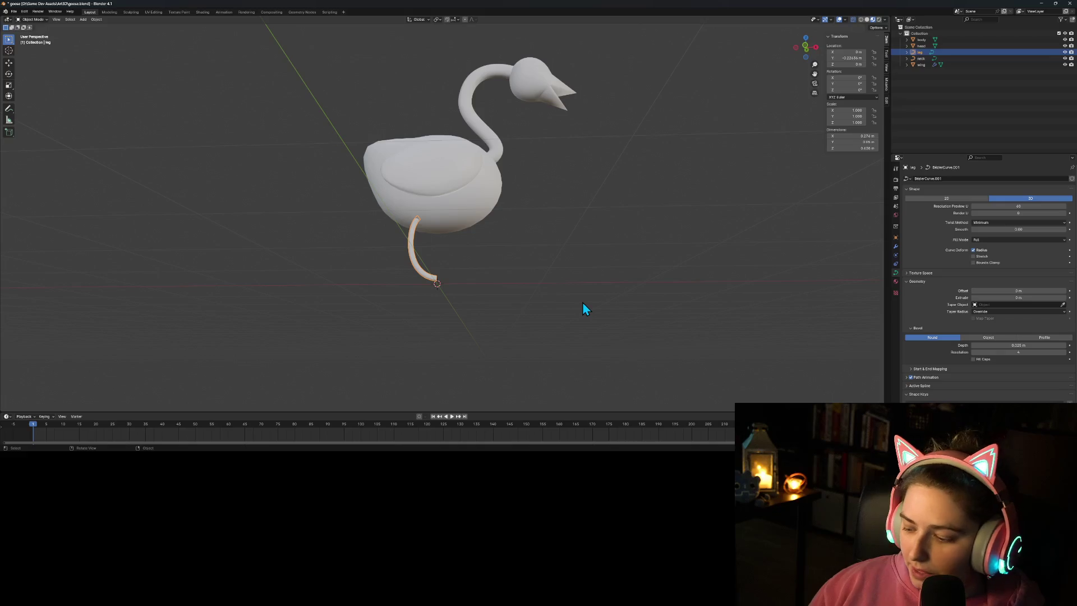
key("KP_1")
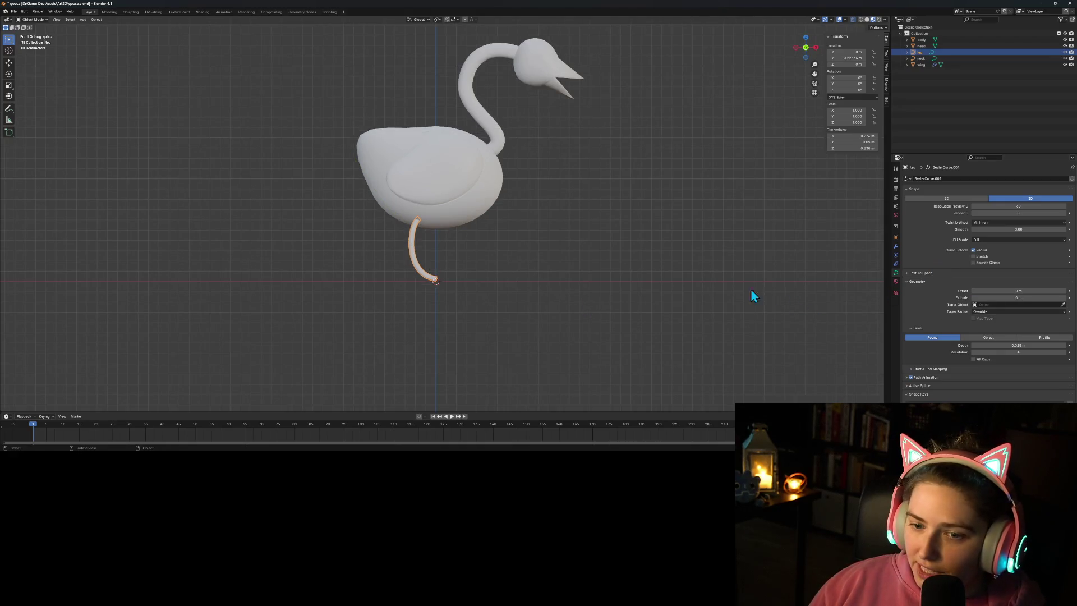
scroll(387, 293, "up", 5)
middle_click_drag(503, 351, 505, 260, "shift")
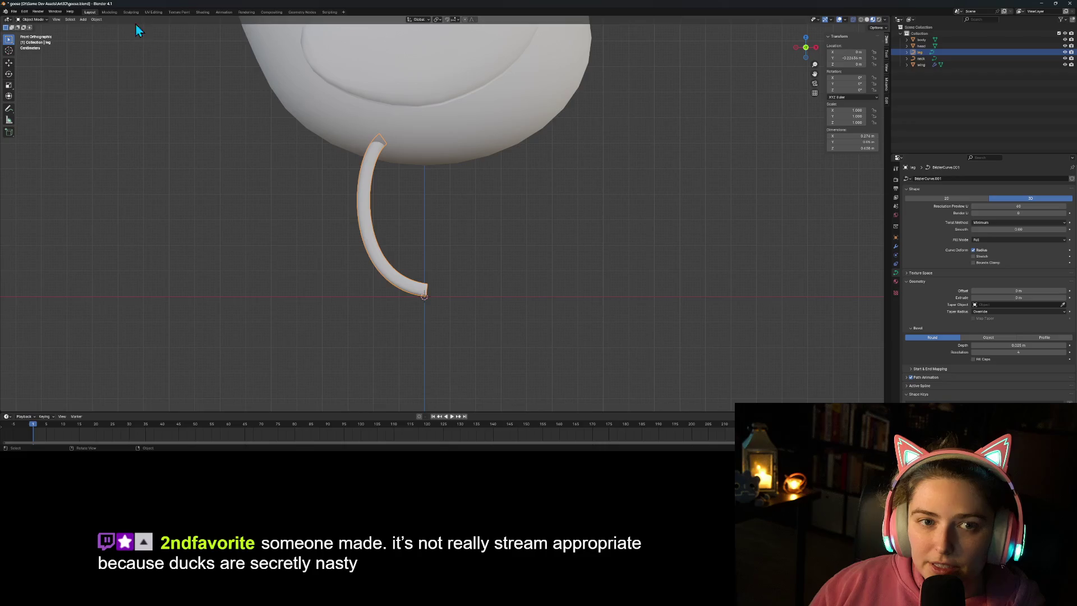
left_click(83, 20)
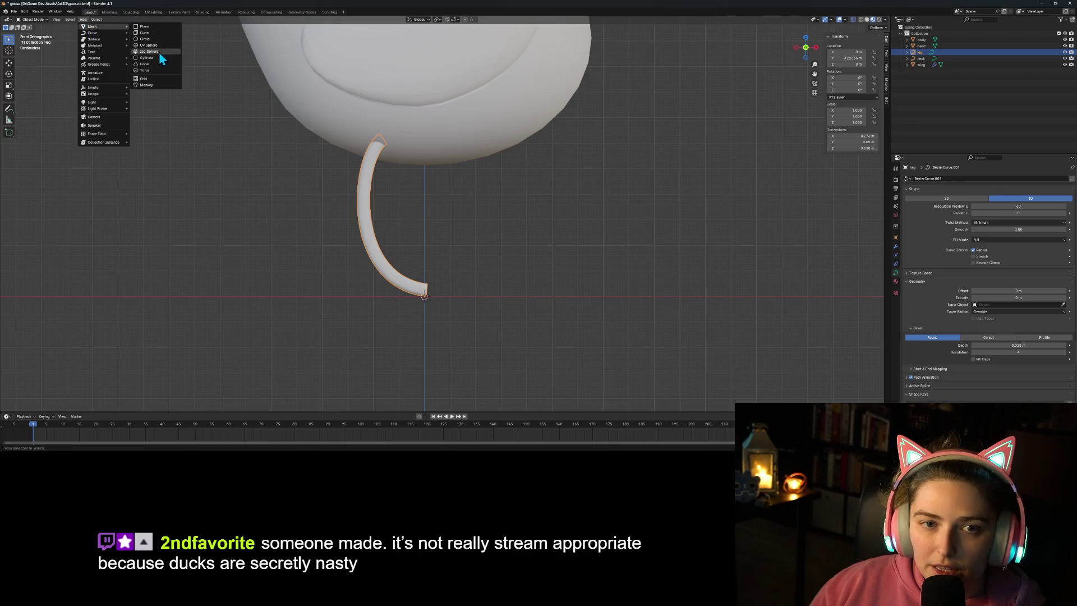
Step: Add a cube scaled to 0.15 and place it beside the leg's bottom end
left_click(156, 33)
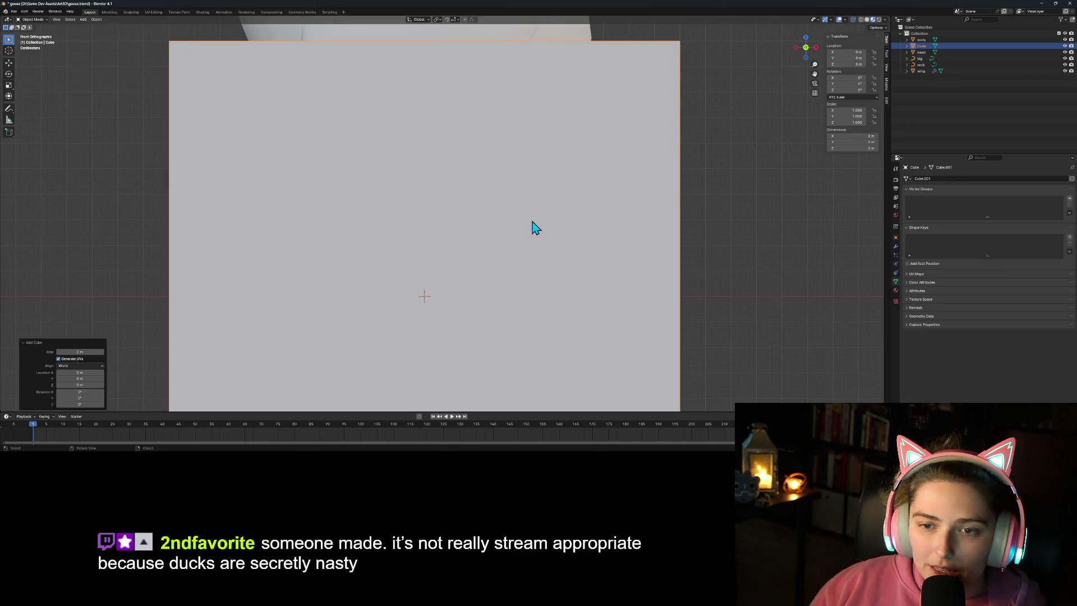
type("s.2")
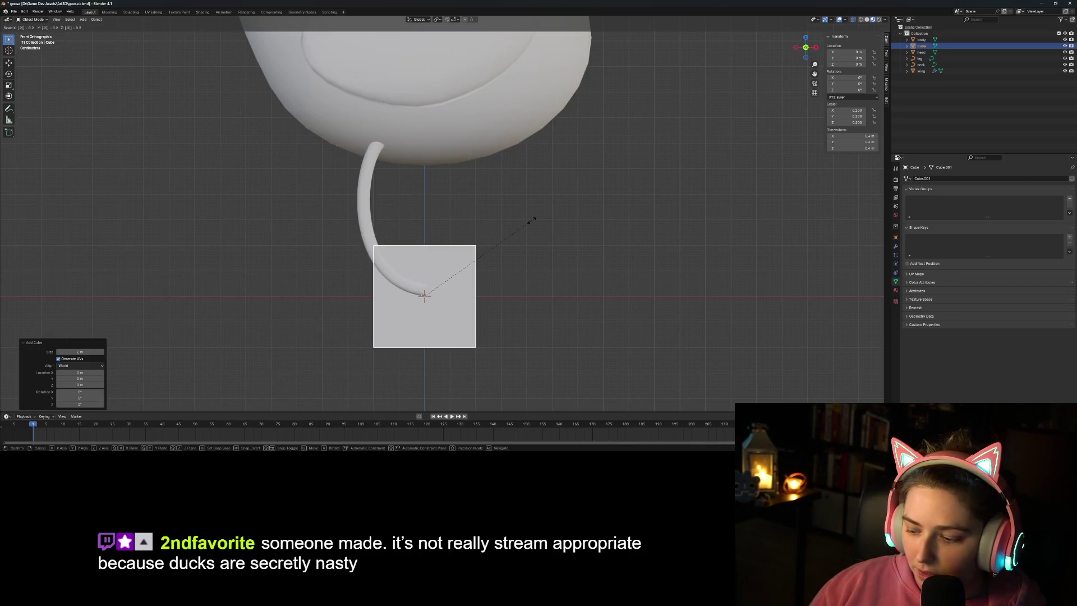
key("BackSpace")
type("15")
key("Return")
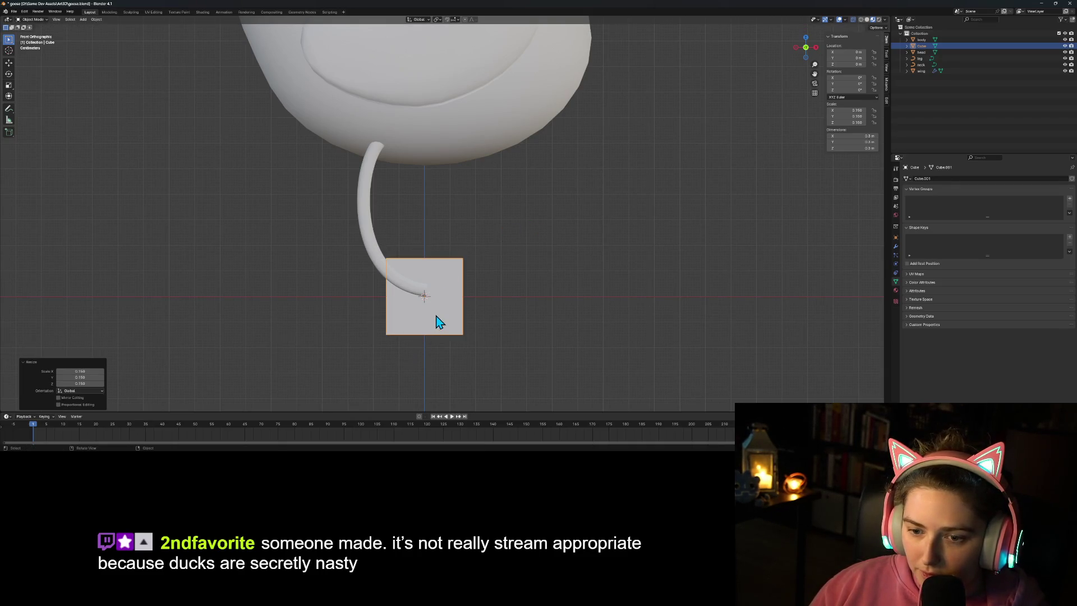
key("g")
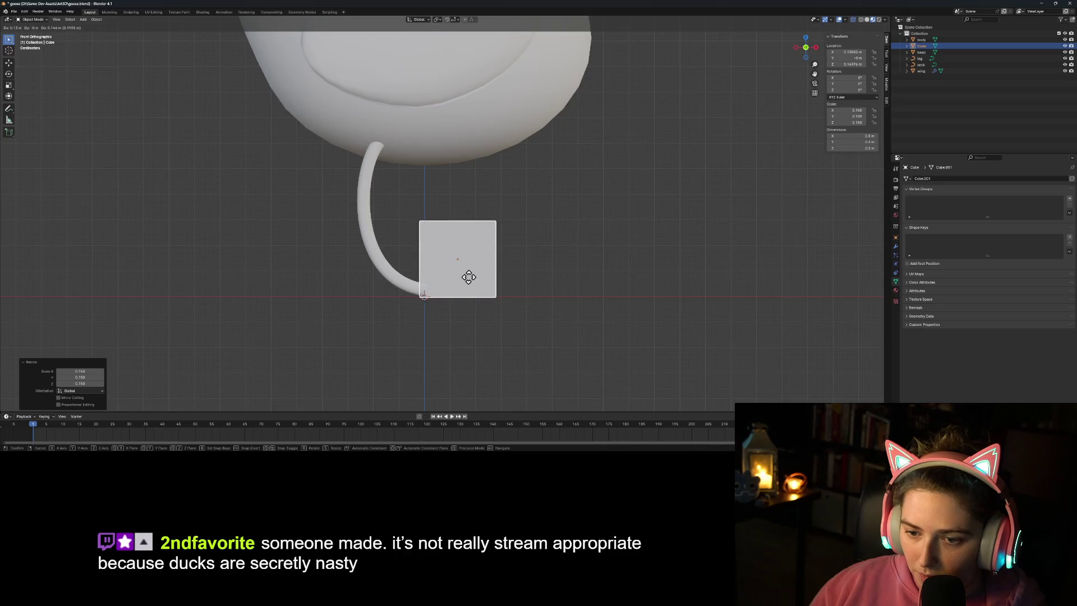
left_click(471, 283)
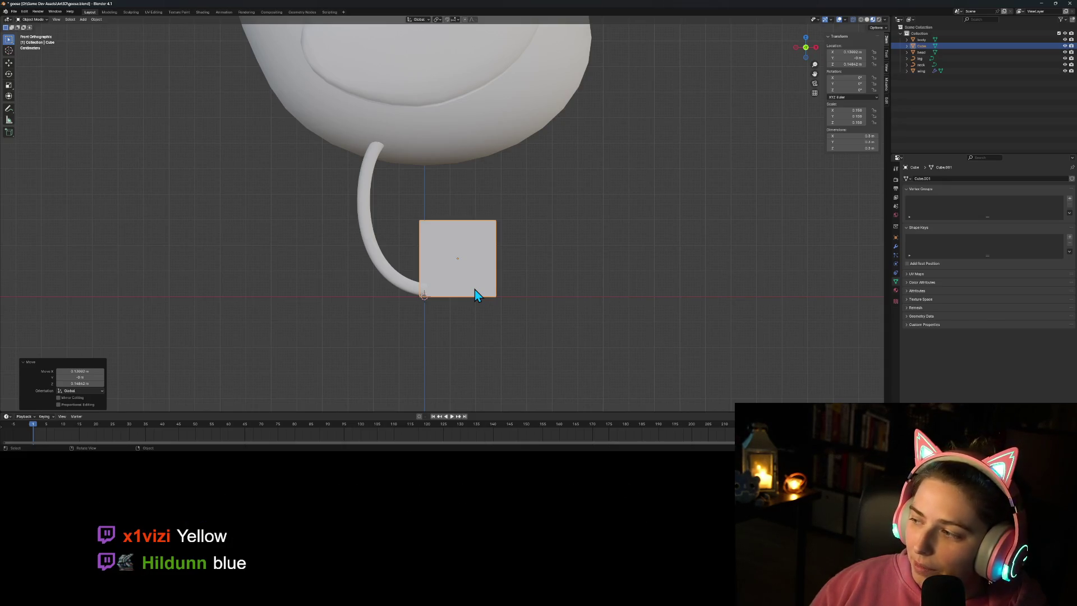
Step: Flatten the cube along Z and lower the slab level with the leg tip
key("s")
key("z")
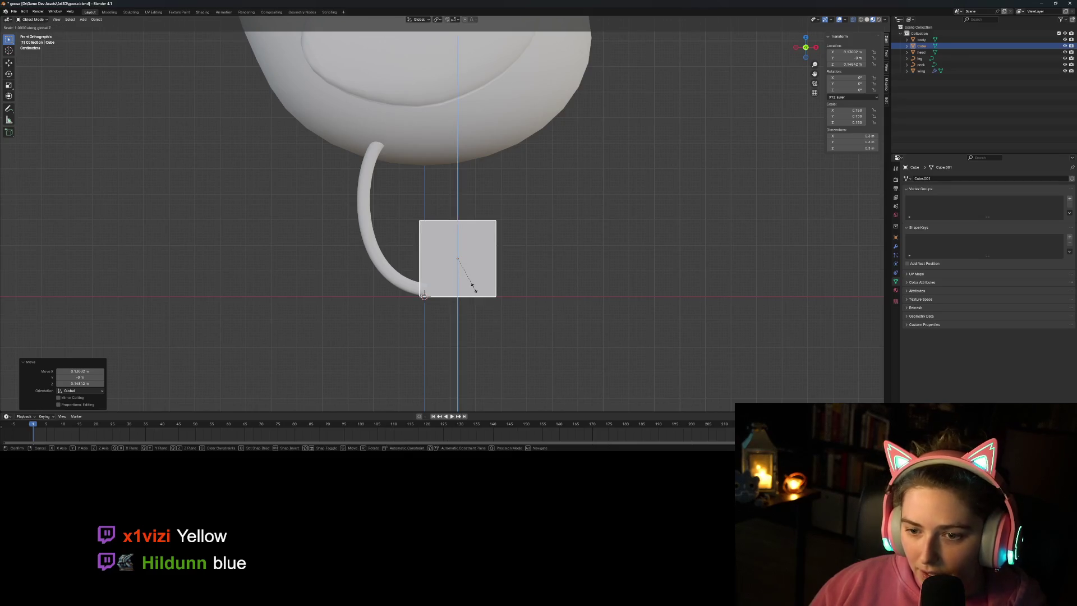
left_click(459, 260)
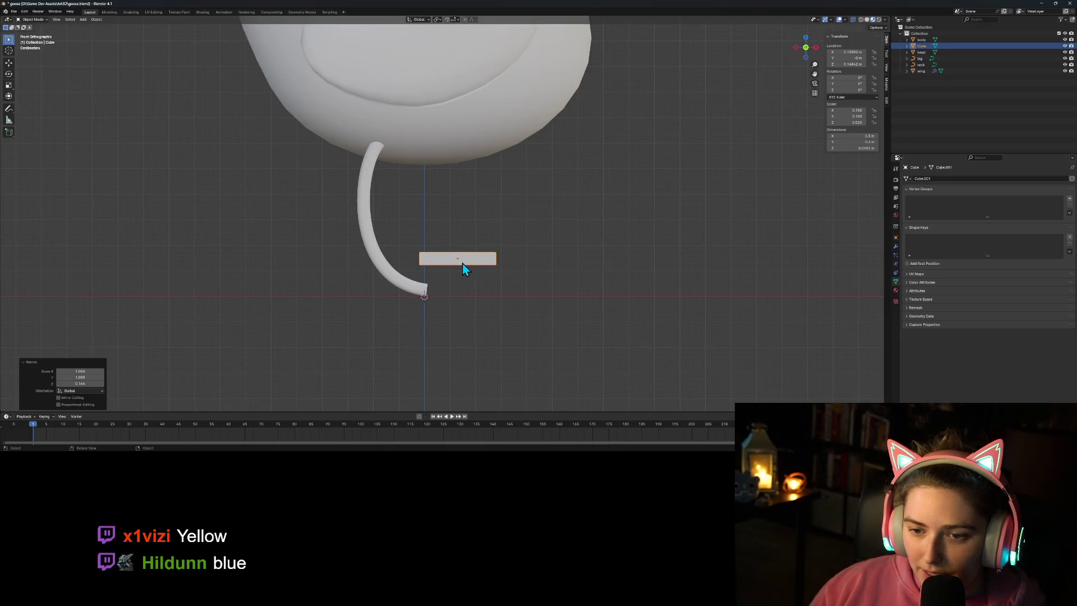
key("g")
key("z")
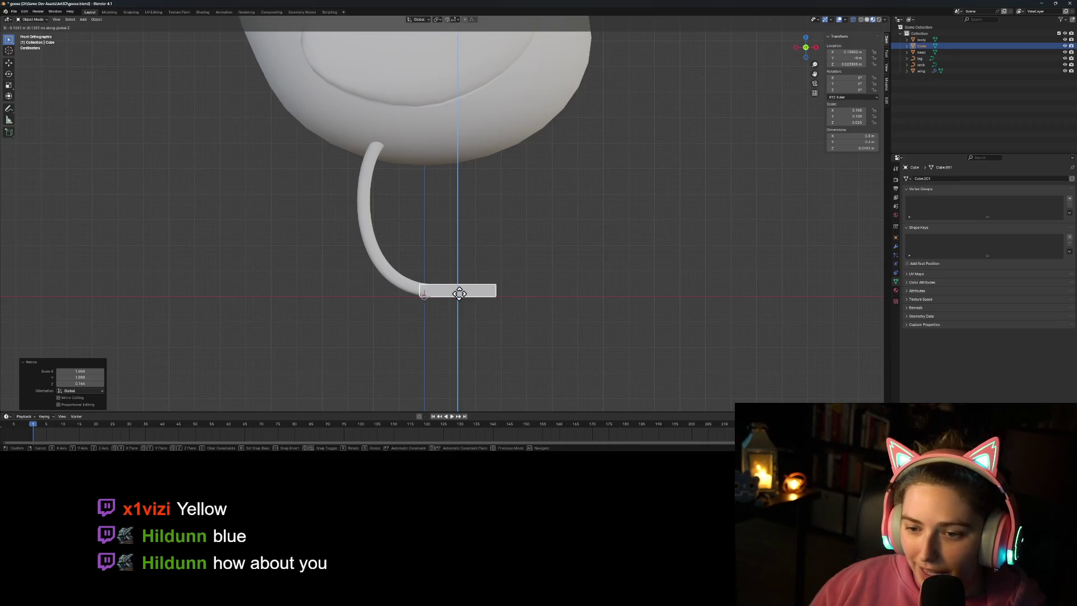
left_click(459, 293)
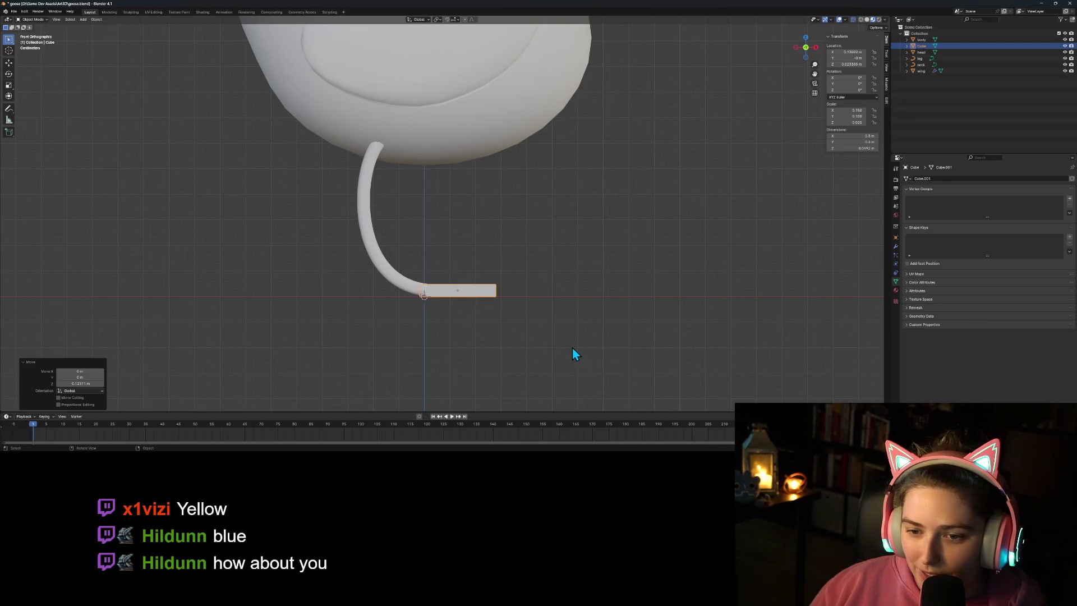
Step: From the right view, center the slab under the leg along Y and narrow it along Y
key("KP_3")
key("g")
key("y")
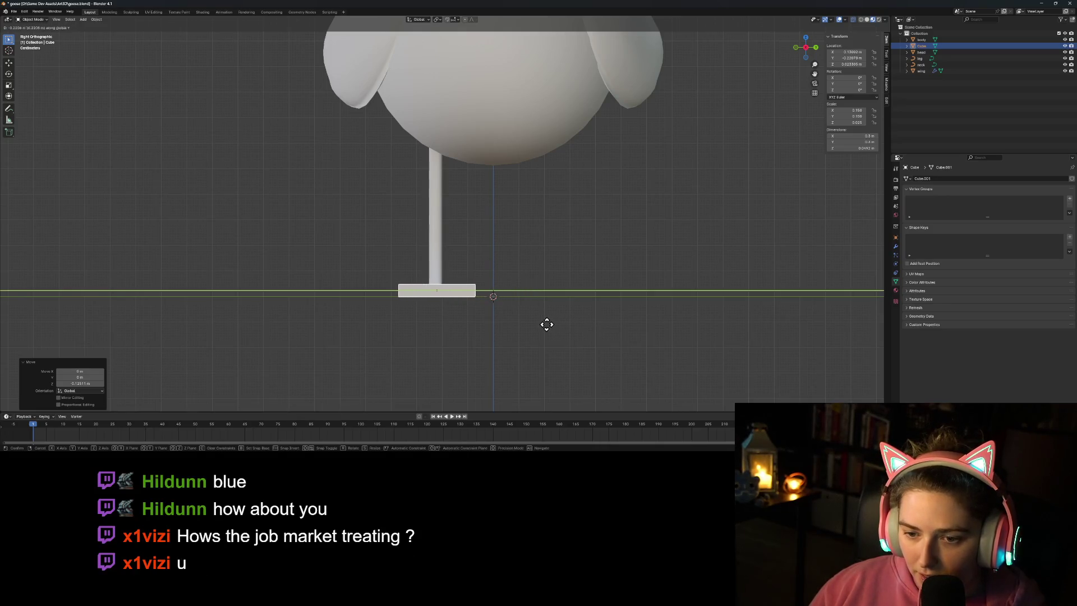
left_click(546, 325)
key("s")
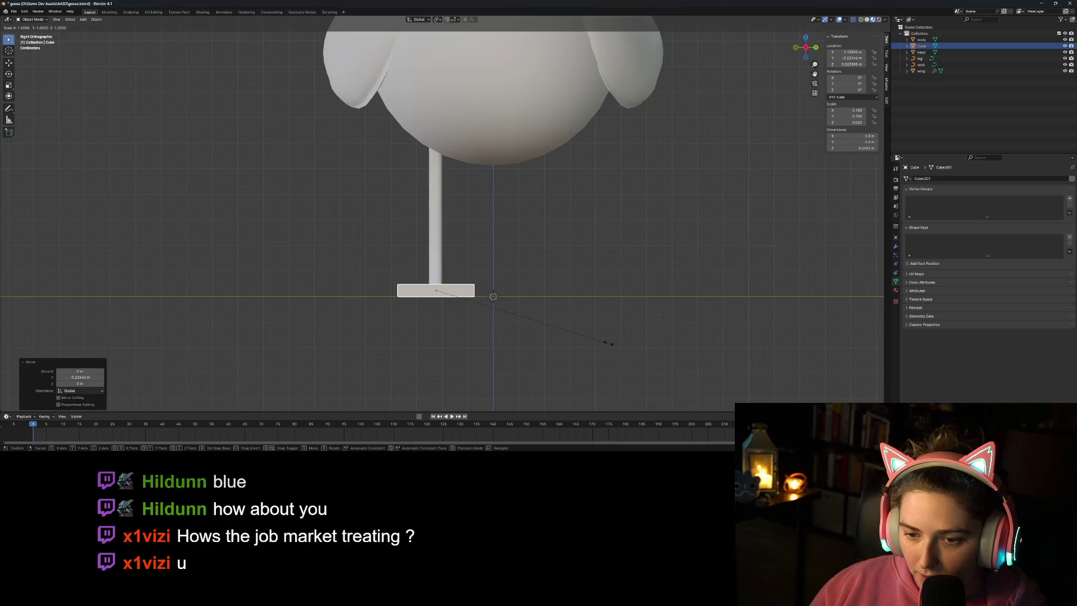
key("y")
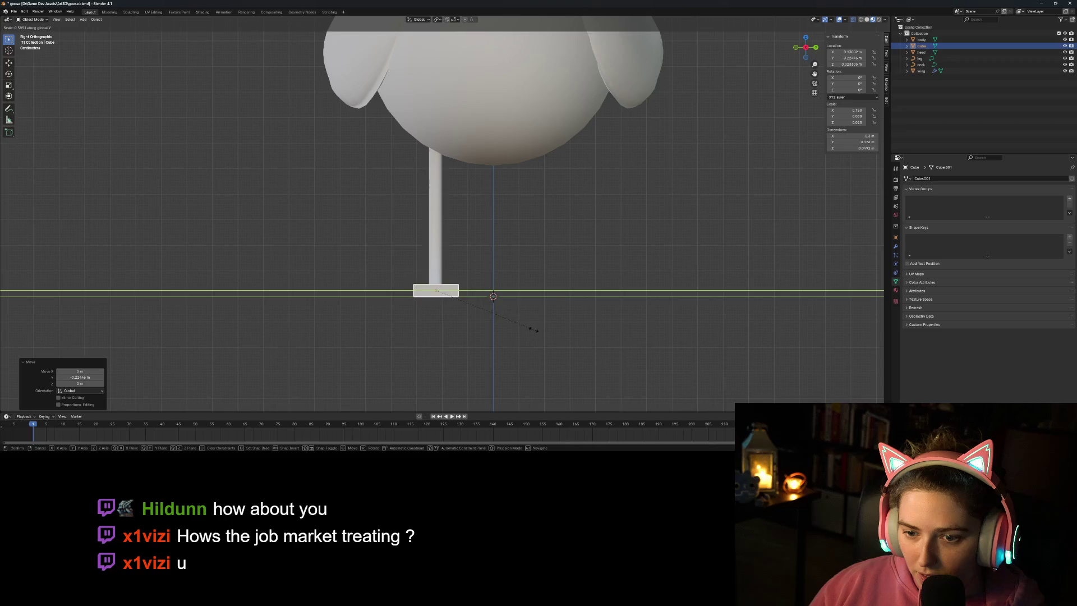
left_click(506, 333)
mouse_move(450, 339)
middle_mouse_down()
mouse_move(491, 359)
mouse_move(521, 357)
middle_mouse_up()
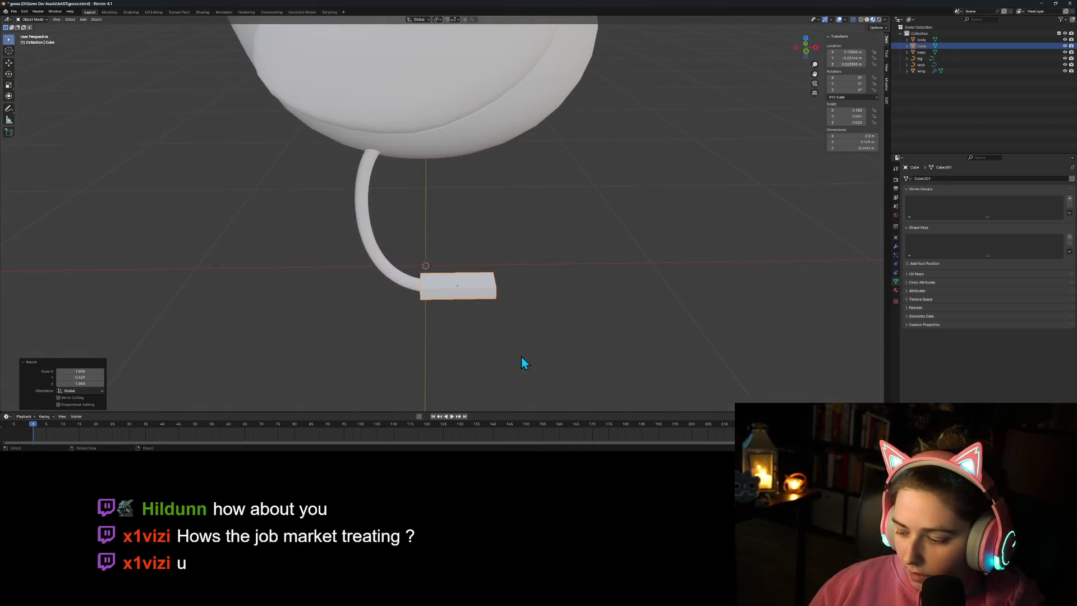
key("KP_1")
key("Tab")
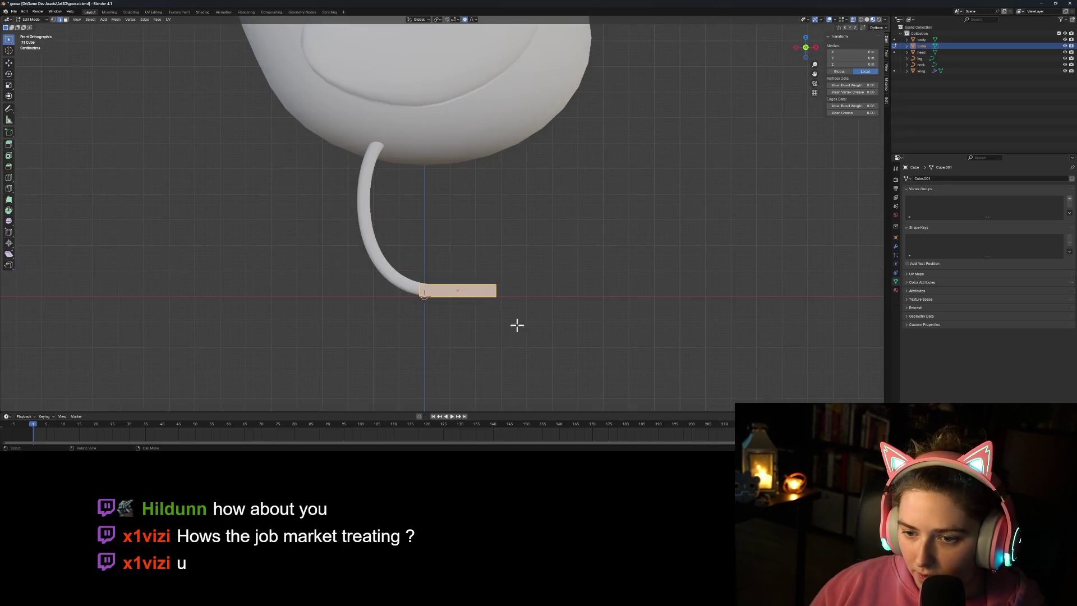
Step: Shorten the foot slab by pulling its right end inward
mouse_move(565, 366)
middle_mouse_down()
mouse_move(539, 368)
mouse_move(493, 308)
middle_mouse_up()
left_click(487, 299)
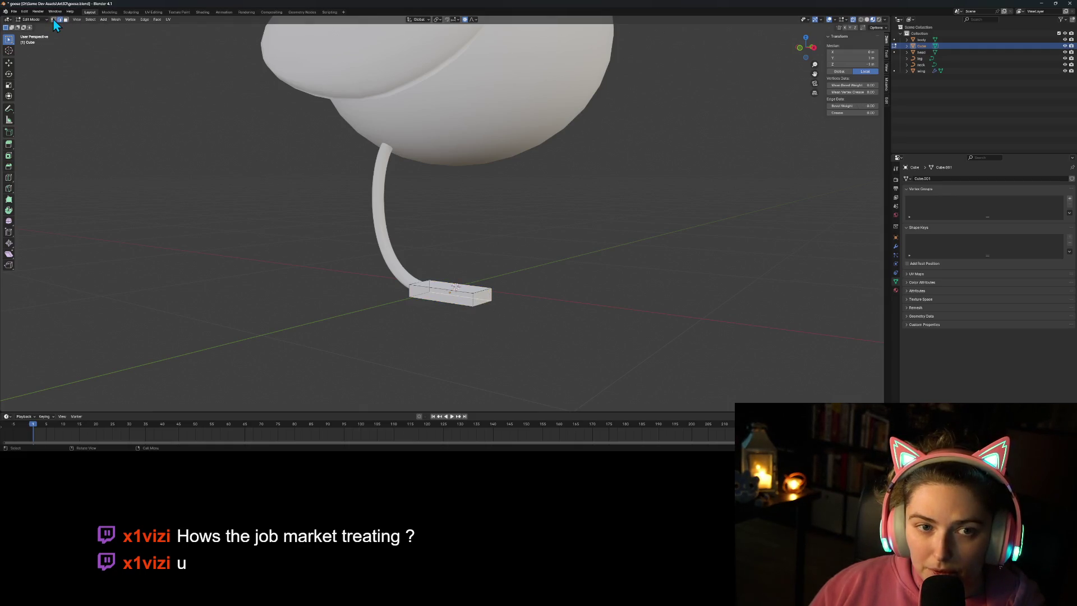
key("KP_1")
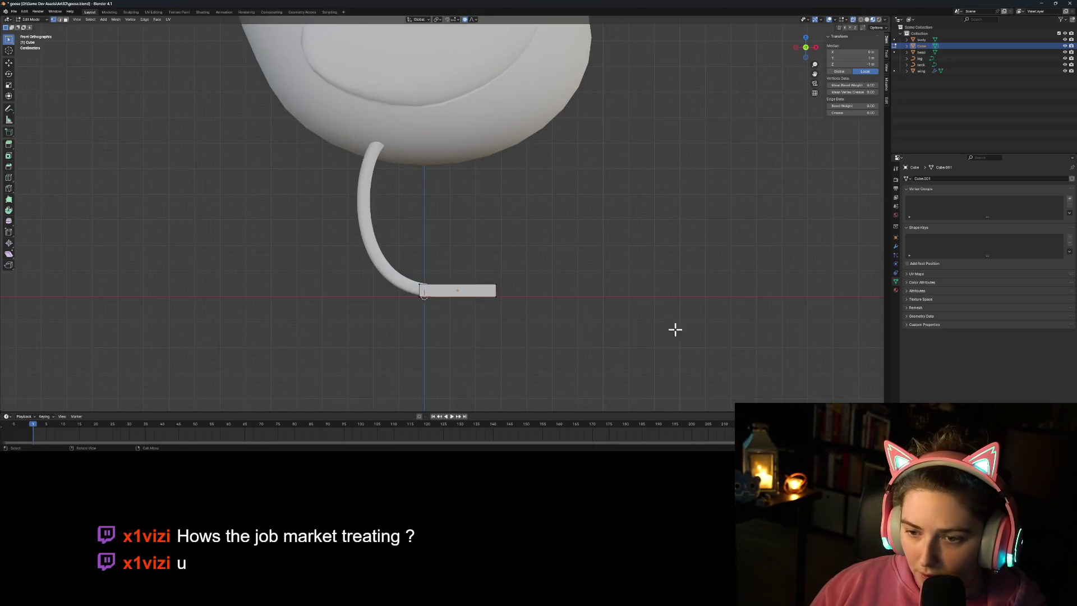
left_click_drag(485, 271, 538, 339)
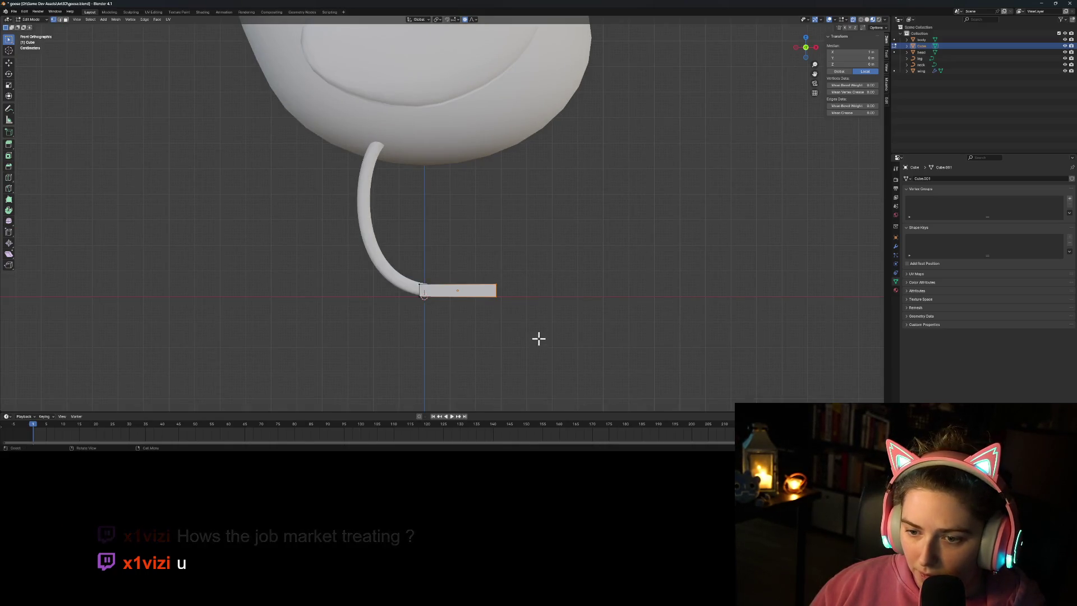
key("g")
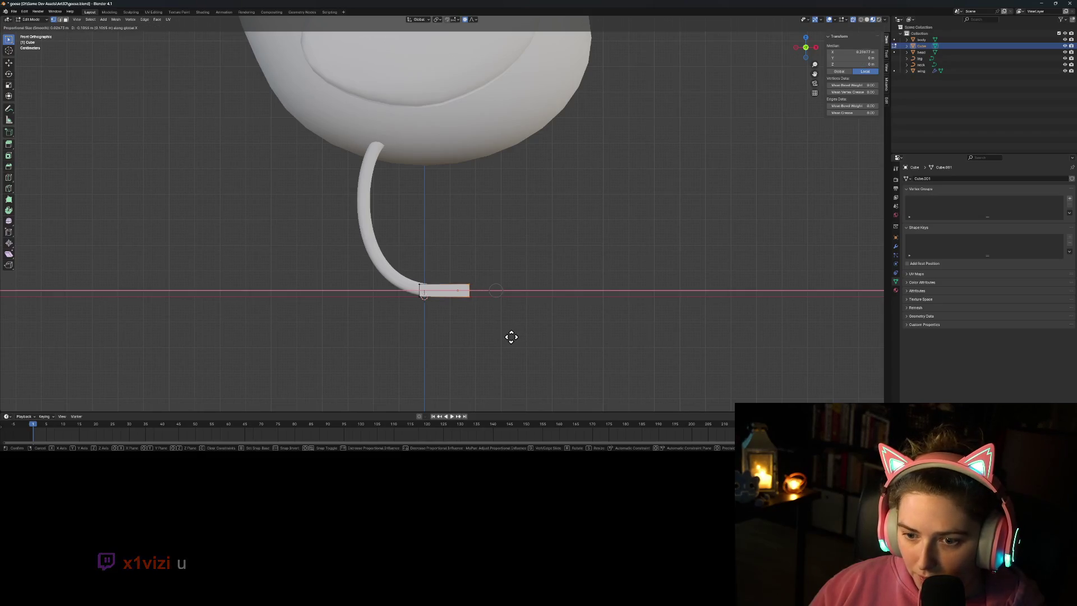
left_click(519, 335)
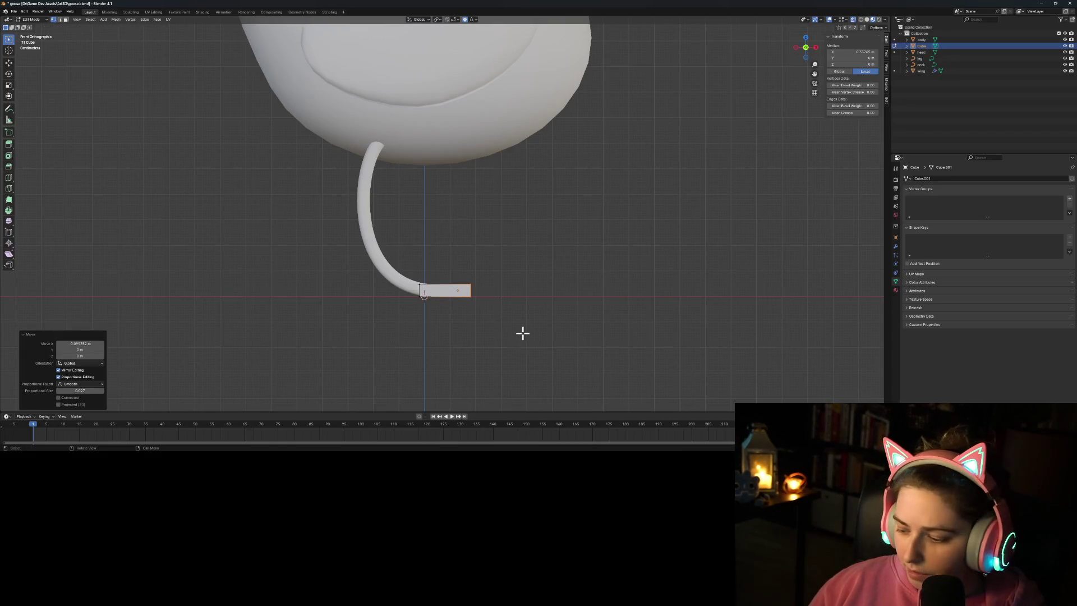
Step: Widen the foot's toe end along Y
middle_click_drag(515, 326, 464, 339)
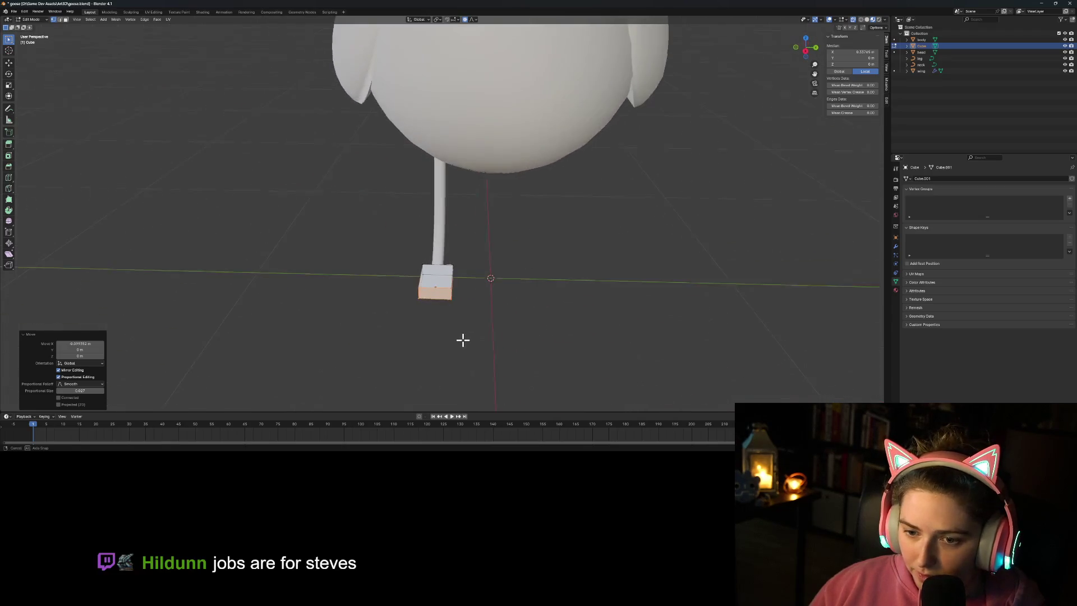
key("s")
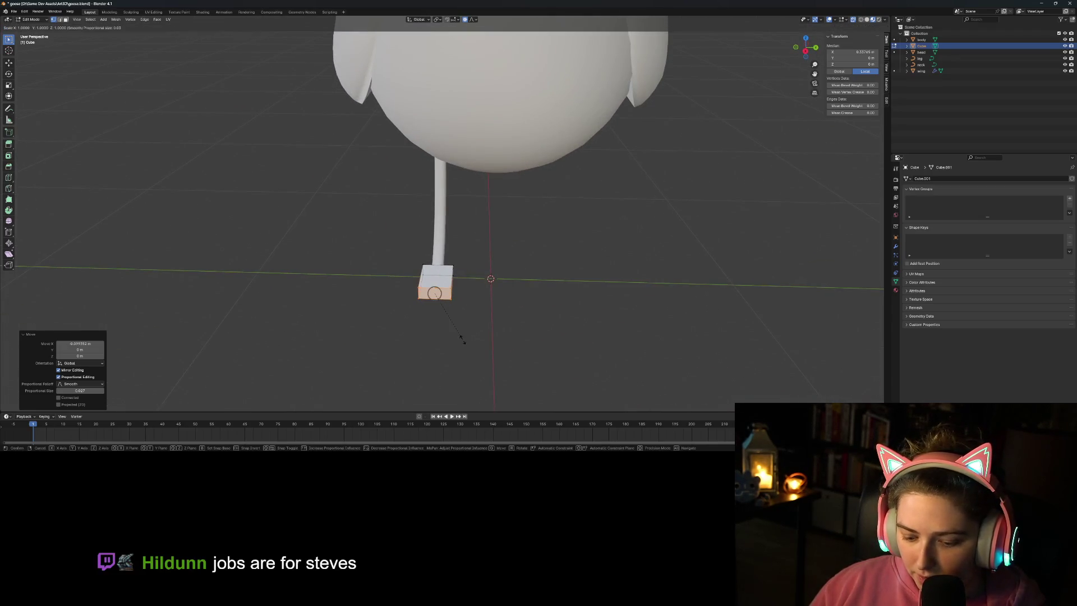
key("y")
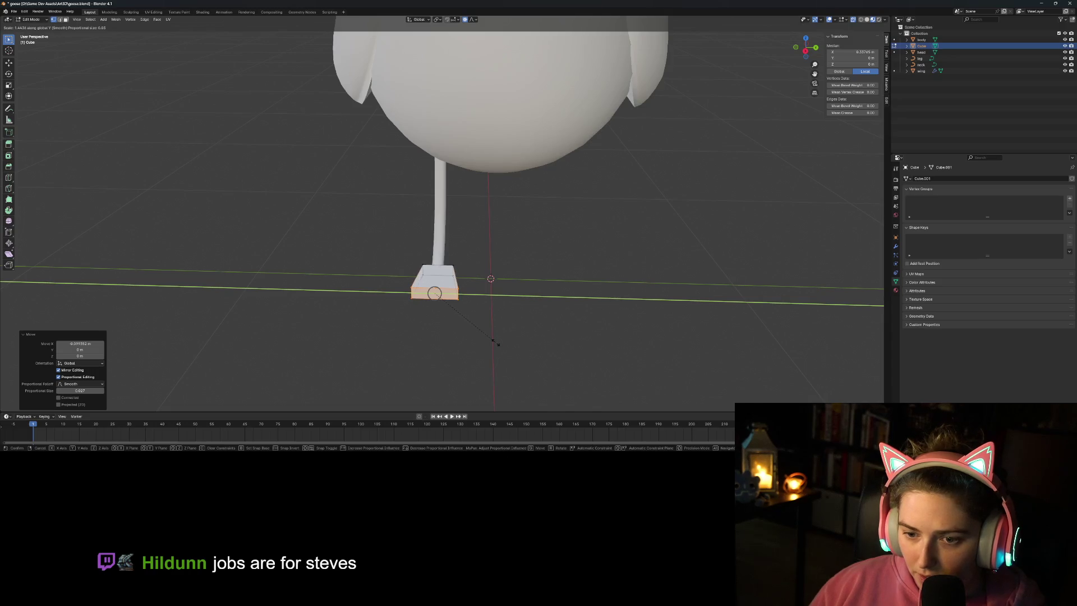
left_click(496, 343)
key("Tab")
left_click(450, 345)
mouse_move(450, 346)
middle_mouse_down()
mouse_move(488, 359)
mouse_move(544, 345)
mouse_move(504, 331)
middle_mouse_up()
Step: Box-select the foot's left-end vertices and move them along X
left_click(439, 289)
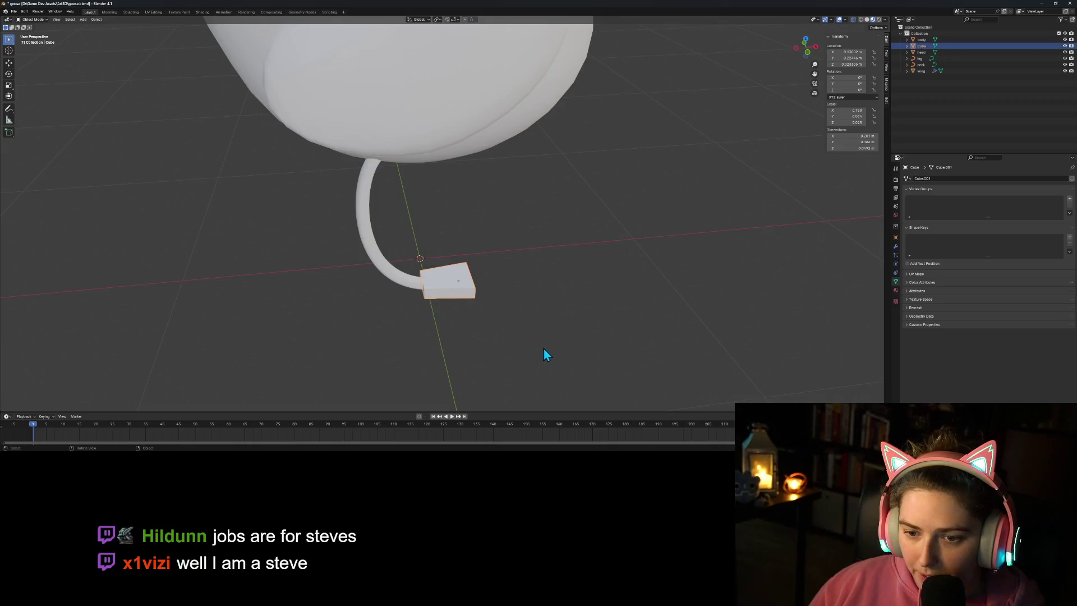
key("Tab")
key("KP_1")
left_click_drag(397, 263, 447, 326)
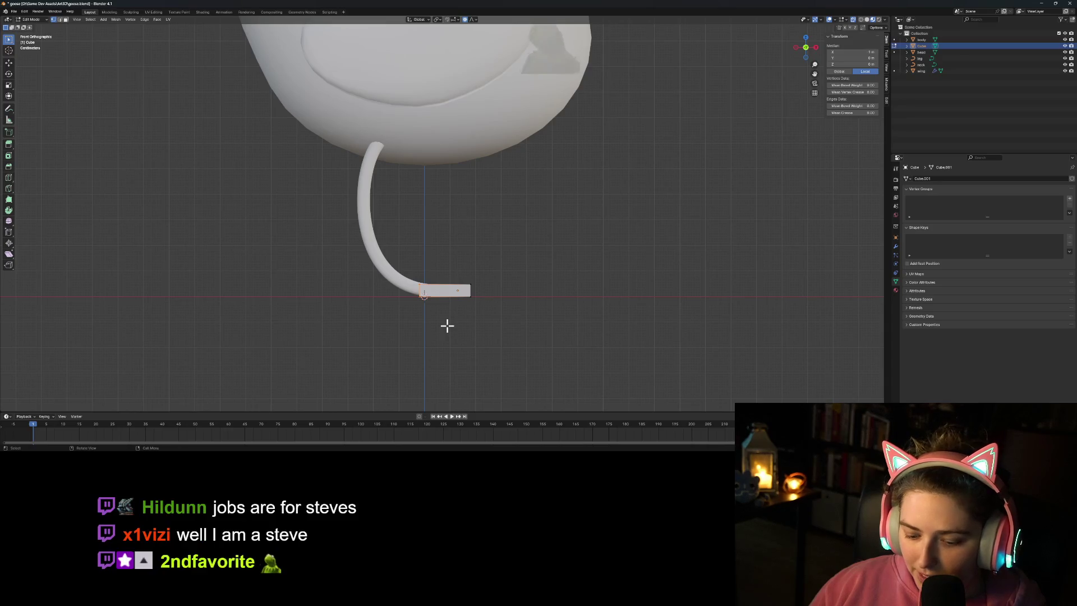
key("g")
key("x")
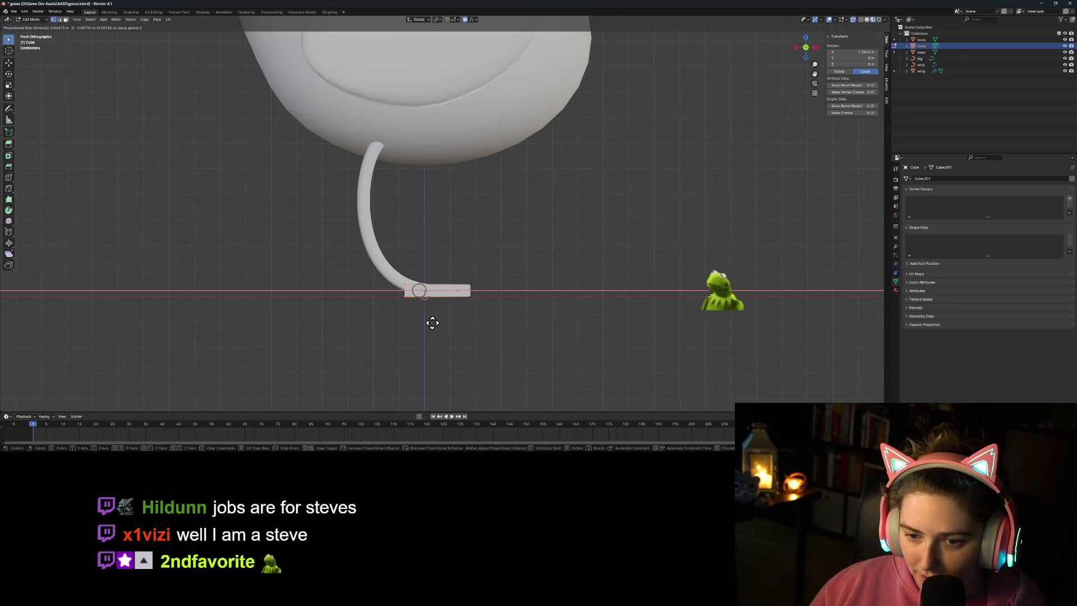
left_click(437, 323)
Step: Scale the left-end vertices down to narrow the back of the foot
mouse_move(438, 323)
middle_mouse_down()
mouse_move(494, 344)
mouse_move(481, 347)
middle_mouse_up()
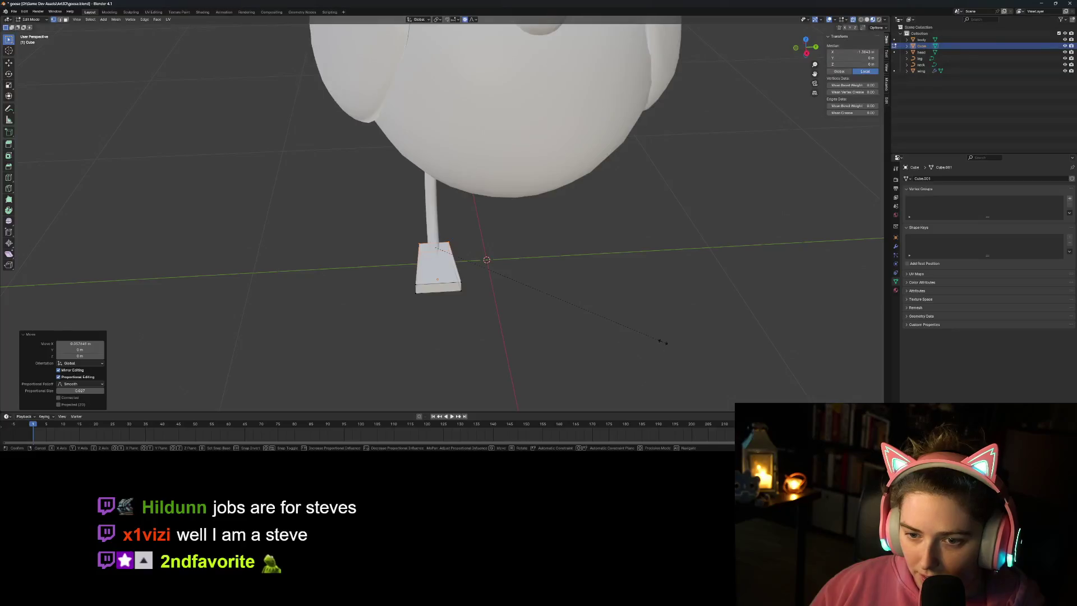
key("s")
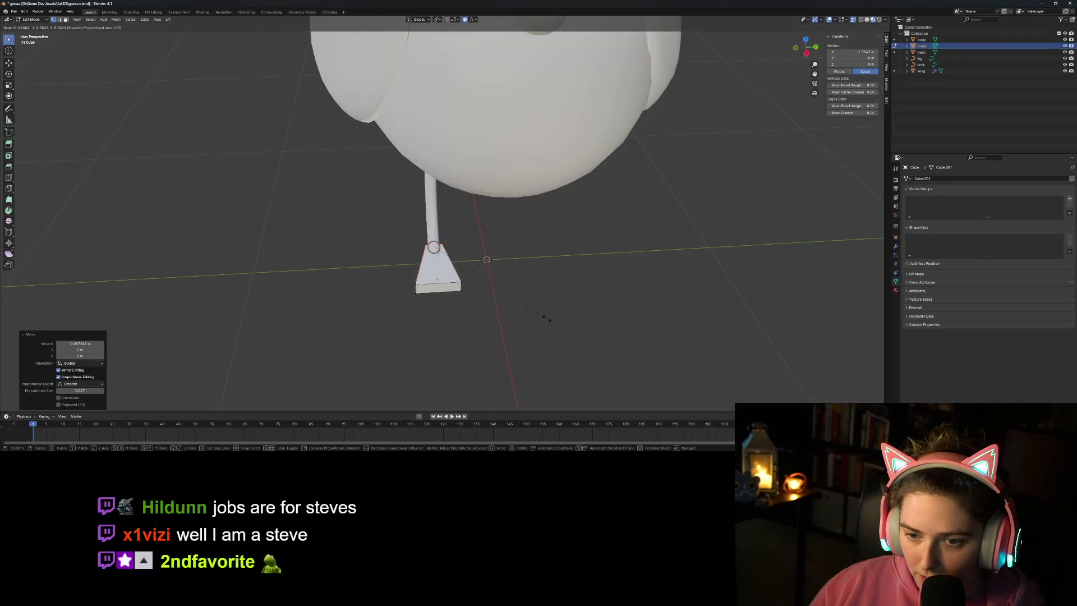
left_click(538, 317)
key("Tab")
mouse_move(513, 330)
middle_mouse_down()
mouse_move(492, 342)
mouse_move(627, 301)
mouse_move(563, 335)
middle_mouse_up()
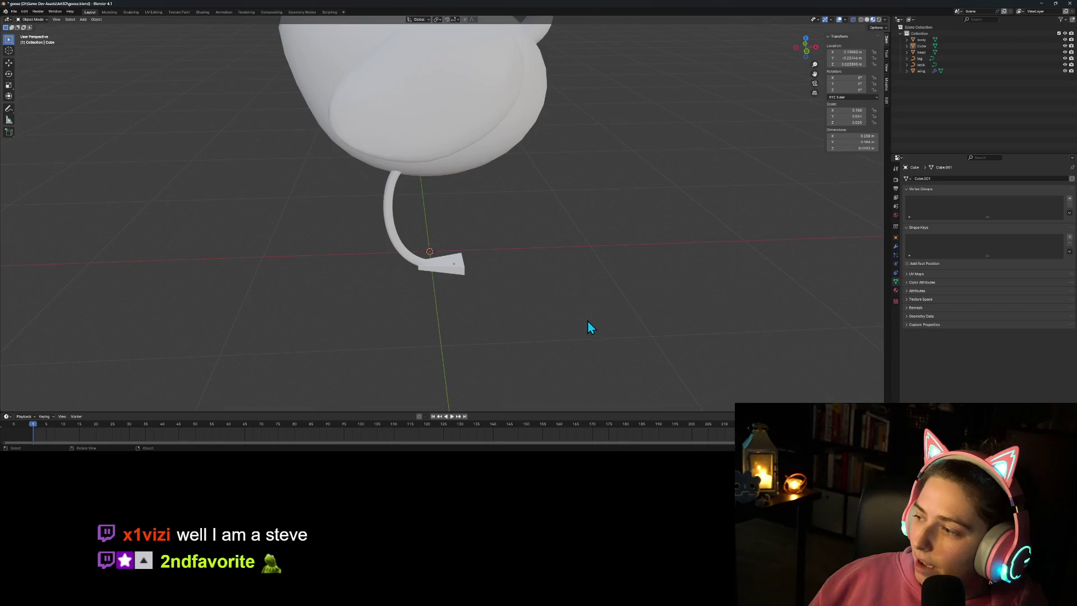
key("KP_1")
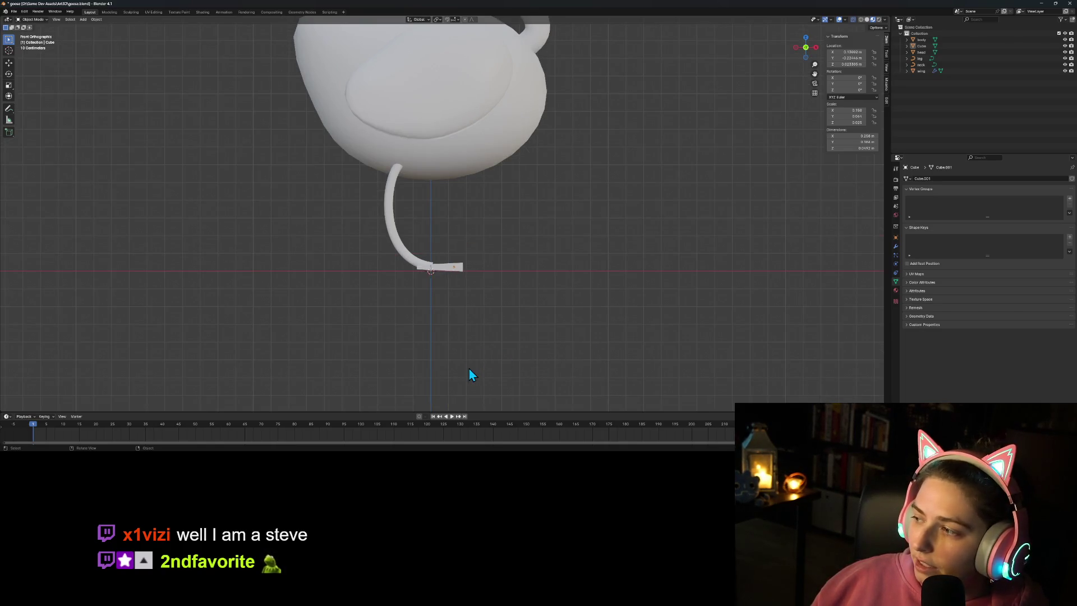
scroll(469, 374, "up", 3)
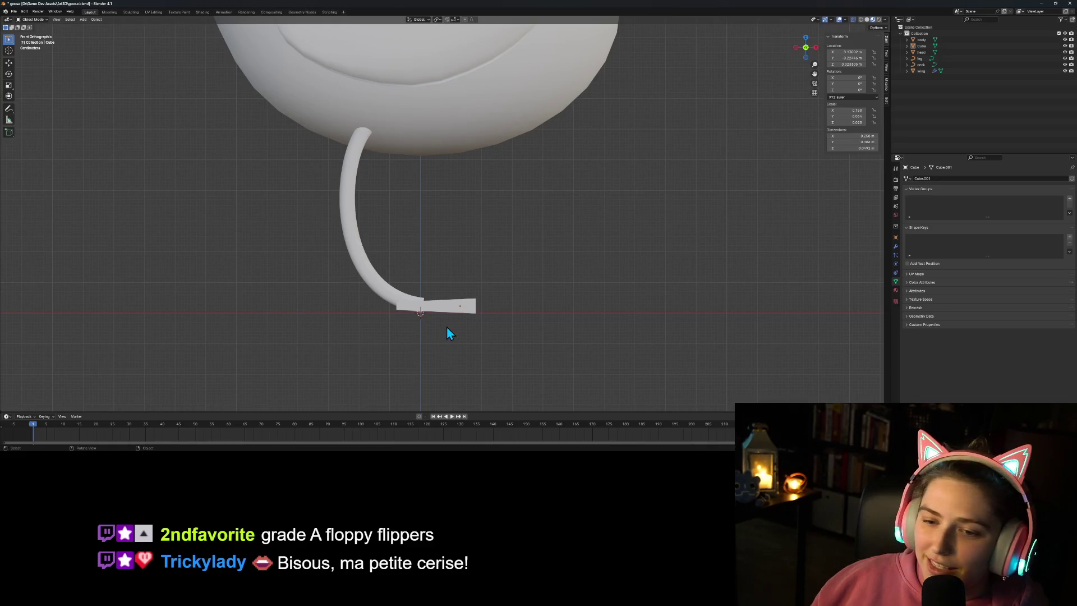
left_click(449, 312)
Step: Move the vertex at the foot's left end vertically along Z
key("Tab")
left_click(389, 311)
key("g")
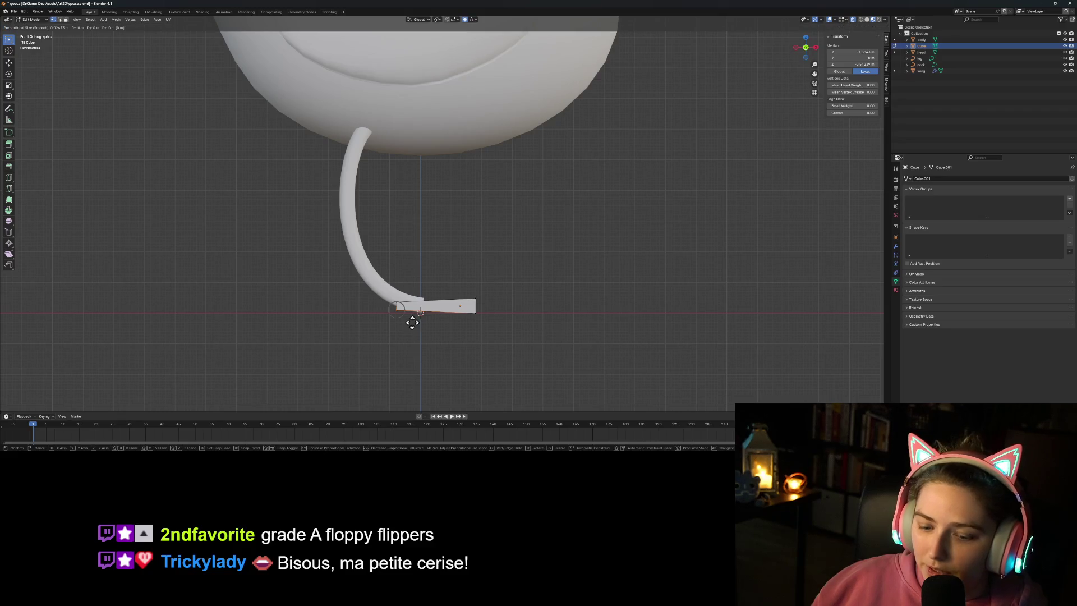
key("z")
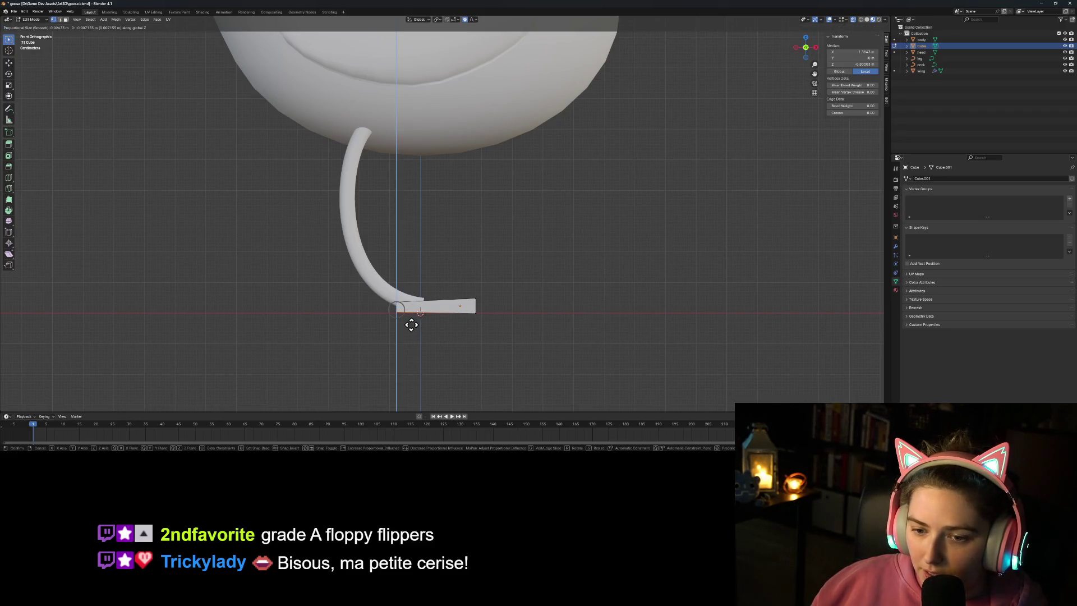
left_click(411, 326)
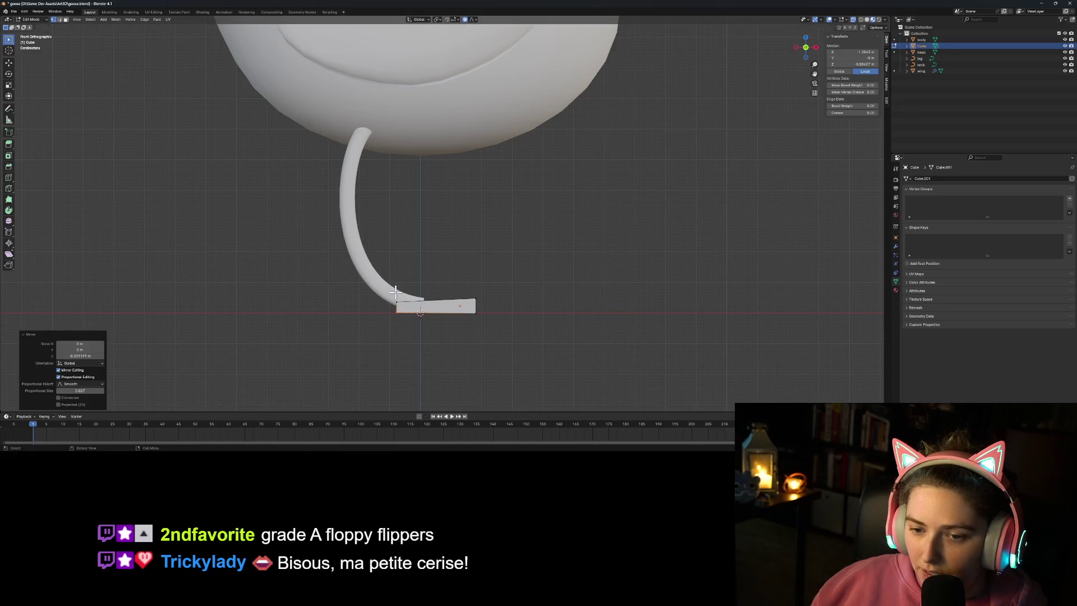
Step: Raise a back-end vertex of the foot up toward the leg
left_click(405, 305)
key("g")
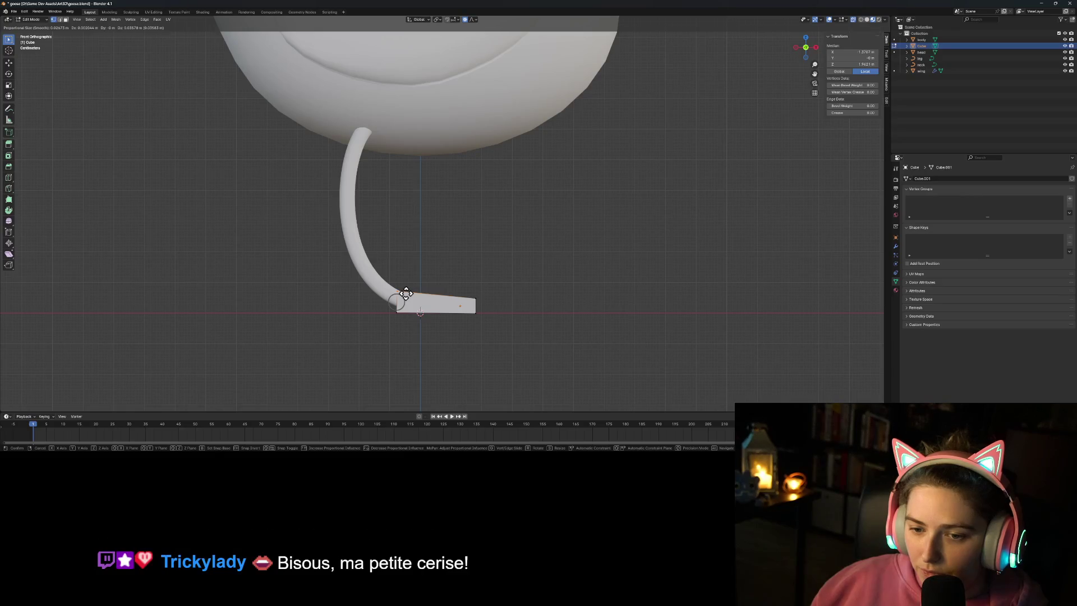
left_click(405, 293)
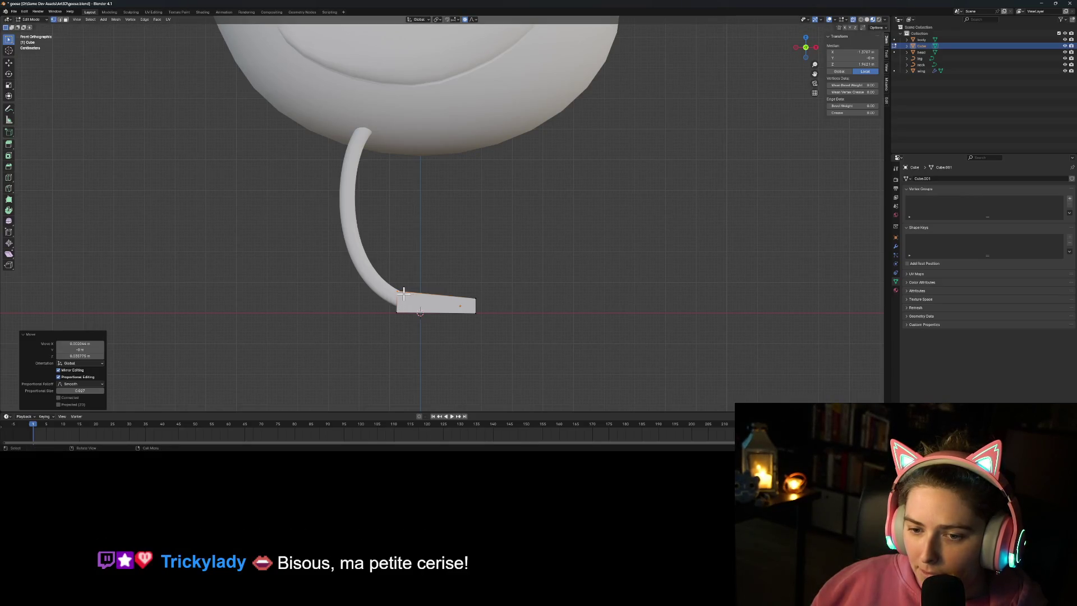
key("g")
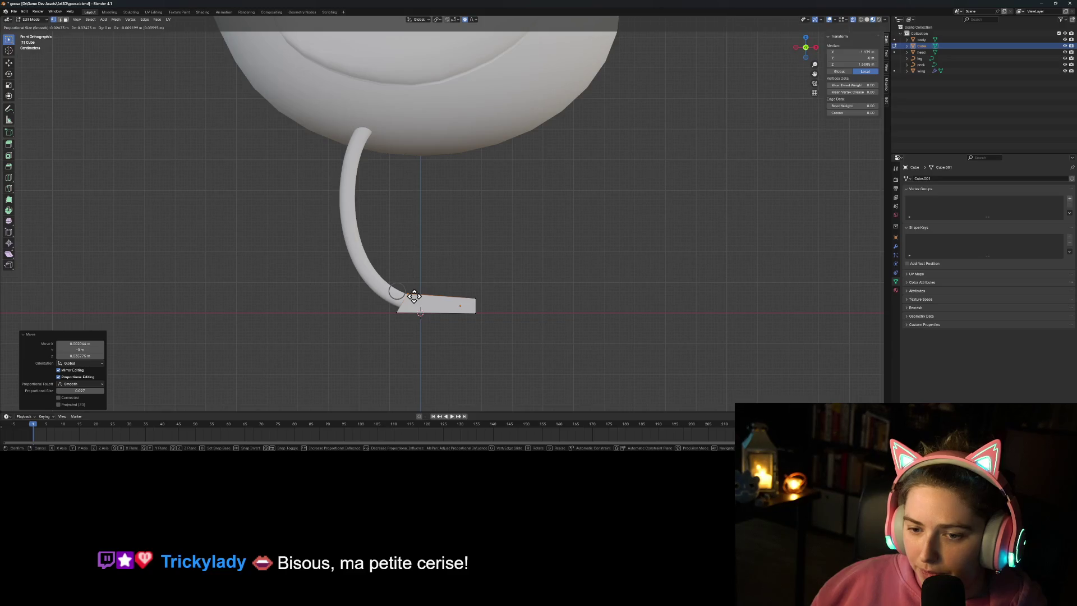
left_click(414, 296)
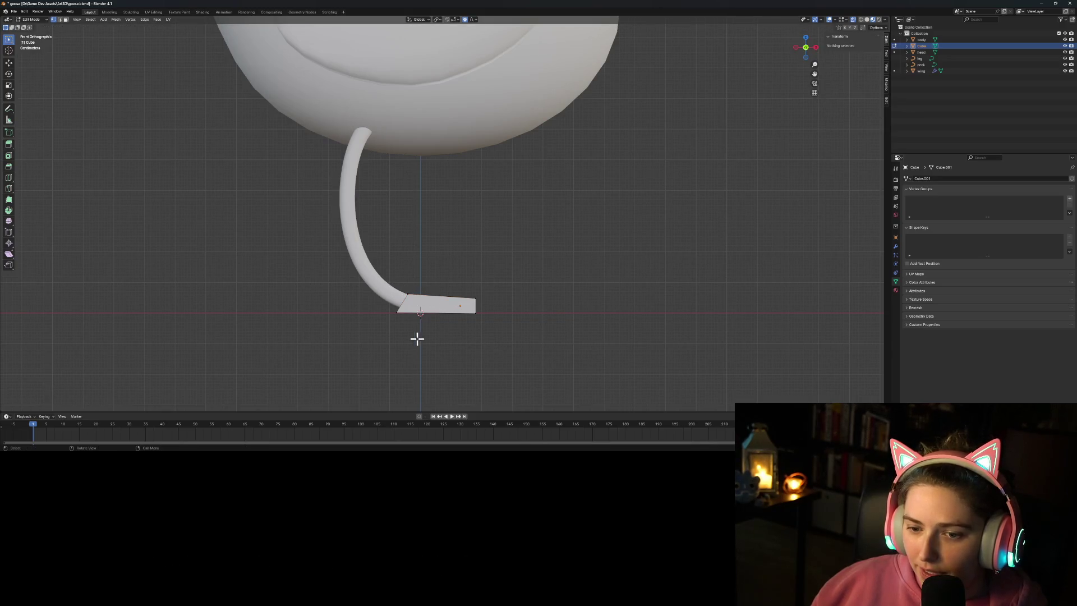
key("Tab")
mouse_move(433, 355)
middle_mouse_down()
mouse_move(462, 377)
mouse_move(287, 360)
mouse_move(405, 376)
mouse_move(505, 362)
middle_mouse_up()
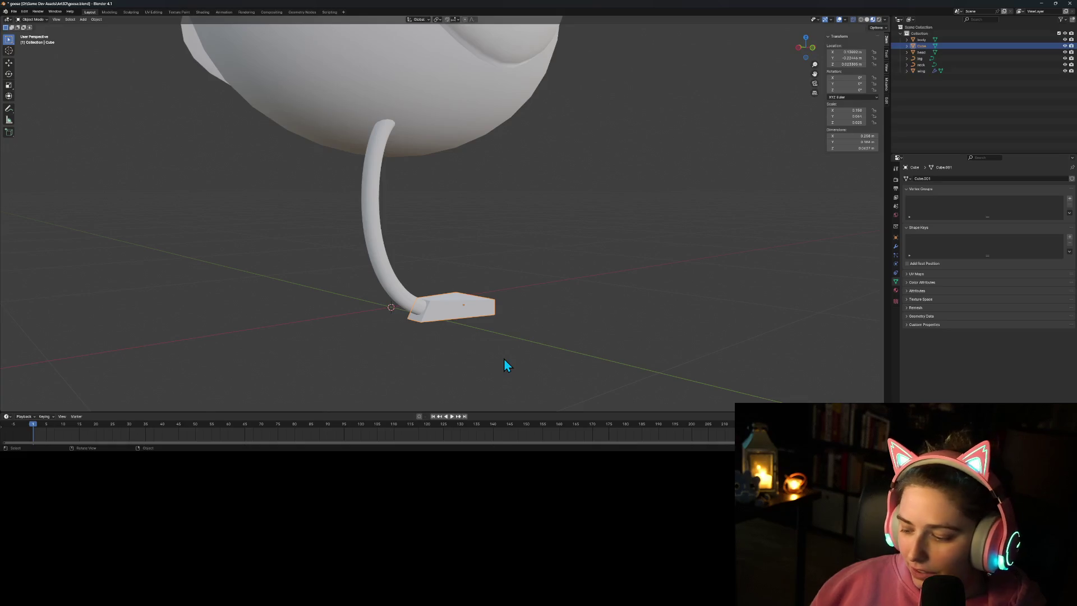
key("KP_1")
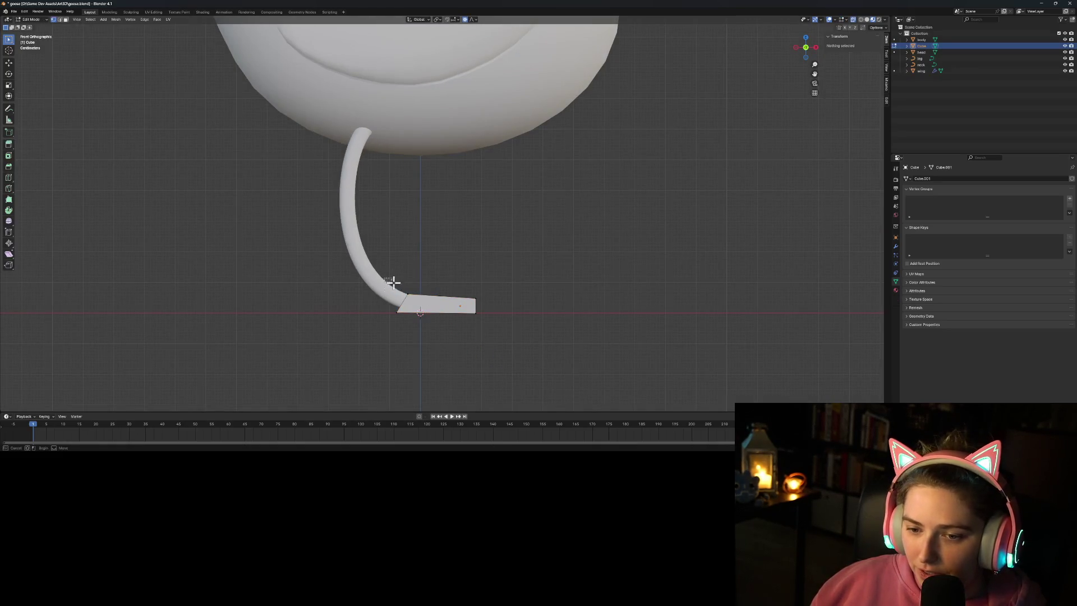
Step: Move the top-edge vertices at the foot's back so the edge slopes into the leg
left_click_drag(392, 281, 432, 296)
key("g")
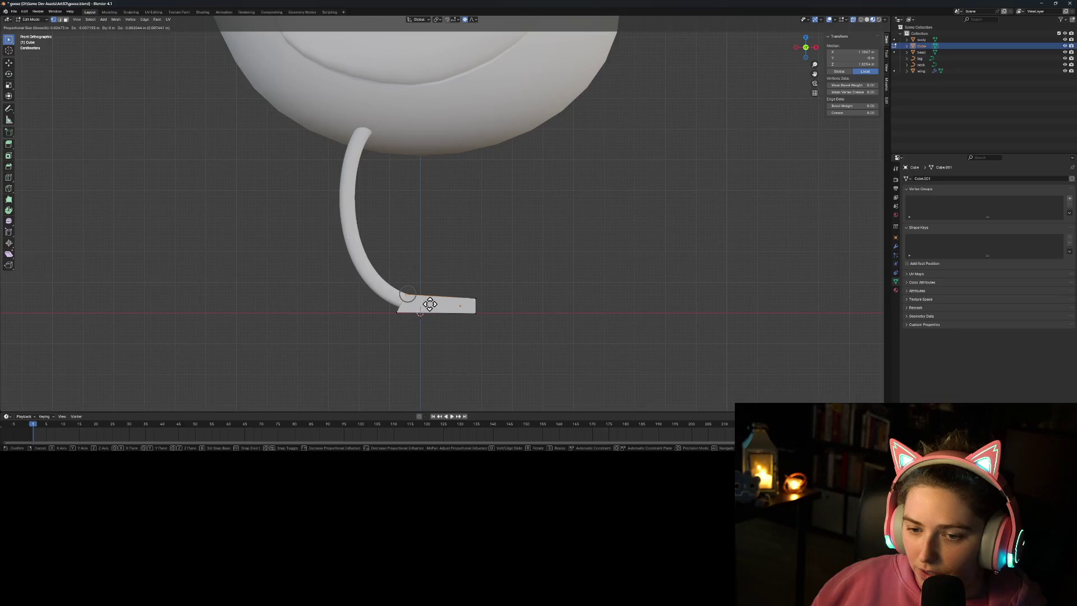
left_click(433, 304)
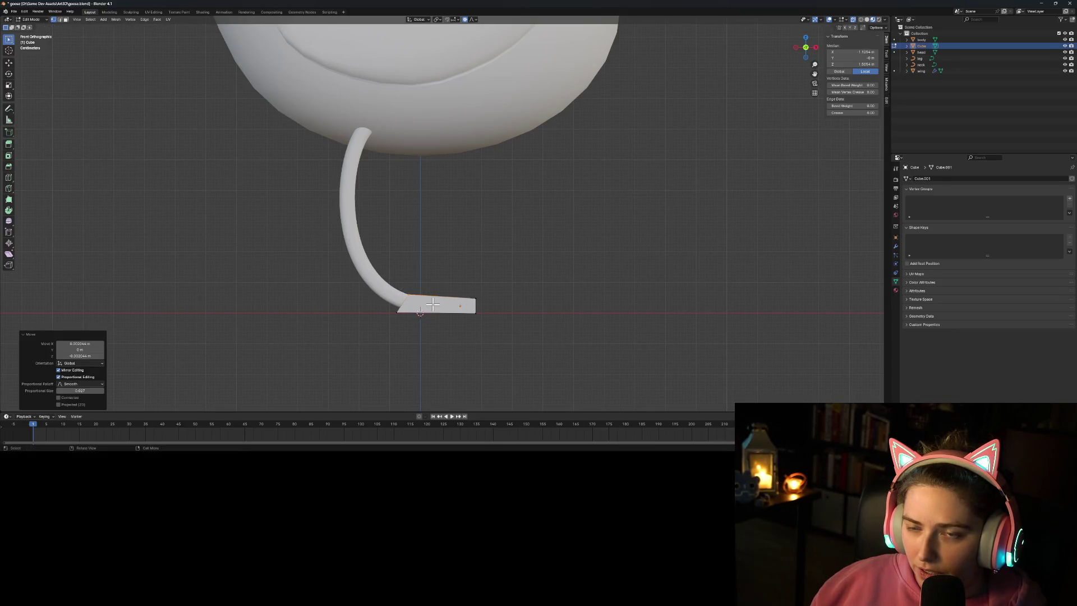
left_click(497, 330)
key("Tab")
mouse_move(556, 343)
middle_mouse_down()
mouse_move(597, 348)
mouse_move(441, 361)
mouse_move(393, 349)
mouse_move(325, 355)
middle_mouse_up()
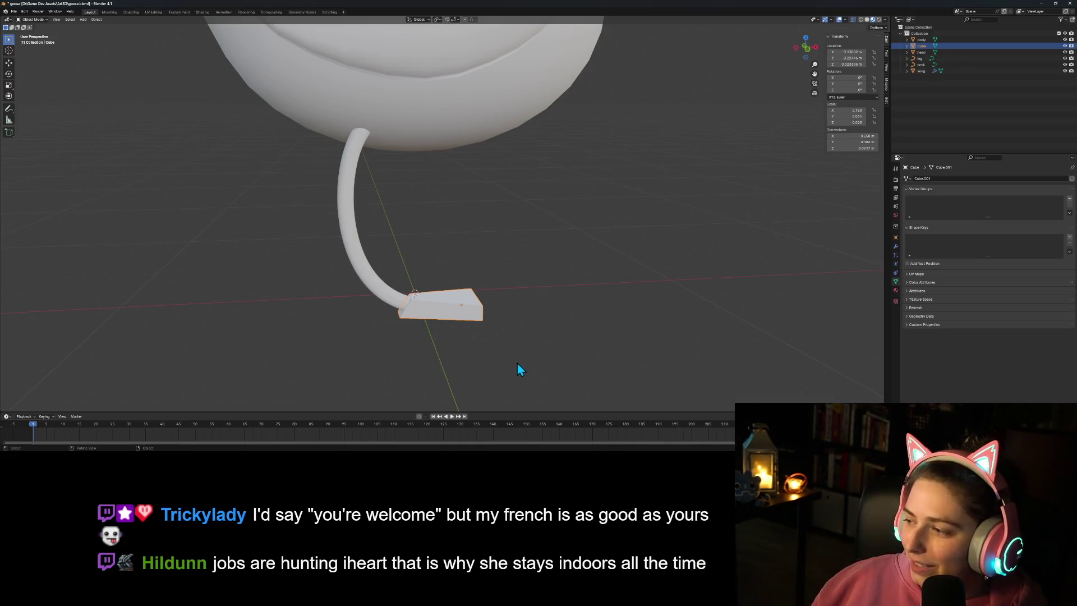
left_click(377, 283)
Step: Lower the toe corner vertex of the foot
mouse_move(520, 353)
middle_mouse_down()
mouse_move(472, 359)
mouse_move(503, 343)
mouse_move(512, 356)
mouse_move(507, 346)
middle_mouse_up()
left_click(472, 365)
left_click(479, 308)
key("Tab")
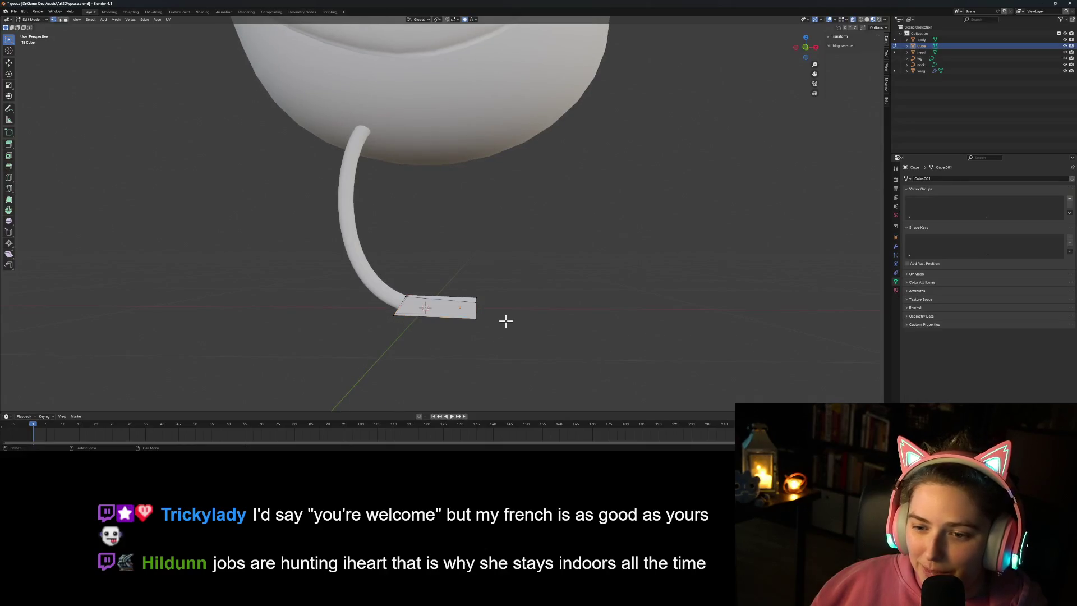
left_click_drag(481, 308, 481, 308)
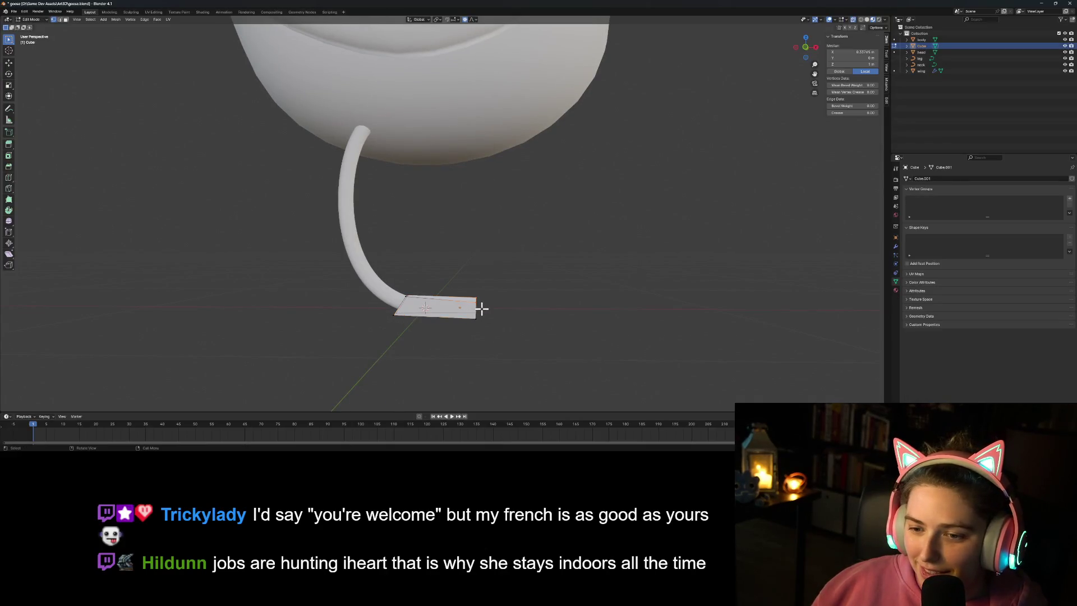
key("KP_1")
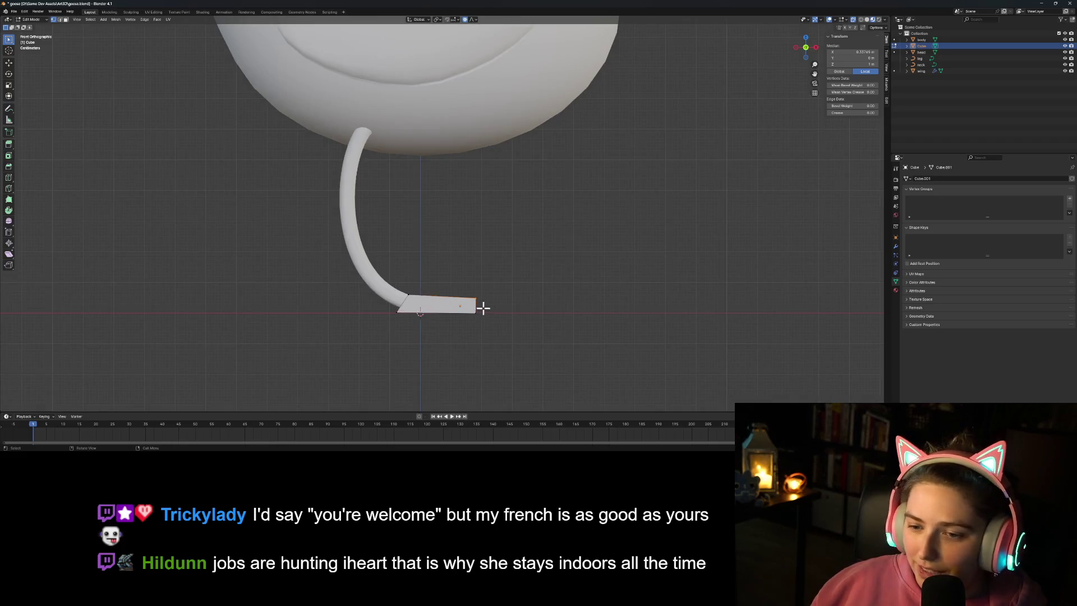
key("g")
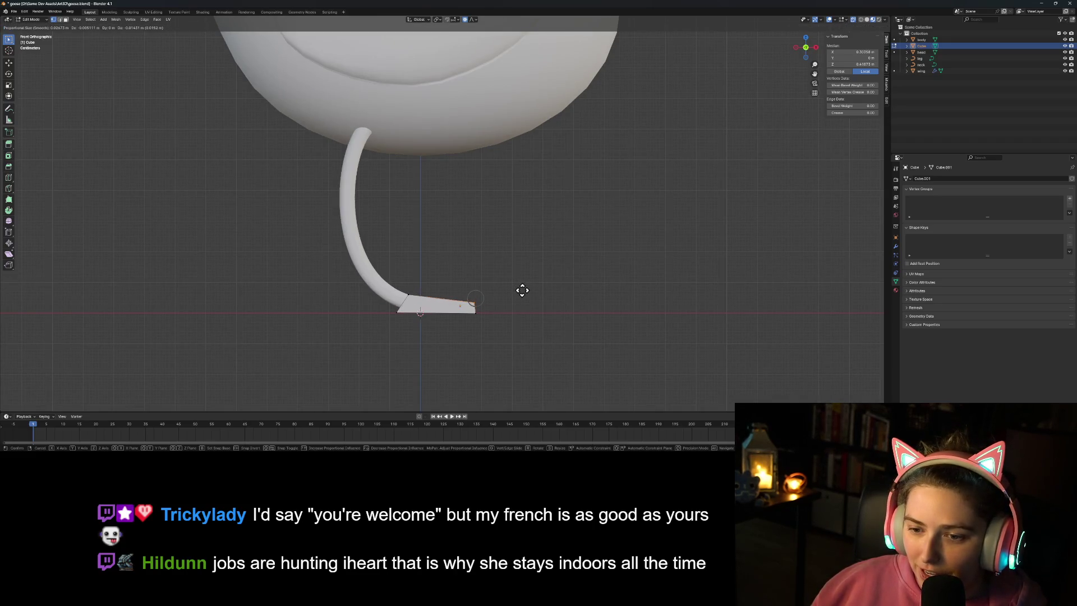
left_click(522, 290)
Step: Scale the selected toe vertices of the foot
middle_click_drag(562, 341, 517, 357)
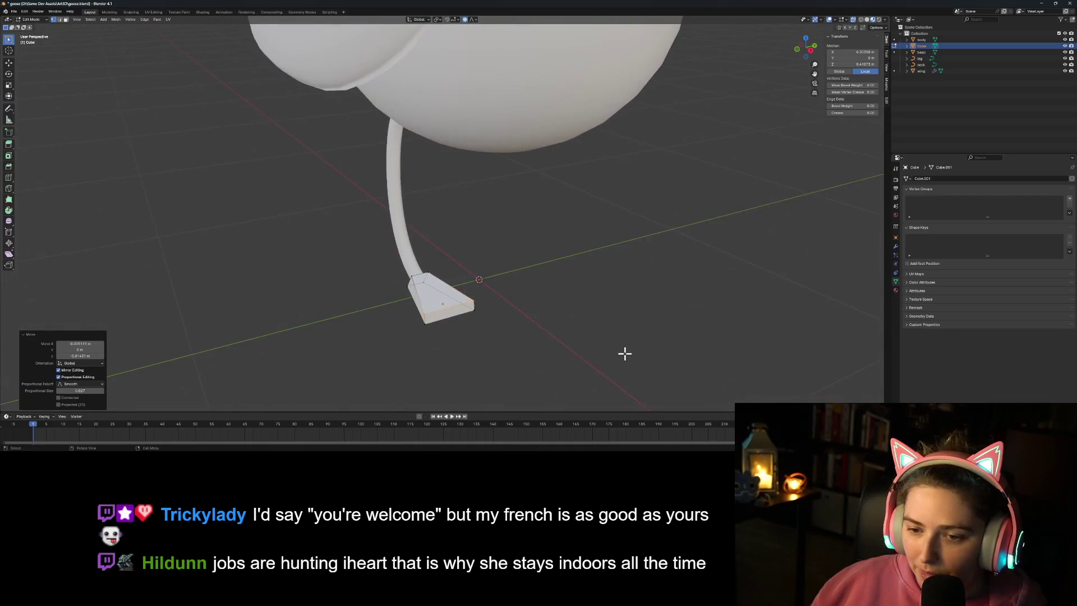
key("s")
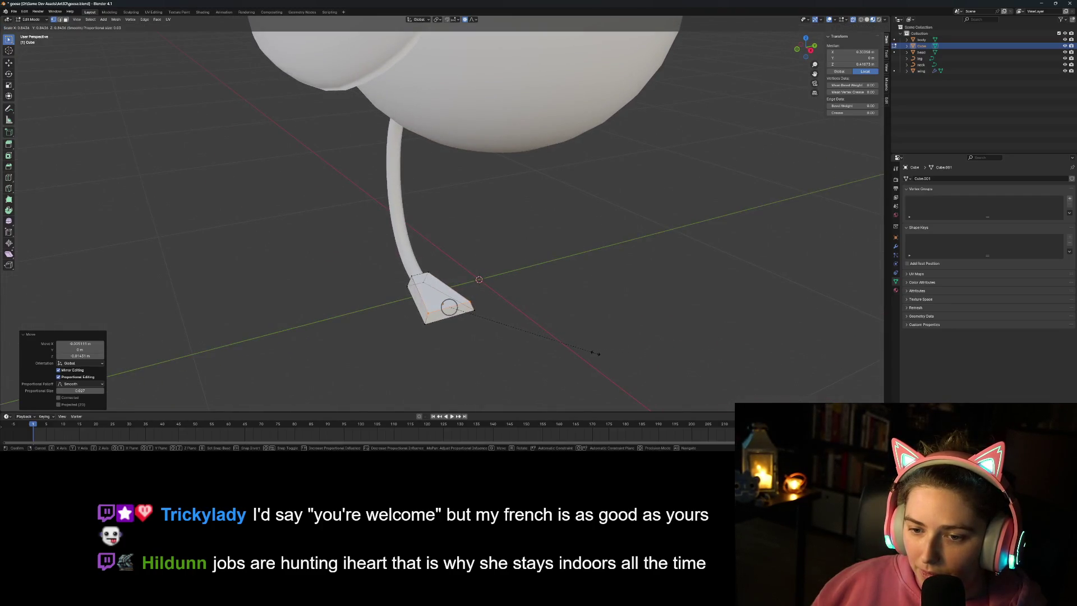
left_click(595, 352)
key("Tab")
mouse_move(483, 375)
middle_mouse_down()
mouse_move(527, 343)
mouse_move(538, 355)
mouse_move(519, 375)
mouse_move(417, 262)
middle_mouse_up()
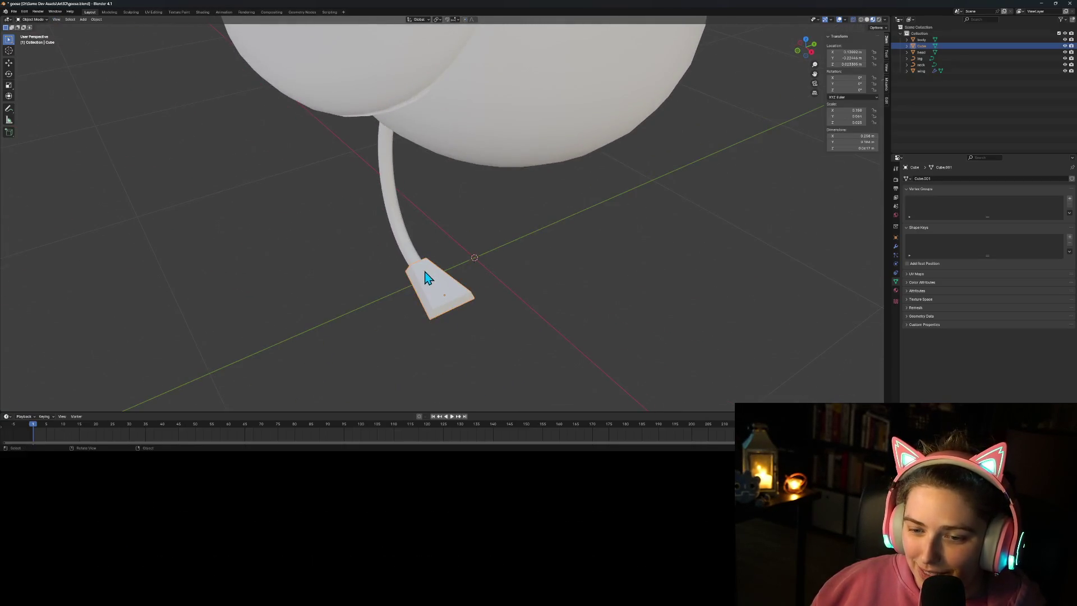
Step: Select the heel's top vertex and edge and scale them smaller, then deselect all
key("Tab")
left_click(427, 259)
left_click(410, 265, "shift")
key("s")
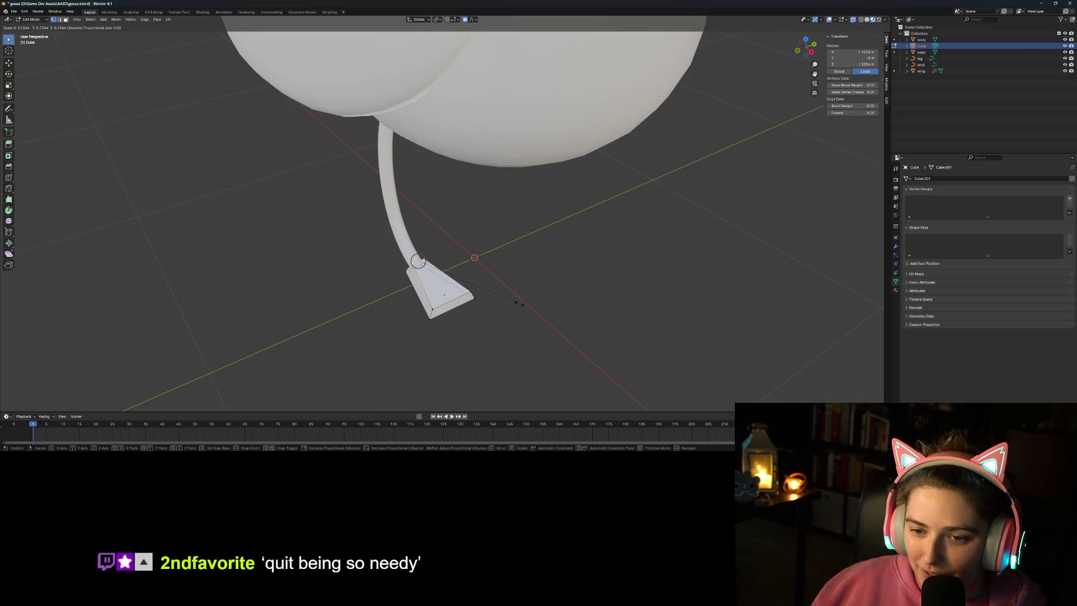
left_click(513, 303)
mouse_move(512, 303)
middle_mouse_down()
mouse_move(517, 331)
mouse_move(549, 321)
middle_mouse_up()
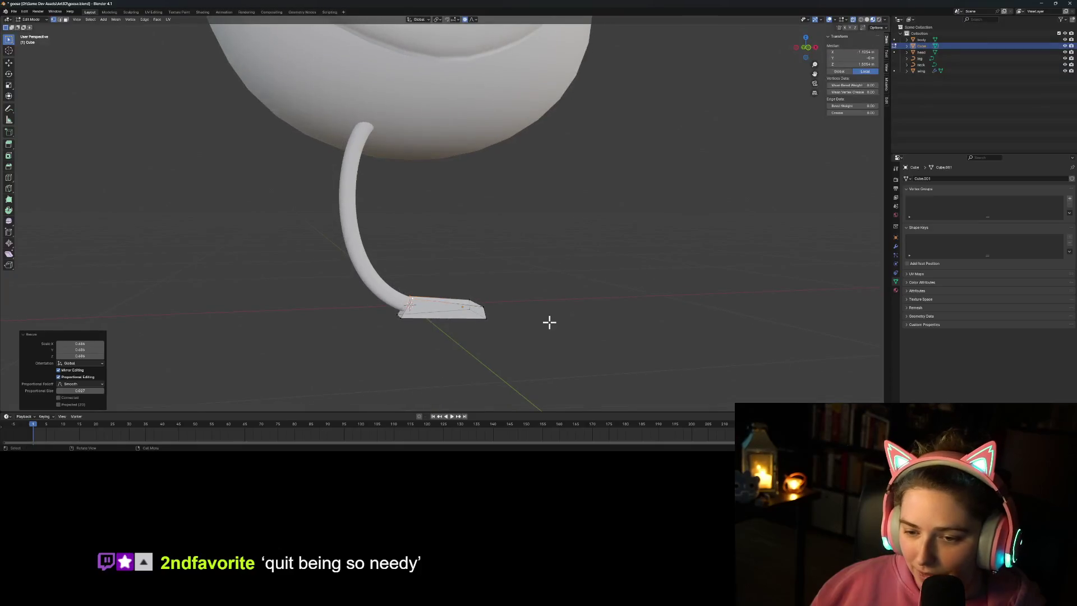
key("KP_1")
key("g")
key("Escape")
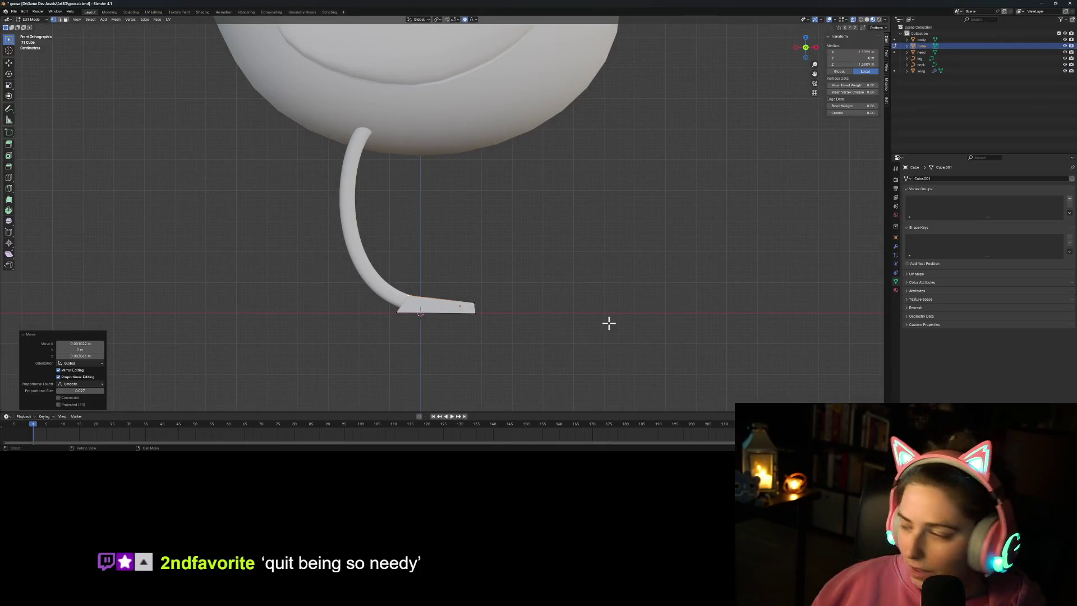
left_click(608, 322)
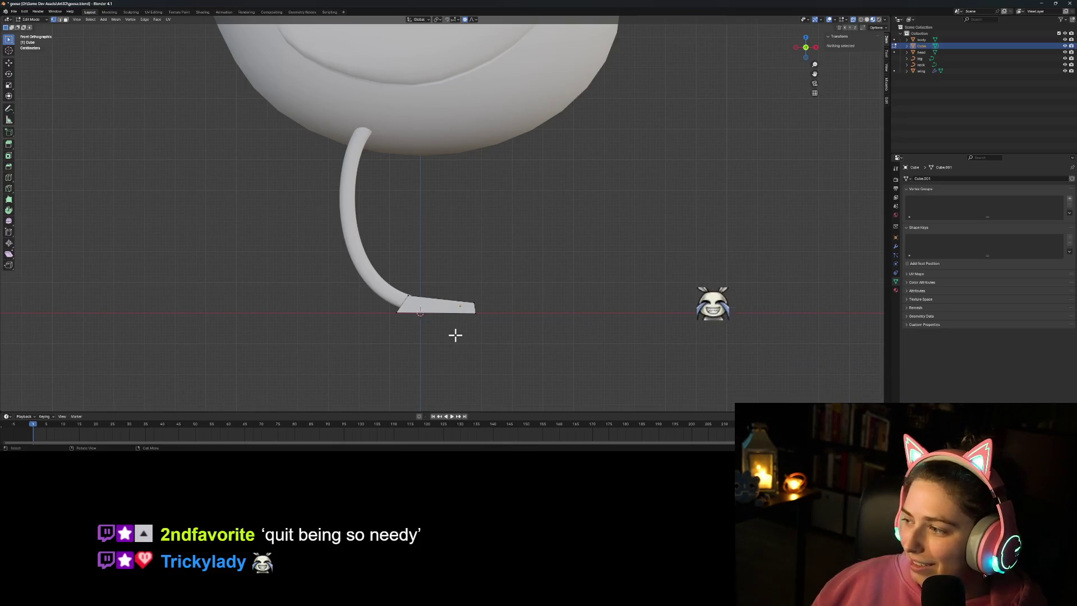
scroll(383, 332, "up", 1)
scroll(384, 332, "up", 1)
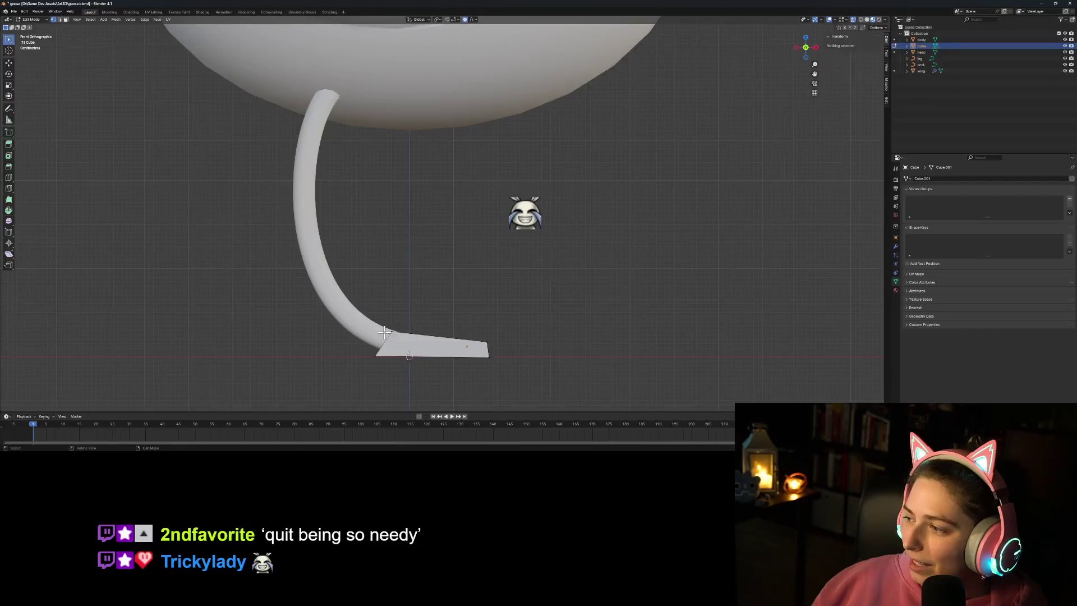
Step: Move the foot's rear corner with proportional falloff to meet the leg, then orbit to inspect
middle_click_drag(411, 328, 427, 325, "shift")
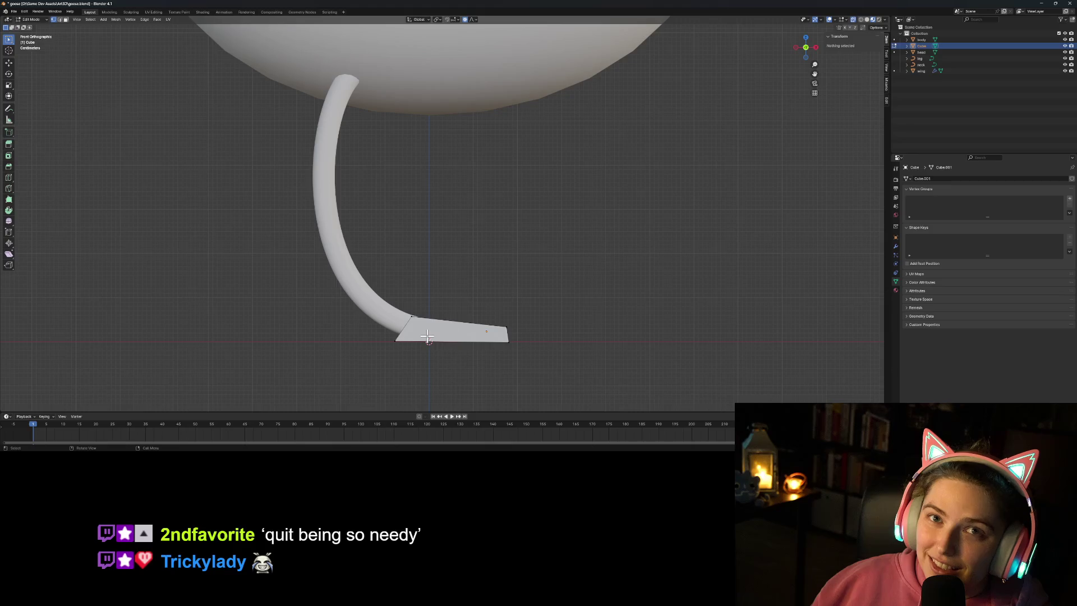
key("Tab")
key("Tab")
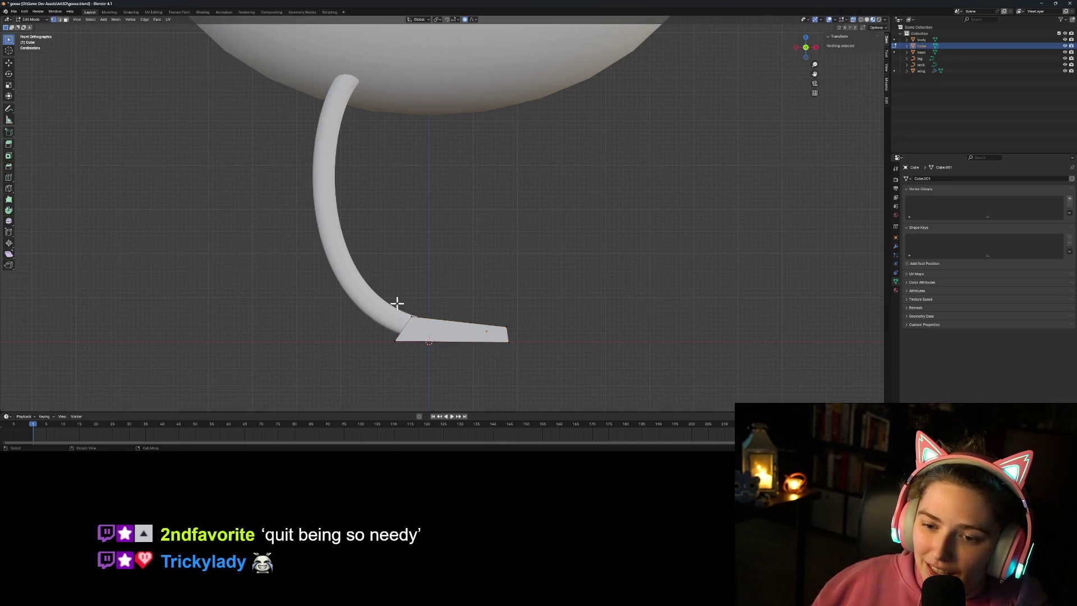
left_click(411, 317)
key("g")
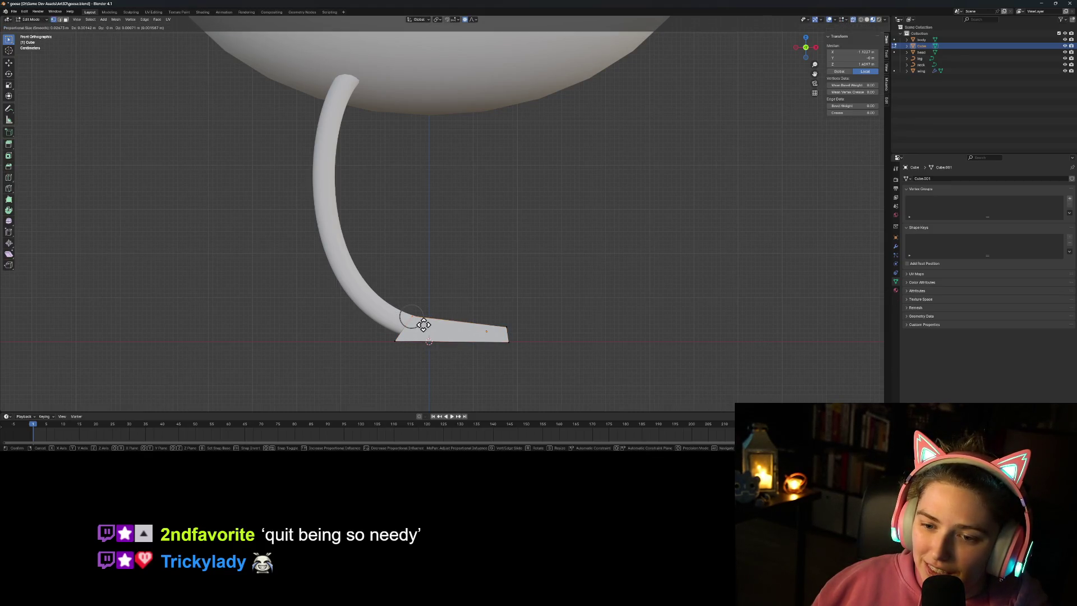
left_click(424, 324)
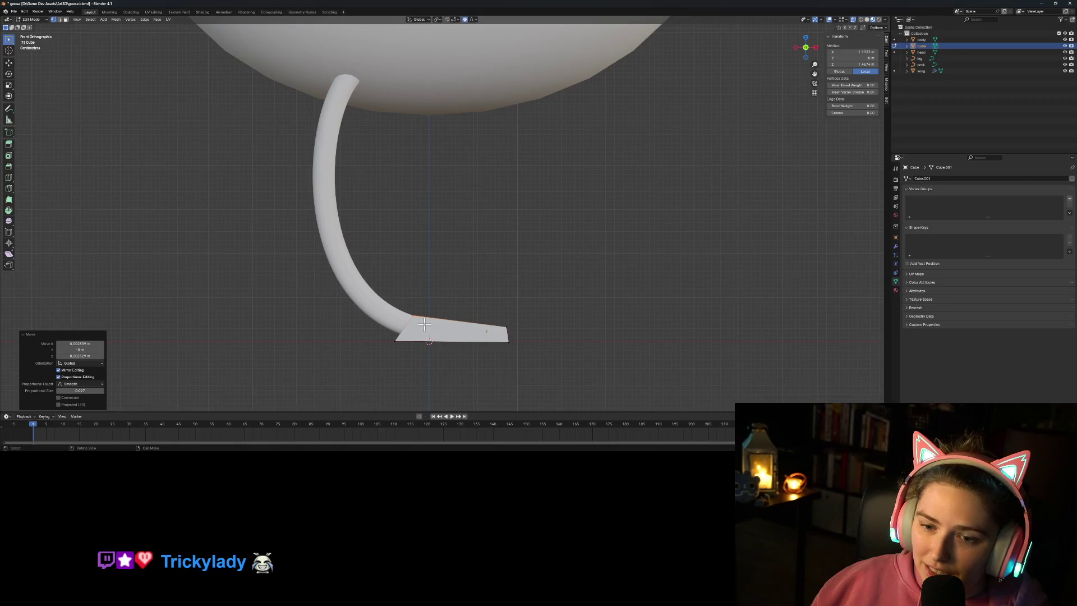
key("Tab")
mouse_move(499, 297)
middle_mouse_down()
mouse_move(490, 320)
mouse_move(409, 337)
mouse_move(341, 315)
mouse_move(497, 315)
mouse_move(553, 297)
mouse_move(529, 324)
mouse_move(503, 310)
mouse_move(449, 318)
mouse_move(422, 347)
mouse_move(470, 341)
mouse_move(490, 319)
mouse_move(463, 323)
middle_mouse_up()
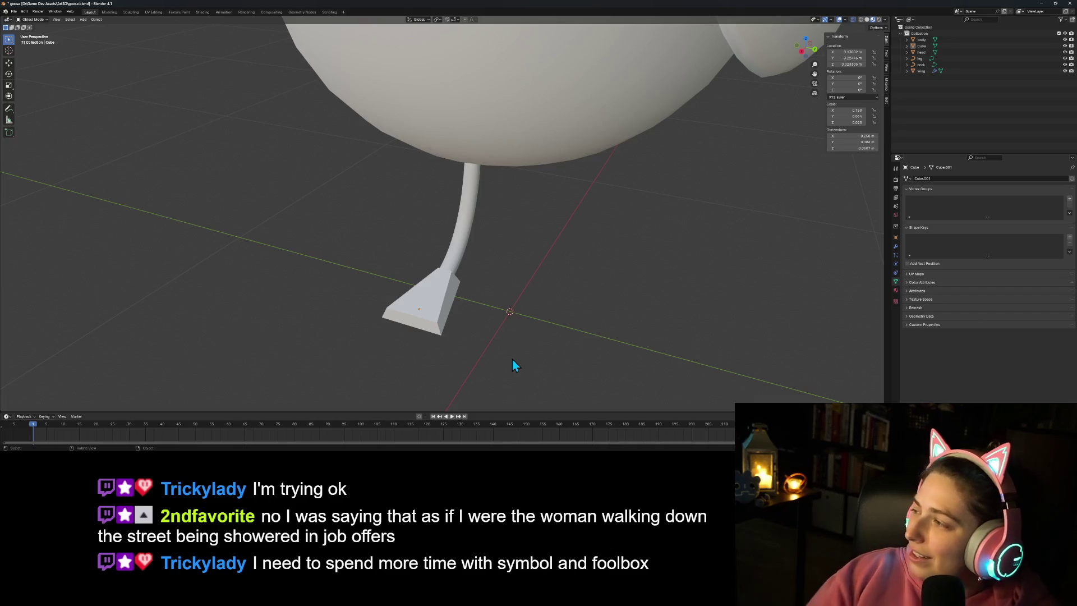
mouse_move(640, 347)
middle_mouse_down()
mouse_move(533, 355)
mouse_move(480, 389)
mouse_move(578, 362)
mouse_move(606, 298)
mouse_move(627, 308)
mouse_move(538, 375)
mouse_move(531, 325)
mouse_move(547, 329)
mouse_move(479, 321)
mouse_move(521, 308)
mouse_move(578, 335)
mouse_move(600, 317)
middle_mouse_up()
scroll(600, 318, "up", 6)
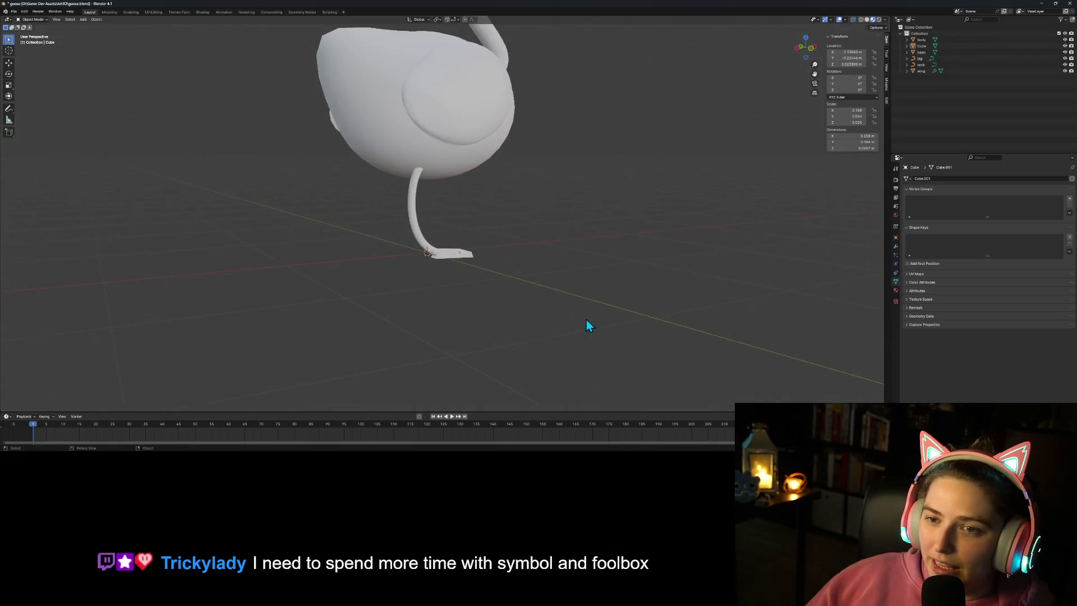
Step: Convert the curved leg to a mesh via Object > Convert > Mesh and enter Edit Mode
left_click(413, 256)
middle_click_drag(433, 289, 439, 305)
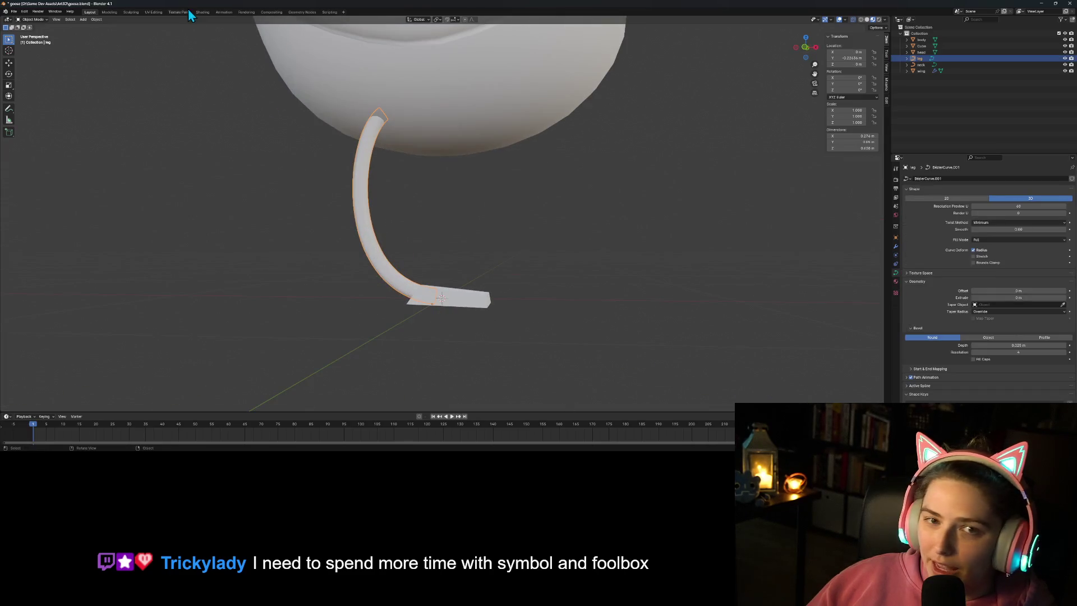
left_click(87, 20)
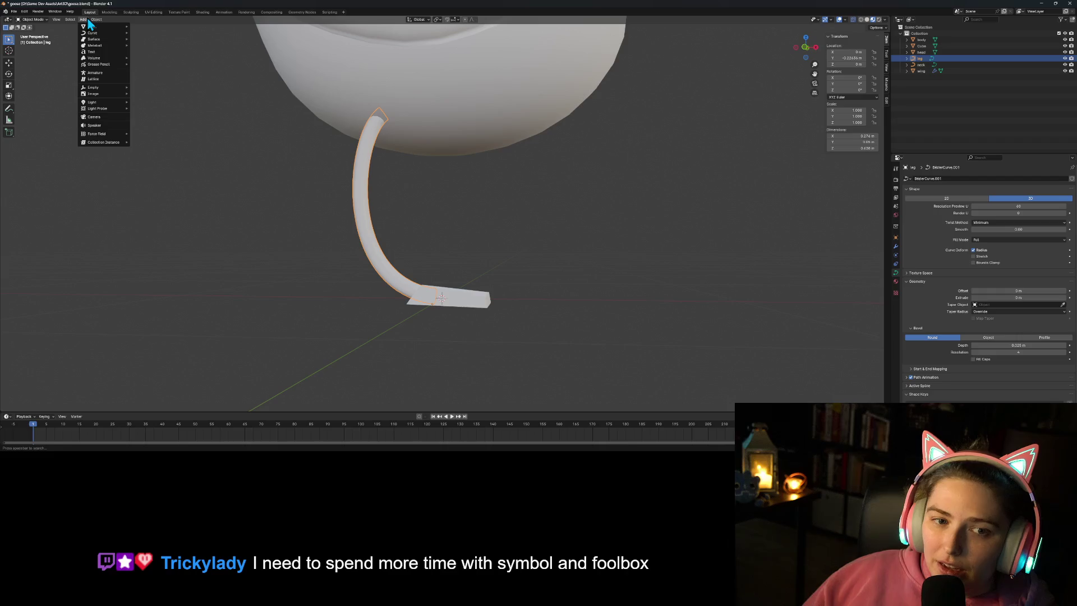
mouse_move(97, 20)
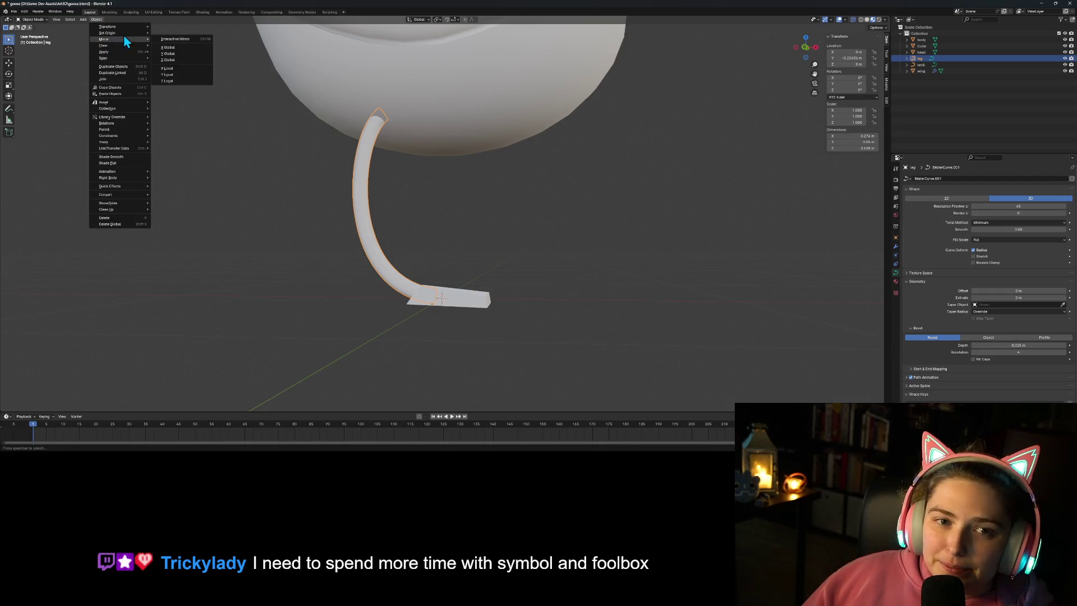
mouse_move(139, 25)
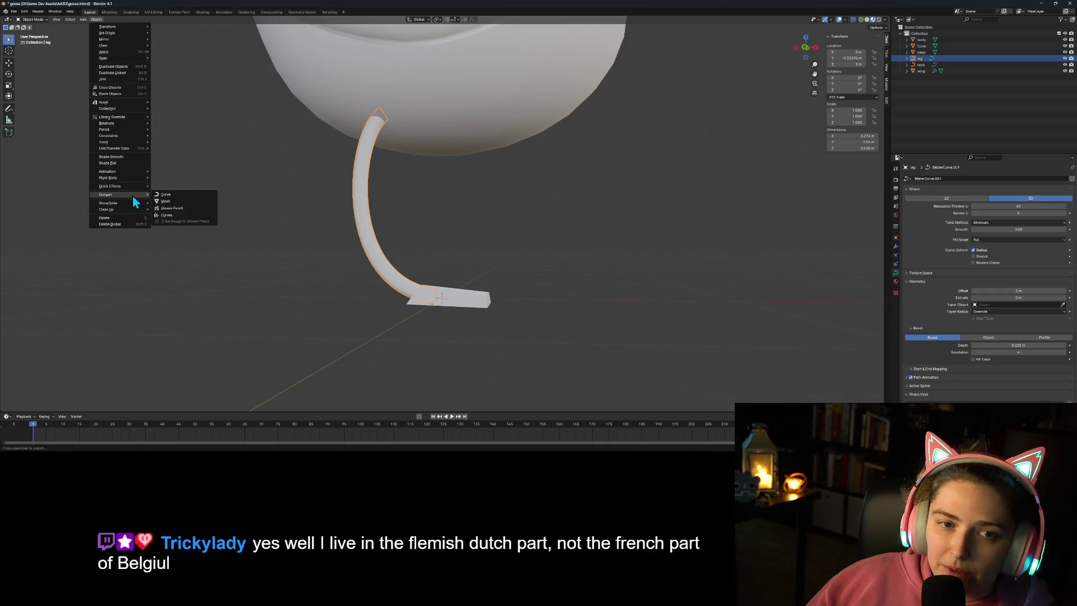
mouse_move(133, 122)
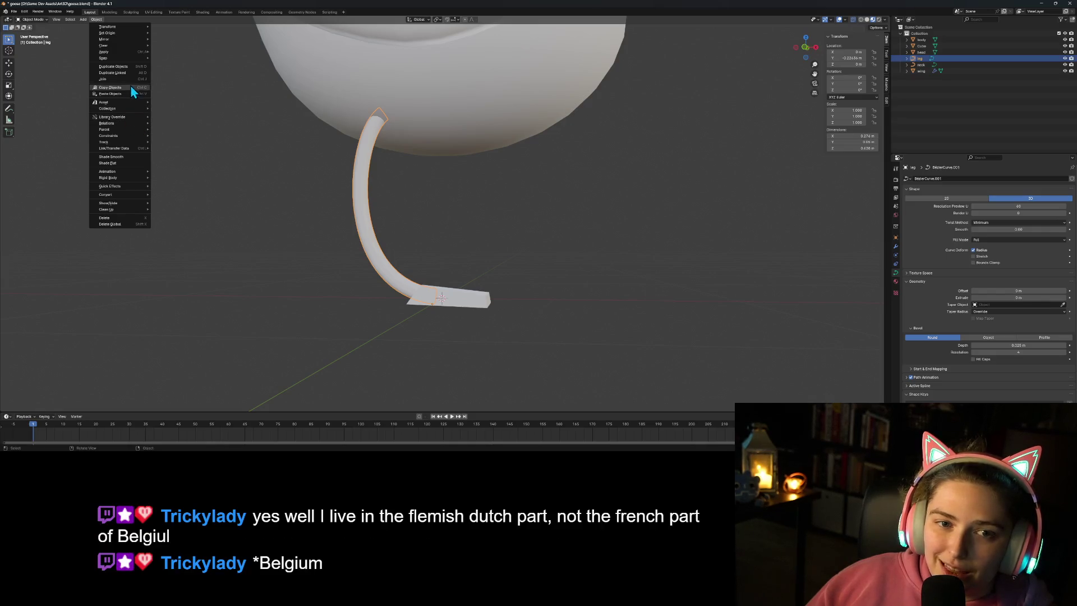
mouse_move(135, 51)
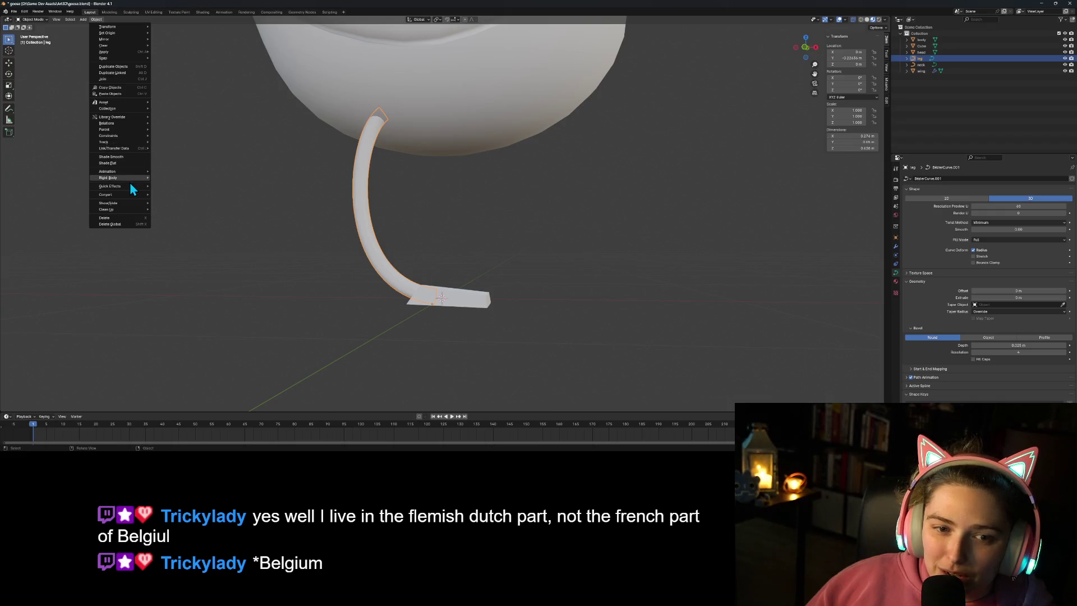
mouse_move(136, 194)
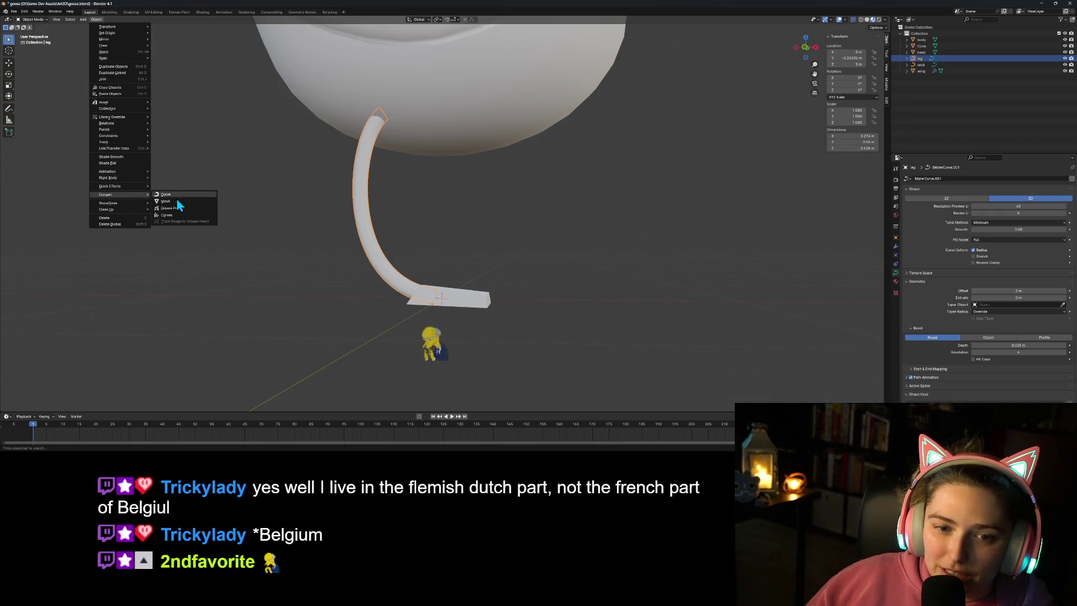
left_click(179, 201)
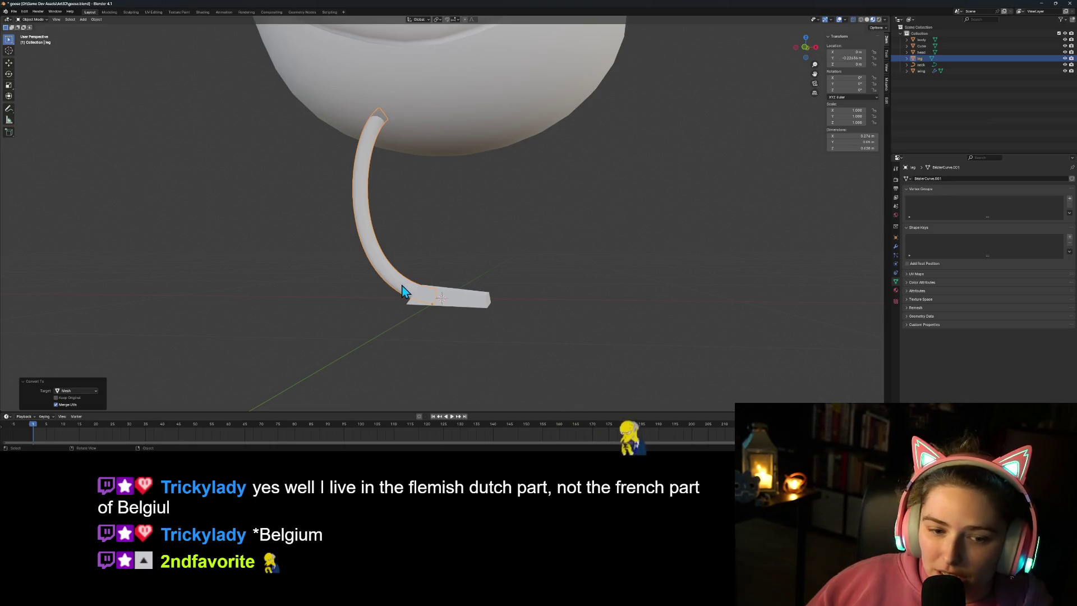
key("Tab")
Step: Delete the leg vertices buried inside the foot block
scroll(448, 325, "up", 3)
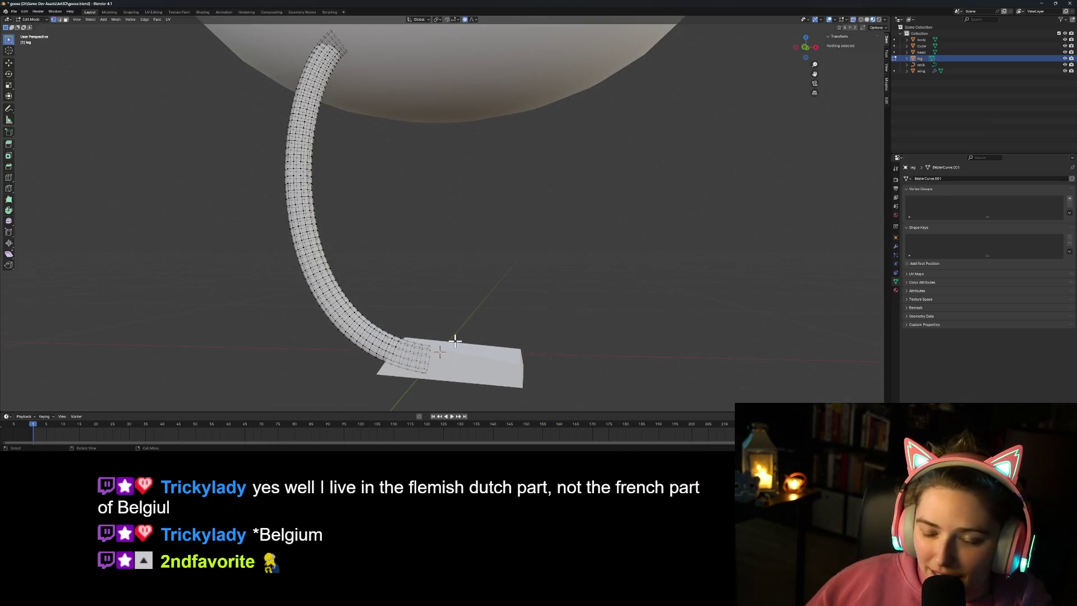
mouse_move(459, 276)
middle_mouse_down()
mouse_move(392, 295)
mouse_move(445, 347)
mouse_move(474, 316)
mouse_move(490, 253)
middle_mouse_up()
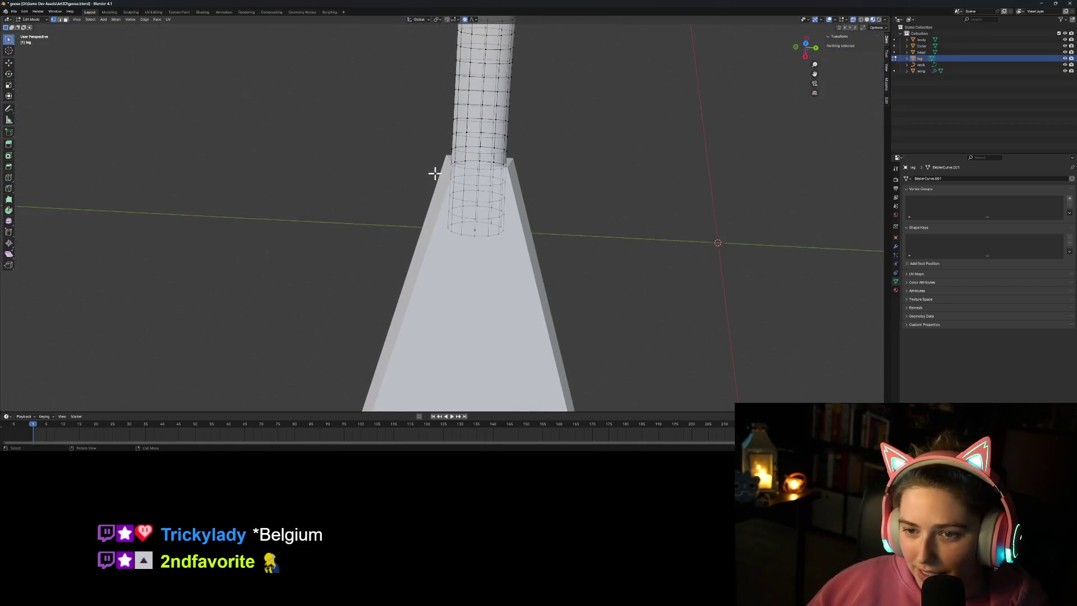
left_click_drag(521, 229, 522, 229)
key("x")
left_click(525, 253)
mouse_move(524, 253)
middle_mouse_down()
mouse_move(459, 284)
mouse_move(425, 280)
mouse_move(449, 255)
mouse_move(442, 310)
mouse_move(453, 289)
middle_mouse_up()
Step: Return to Object Mode and select both the foot block and the leg
key("Tab")
left_click(356, 344)
left_click(335, 322, "shift")
Step: Join the foot block into the leg, then pick a foot corner vertex in Edit Mode
right_click(362, 336)
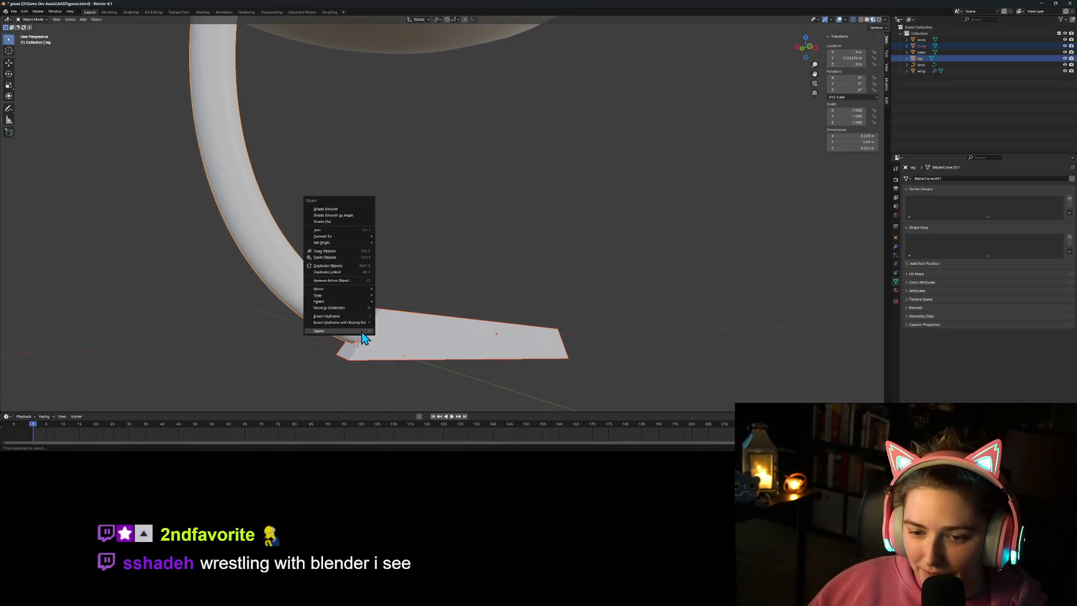
left_click(334, 228)
key("Tab")
mouse_move(475, 329)
middle_mouse_down()
mouse_move(368, 348)
mouse_move(495, 245)
mouse_move(466, 315)
mouse_move(446, 324)
mouse_move(384, 43)
middle_mouse_up()
left_click(469, 276)
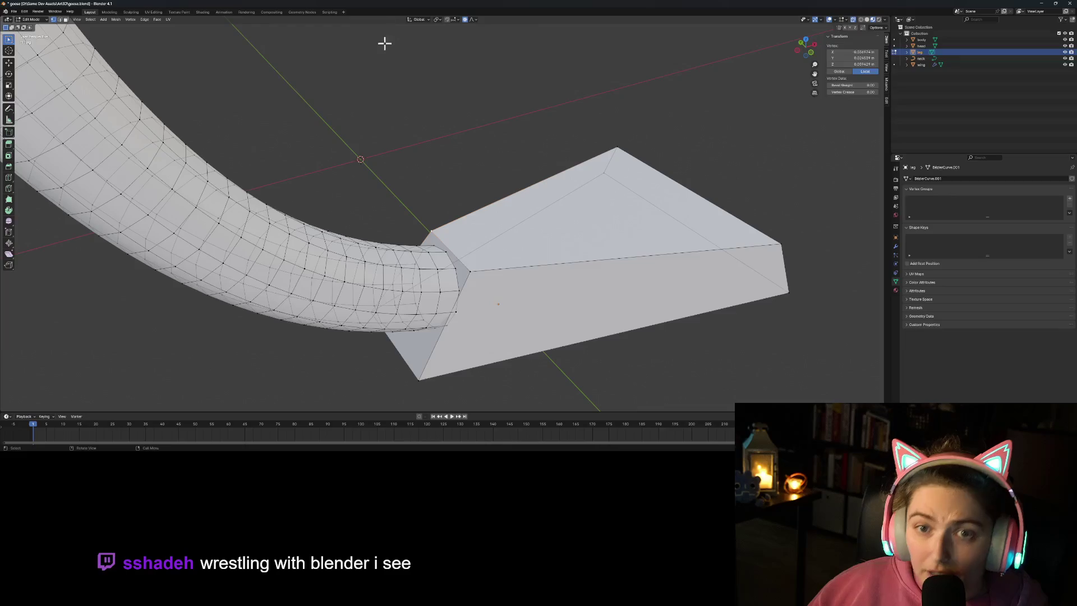
Step: Delete the faces capping the bottom end of the leg tube
left_click(160, 19)
left_click(65, 20)
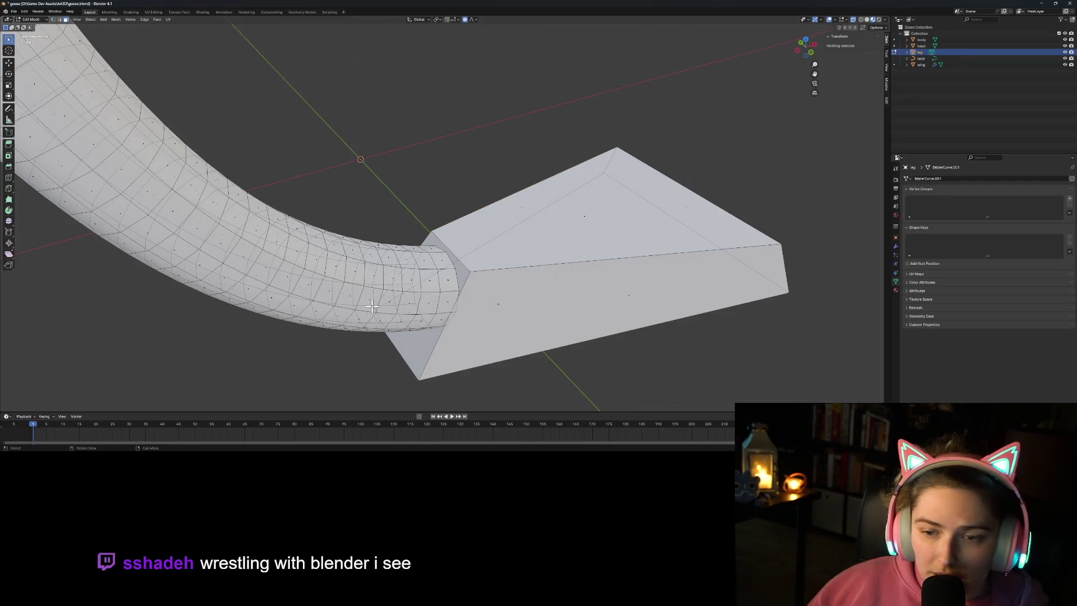
left_click(419, 344)
key("alt+a")
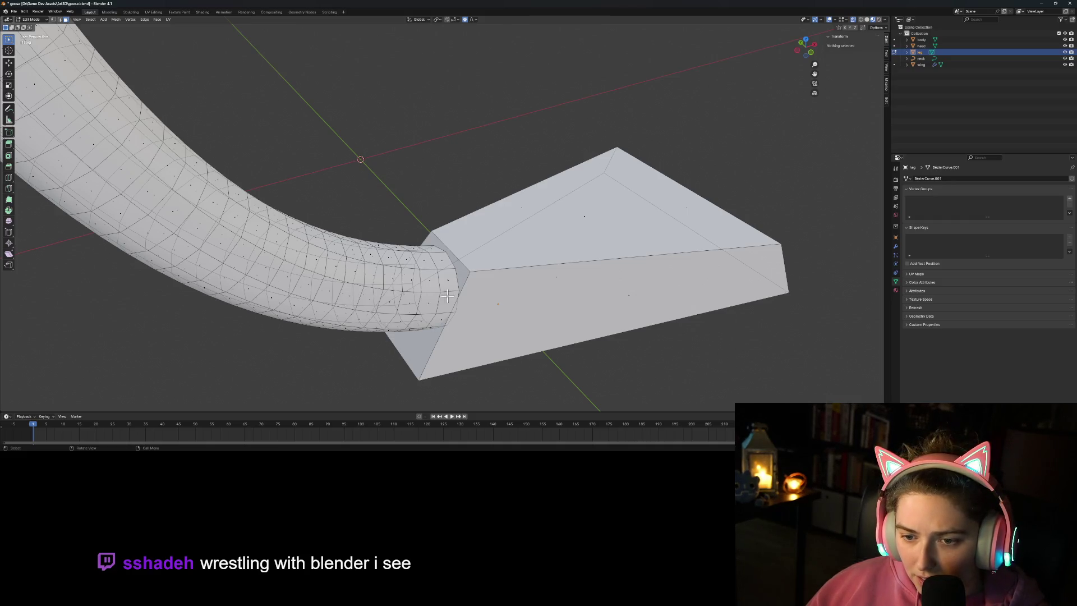
left_click(422, 298, "alt")
key("x")
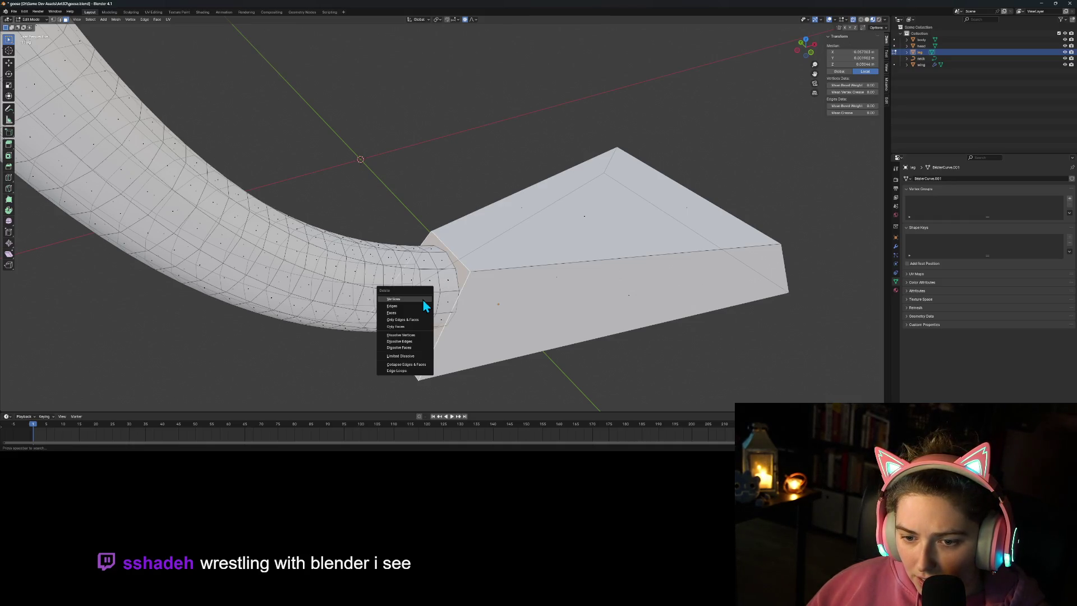
left_click(404, 312)
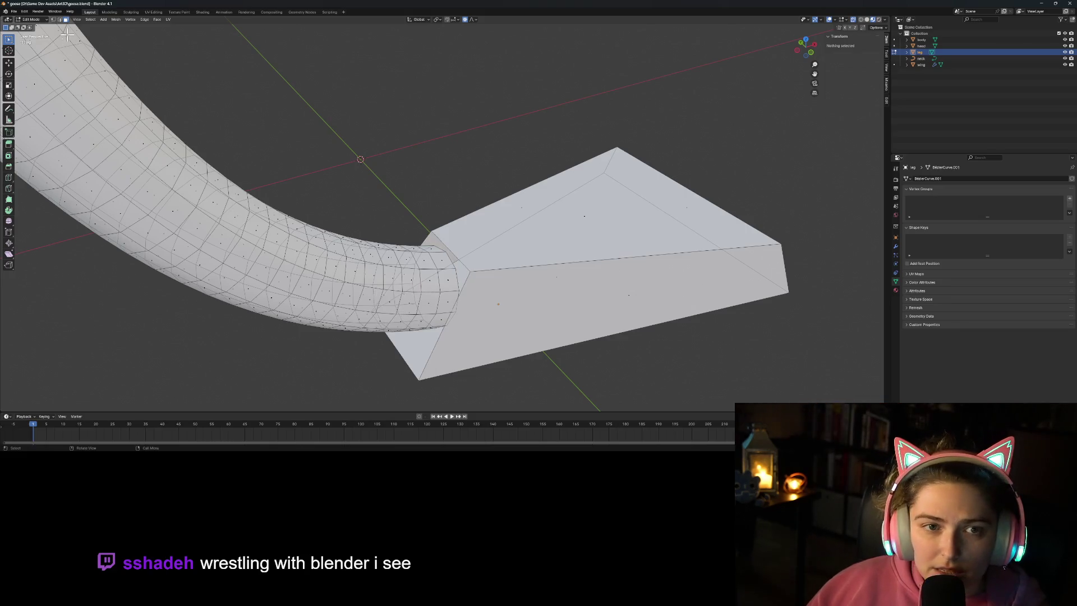
Step: Merge two pairs of foot-corner and leg-rim vertices At Last
left_click(53, 20)
mouse_move(410, 287)
middle_mouse_down()
mouse_move(492, 295)
mouse_move(358, 284)
middle_mouse_up()
left_click(359, 286)
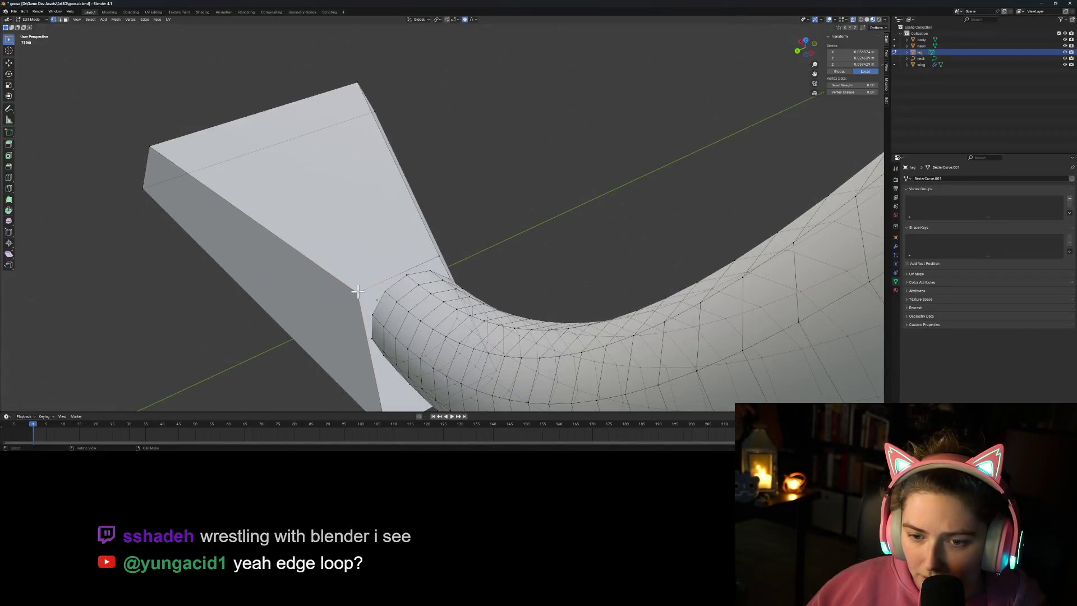
left_click(385, 294, "shift")
right_click(399, 295)
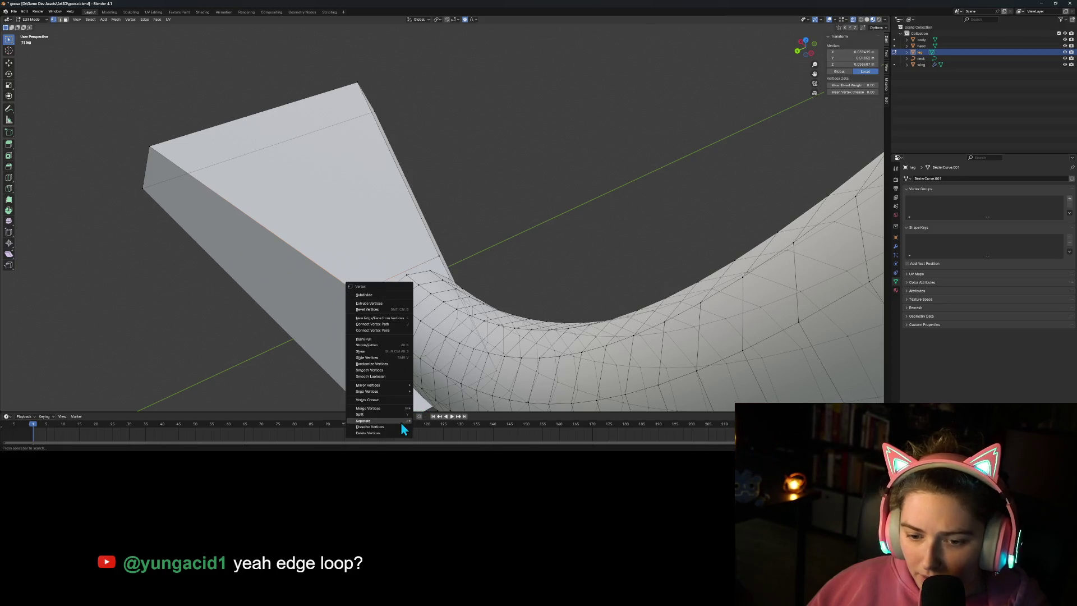
mouse_move(402, 409)
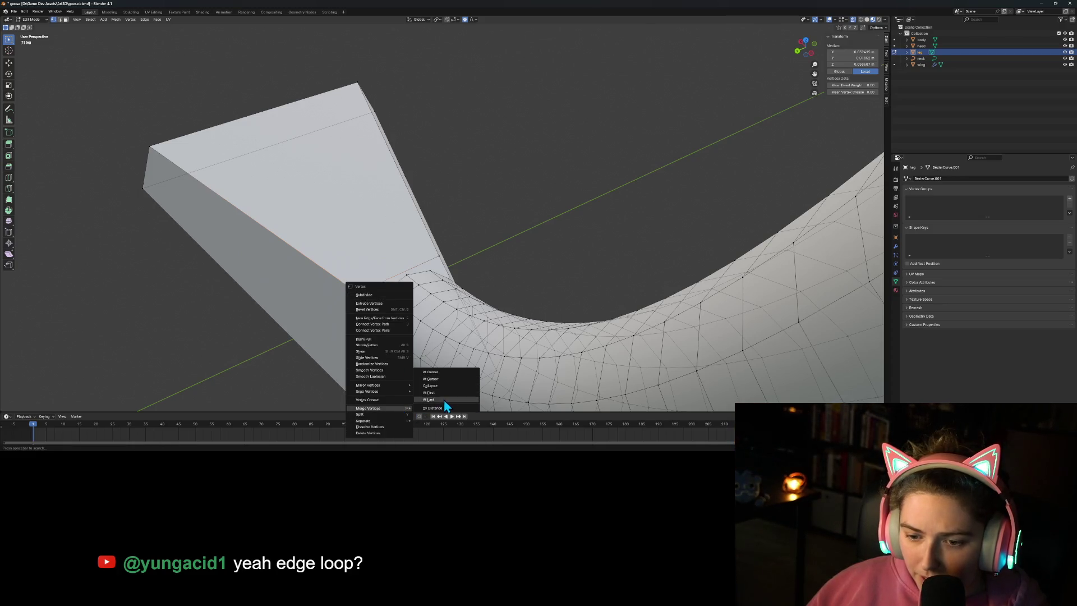
left_click(447, 400)
left_click(437, 258)
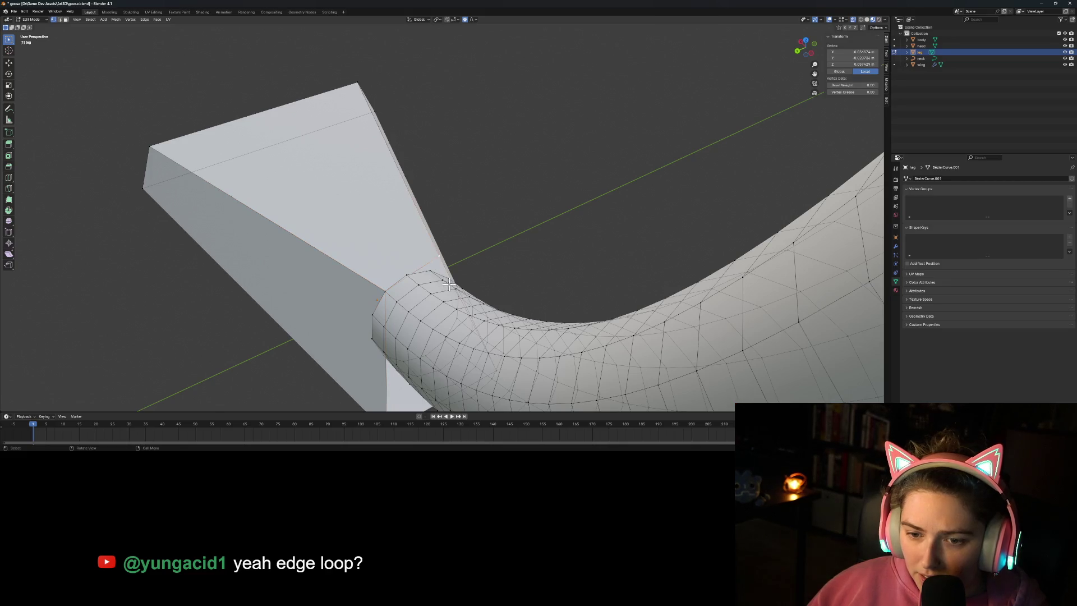
right_click(433, 272)
mouse_move(451, 275)
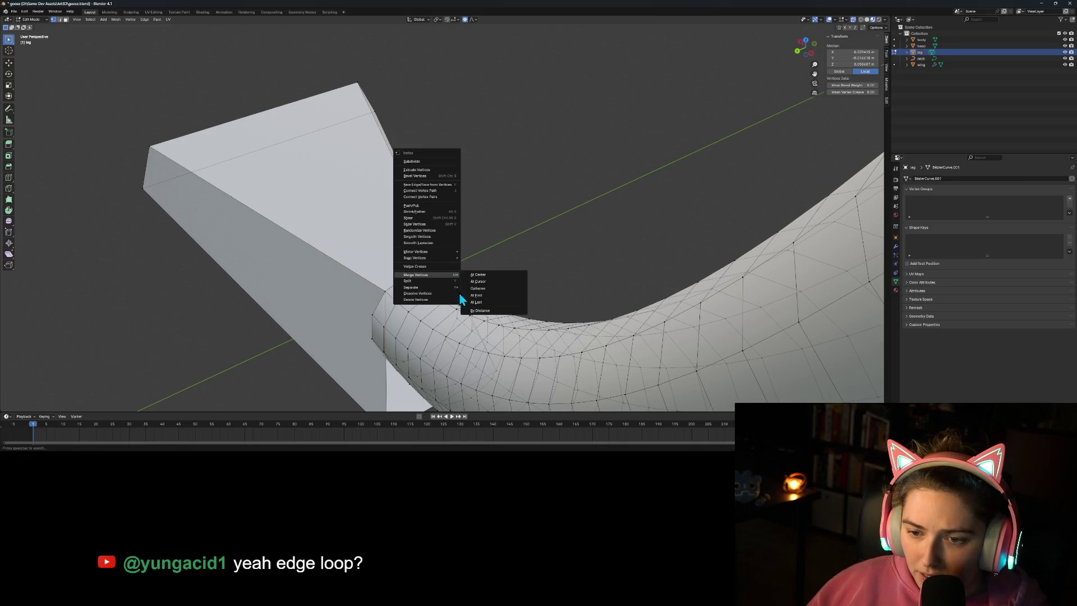
left_click(480, 301)
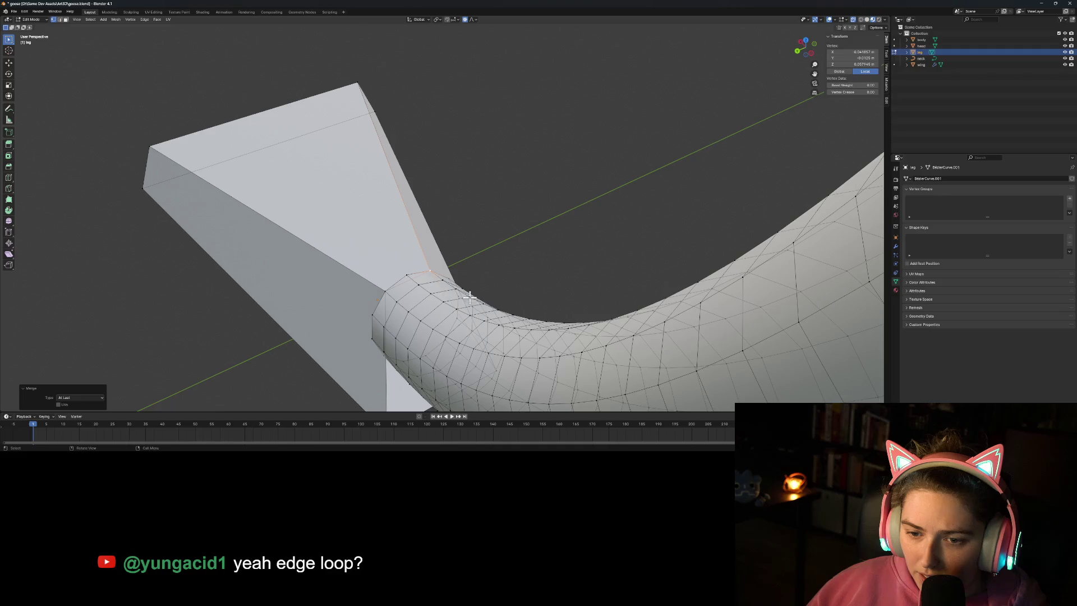
left_click(407, 282)
mouse_move(398, 295)
middle_mouse_down()
mouse_move(396, 325)
mouse_move(493, 307)
middle_mouse_up()
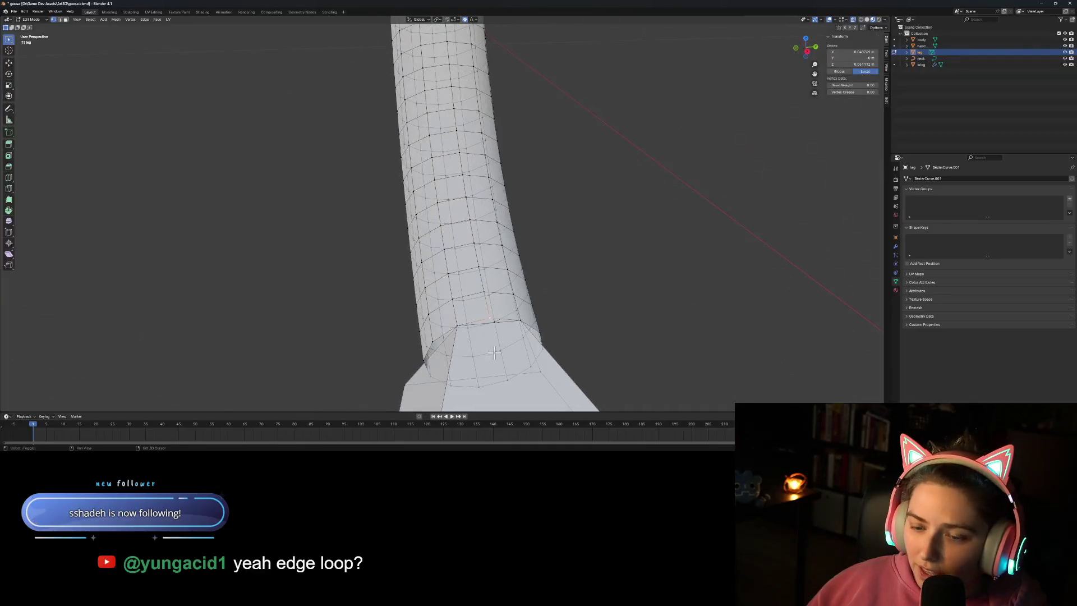
Step: Connect two rim vertices at the leg's base with an edge and subdivide the ring
scroll(494, 352, "up", 3)
scroll(410, 270, "up", 2)
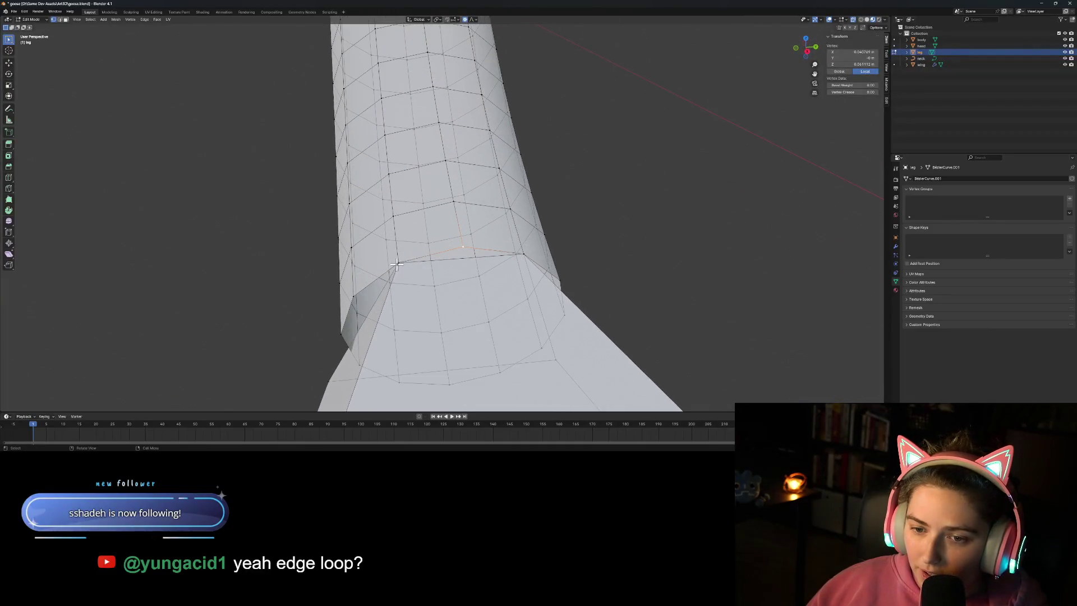
left_click(397, 263)
left_click(522, 254, "shift")
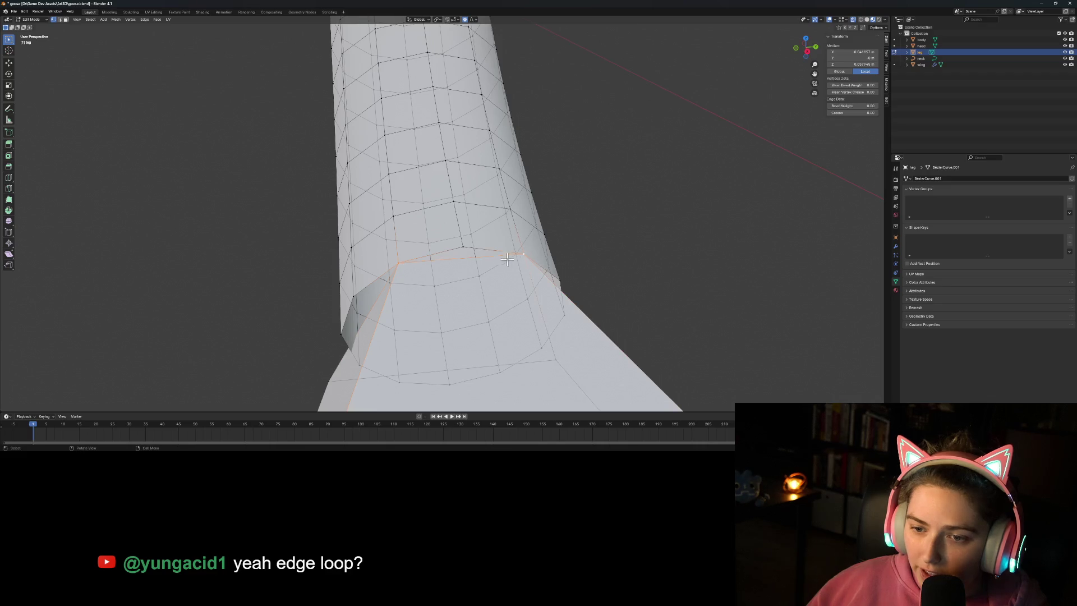
right_click(489, 267)
key("j")
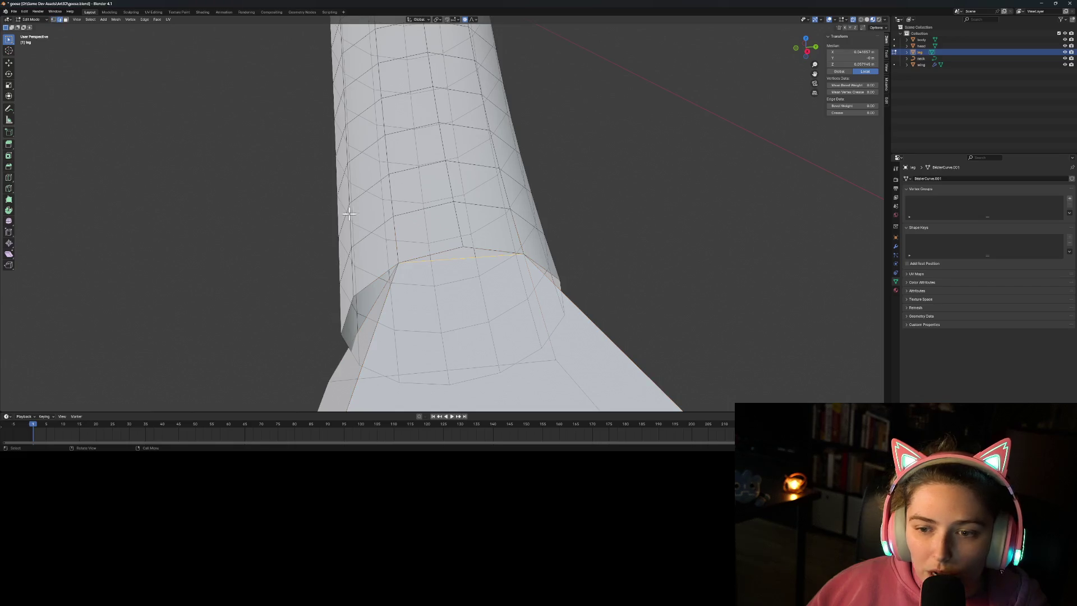
right_click(457, 267)
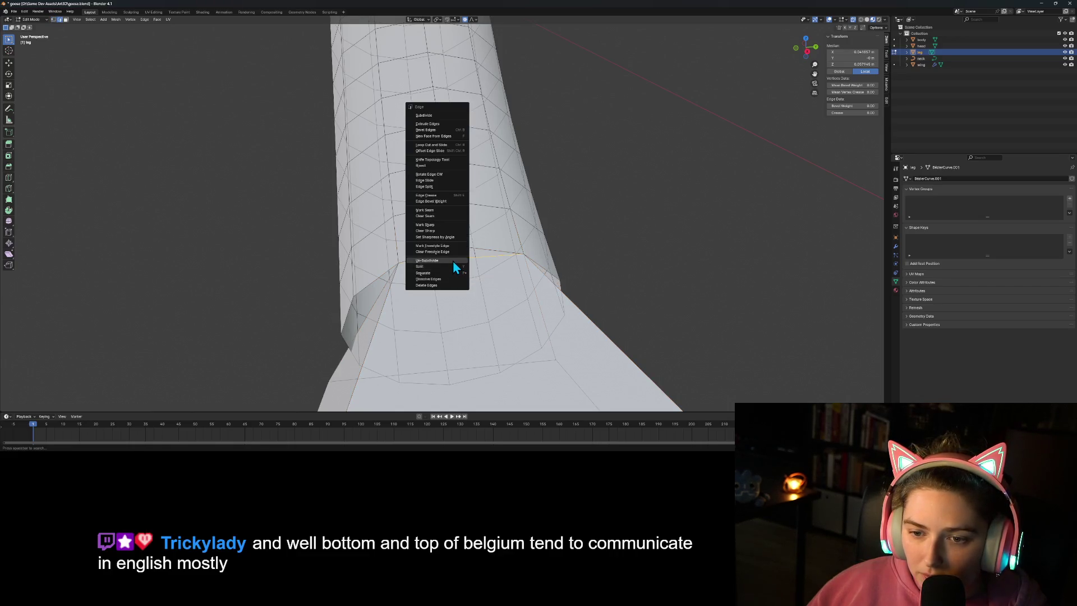
left_click(452, 265)
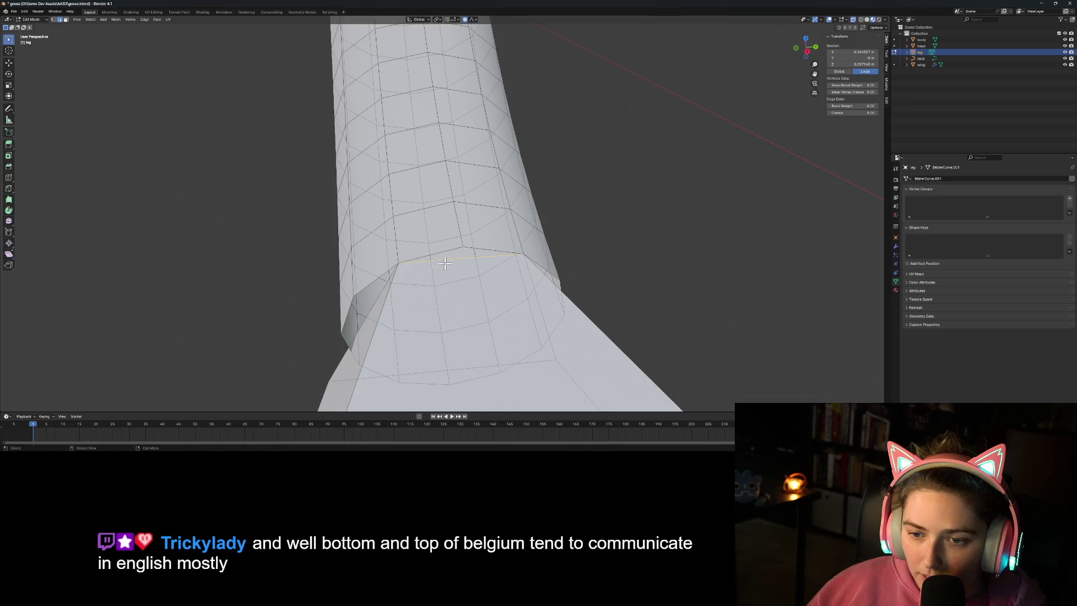
key("ctrl+e")
mouse_move(448, 270)
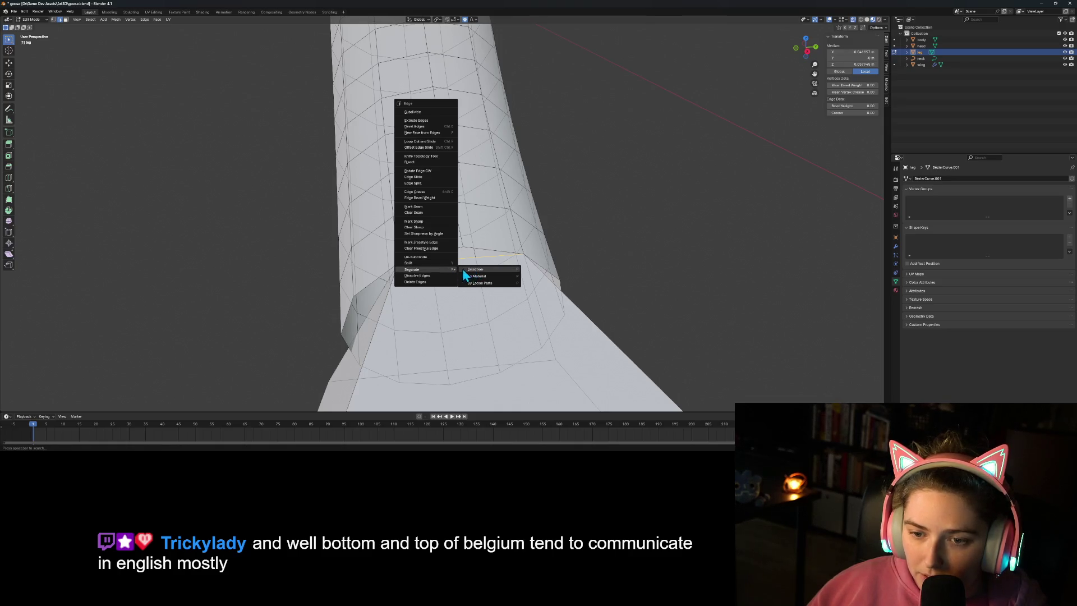
left_click(424, 112)
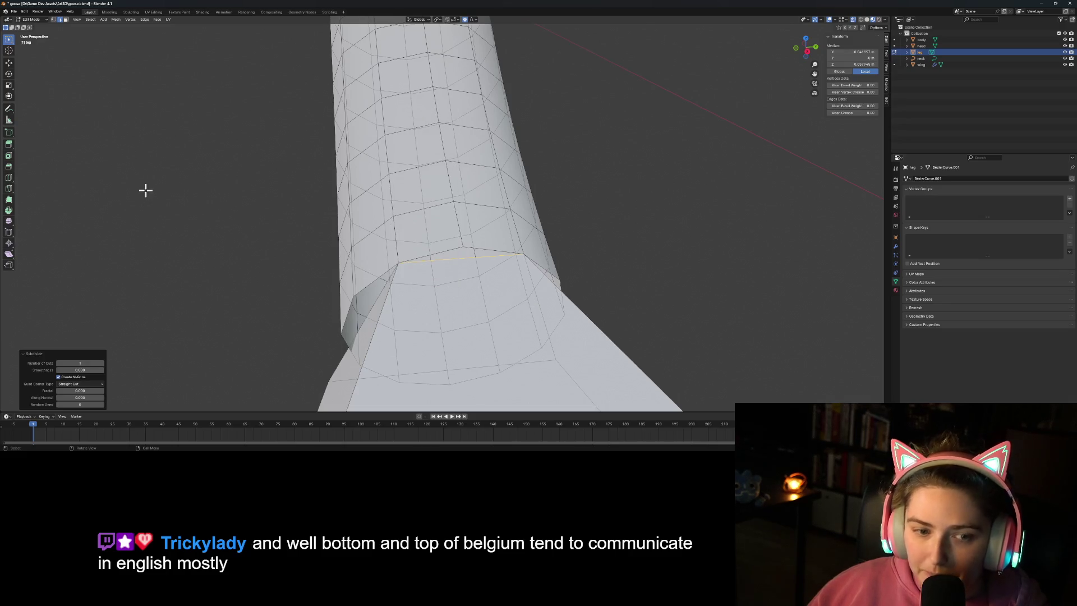
Step: Merge two vertices at the leg's base At Last
left_click(53, 20)
left_click(464, 257)
left_click(465, 247, "shift")
right_click(465, 247)
mouse_move(499, 358)
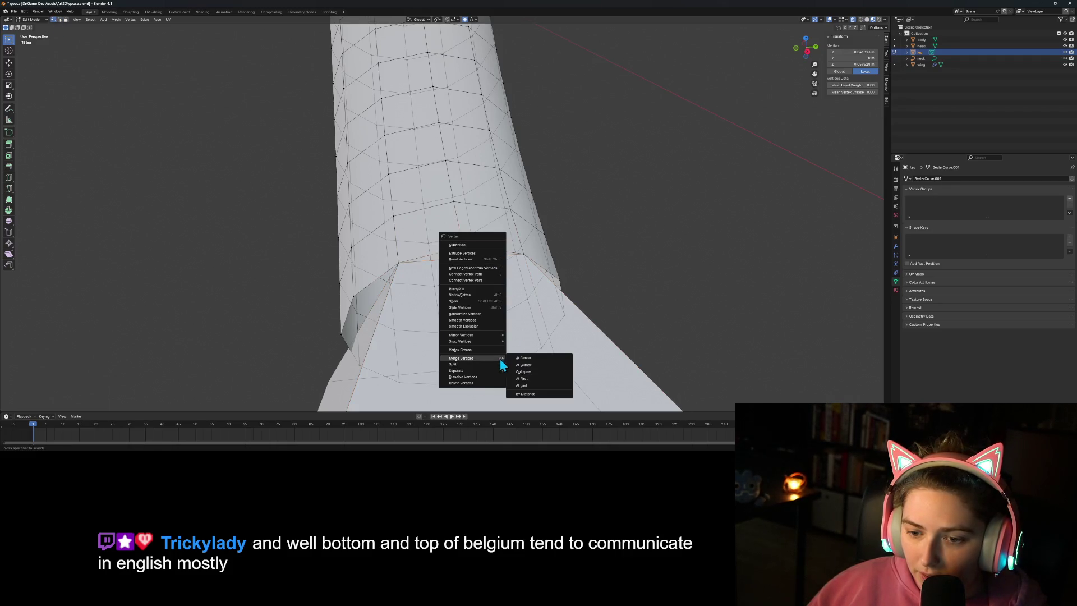
left_click(547, 391)
left_click(634, 333)
Step: Weld the foot's bottom-left corner vertices together and onto another vertex At Last
mouse_move(520, 370)
middle_mouse_down()
mouse_move(440, 339)
mouse_move(504, 331)
middle_mouse_up()
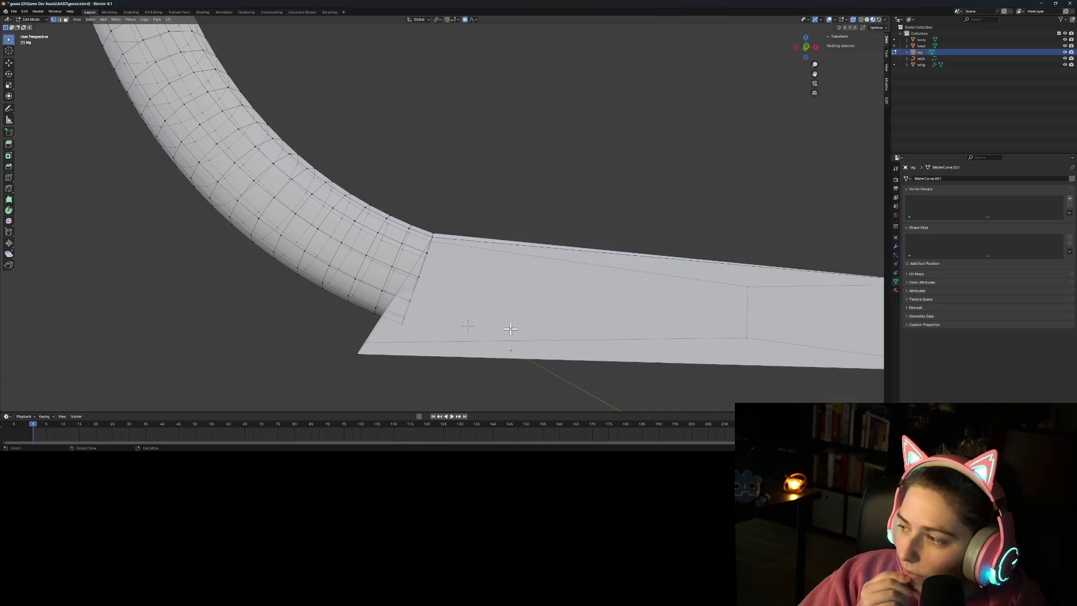
mouse_move(473, 330)
middle_mouse_down()
mouse_move(521, 293)
mouse_move(521, 305)
mouse_move(560, 293)
mouse_move(495, 322)
mouse_move(514, 297)
mouse_move(495, 286)
mouse_move(468, 330)
middle_mouse_up()
scroll(469, 334, "down", 10)
scroll(472, 345, "up", 12)
mouse_move(481, 317)
middle_mouse_down()
mouse_move(466, 323)
mouse_move(486, 308)
mouse_move(493, 319)
mouse_move(464, 295)
mouse_move(439, 330)
mouse_move(356, 329)
middle_mouse_up()
left_click(493, 290)
left_click(365, 322, "shift")
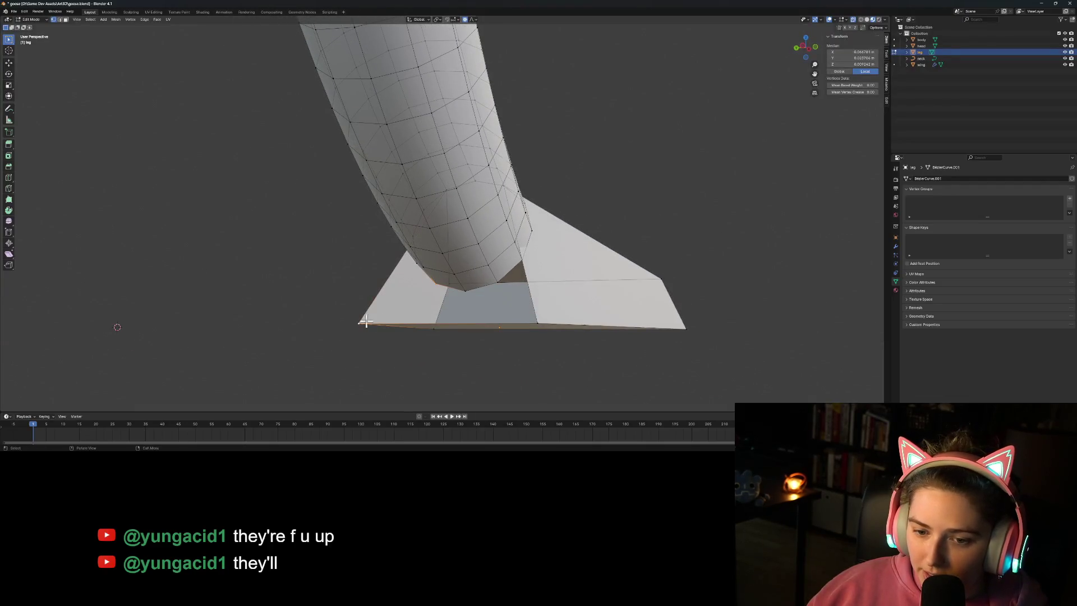
right_click(364, 321)
mouse_move(394, 315)
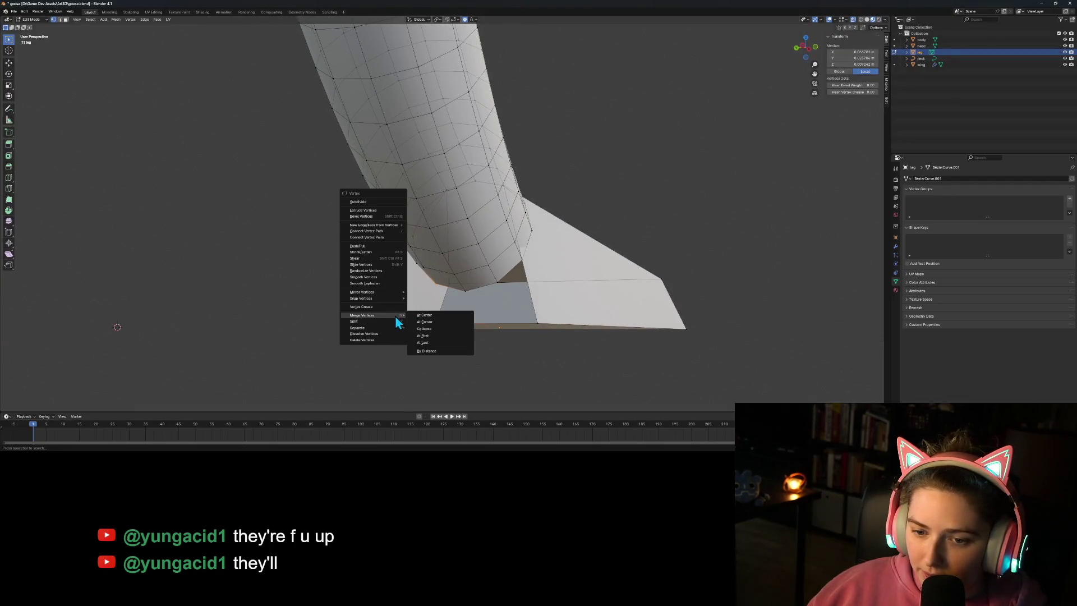
left_click(439, 341)
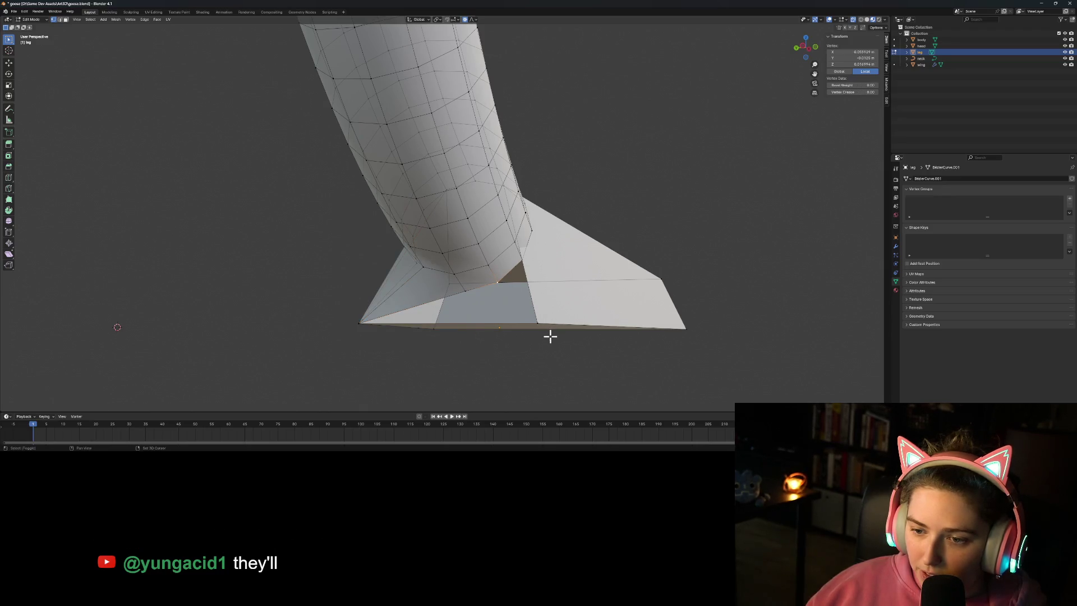
left_click(537, 323, "shift")
right_click(571, 330)
mouse_move(571, 329)
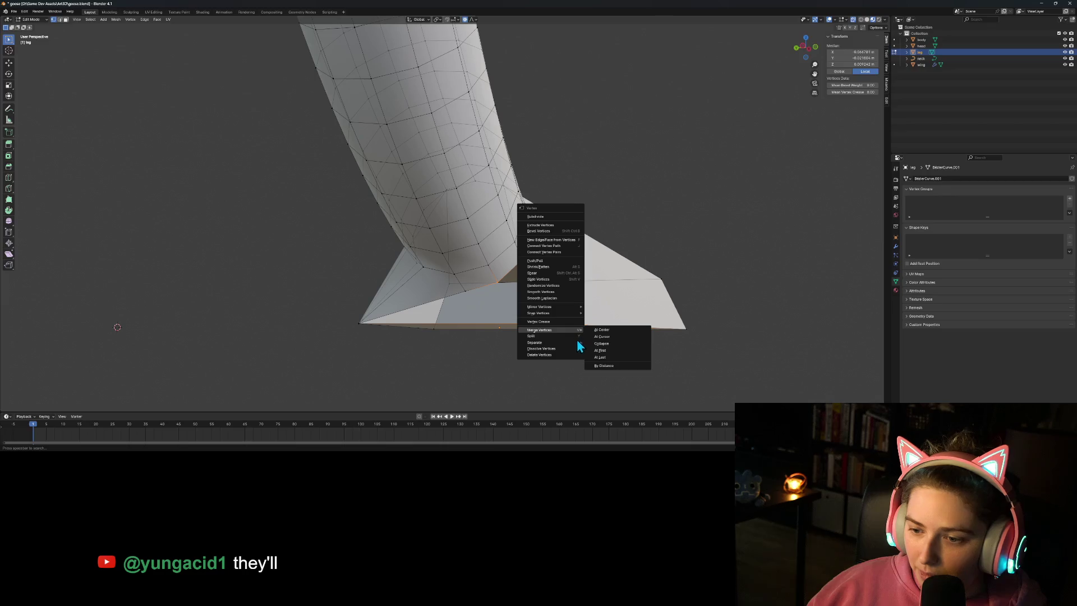
left_click(604, 357)
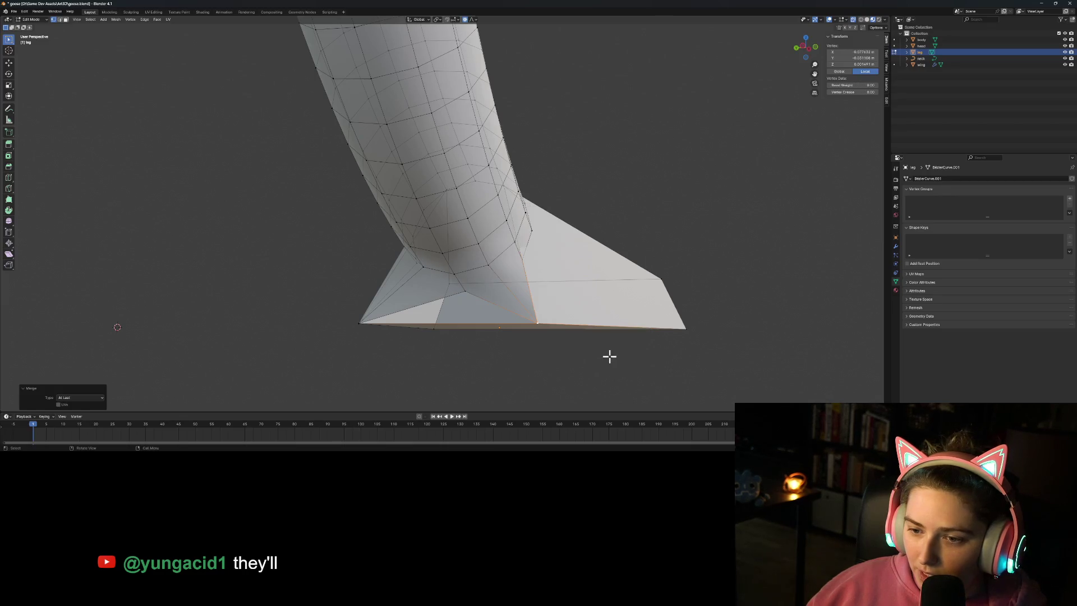
left_click(623, 360)
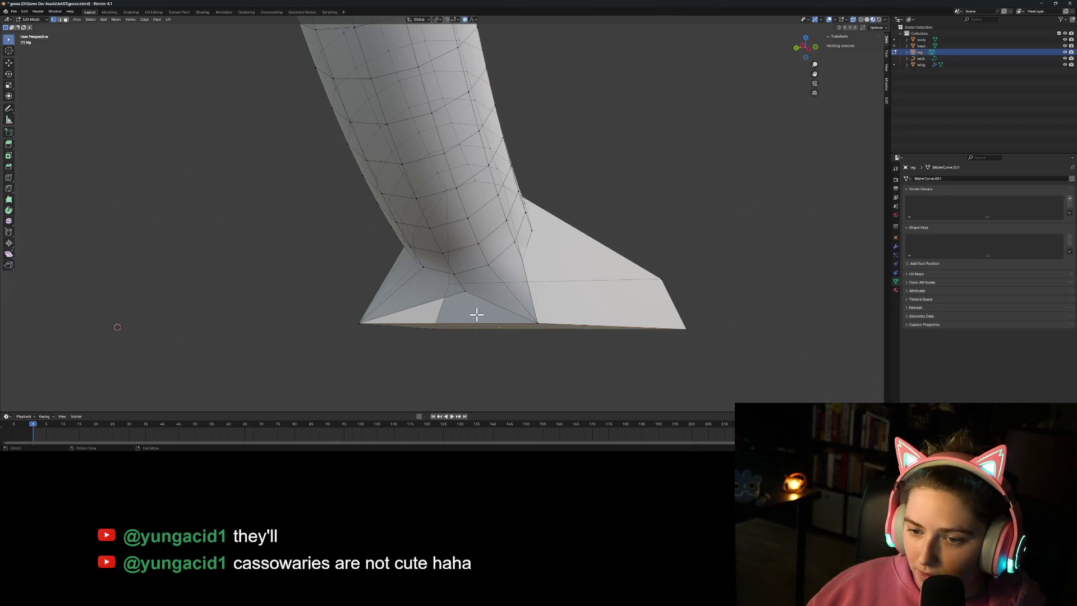
Step: Subdivide the edge between two foot-bottom vertices and merge the new vertex At Last
left_click(357, 323)
left_click(536, 323, "shift")
right_click(582, 329)
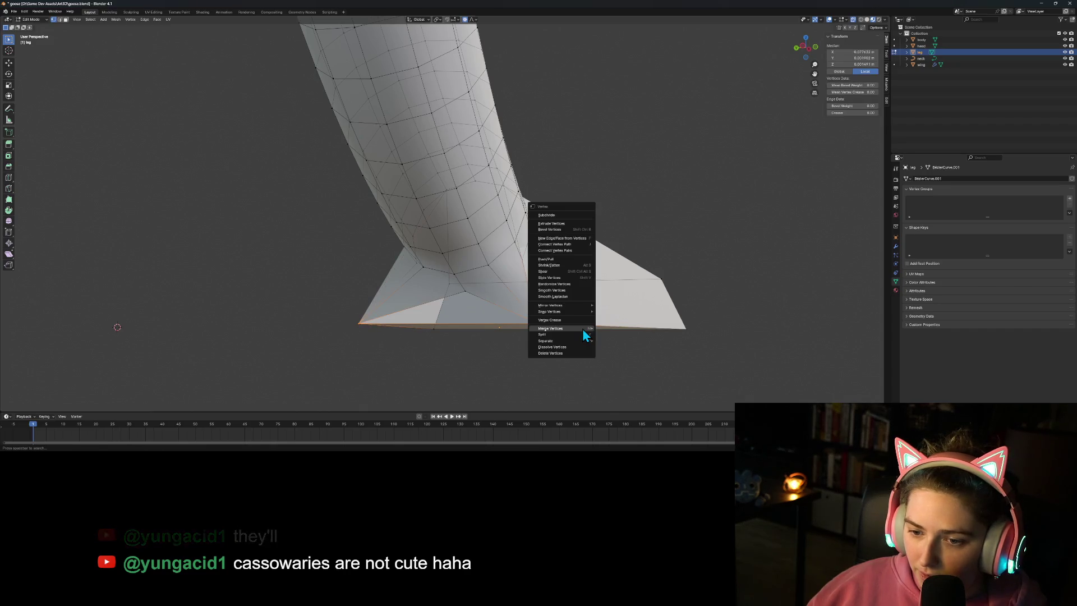
left_click(568, 214)
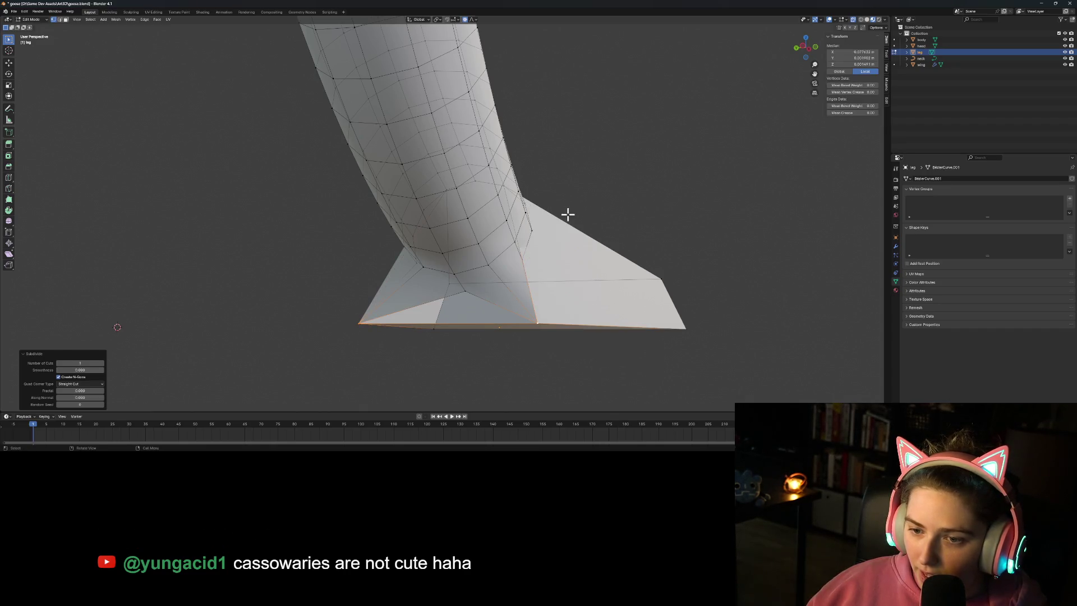
left_click(465, 291)
left_click(444, 322, "shift")
right_click(481, 307)
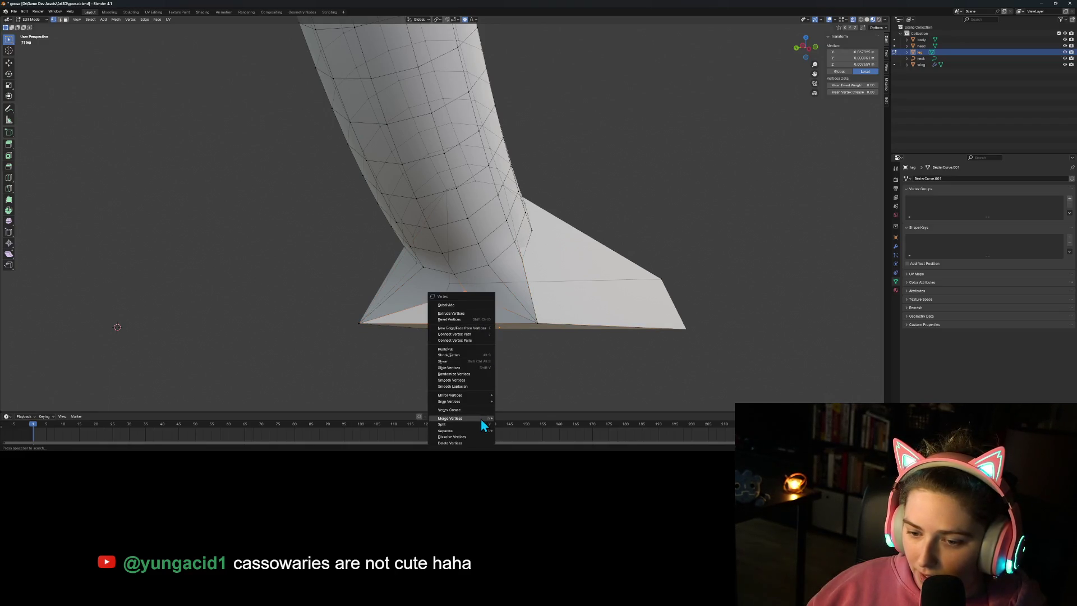
mouse_move(483, 418)
left_click(525, 415)
Step: Subdivide the edge between a joint vertex and the foot corner, undoing the extra cut
left_click(583, 362)
middle_click_drag(582, 361, 534, 384)
scroll(533, 385, "up", 5)
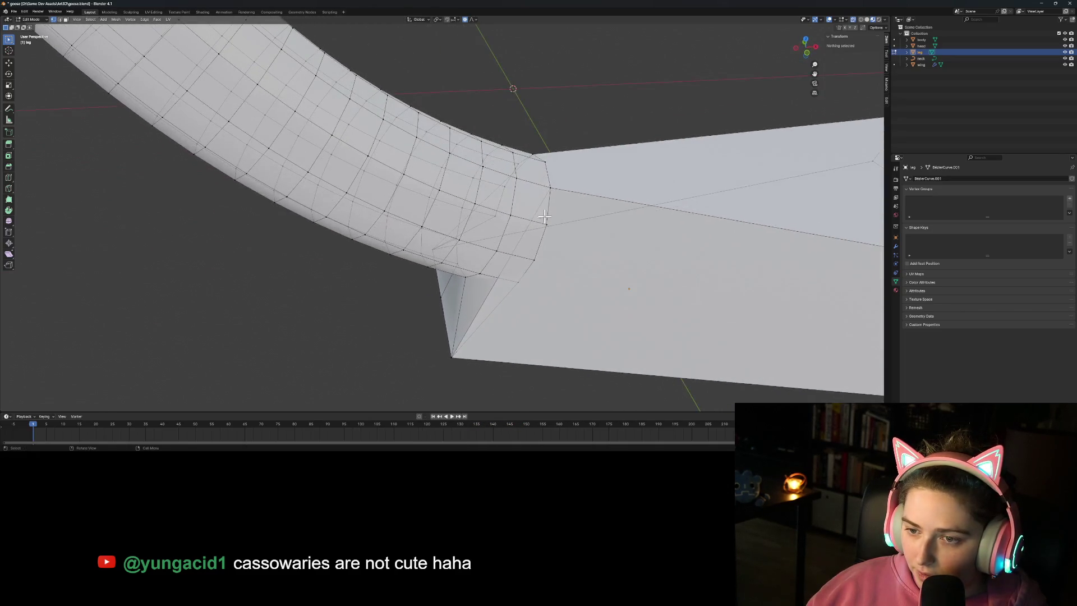
left_click(548, 191)
left_click(453, 355, "shift")
right_click(554, 319)
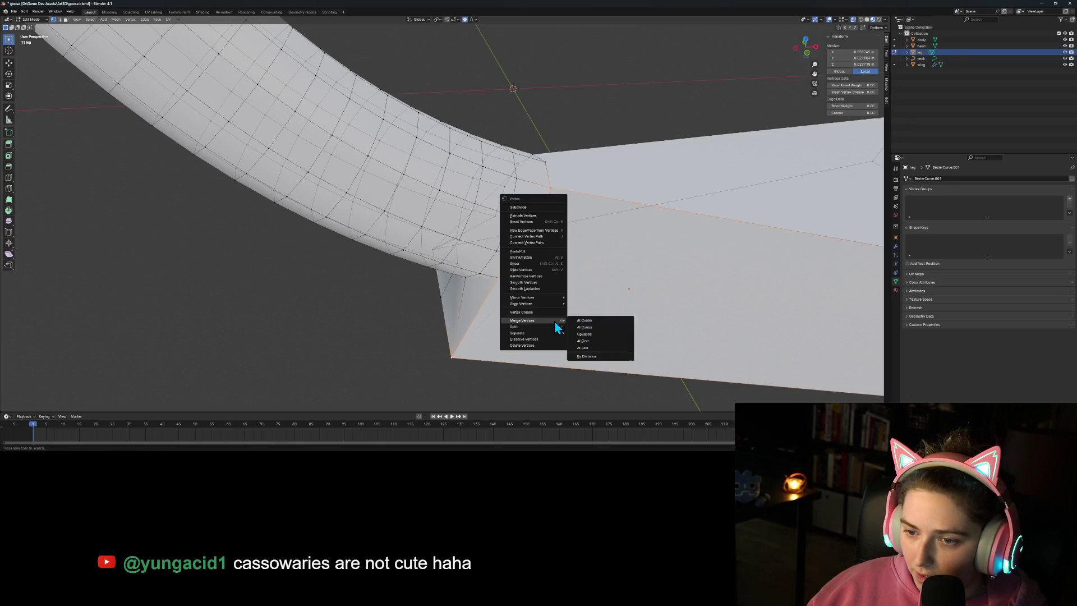
left_click(531, 204)
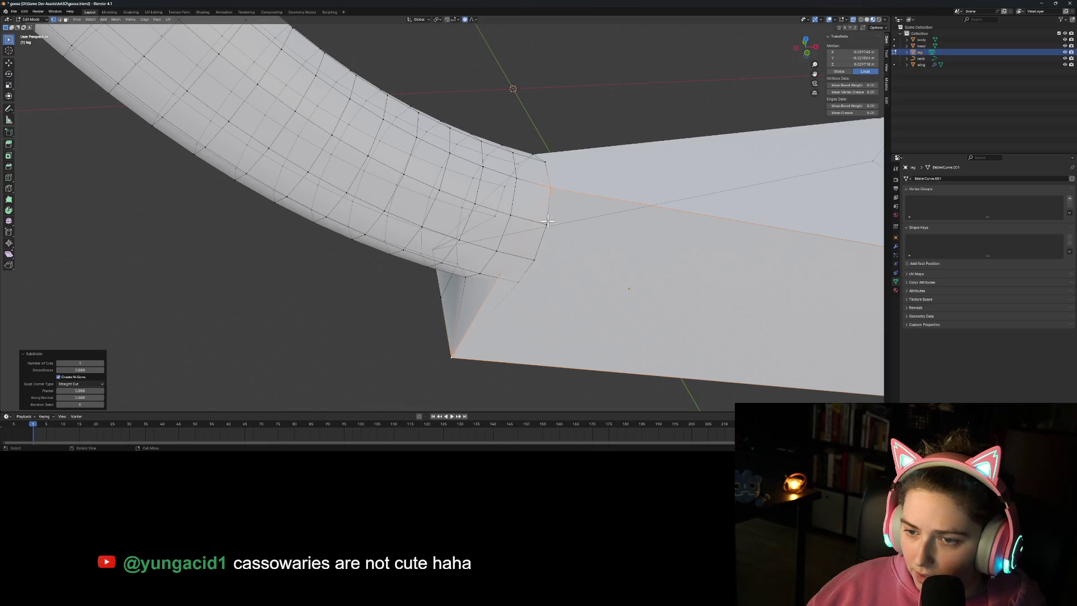
right_click(563, 327)
left_click(543, 304)
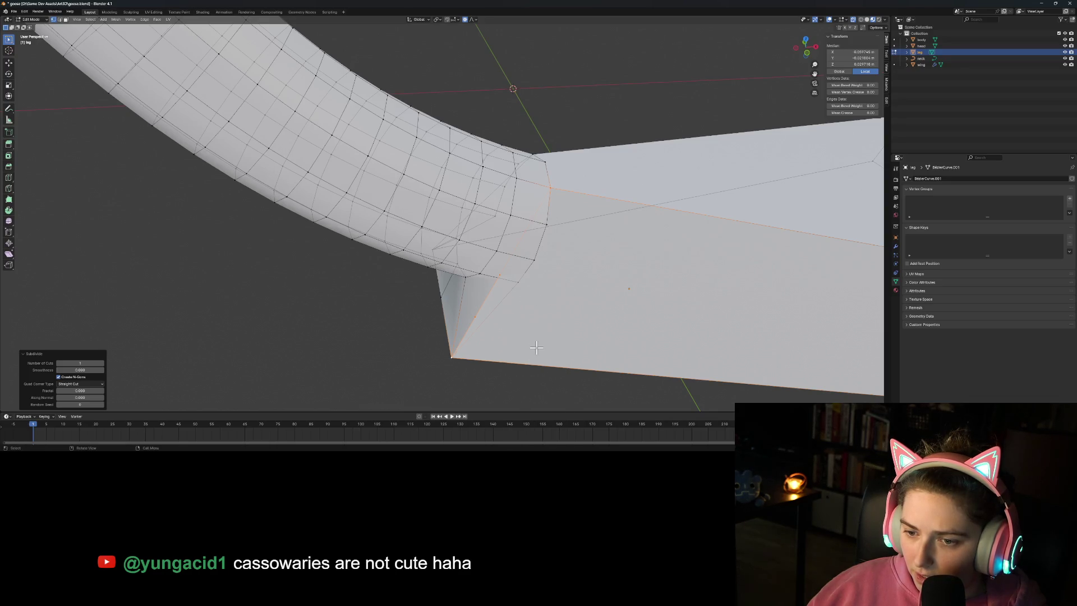
right_click(541, 347)
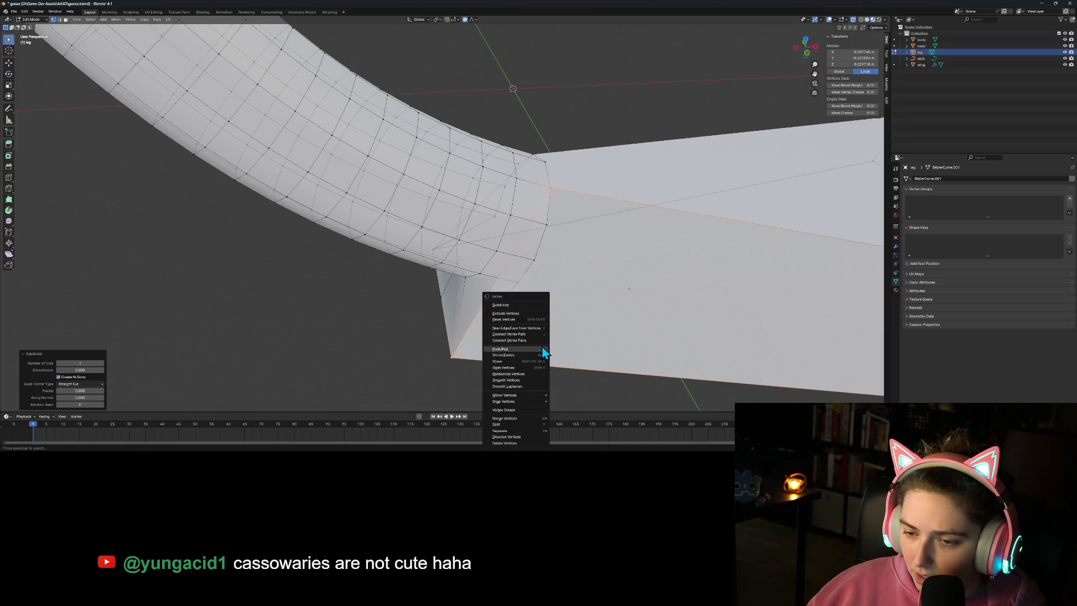
left_click(506, 310)
key("ctrl+z")
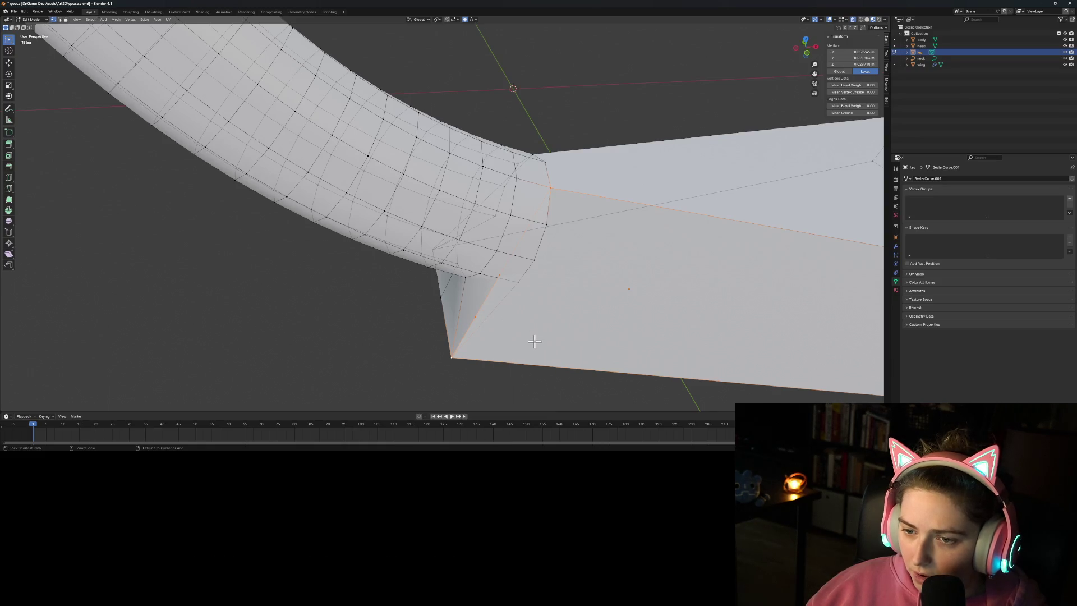
Step: Merge two leg-rim vertices onto their foot vertices At Last
left_click(499, 275)
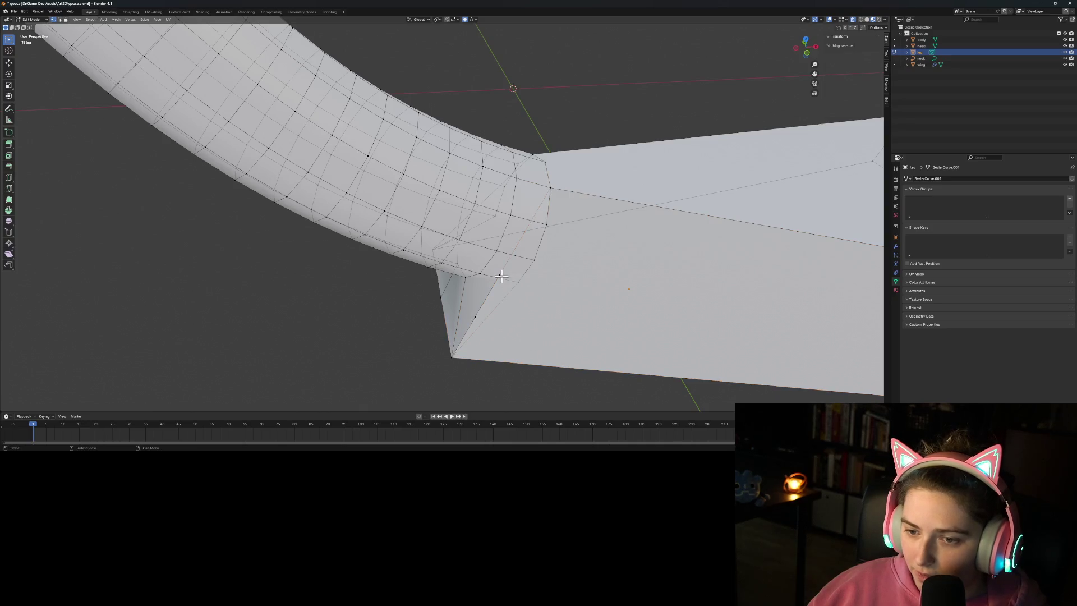
left_click(534, 260, "shift")
key("ctrl+v")
mouse_move(540, 382)
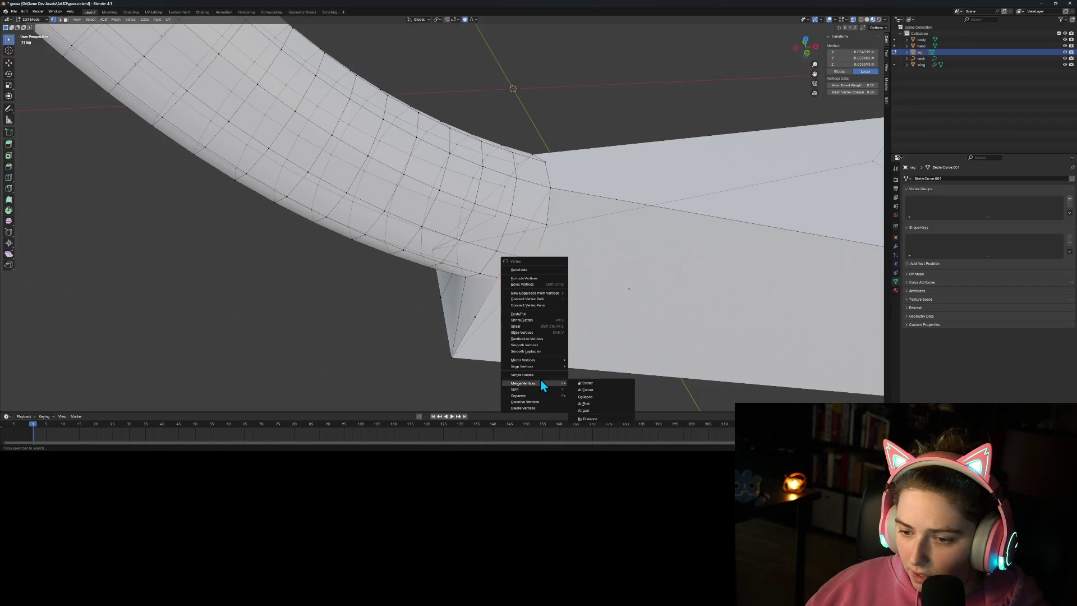
left_click(594, 410)
left_click(546, 224)
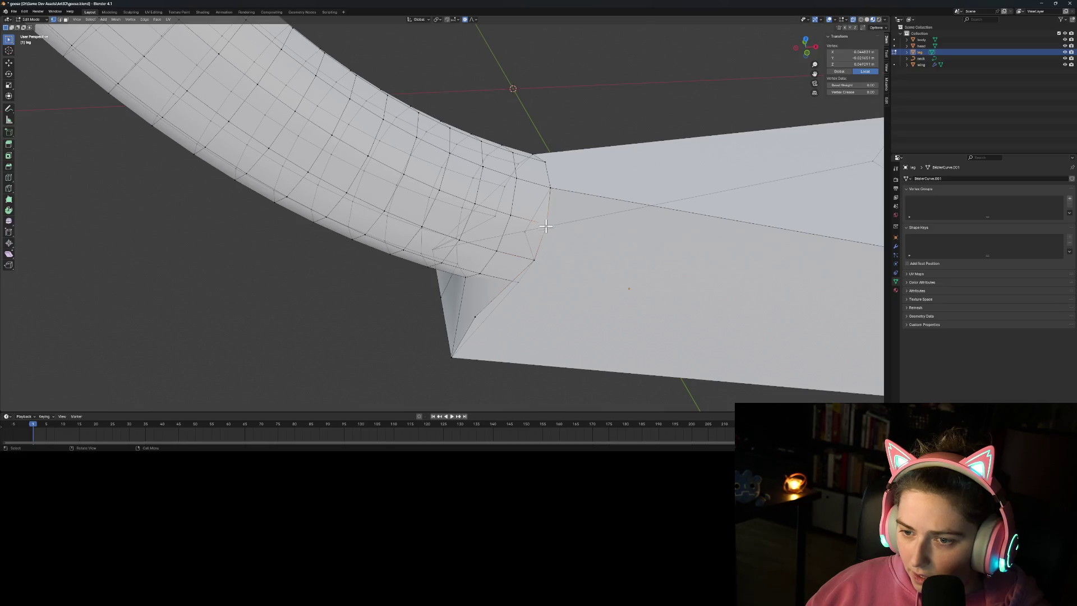
left_click(523, 231, "shift")
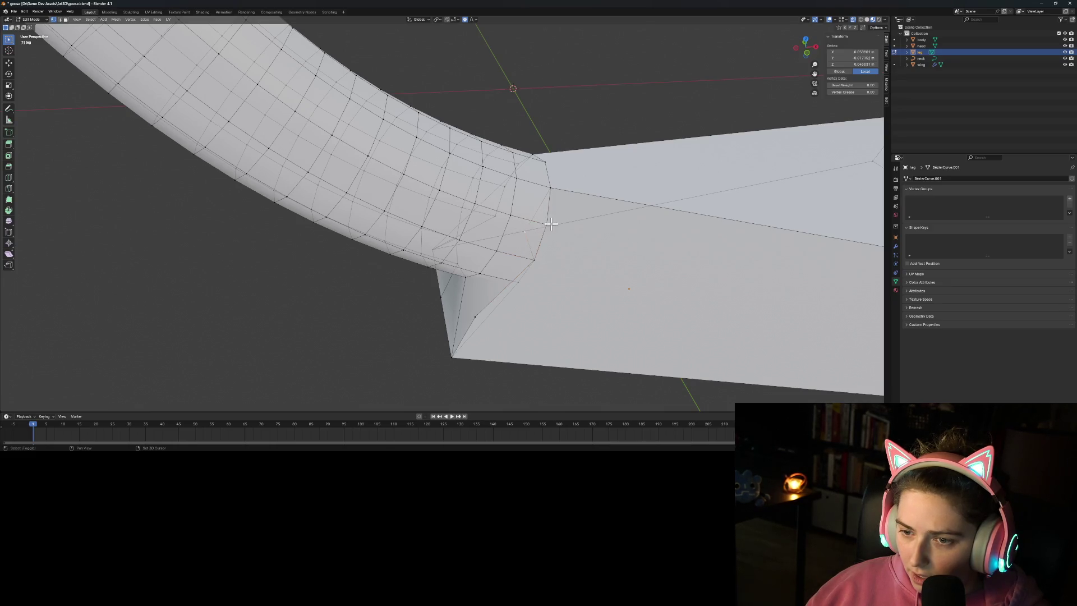
right_click(547, 224)
mouse_move(577, 269)
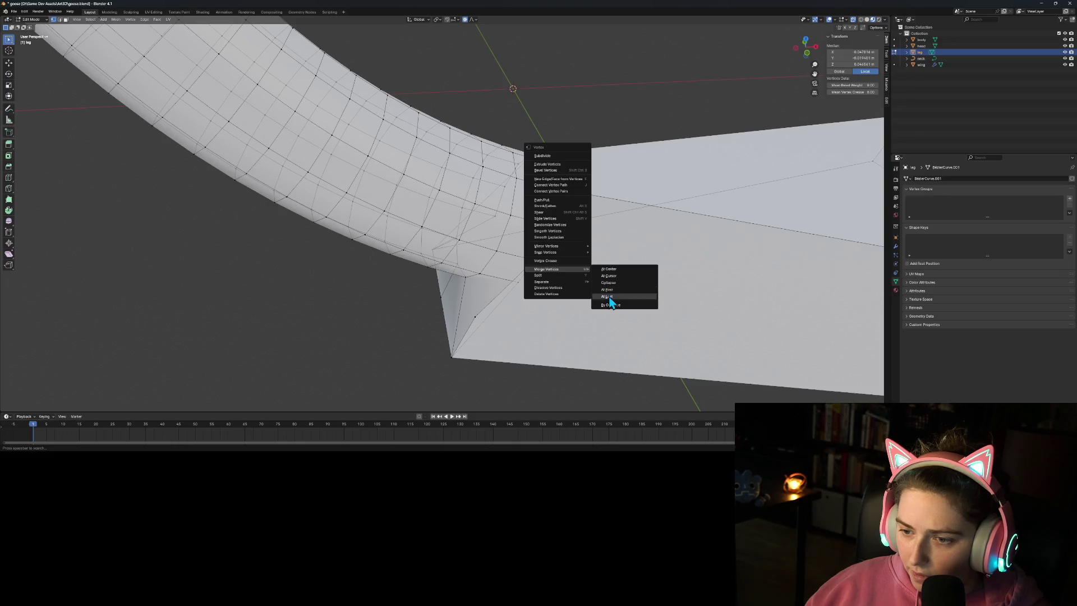
left_click(606, 300)
Step: Merge one more leg vertex onto its matching foot vertex At Last
left_click(475, 316)
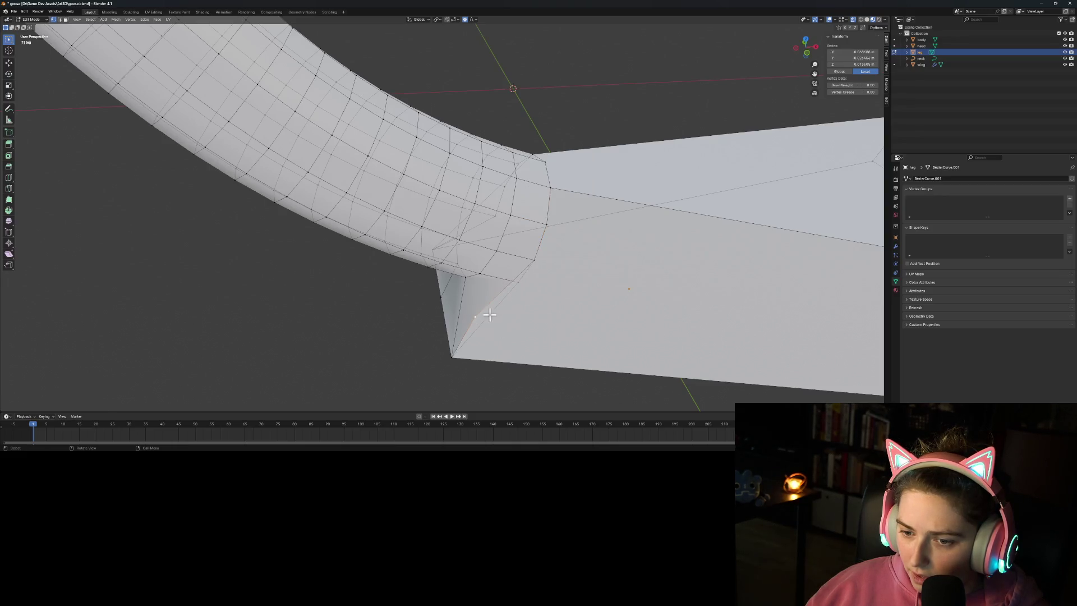
left_click(508, 280, "shift")
right_click(511, 286)
mouse_move(521, 289)
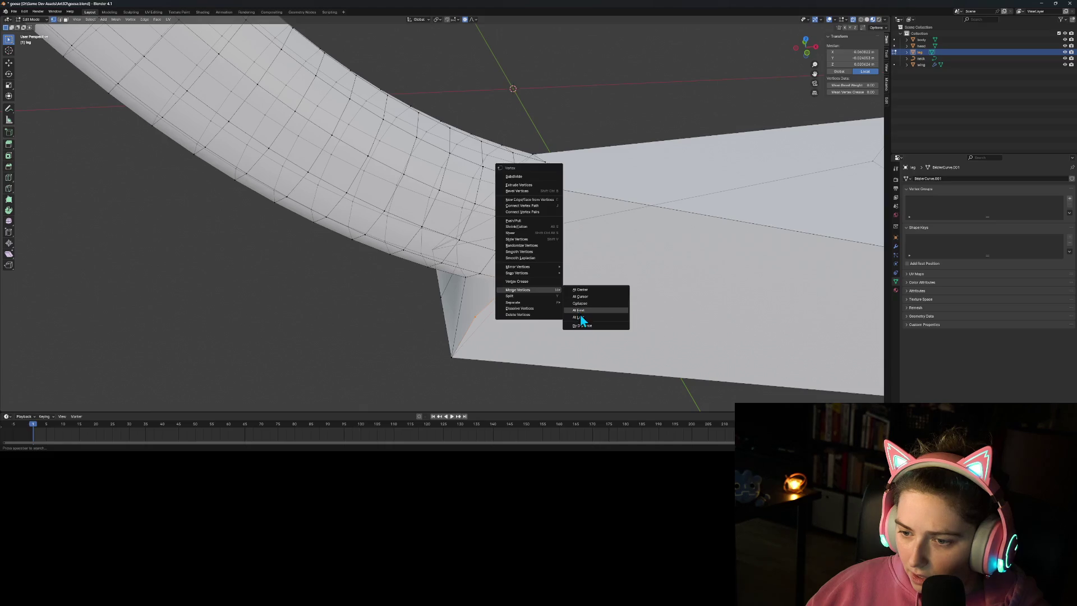
left_click(578, 317)
left_click(458, 384)
mouse_move(456, 382)
middle_mouse_down()
mouse_move(537, 342)
mouse_move(569, 341)
mouse_move(625, 365)
middle_mouse_up()
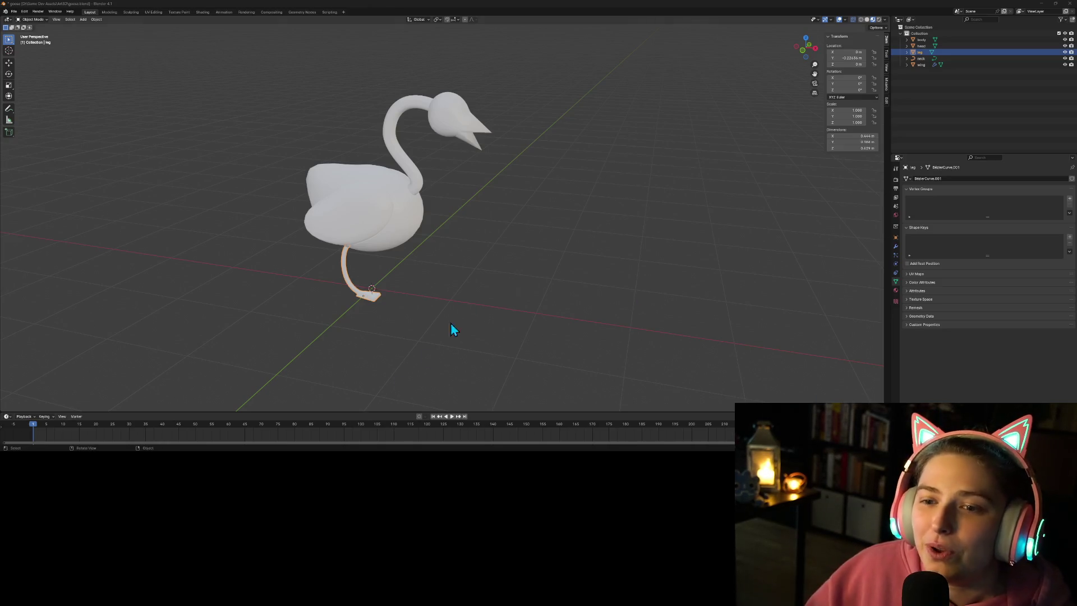
Step: Select the joined leg object and enter Edit Mode, zoomed in on the foot
left_click(396, 294)
mouse_move(426, 375)
middle_mouse_down()
mouse_move(479, 353)
mouse_move(430, 377)
mouse_move(402, 370)
mouse_move(397, 357)
mouse_move(413, 379)
mouse_move(408, 333)
middle_mouse_up()
scroll(476, 355, "up", 5)
scroll(474, 352, "down", 3)
left_click(374, 270)
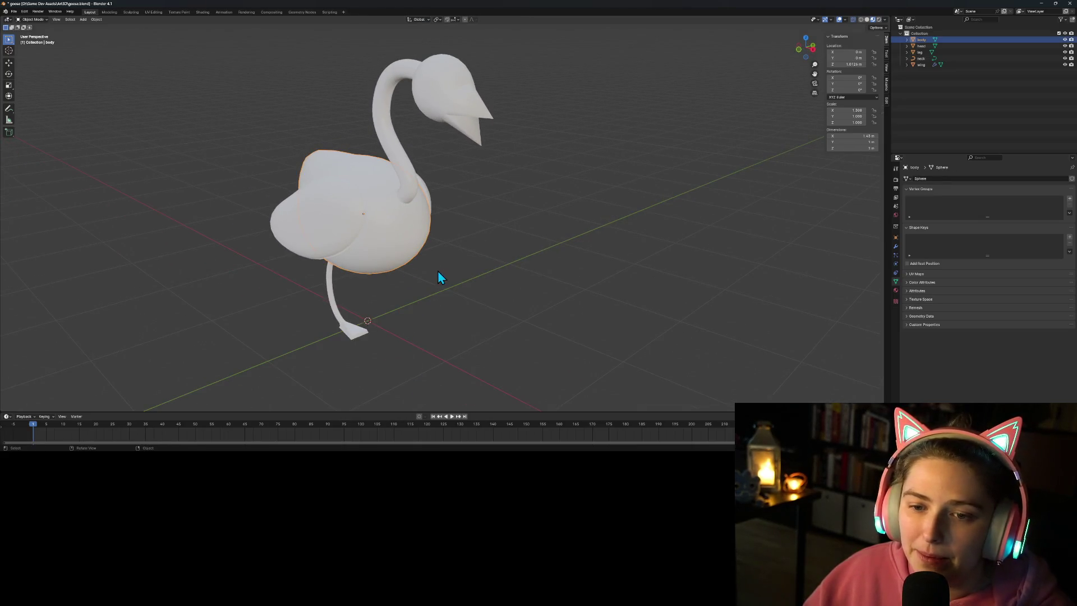
middle_click_drag(449, 289, 365, 344)
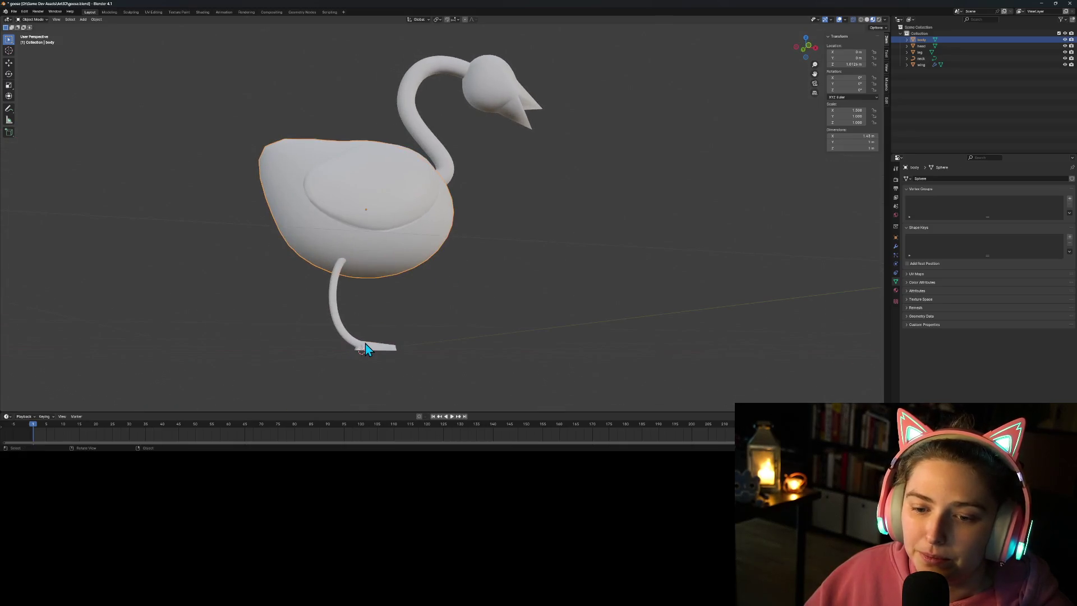
left_click(920, 52)
middle_click_drag(729, 202, 578, 254)
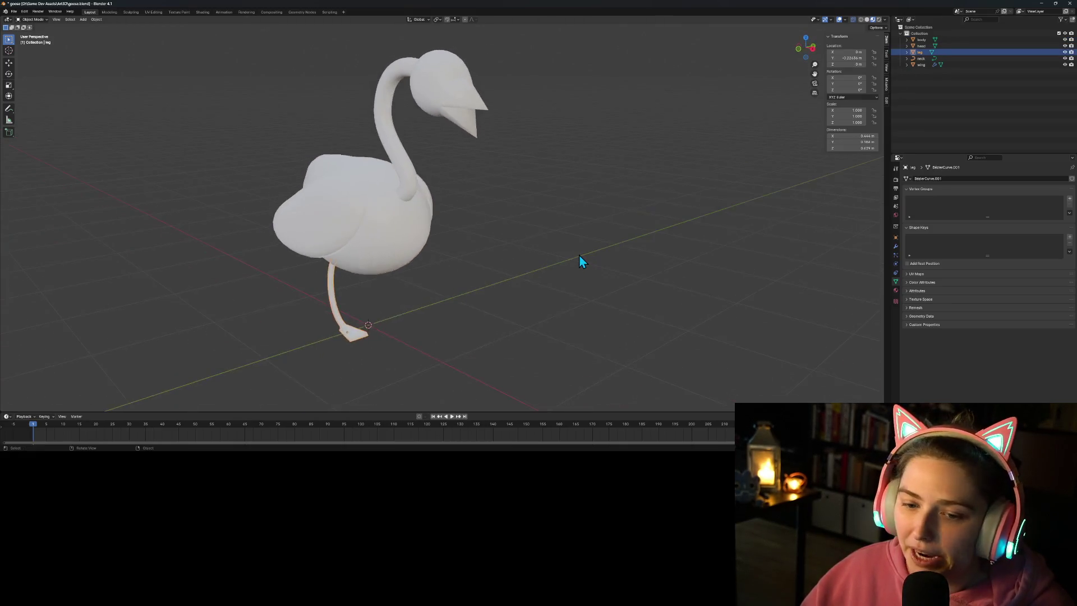
scroll(436, 317, "up", 5)
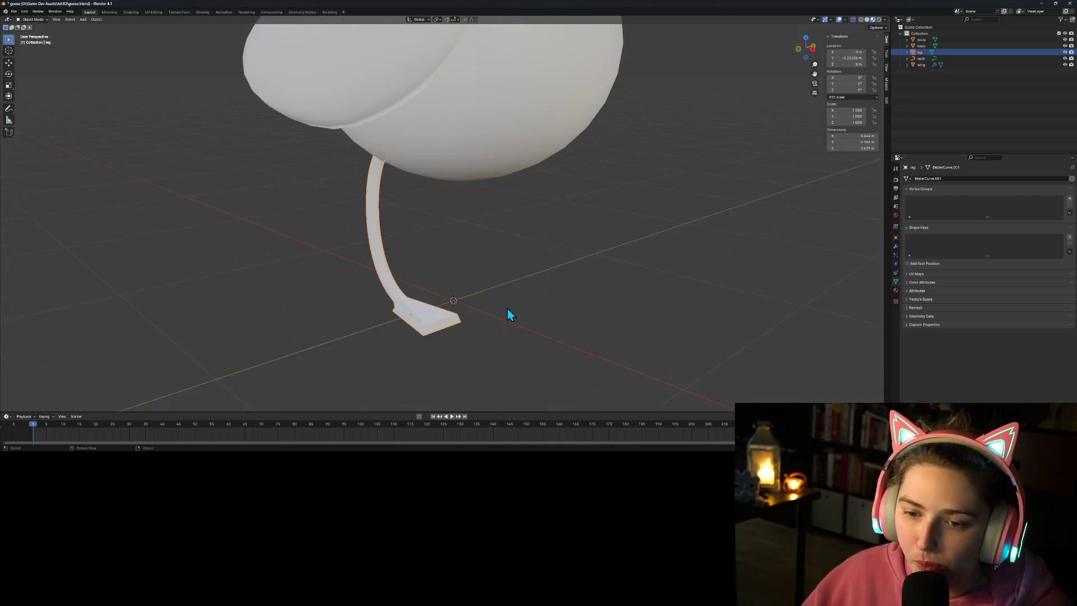
key("Tab")
scroll(449, 345, "up", 2)
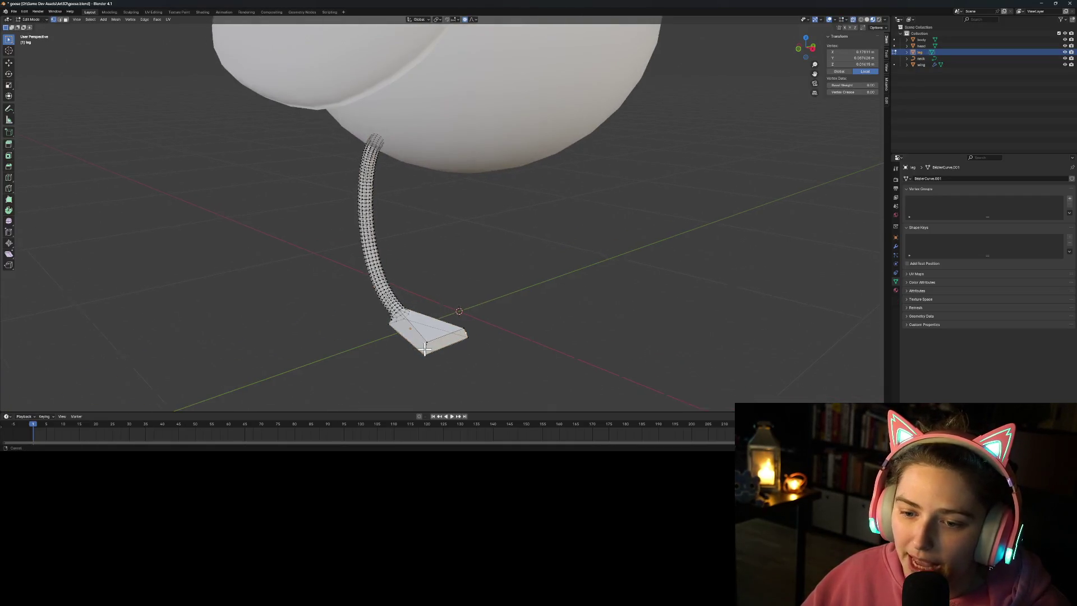
Step: Orbit to a side view of the foot and join two foot vertices with a new edge (J)
scroll(484, 268, "up", 3)
mouse_move(483, 268)
middle_mouse_down()
mouse_move(547, 365)
mouse_move(354, 218)
middle_mouse_up()
scroll(551, 383, "up", 3)
middle_click_drag(574, 283, 550, 291)
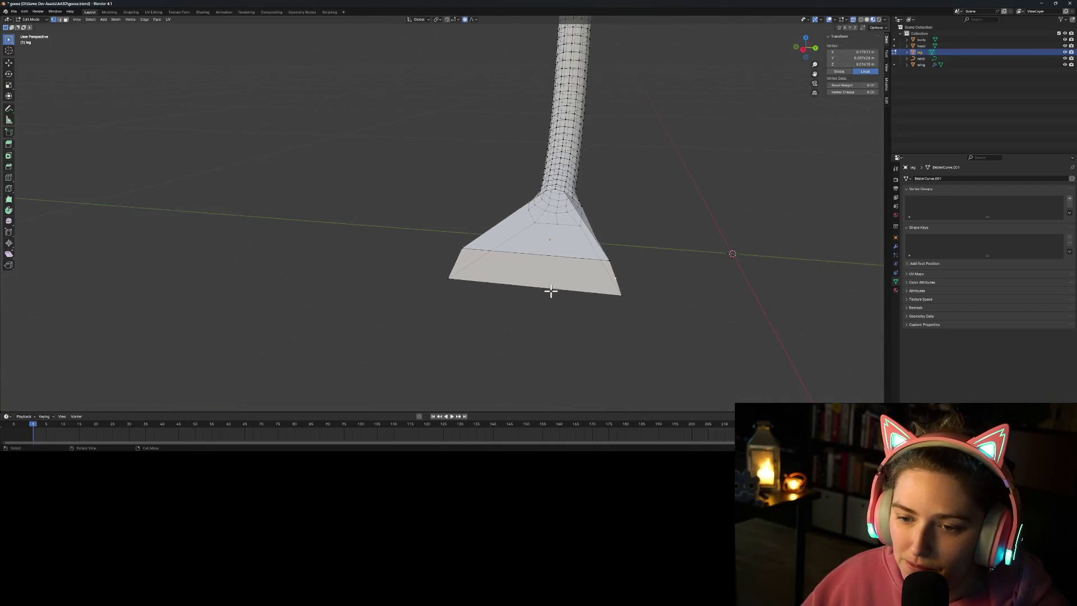
middle_click_drag(618, 273, 543, 277)
middle_click_drag(621, 337, 484, 290)
left_click(674, 268, "shift")
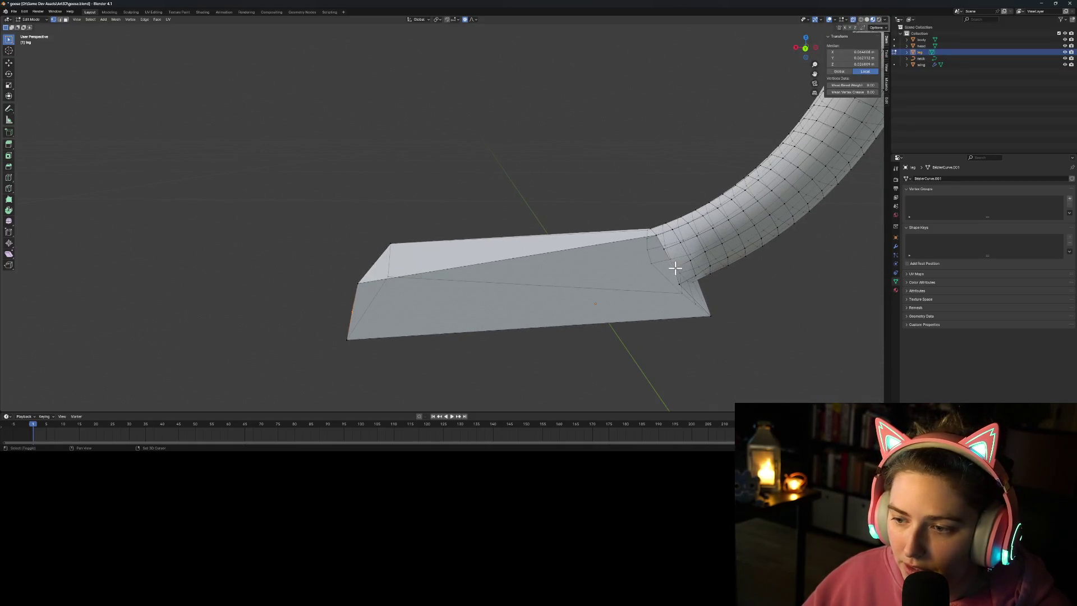
right_click(614, 297)
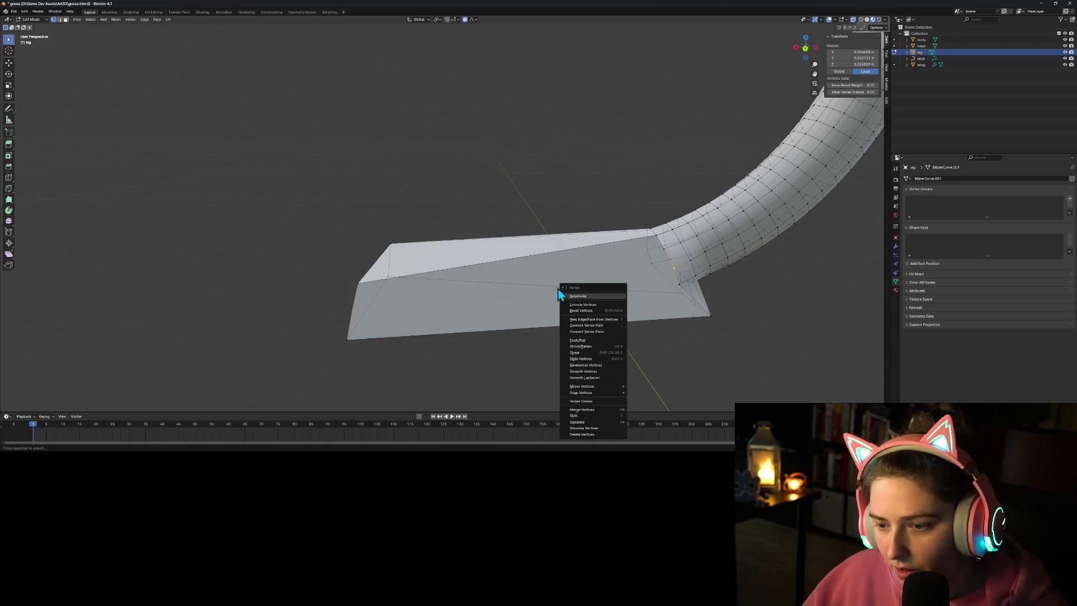
key("j")
Step: Subdivide the edge between two more selected foot vertices
left_click(449, 377)
mouse_move(433, 384)
middle_mouse_down()
mouse_move(523, 392)
mouse_move(460, 370)
middle_mouse_up()
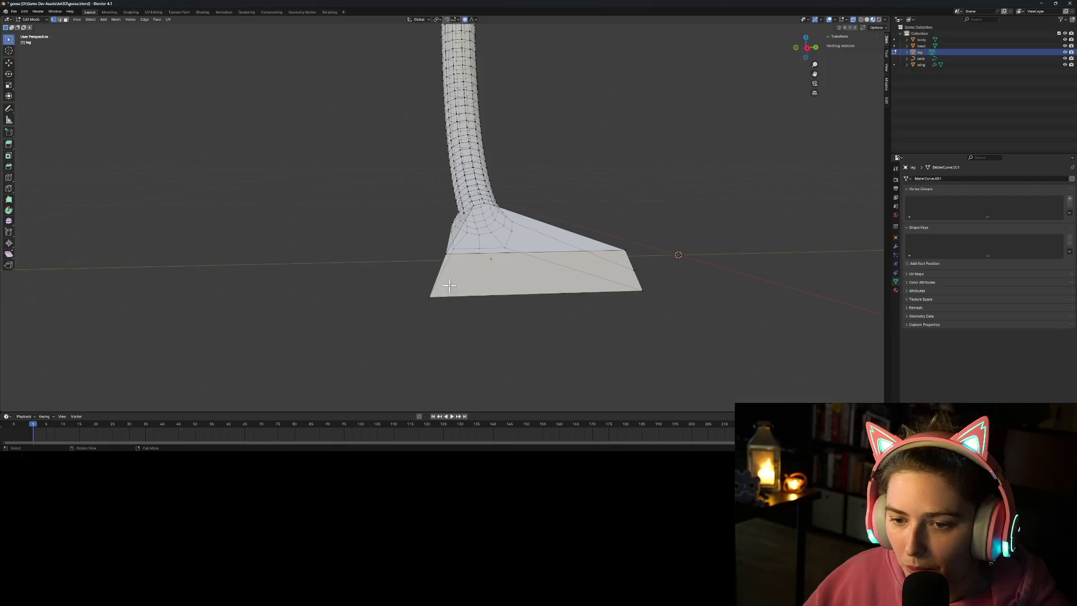
left_click(444, 255)
left_click(430, 295, "shift")
right_click(461, 295)
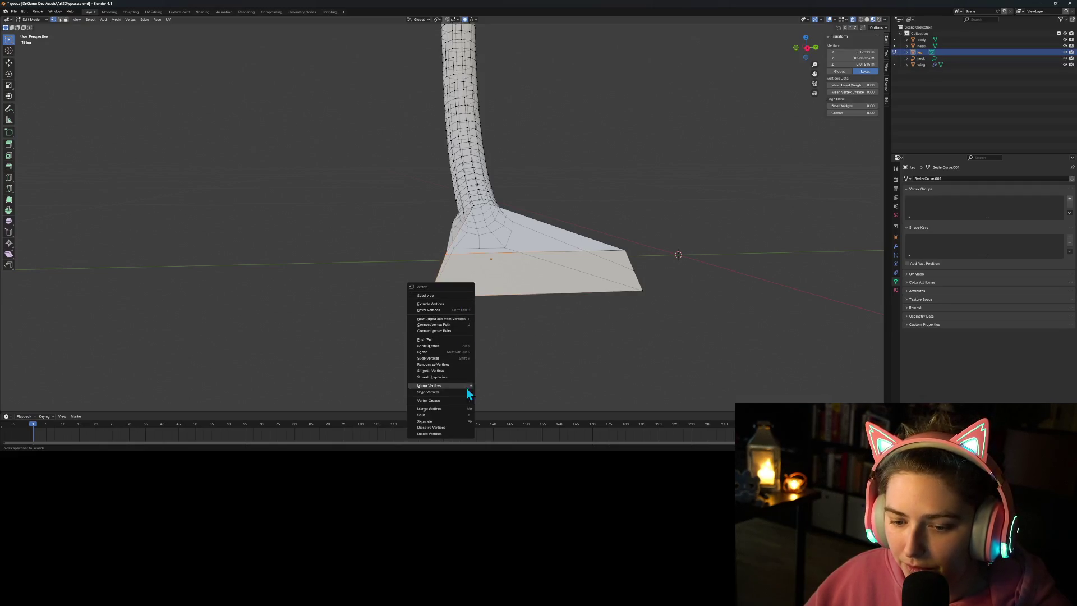
left_click(436, 295)
Step: Connect the foot's tip and left-corner vertices with another edge
middle_click_drag(436, 295, 500, 304)
left_click(511, 283)
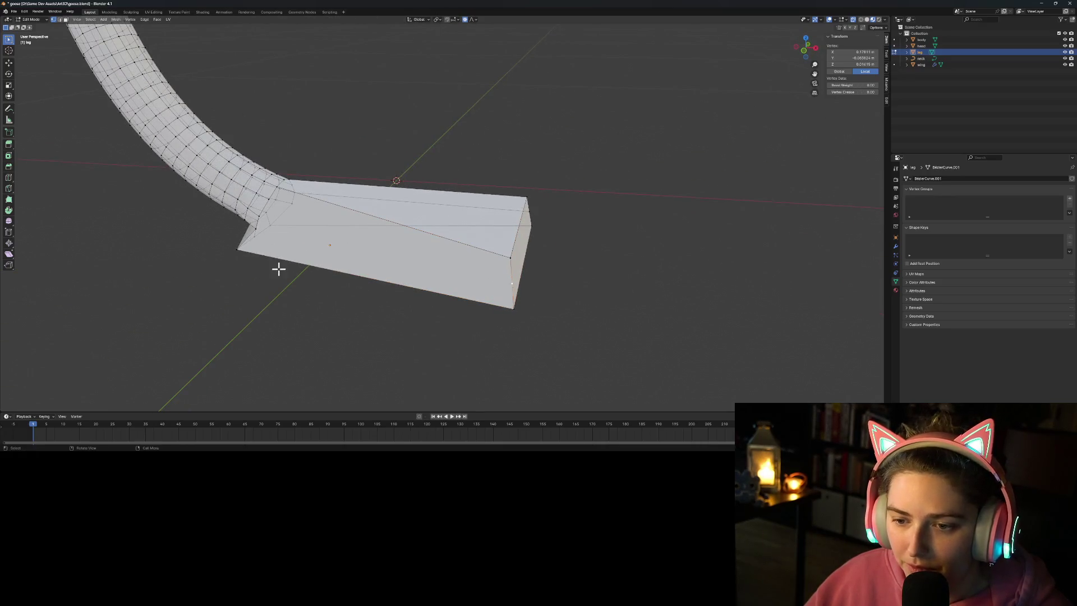
left_click(255, 230, "shift")
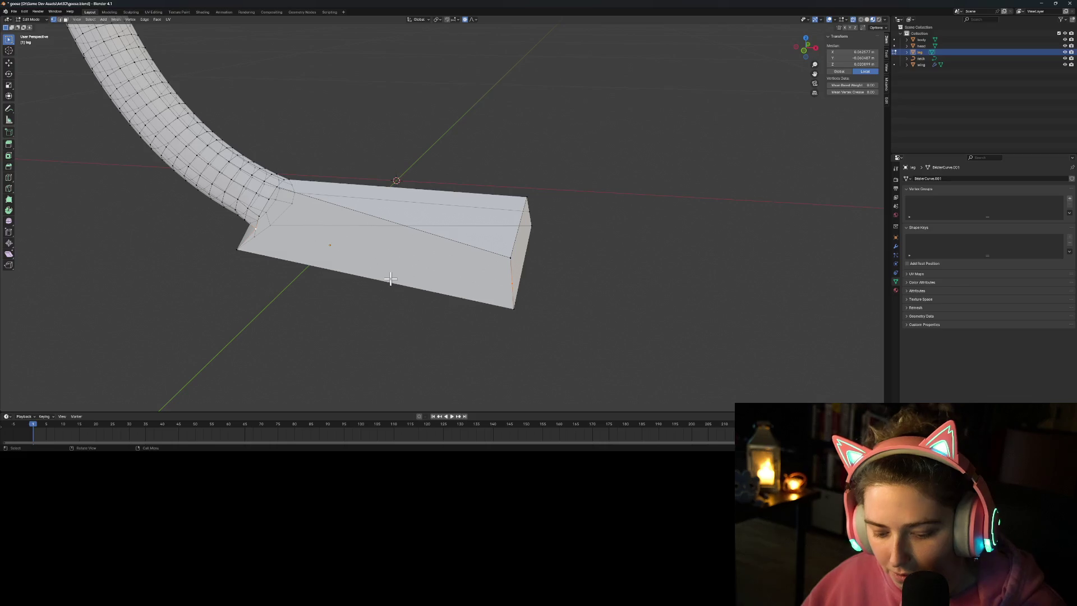
left_click(372, 308)
mouse_move(373, 308)
middle_mouse_down()
mouse_move(387, 327)
mouse_move(409, 317)
mouse_move(370, 329)
mouse_move(303, 324)
middle_mouse_up()
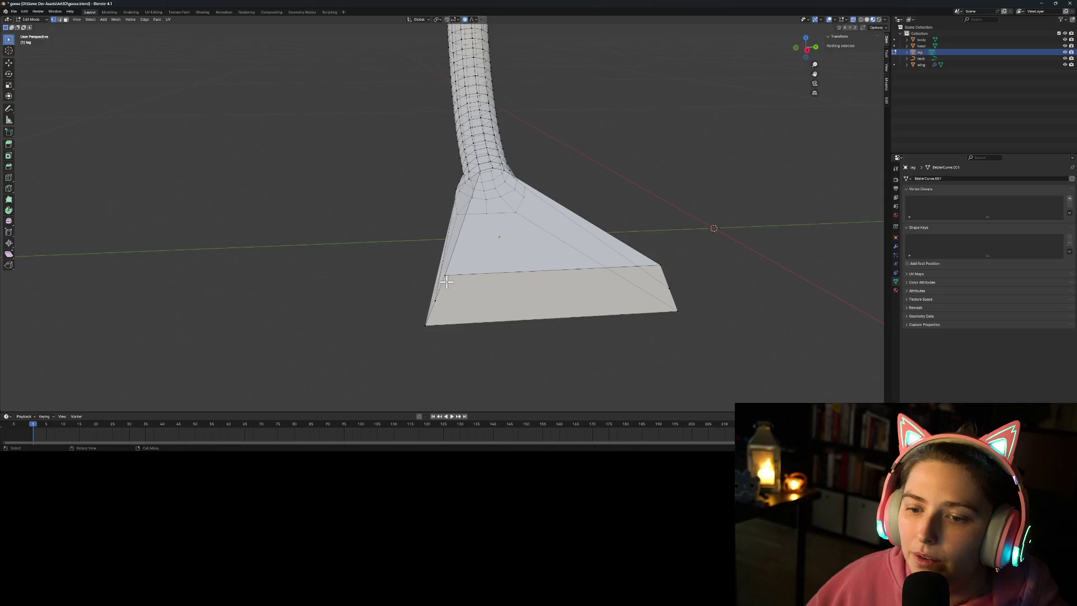
left_click(435, 301)
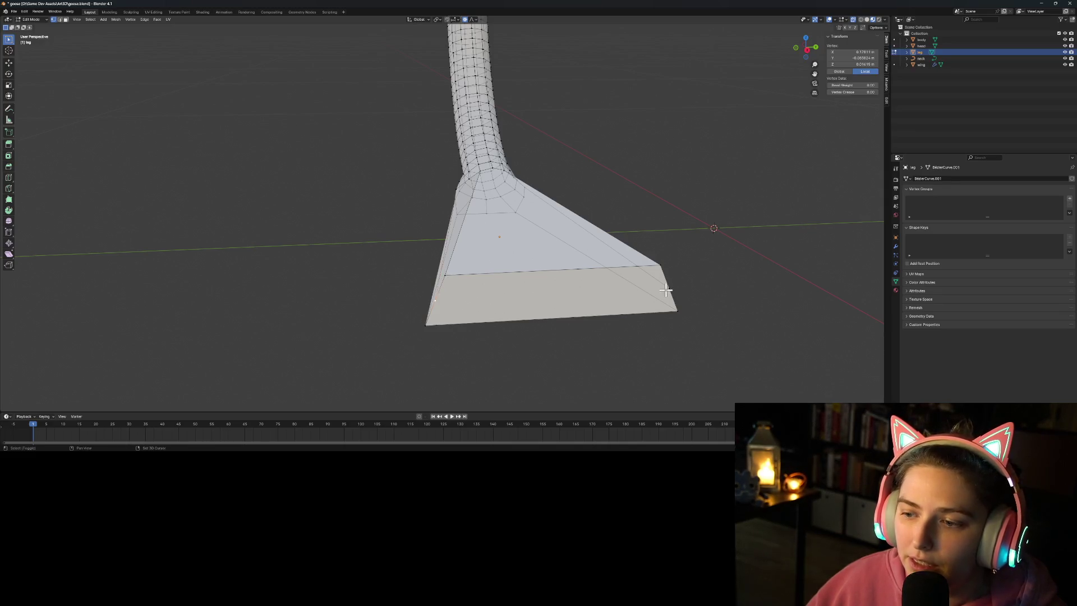
key("j")
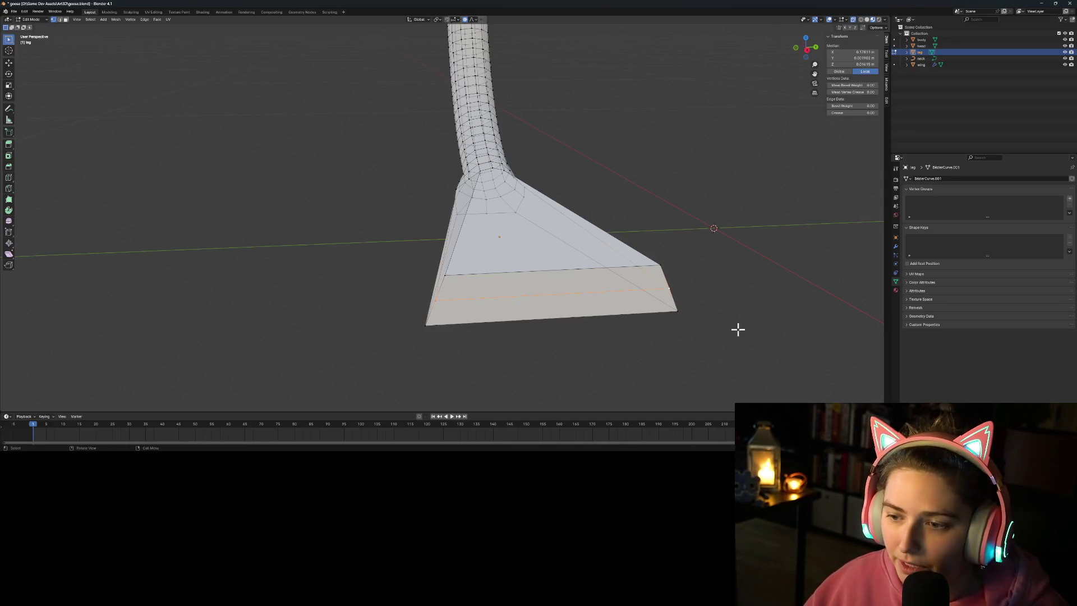
Step: Scale the foot's top edge inward with proportional editing, then return to Object Mode
left_click(508, 296)
left_click(442, 273)
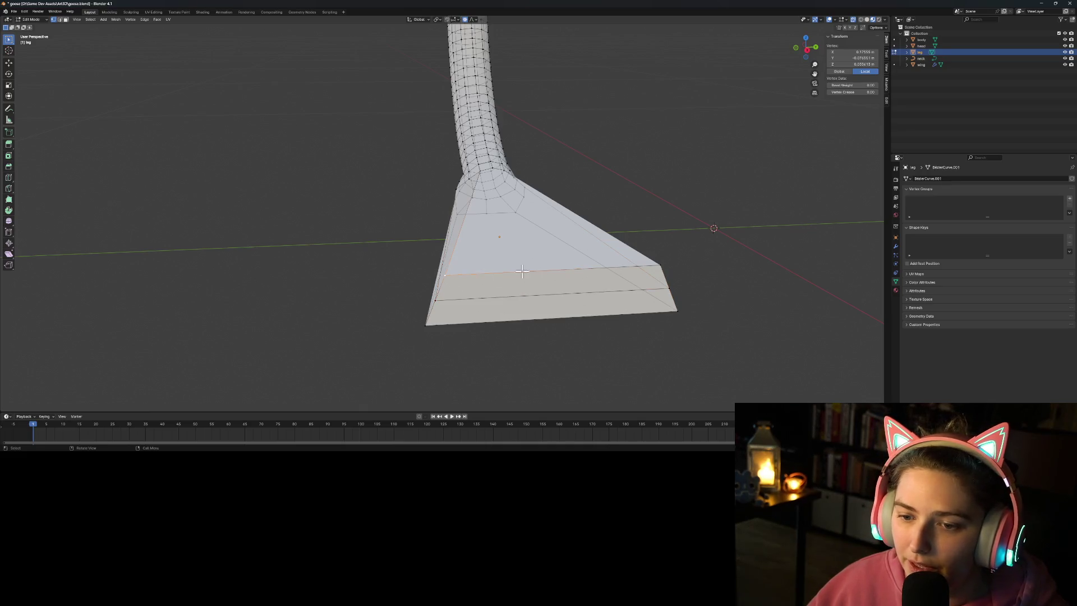
left_click(659, 265, "shift")
key("s")
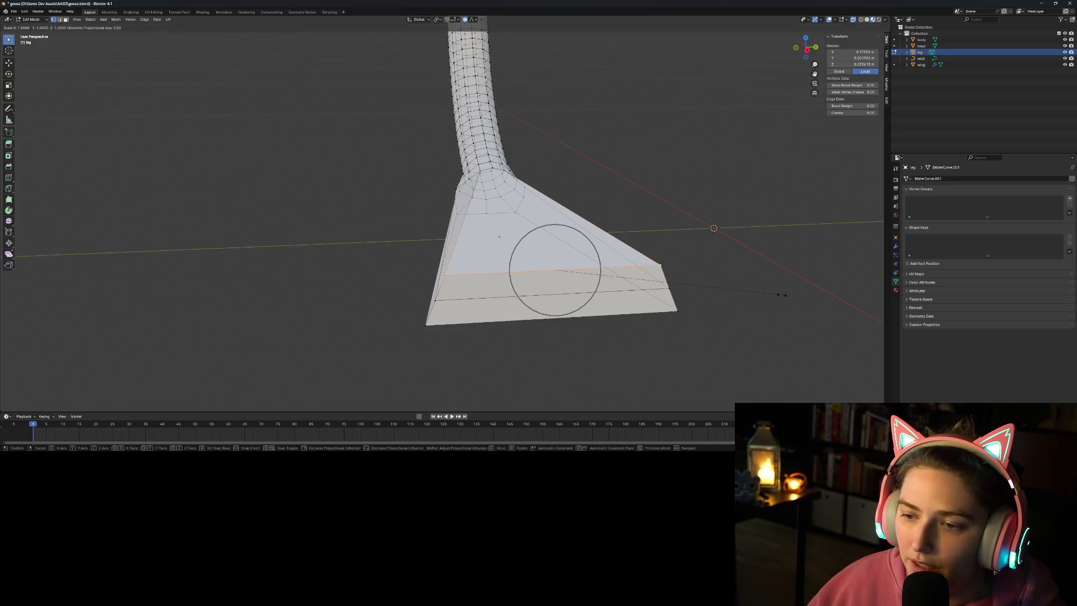
left_click(756, 290)
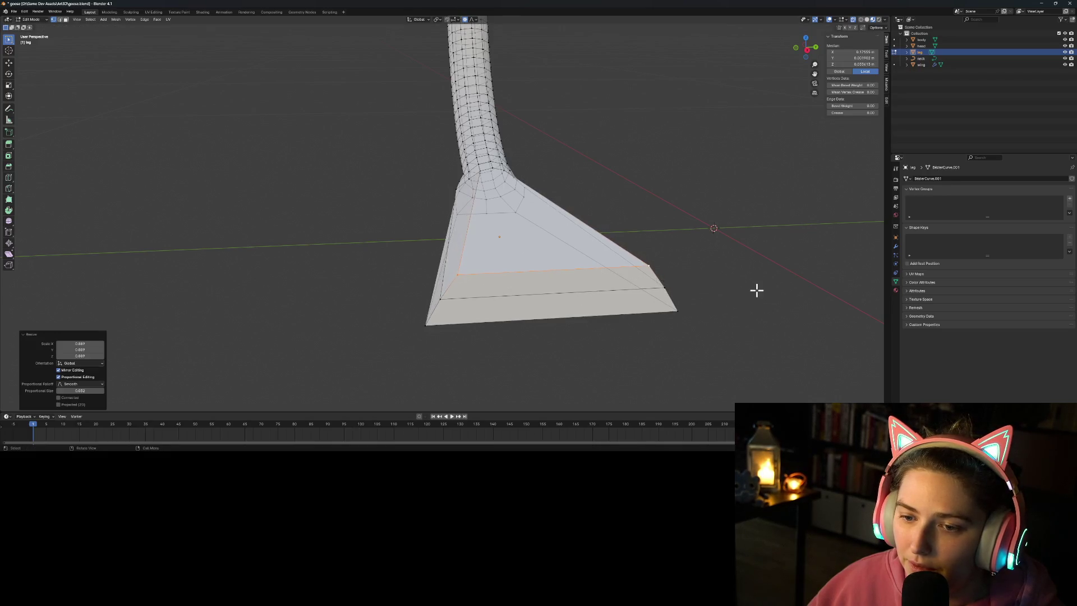
key("Tab")
middle_click_drag(547, 374, 606, 358)
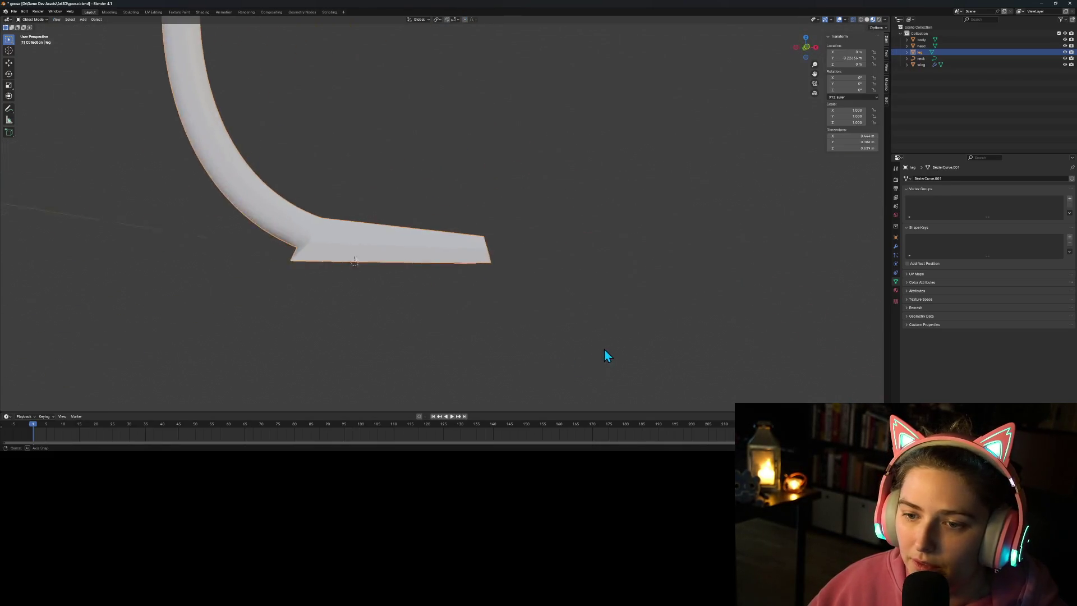
Step: Add a Mirror modifier to the leg on the Y axis, with the body as mirror object
scroll(572, 343, "down", 5)
mouse_move(543, 327)
middle_mouse_down()
mouse_move(490, 308)
mouse_move(473, 209)
middle_mouse_up()
left_click(472, 209)
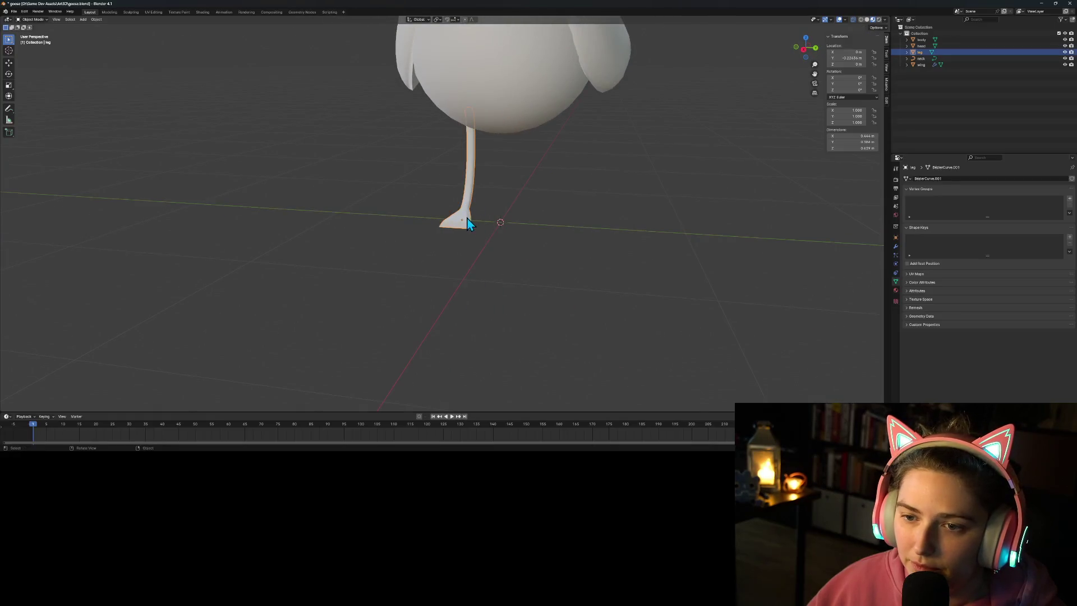
scroll(469, 303, "up", 4)
mouse_move(616, 298)
middle_mouse_down()
mouse_move(539, 337)
mouse_move(850, 258)
middle_mouse_up()
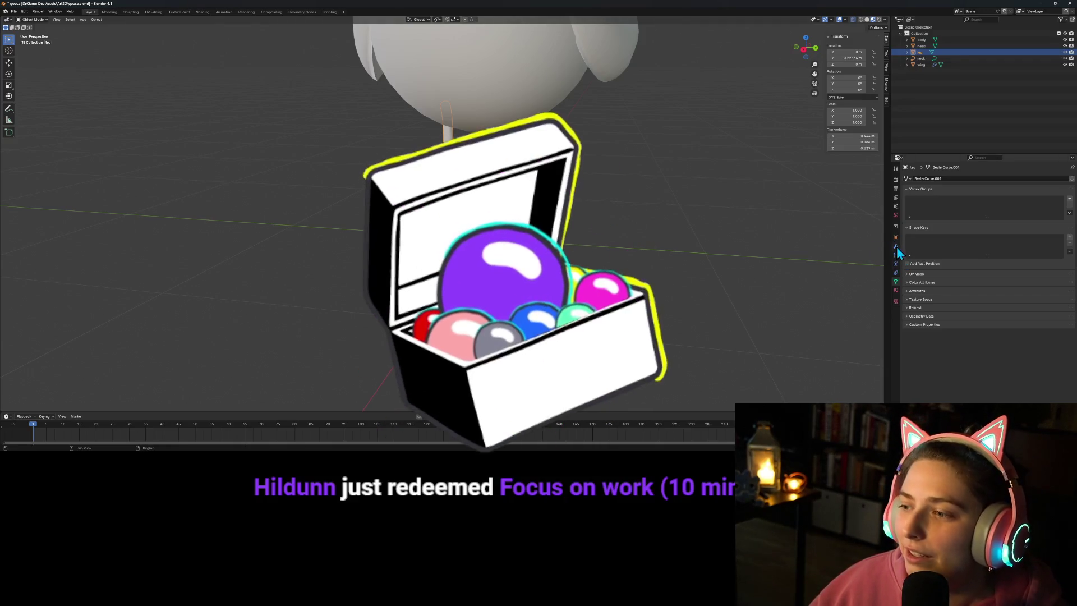
left_click(895, 246)
left_click(967, 179)
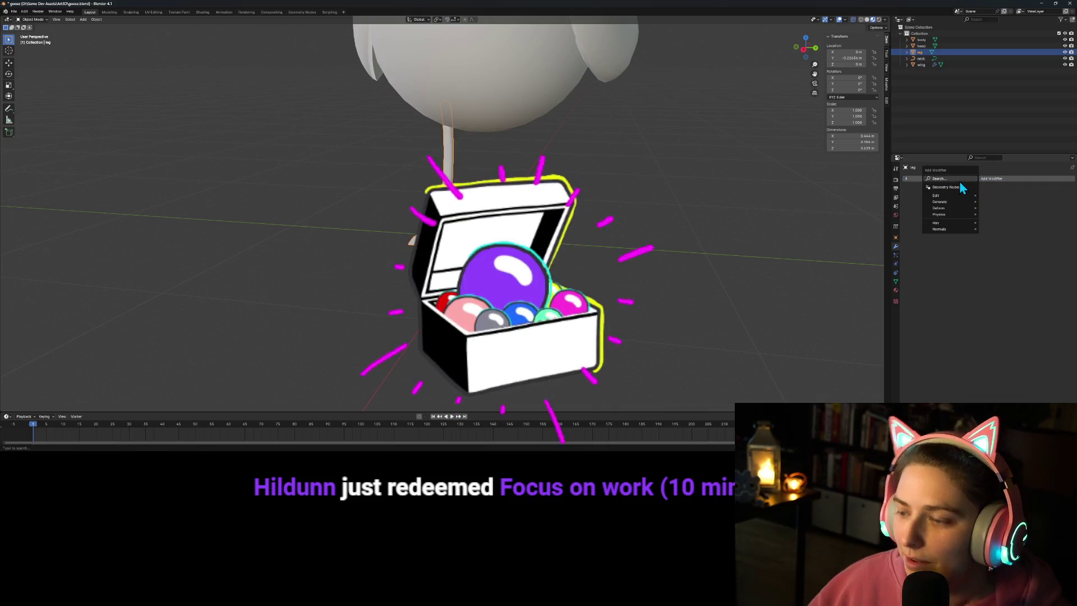
left_click(960, 181)
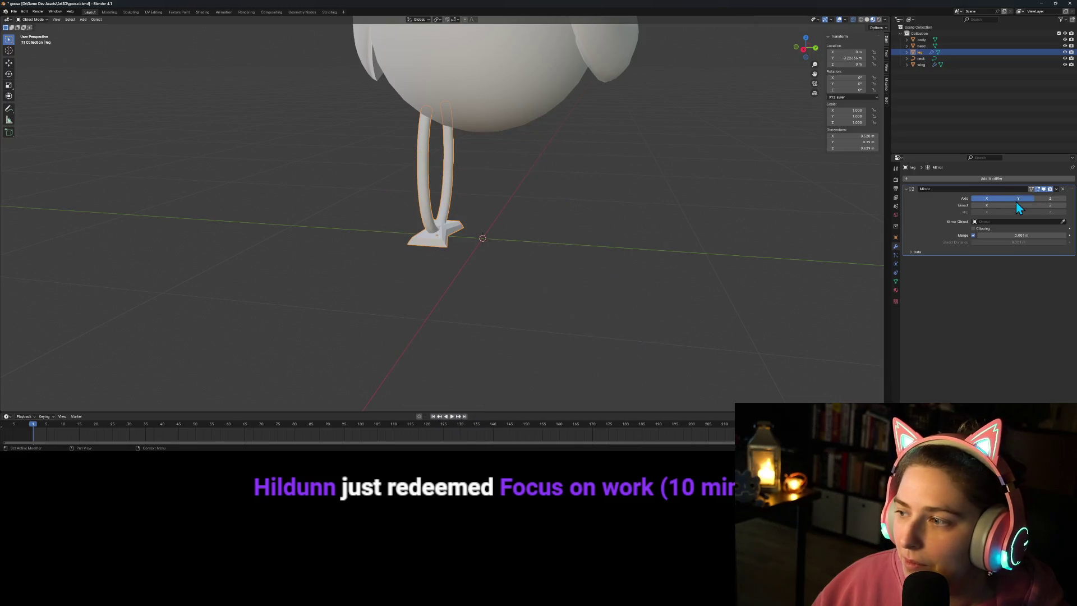
left_click(977, 198)
left_click(1062, 221)
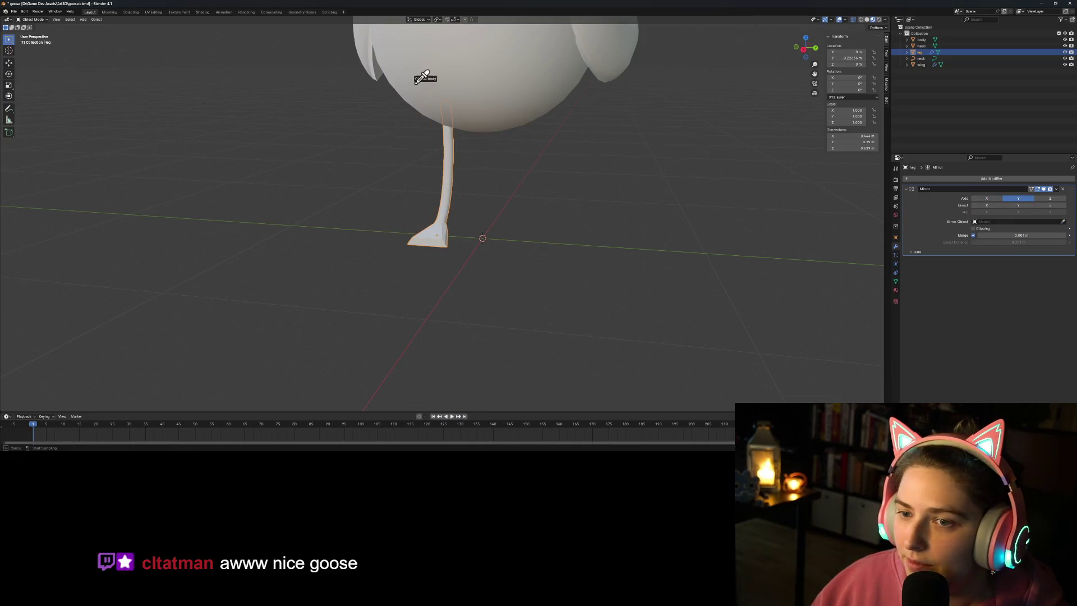
left_click(489, 95)
Step: Orbit around the goose to check both legs and save goose.blend
left_click(643, 222)
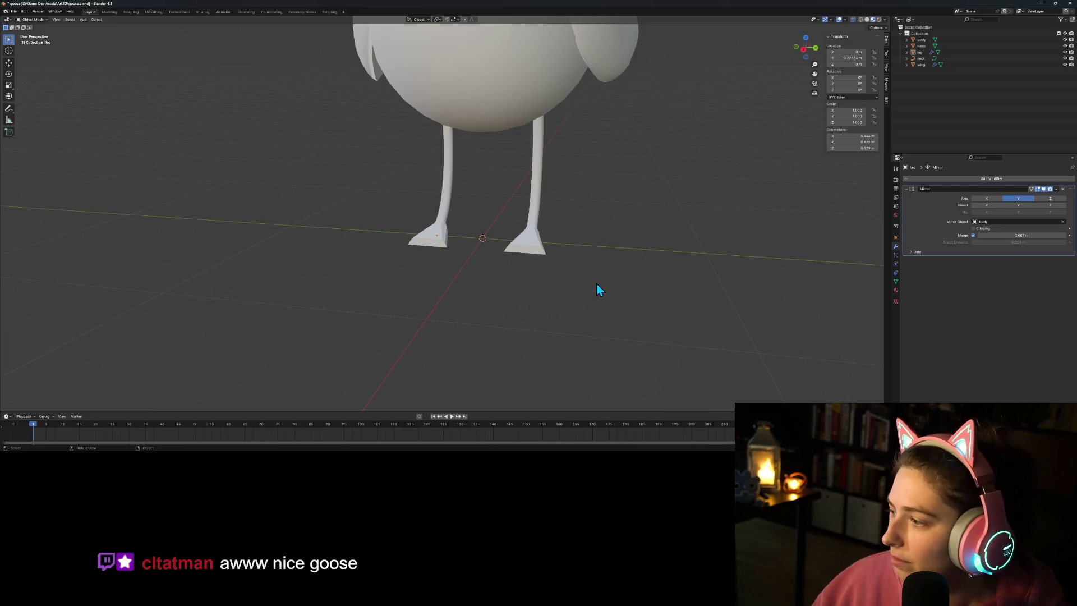
scroll(597, 277, "down", 3)
middle_click_drag(597, 277, 593, 279)
mouse_move(520, 272)
middle_mouse_down()
mouse_move(557, 274)
mouse_move(552, 253)
mouse_move(533, 304)
mouse_move(615, 339)
mouse_move(583, 327)
middle_mouse_up()
mouse_move(555, 271)
middle_mouse_down()
mouse_move(543, 312)
mouse_move(553, 315)
mouse_move(557, 279)
mouse_move(505, 310)
mouse_move(524, 298)
mouse_move(562, 313)
mouse_move(488, 298)
middle_mouse_up()
scroll(557, 279, "up", 1)
key("ctrl+s")
Step: Close Blender, clear the breakpoints on world.gd lines 24 and 27, and run the project
left_click(1070, 4)
left_click(721, 250)
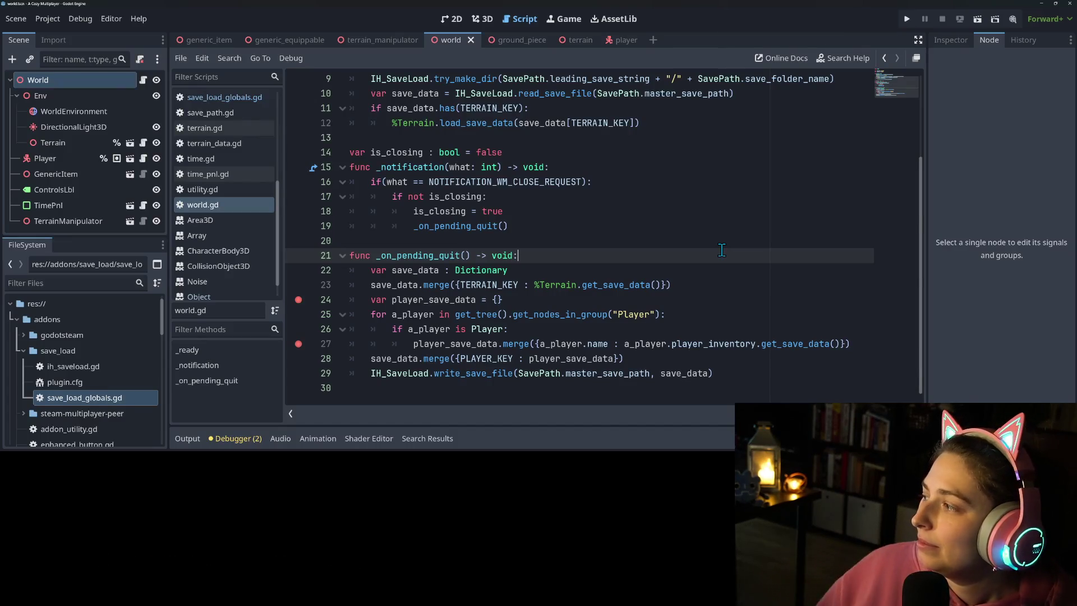
left_click(721, 300)
left_click(556, 315)
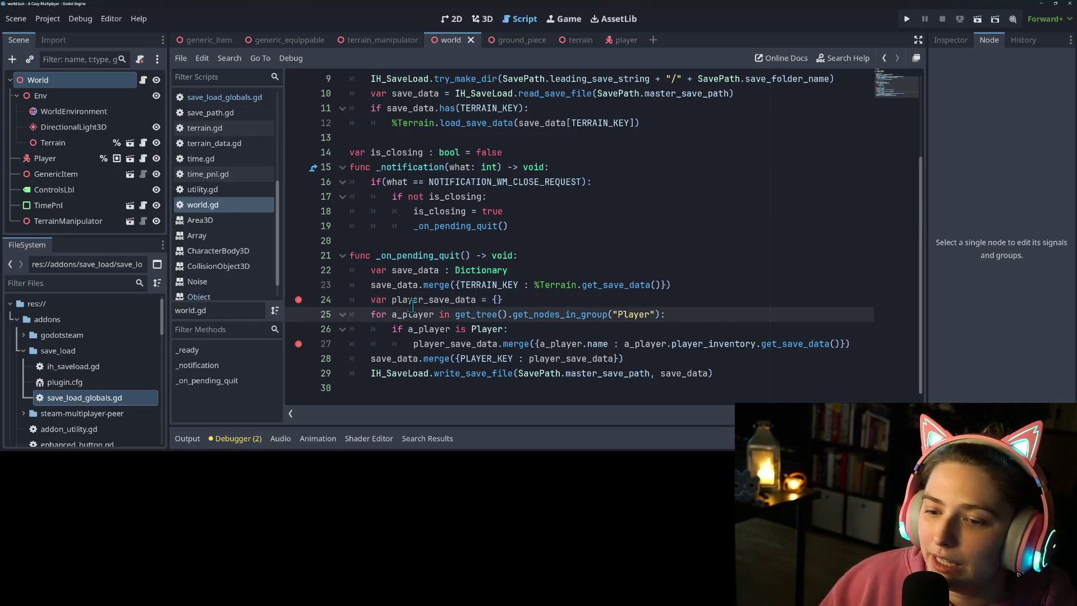
left_click(299, 299)
left_click(298, 343)
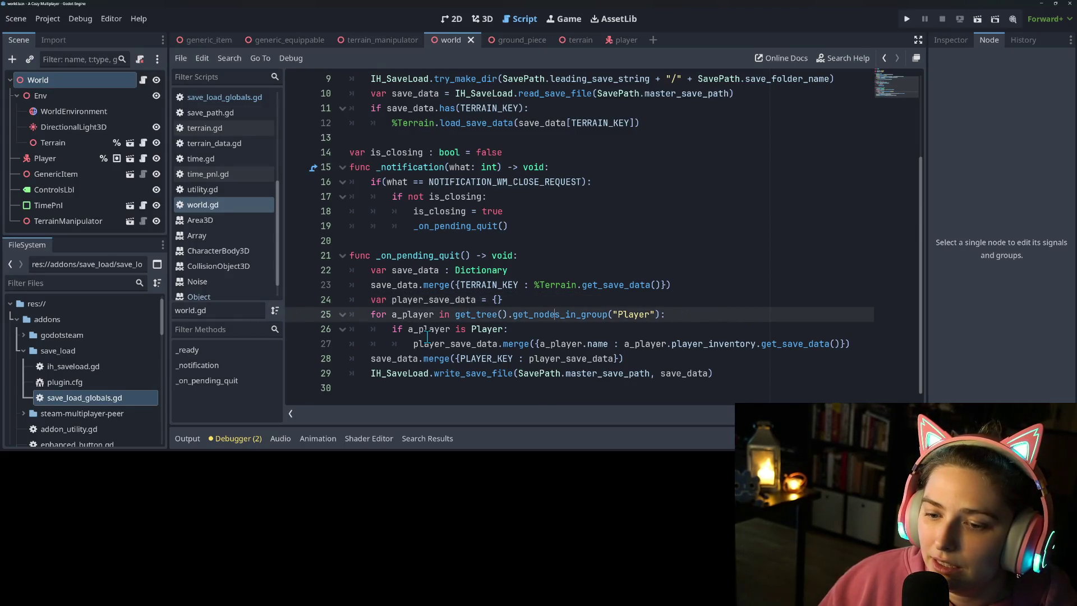
left_click(597, 344)
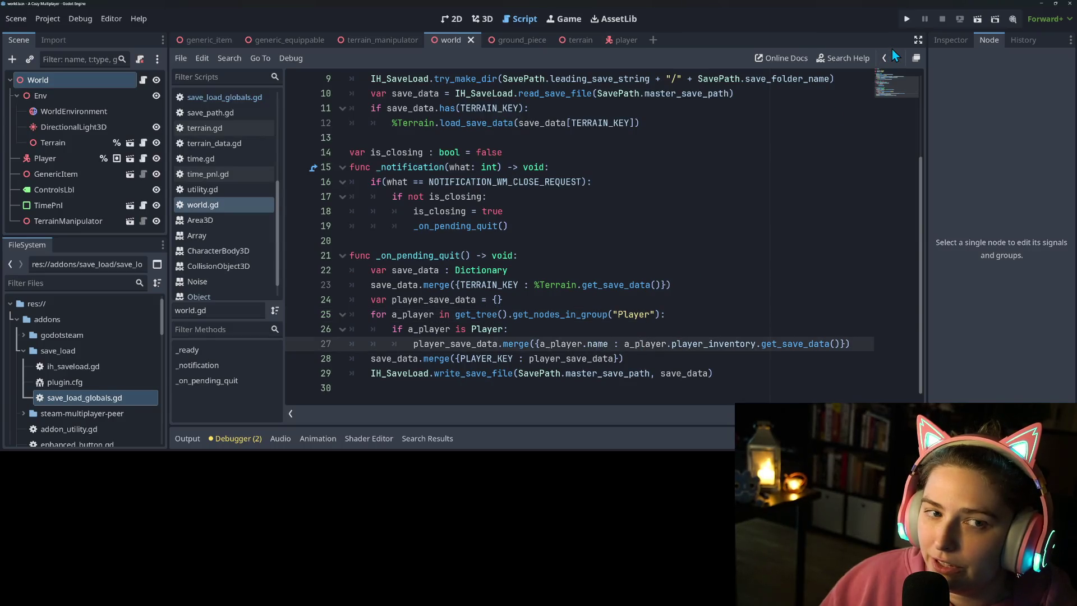
left_click(906, 19)
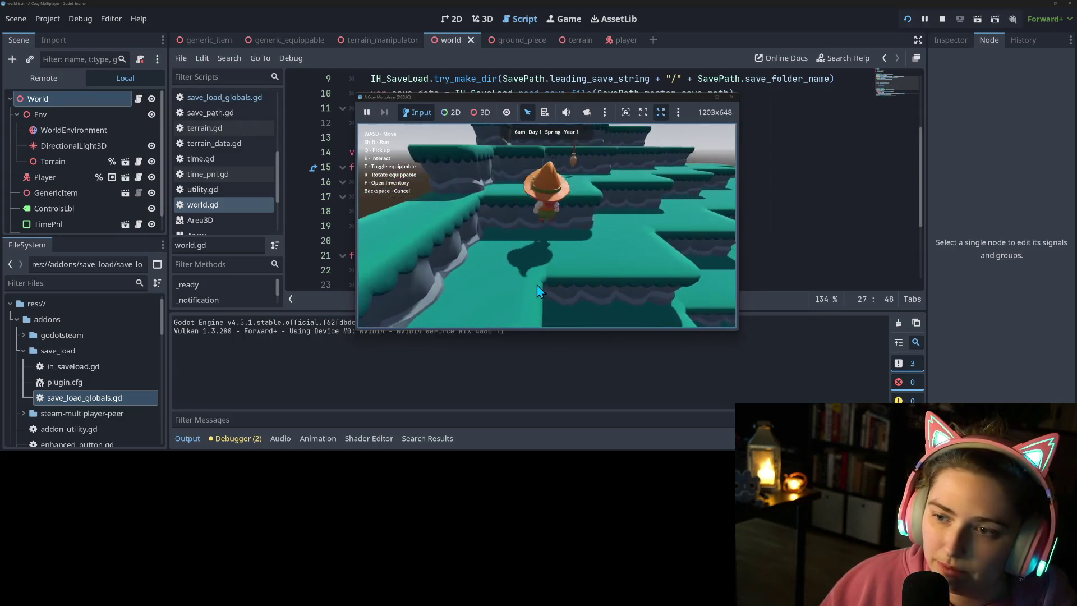
Step: Walk the character briefly, close the game, hide the Output panel, and return to line 24
key("q")
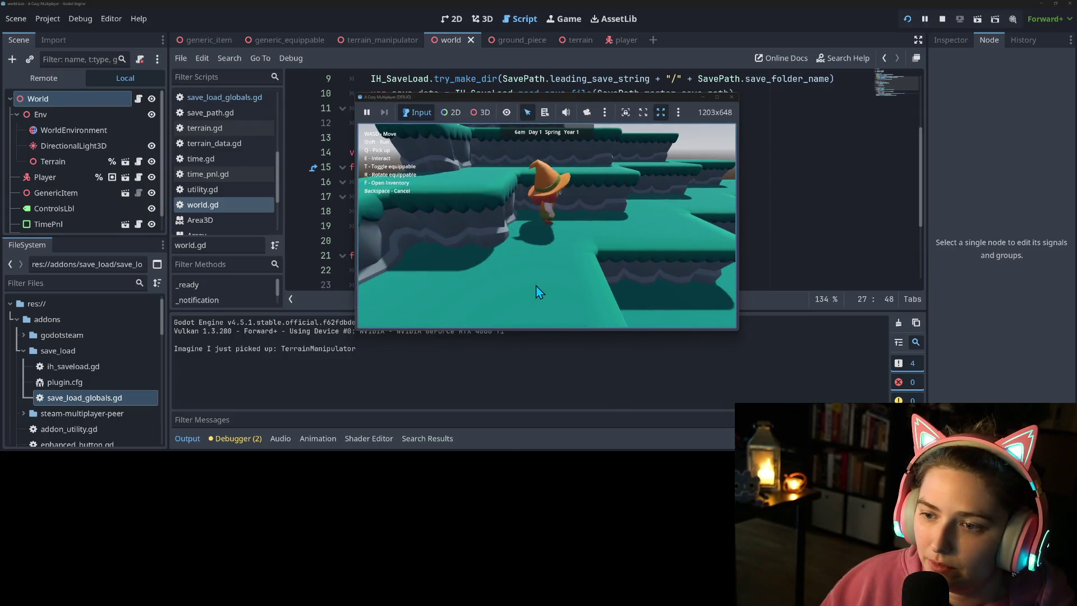
key("a")
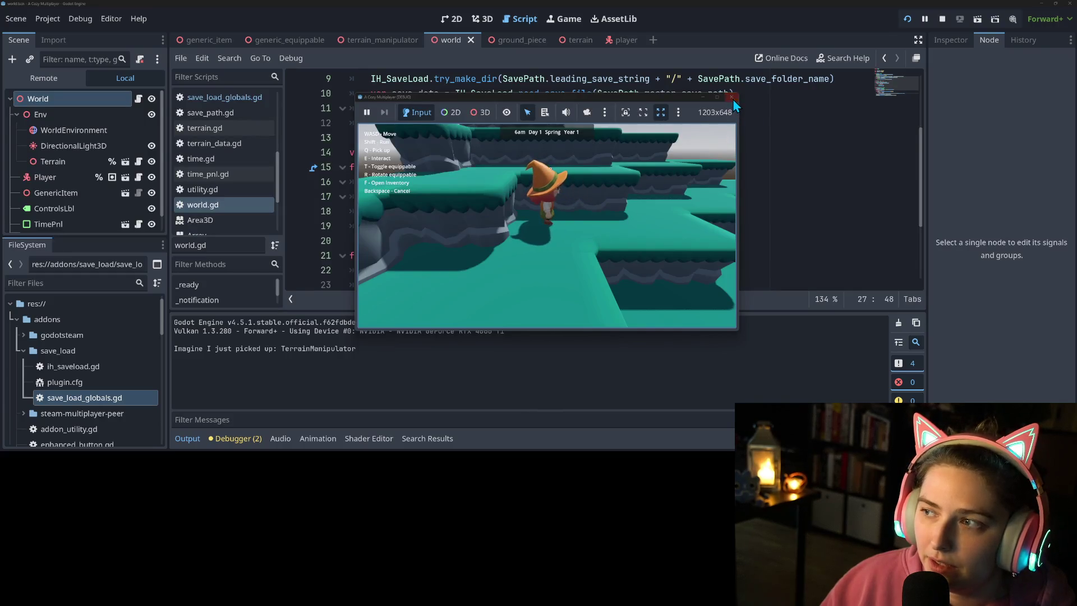
left_click(732, 97)
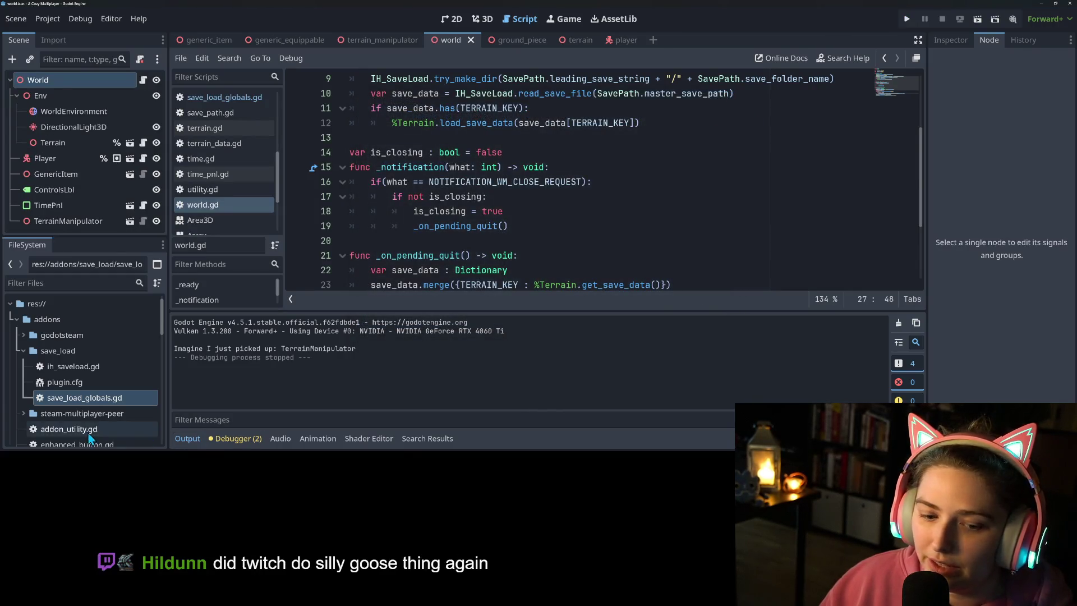
left_click(178, 438)
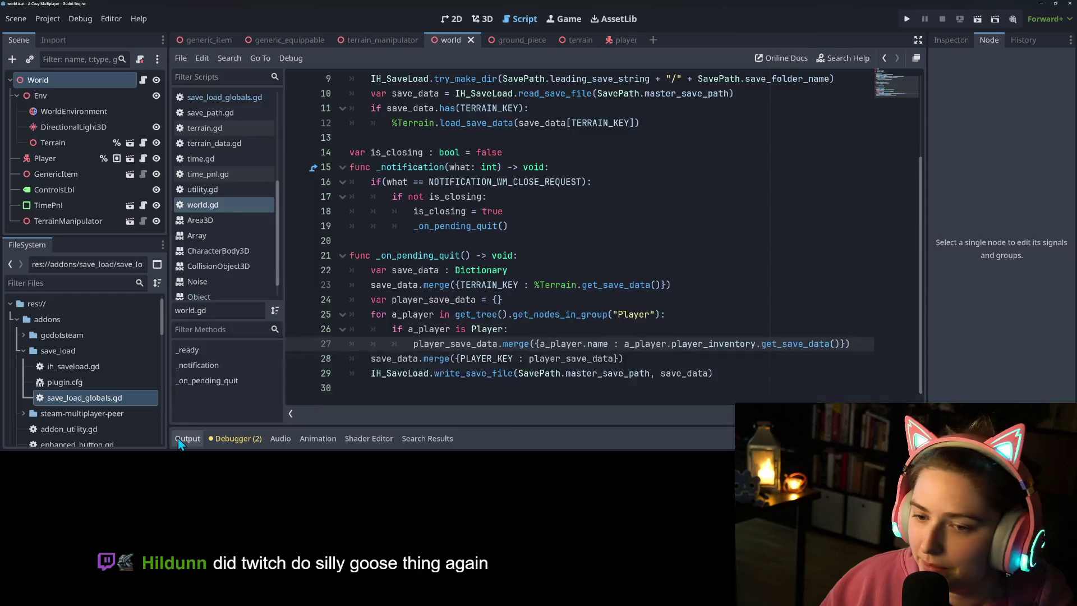
left_click(621, 306)
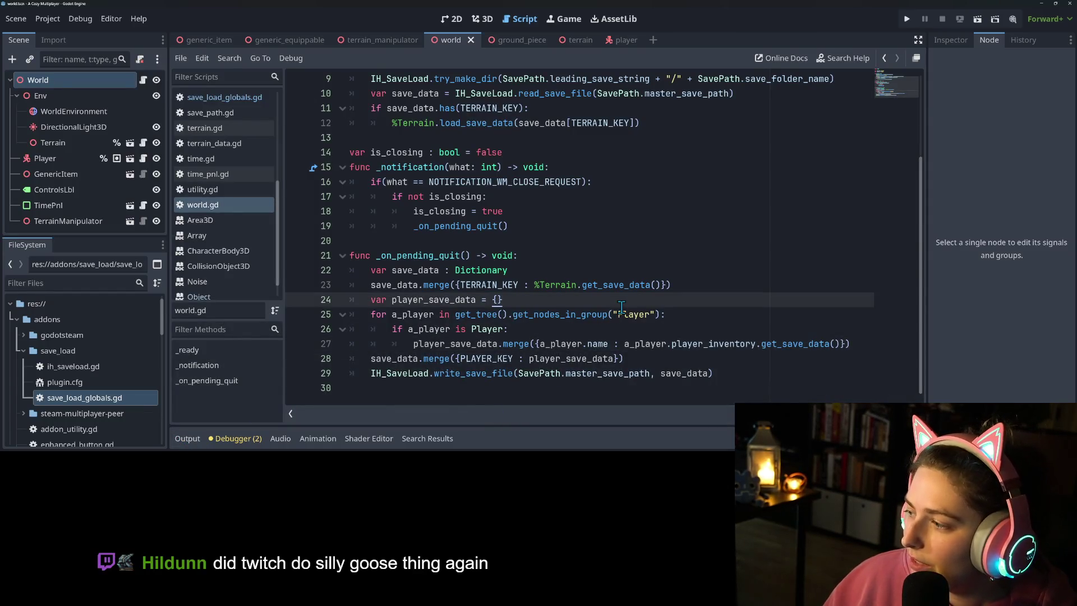
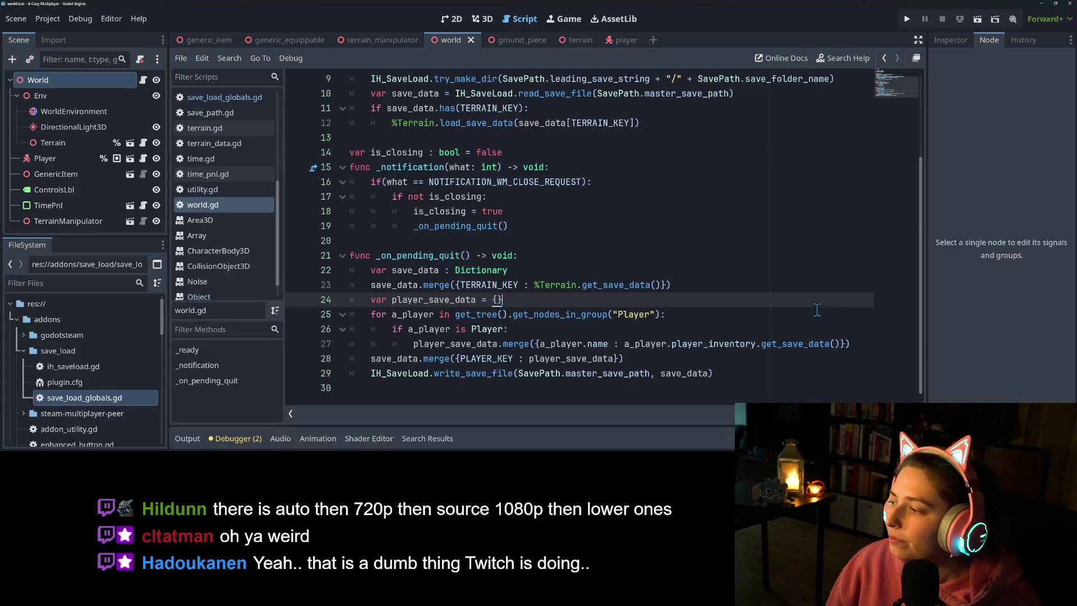
Step: Follow get_save_data from world.gd through player_inventory.gd to its definition in item.gd
scroll(625, 325, "up", 1, "ctrl")
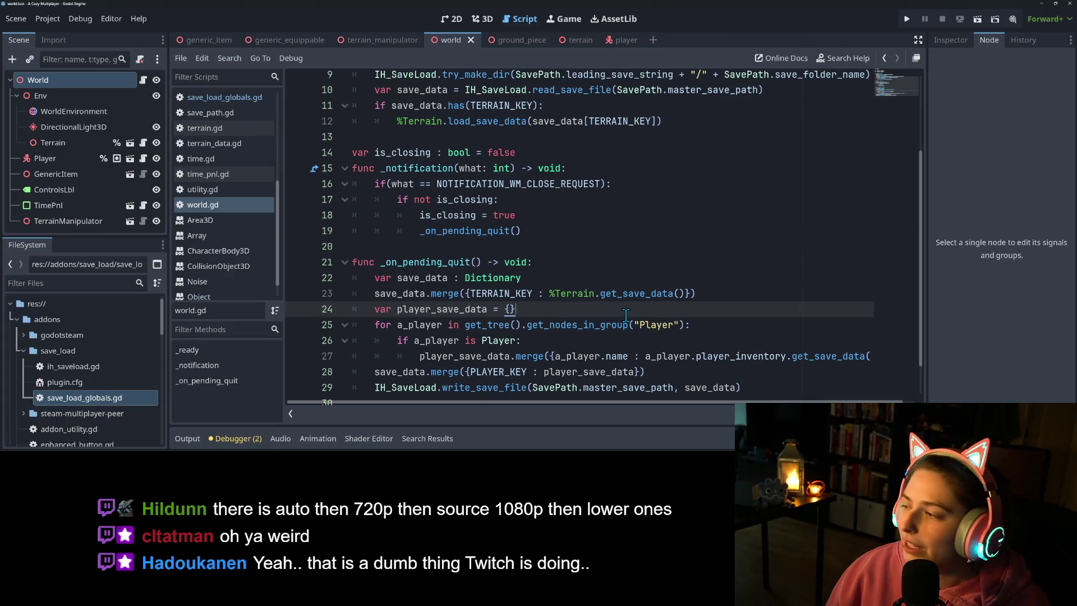
scroll(625, 320, "down", 1)
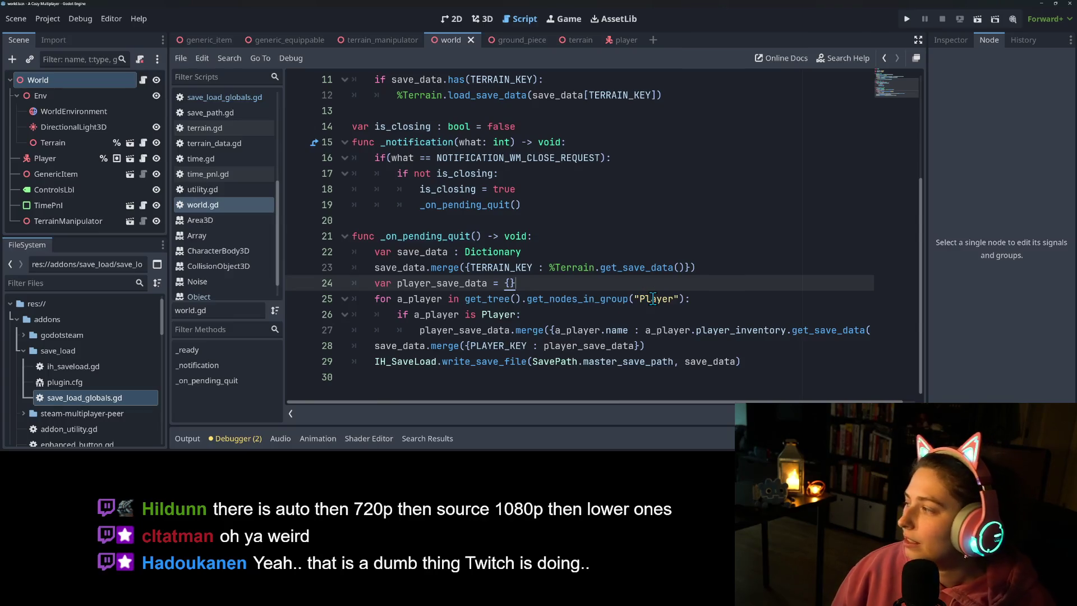
left_click(716, 297)
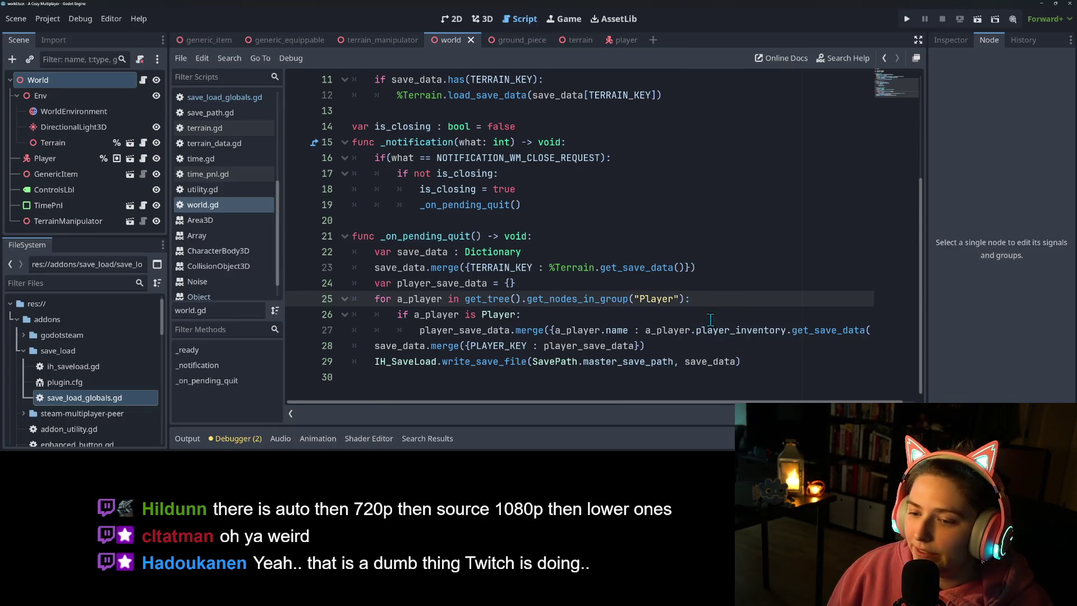
left_click(666, 319)
left_click(814, 331)
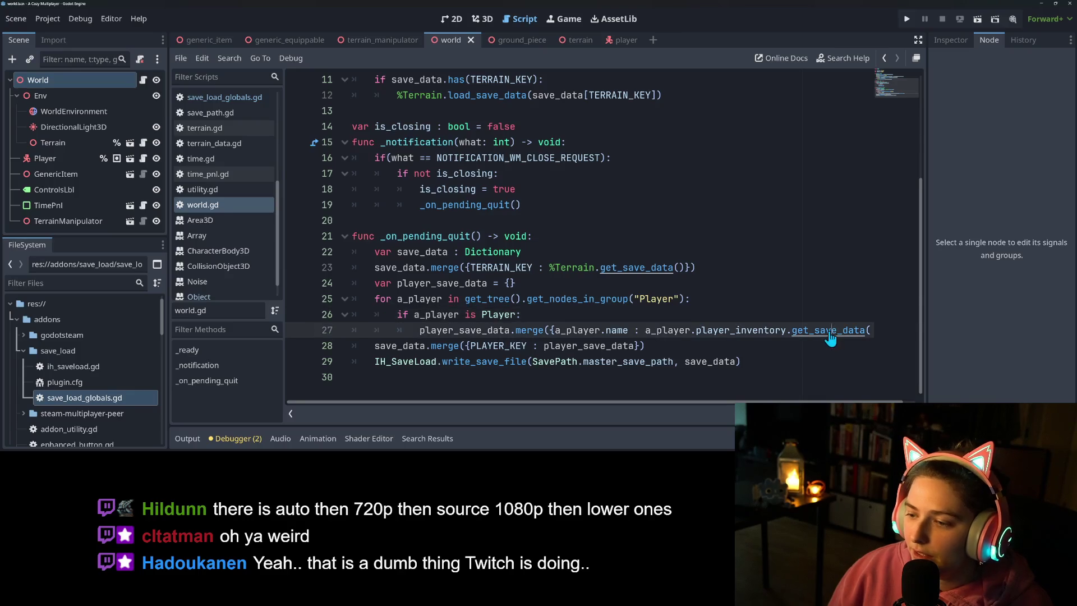
left_click(814, 332, "ctrl")
left_click(492, 298)
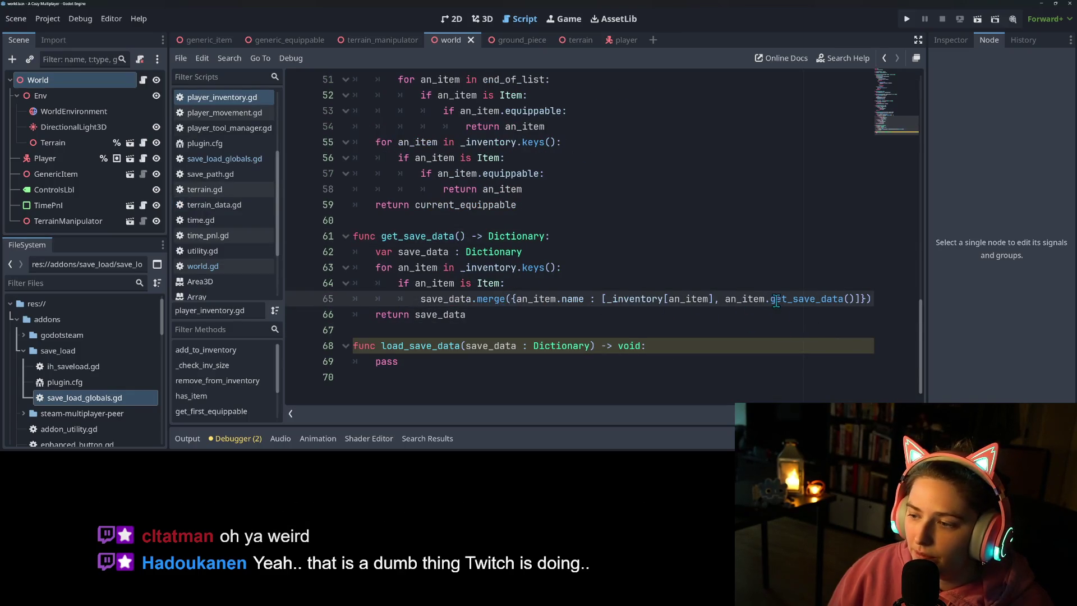
left_click(794, 300, "ctrl")
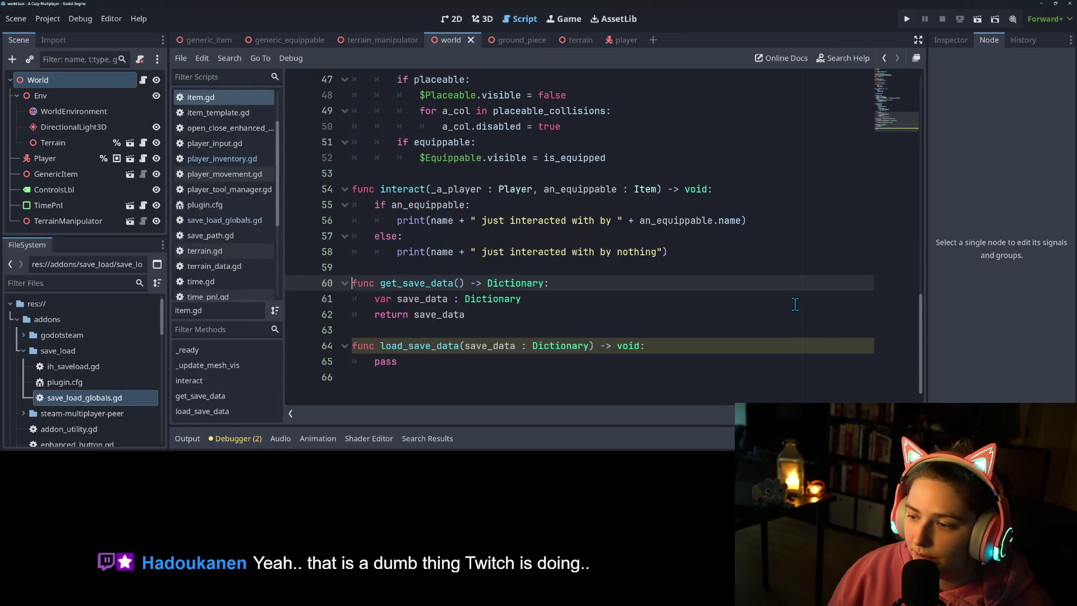
Step: Add an empty line after the save_data declaration in item.gd's get_save_data
left_click(530, 299)
key("Return")
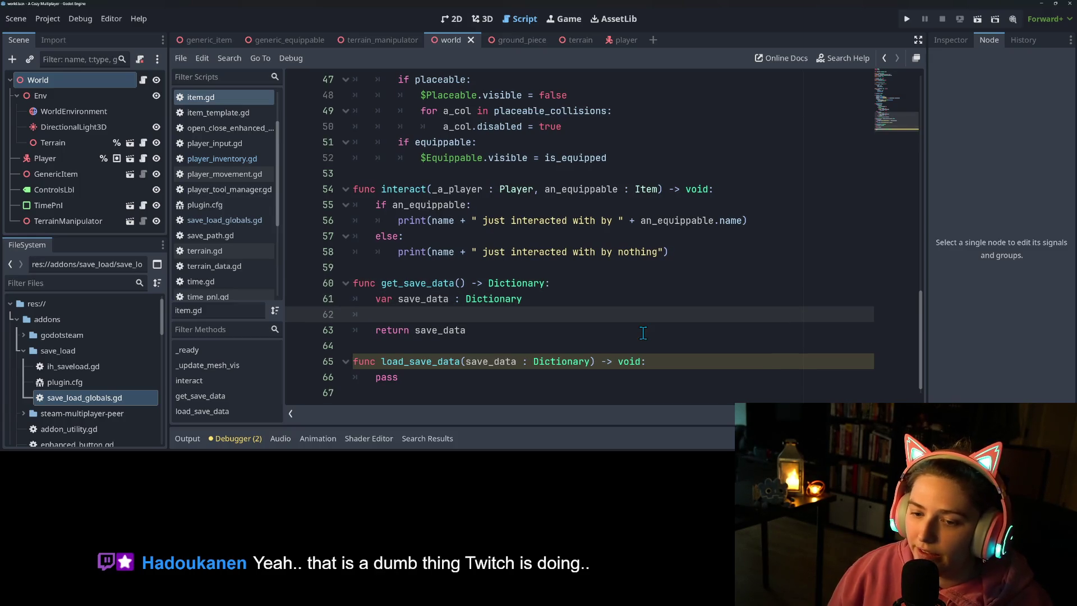
scroll(643, 332, "up", 12)
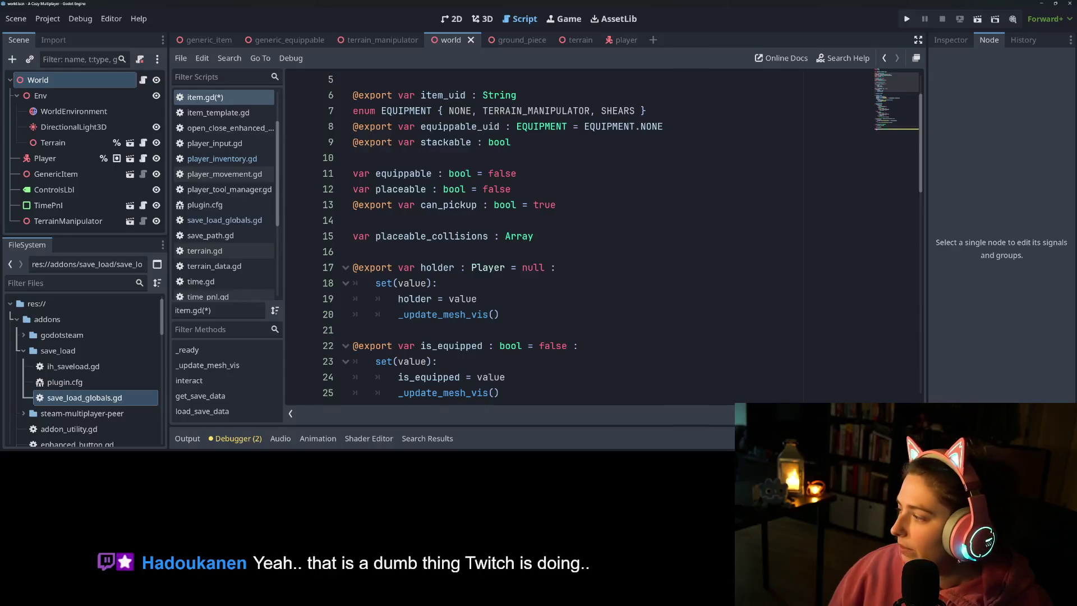
Step: Reload the changed game_data.json in Notepad++, then minimize it to return to Godot
key("alt+Tab")
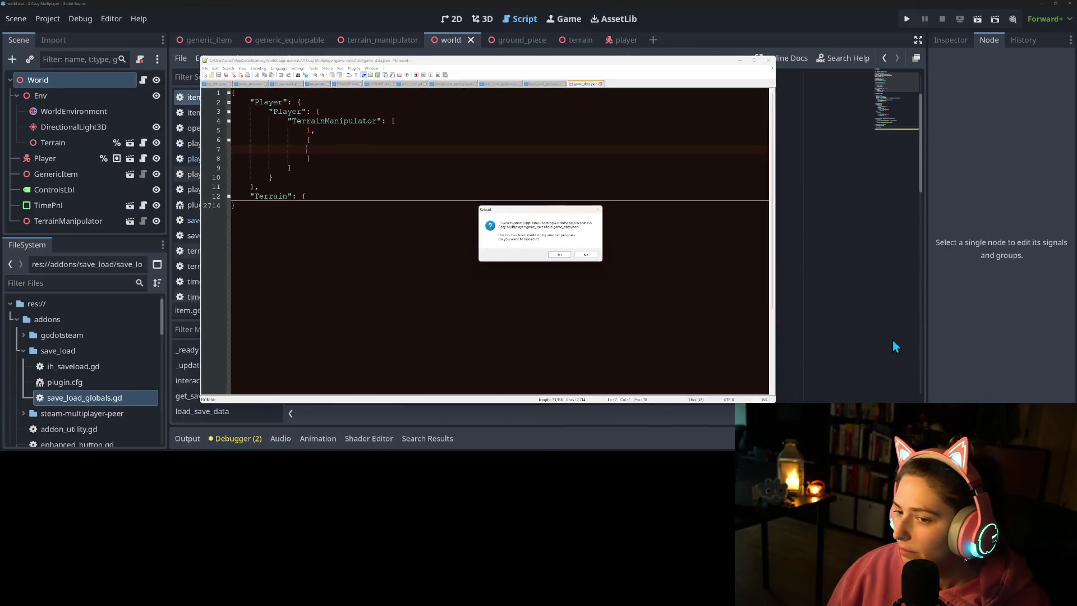
left_click(559, 255)
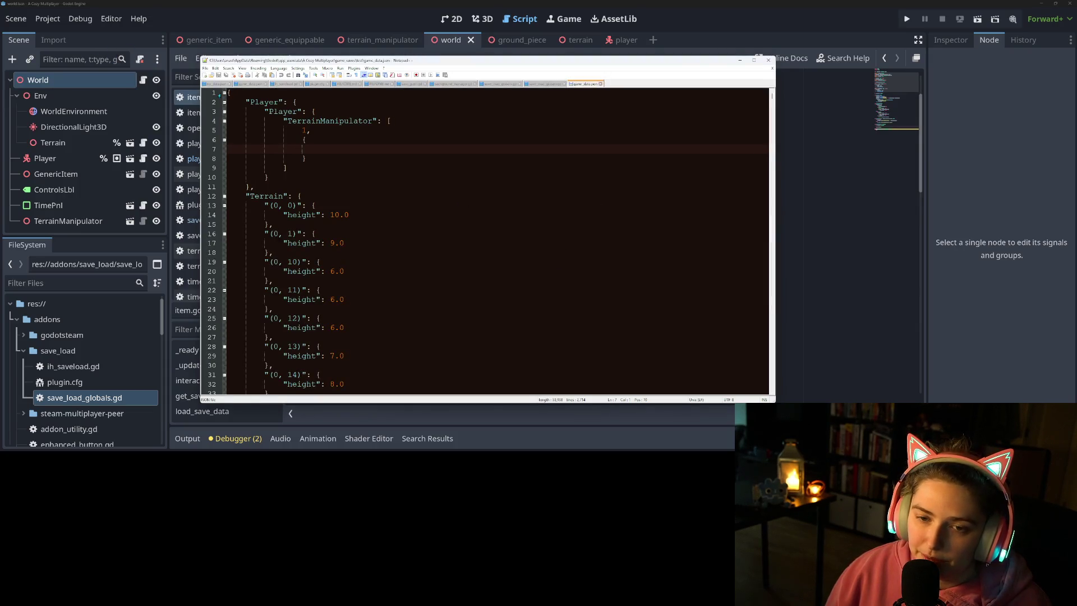
left_click(739, 60)
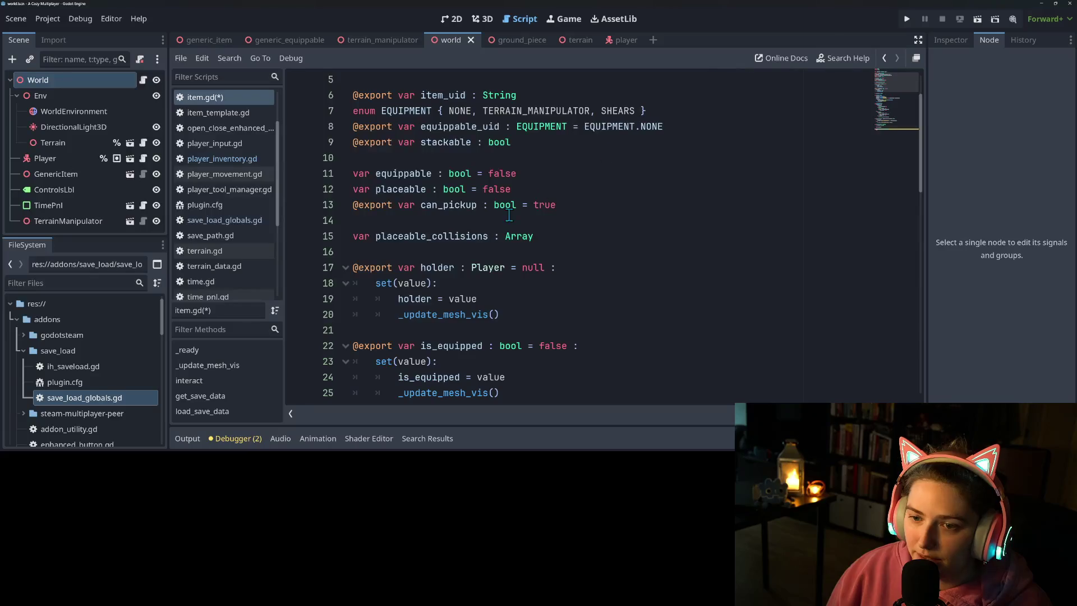
Step: On line 62, write save_data.merge(item_uid) with autocomplete and save item.gd
double_click(439, 97)
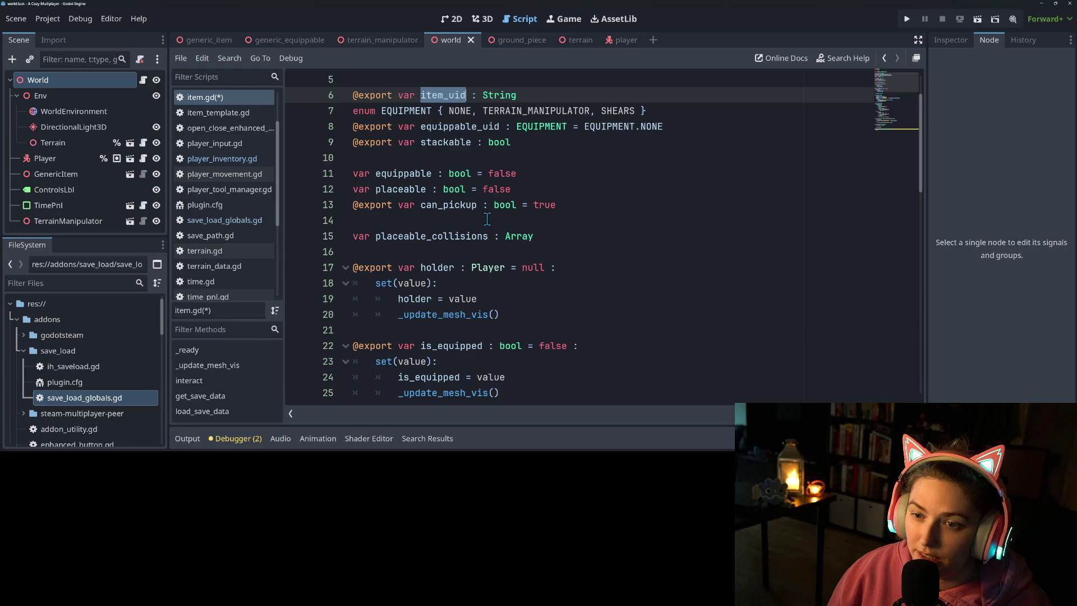
scroll(505, 252, "down", 15)
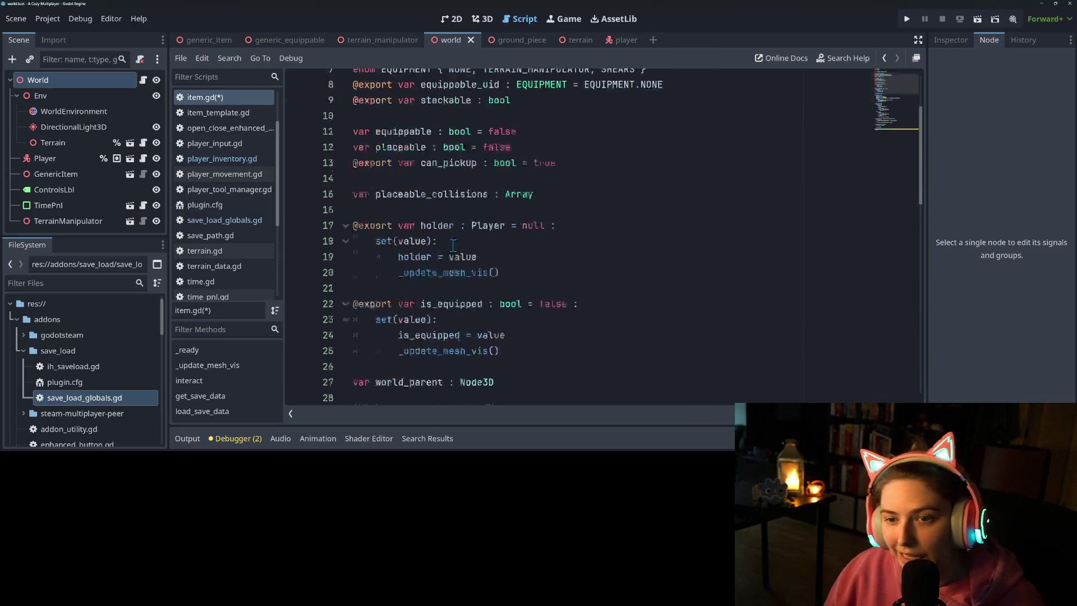
left_click(574, 339)
left_click(463, 298)
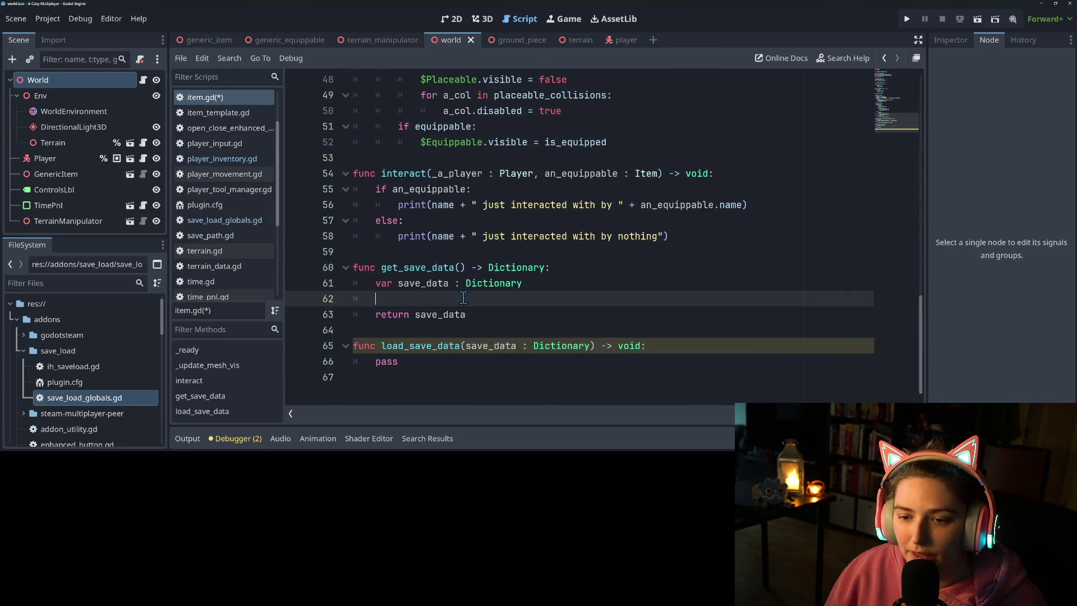
type("save")
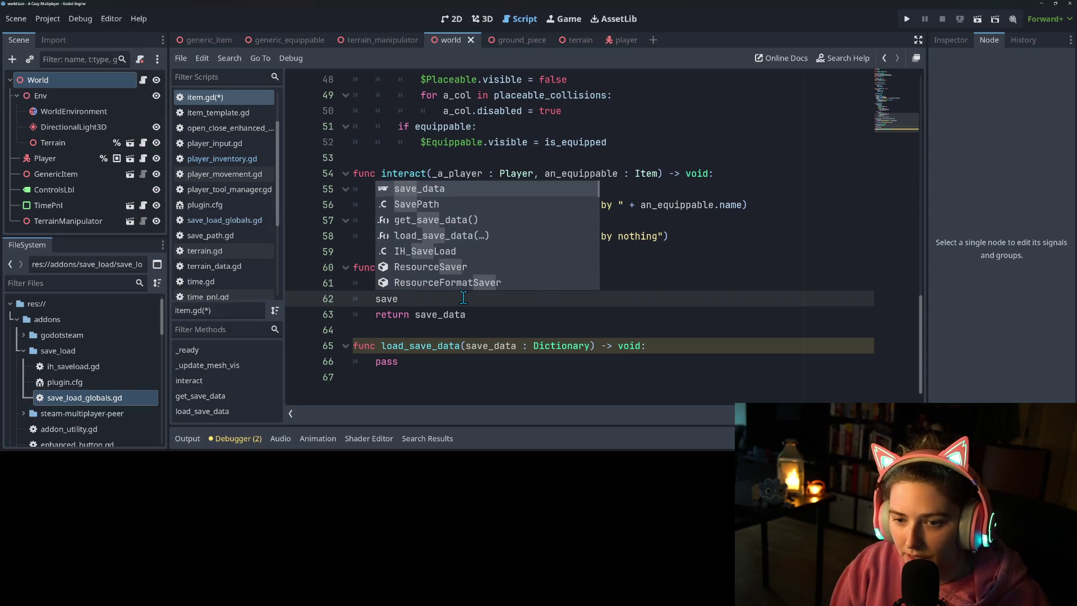
key("Return")
type(".me")
key("Return")
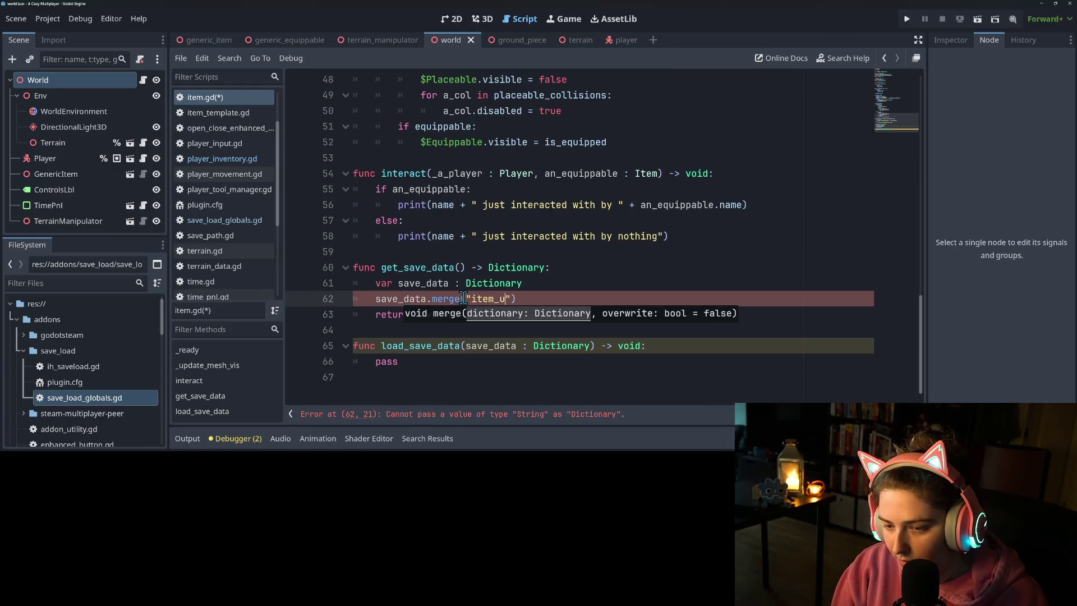
type("item_uid")
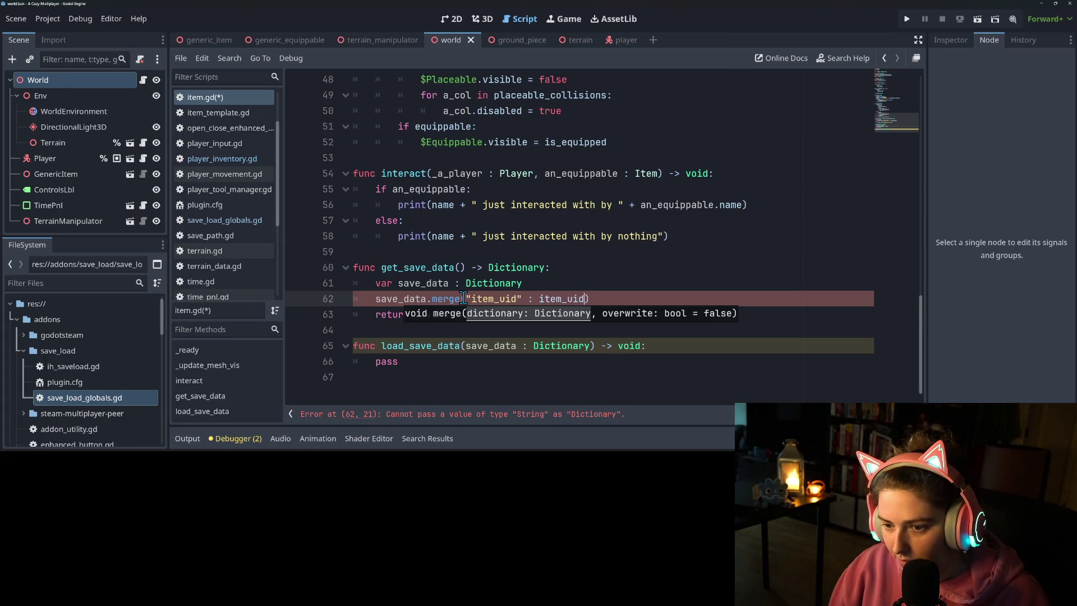
key("ctrl+s")
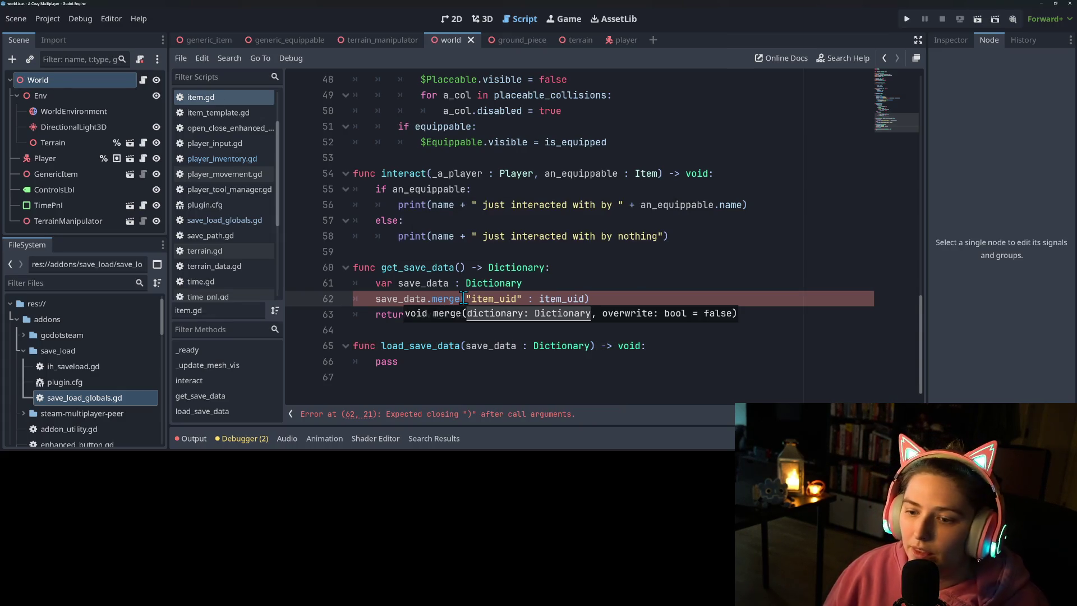
Step: Wrap the merge argument in braces so it reads {"item_uid" : item_uid}
left_click_drag(466, 298, 585, 299)
type("{")
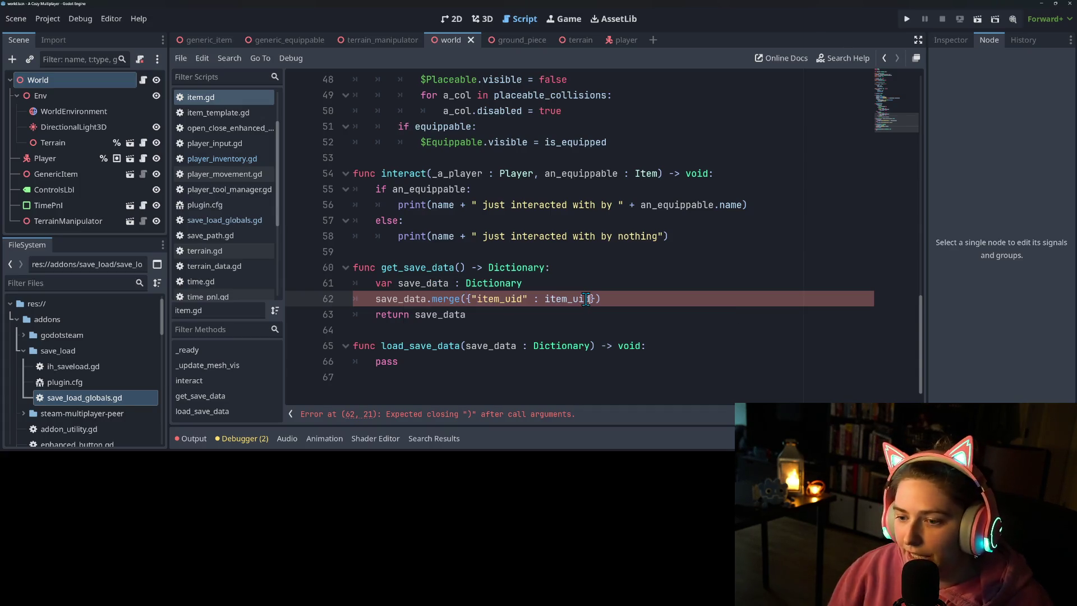
double_click(588, 299)
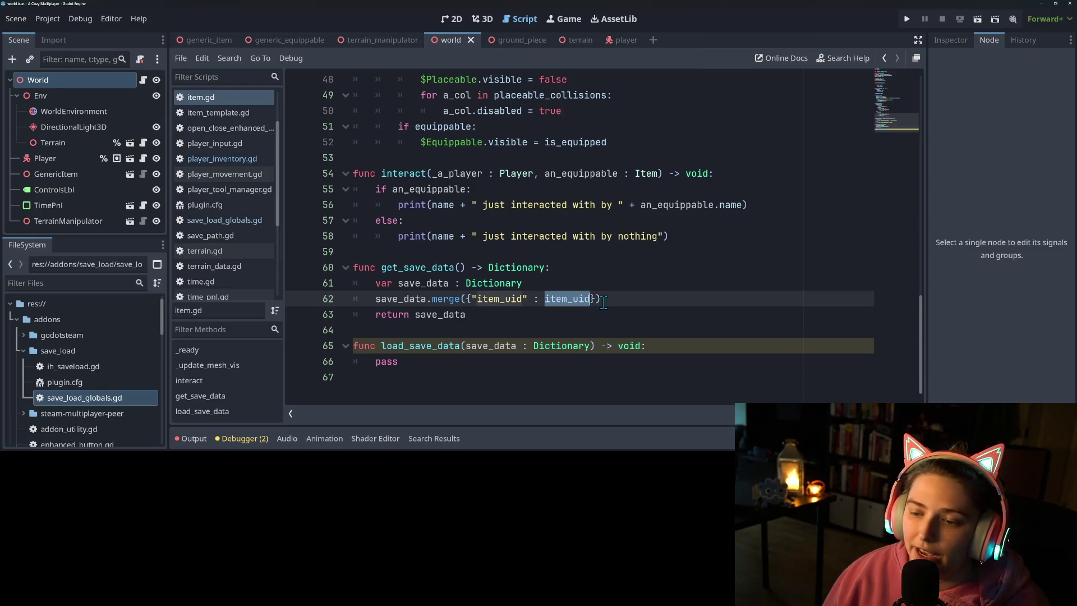
left_click(649, 285)
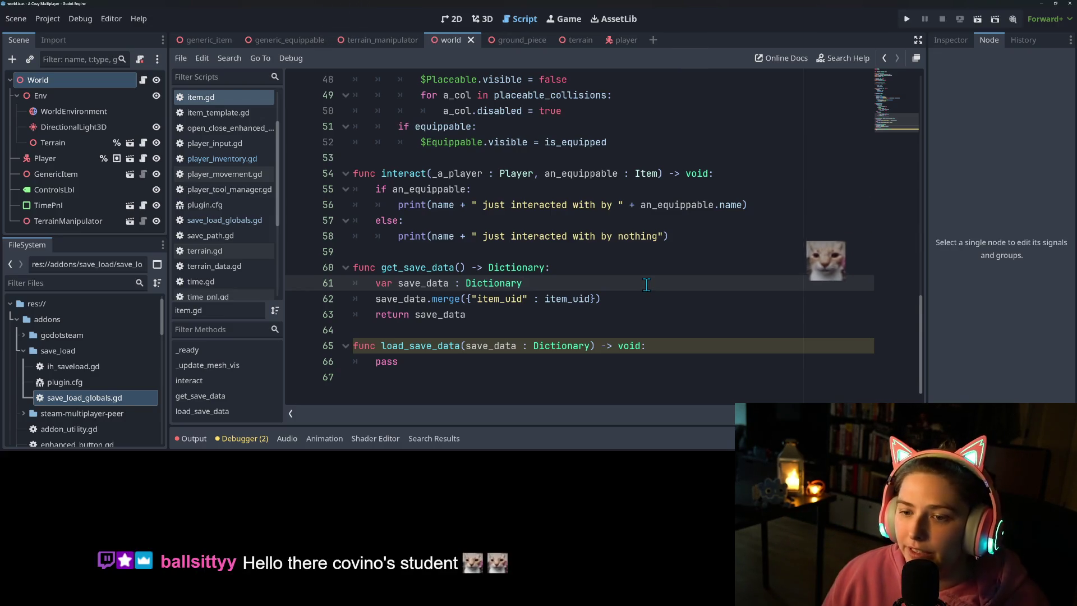
scroll(653, 290, "up", 1, "ctrl")
scroll(775, 296, "up", 15)
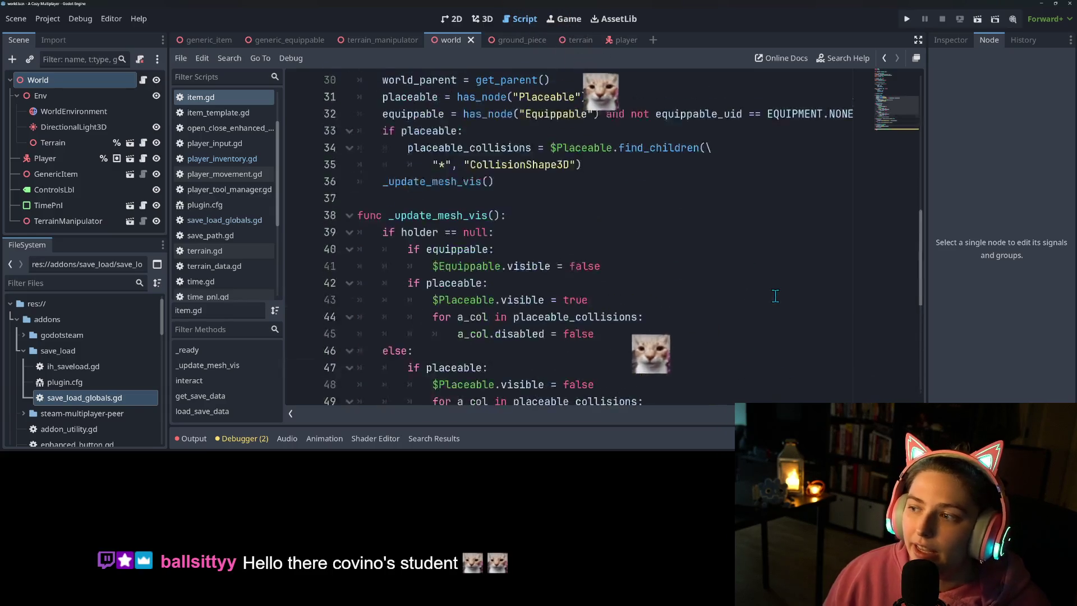
scroll(775, 296, "up", 1)
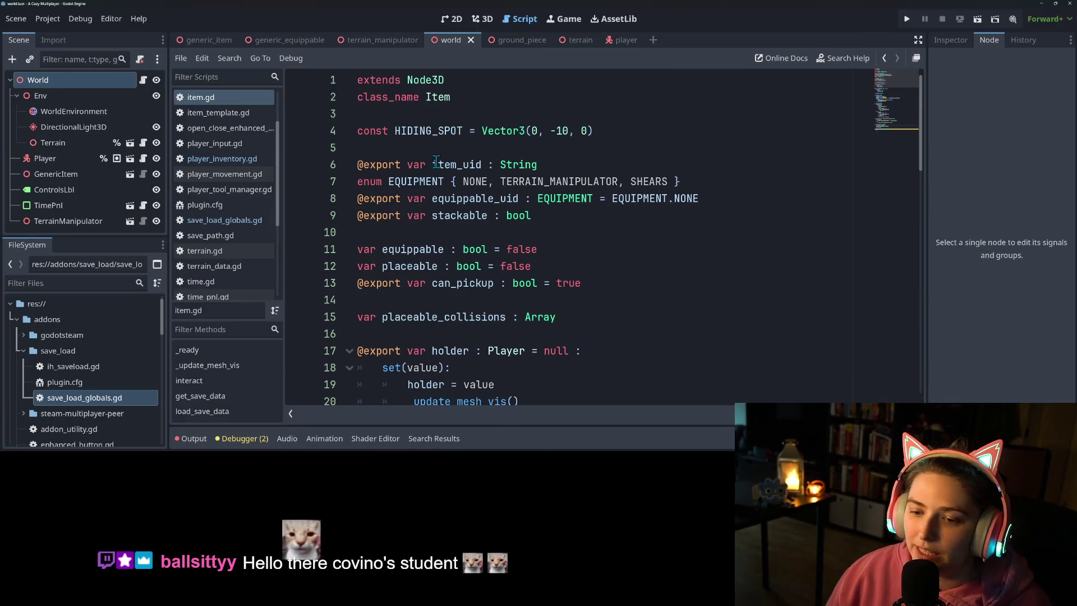
scroll(400, 271, "down", 2)
scroll(440, 168, "up", 1)
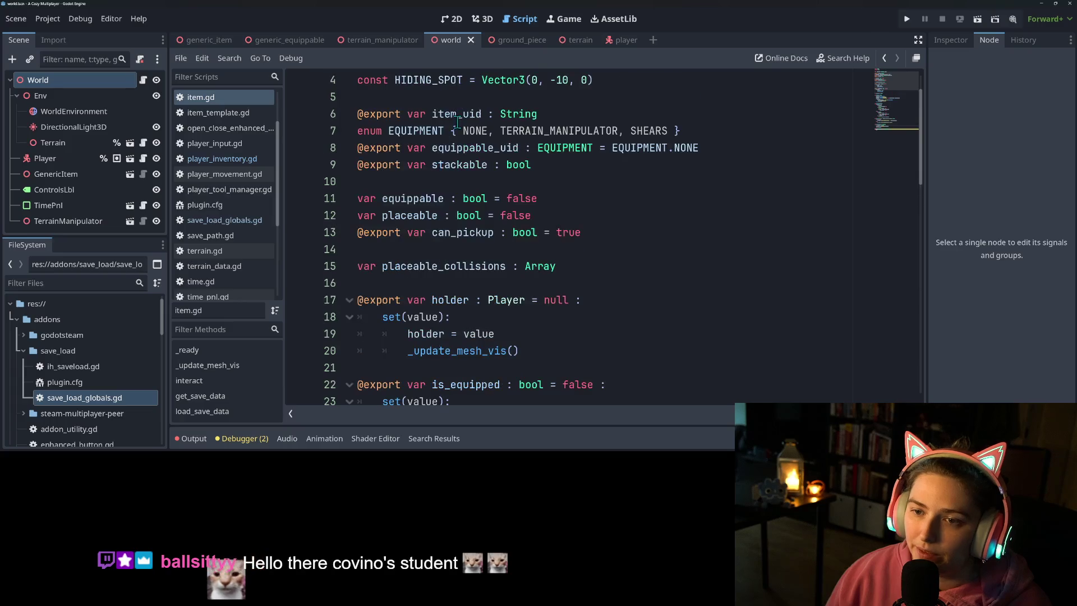
double_click(456, 115)
scroll(453, 303, "down", 3)
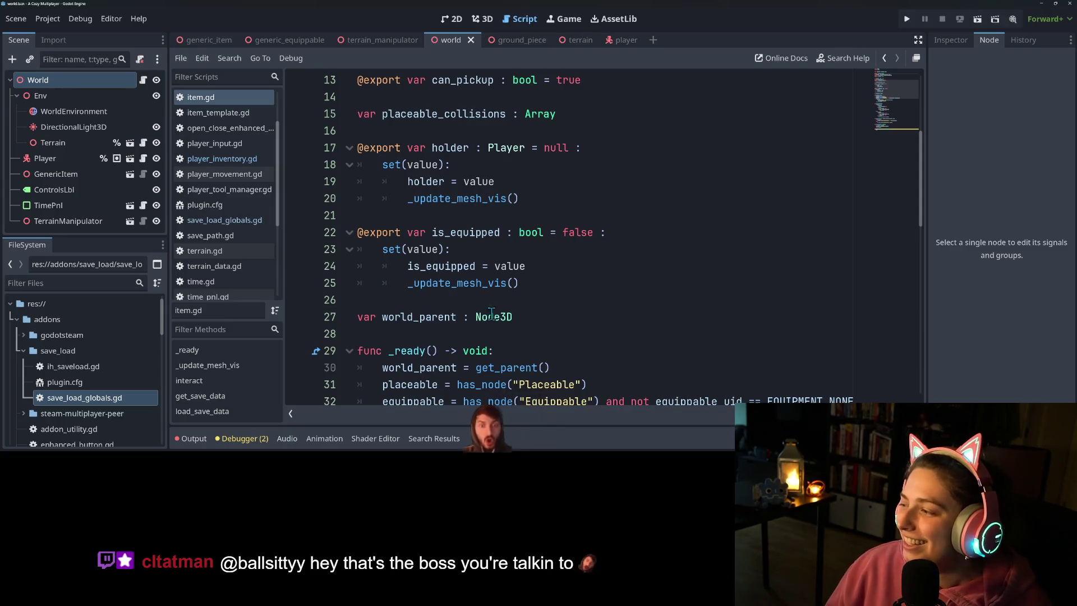
Step: Prefix item.gd's load_save_data parameter with an underscore to mark it unused
scroll(553, 287, "down", 12)
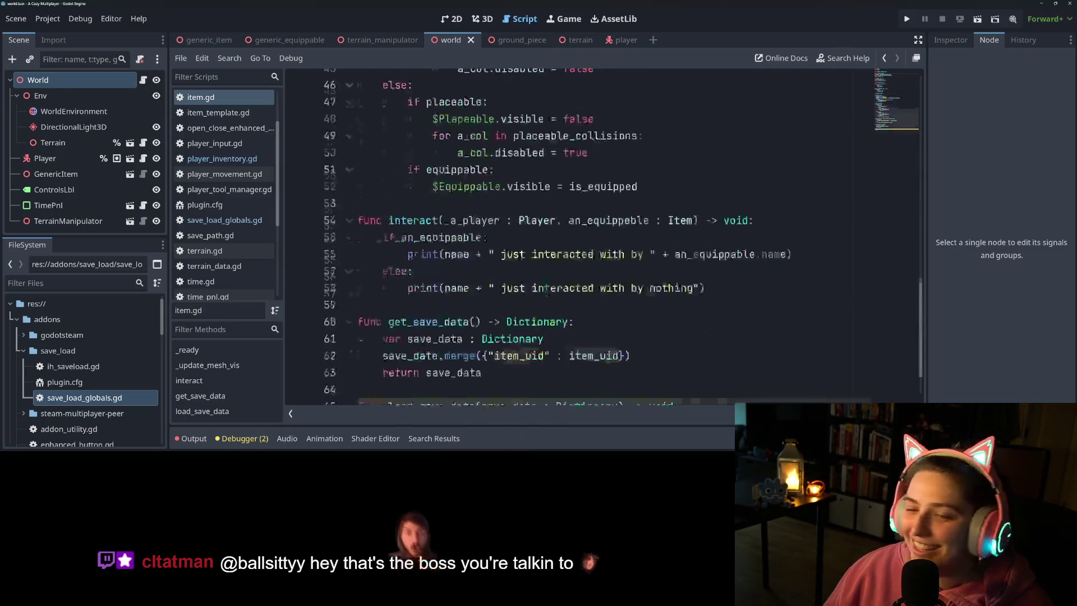
left_click(667, 315)
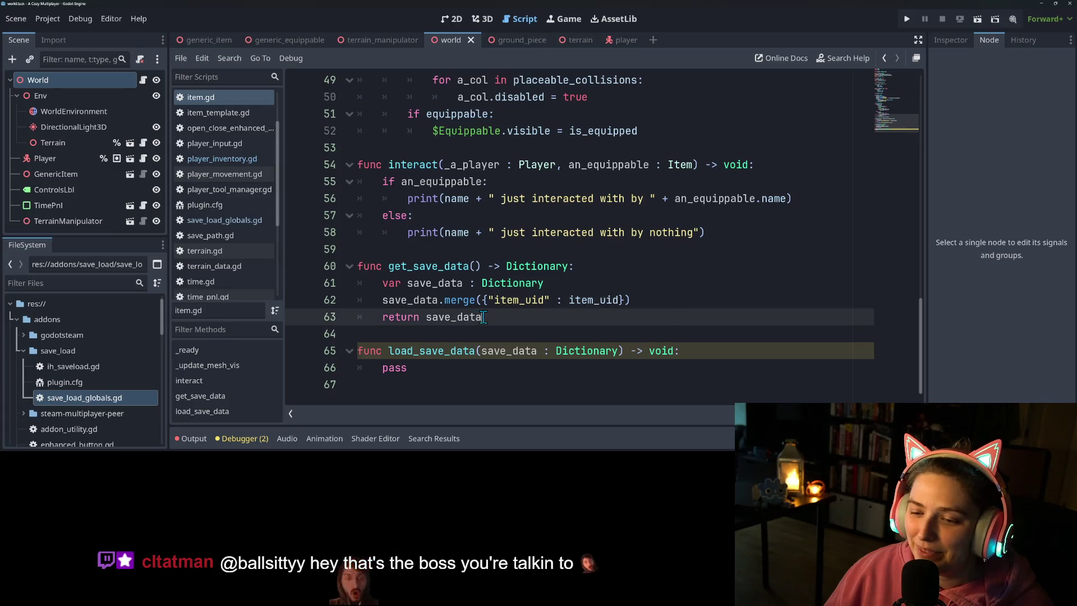
left_click(500, 301)
double_click(608, 302)
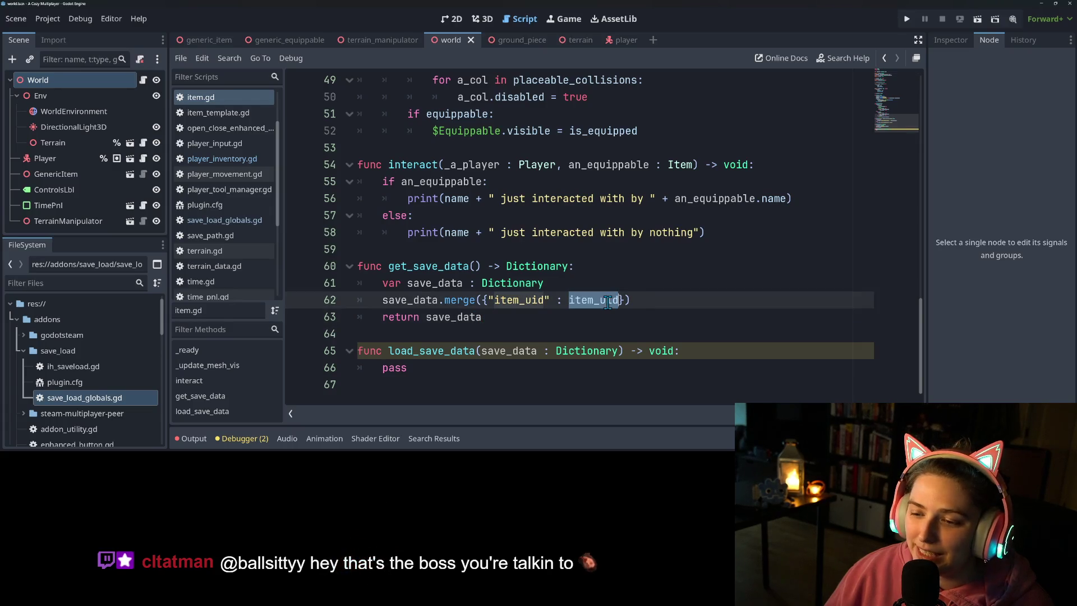
double_click(505, 369)
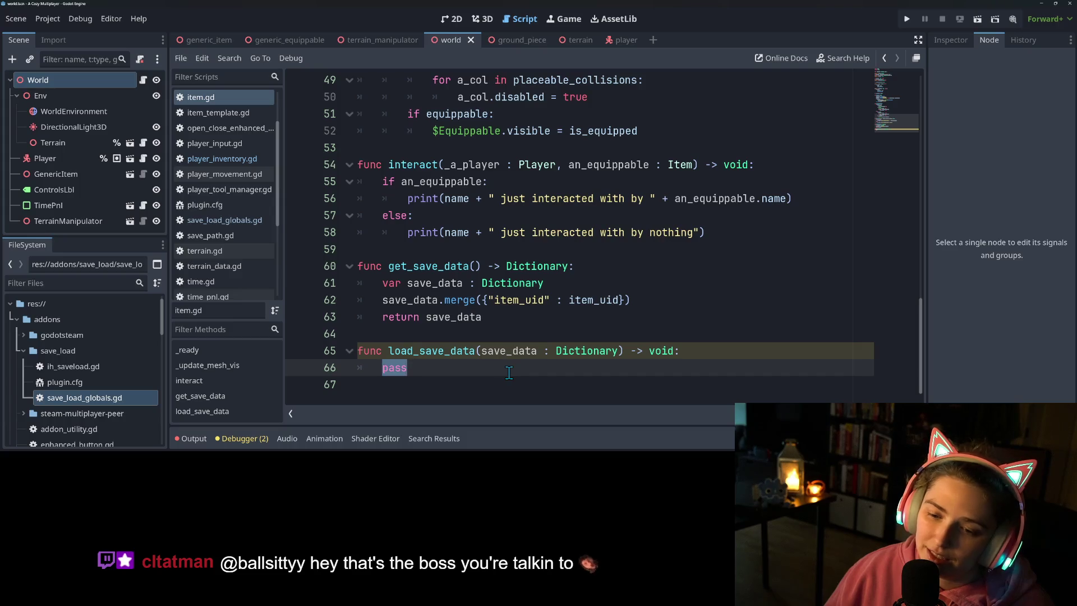
left_click(467, 370)
left_click(481, 349)
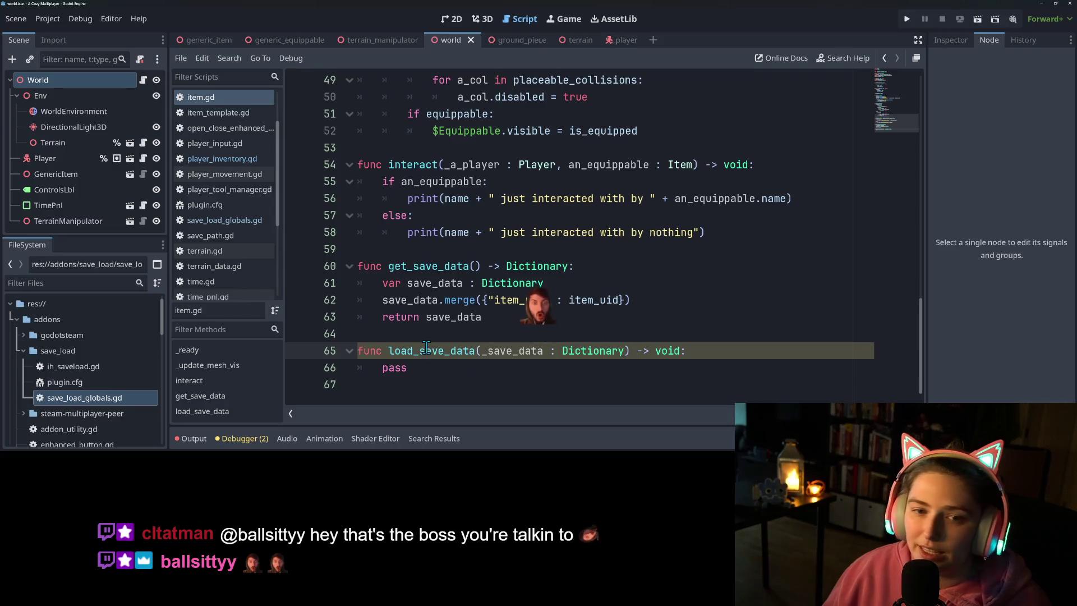
type("_")
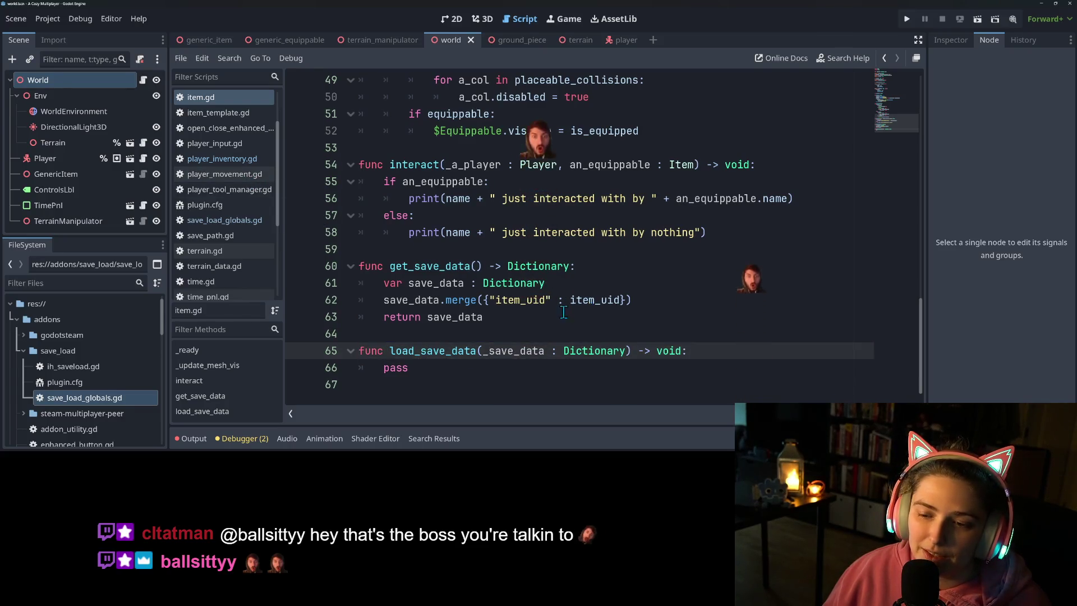
left_click(529, 300)
double_click(528, 300)
left_click(621, 299)
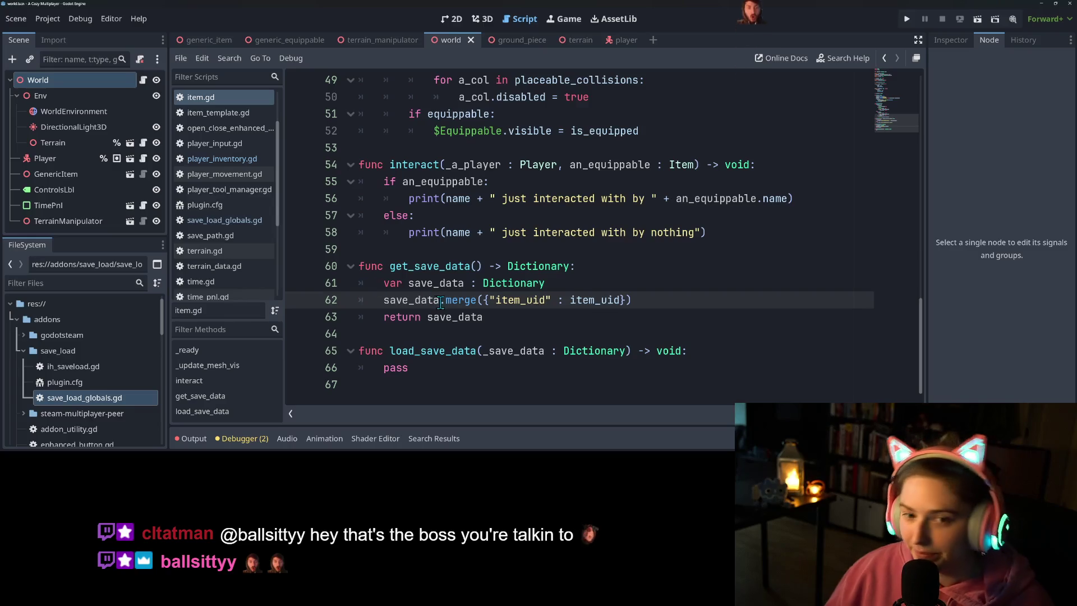
Step: In player_inventory.gd, replace pass in load_save_data with 'for an_item in'
left_click(222, 159)
scroll(530, 315, "down", 1)
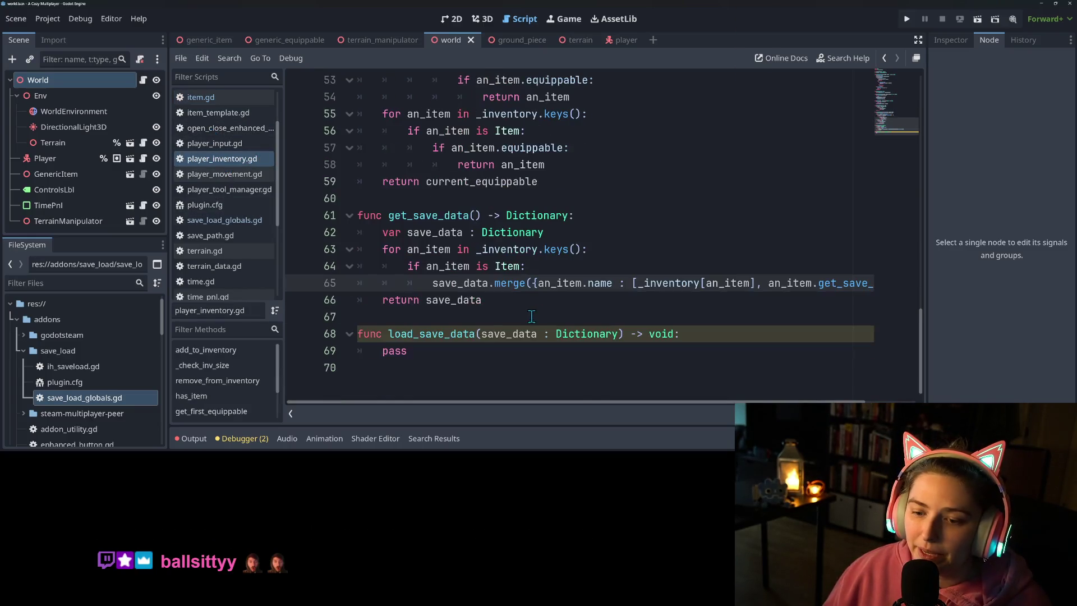
double_click(398, 352)
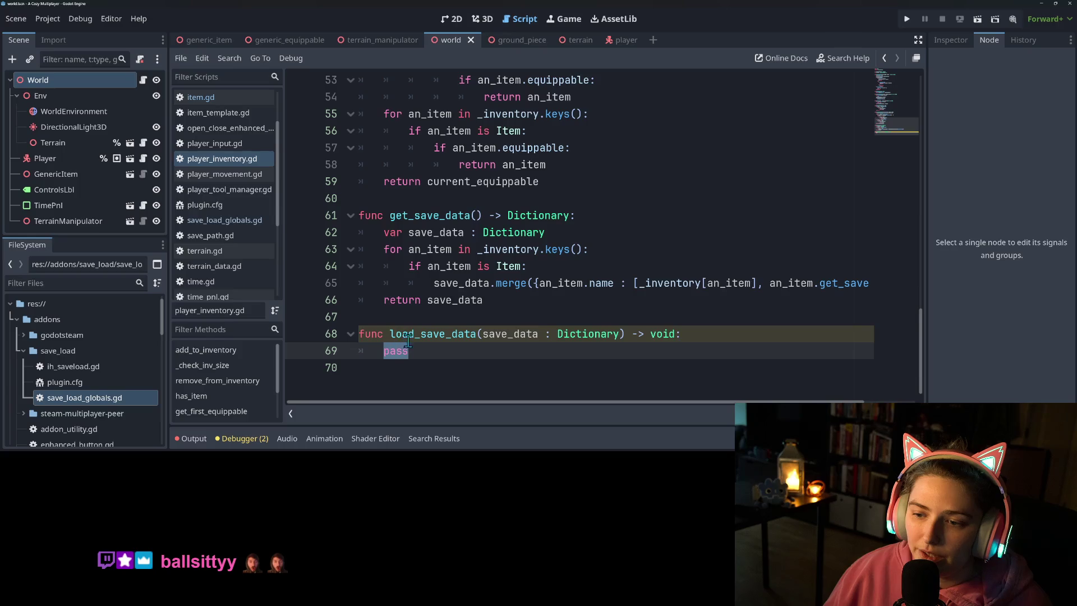
double_click(728, 283)
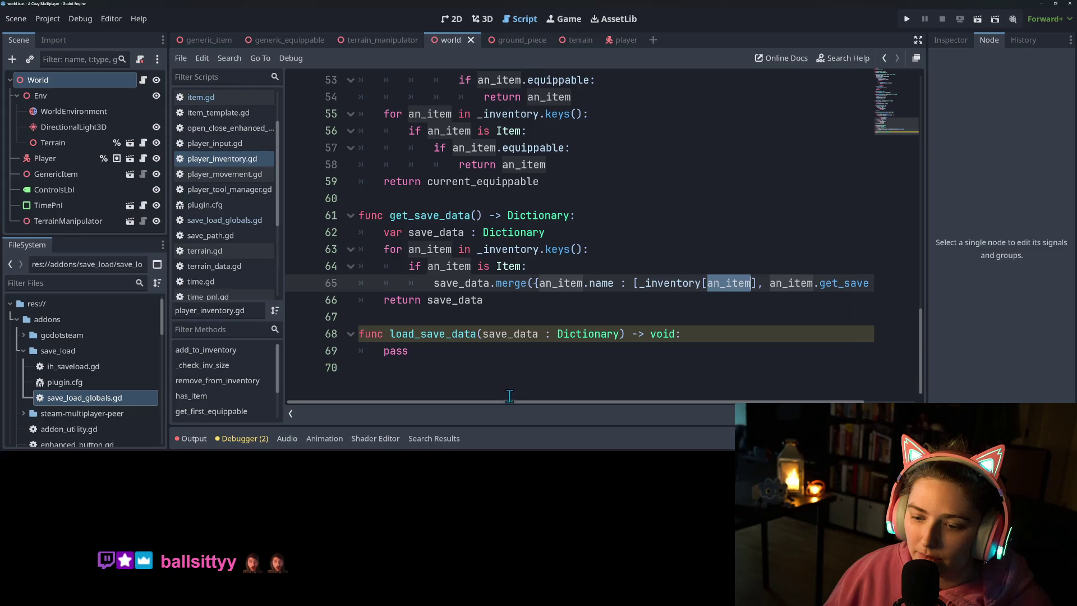
left_click_drag(509, 404, 615, 400)
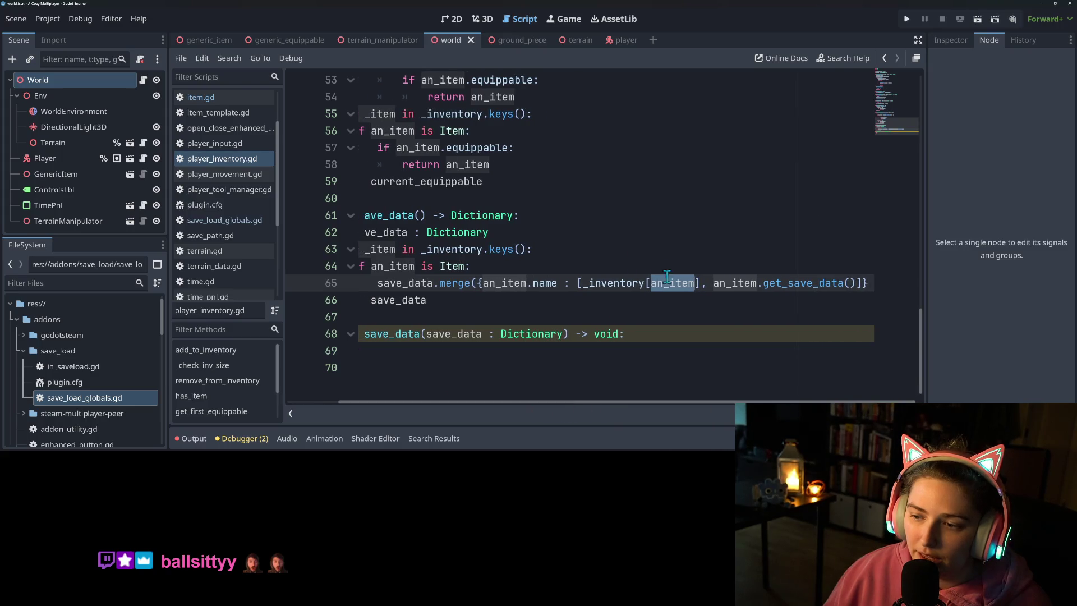
double_click(802, 283)
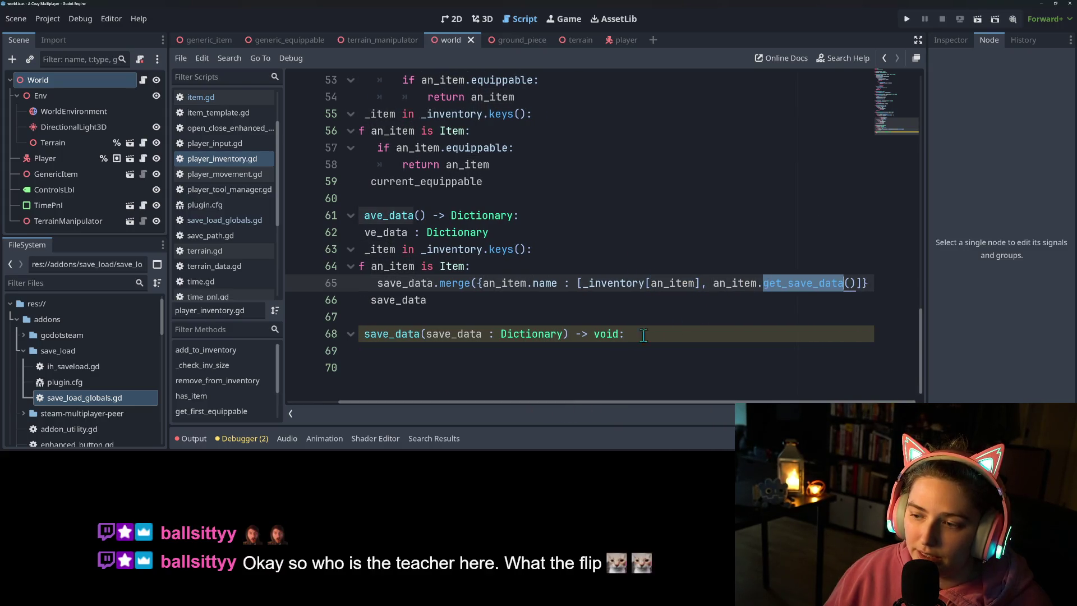
left_click(619, 333)
left_click_drag(493, 402, 431, 402)
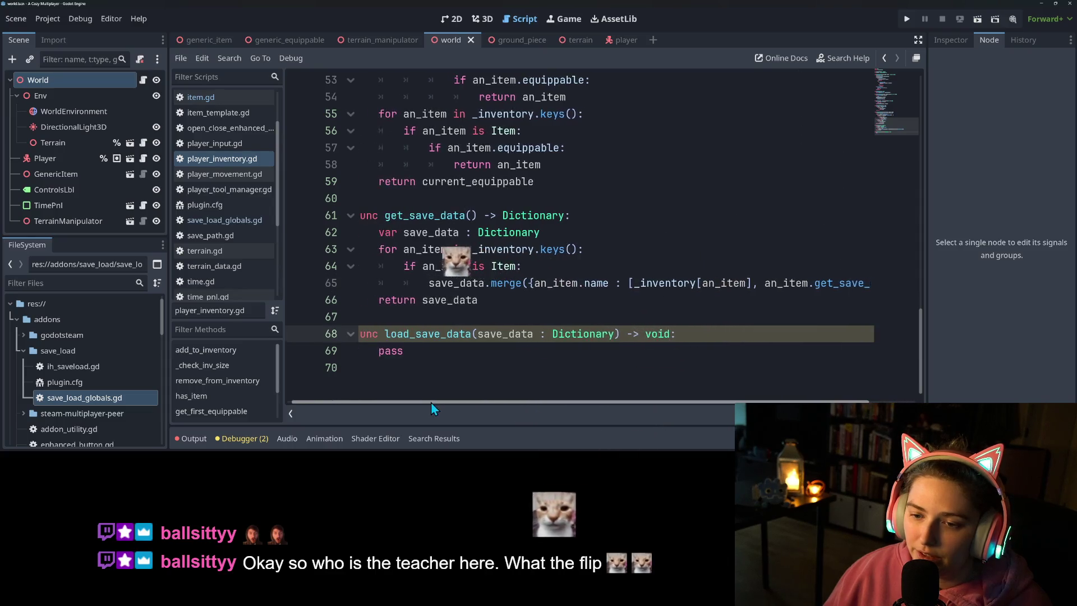
double_click(480, 351)
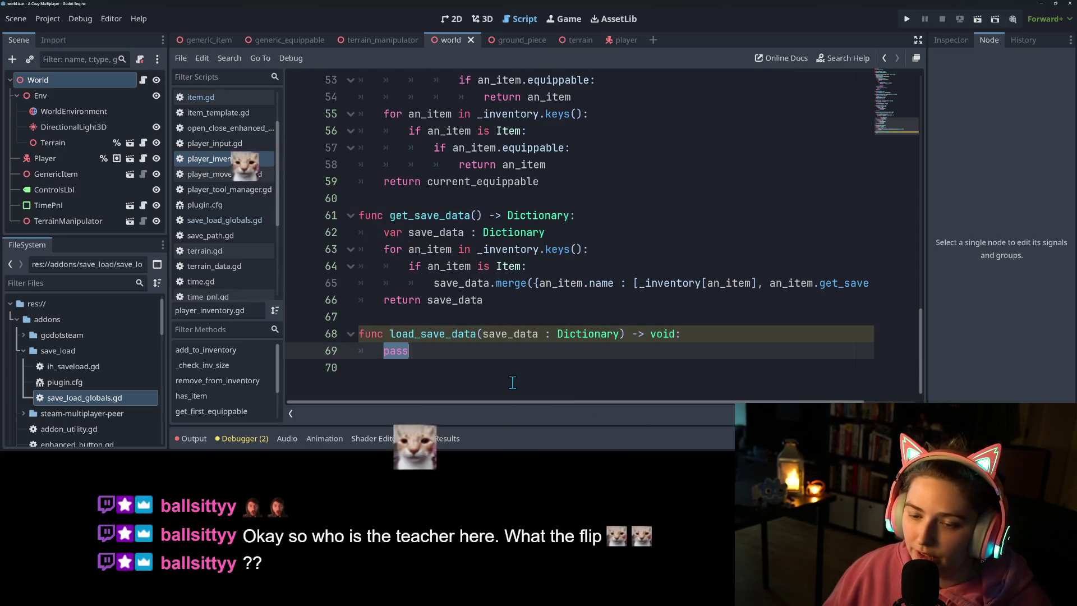
type("for an_")
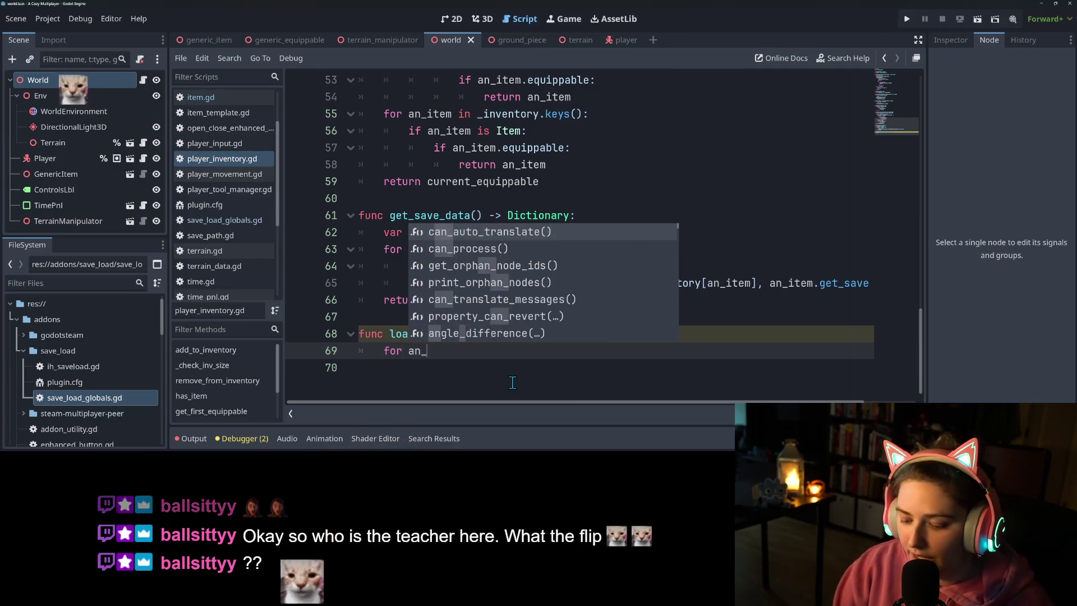
type("item in")
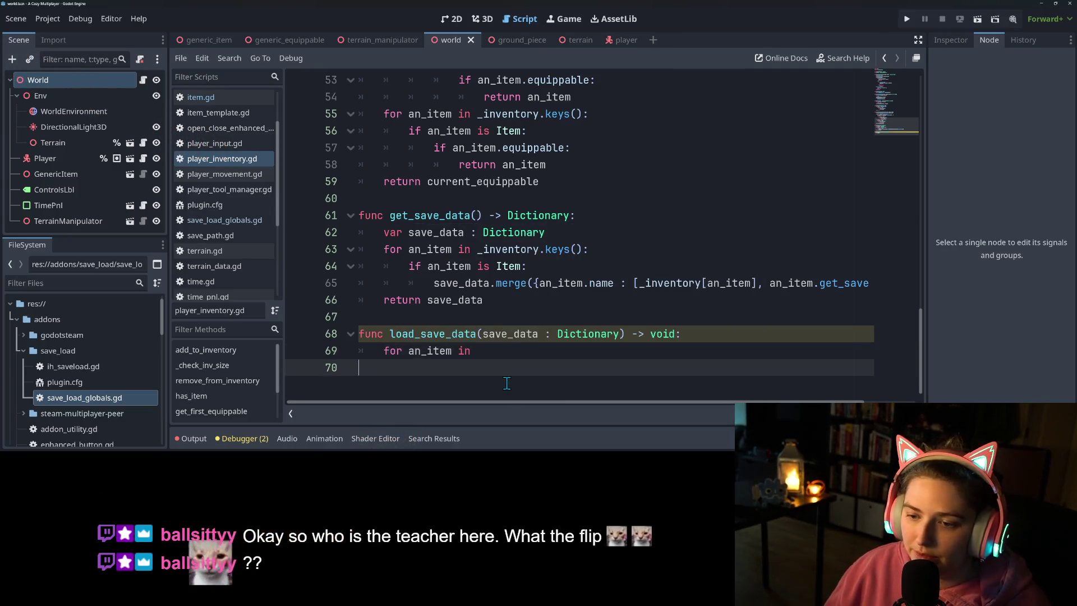
Step: Change the get_save_data dictionary key from an_item.name to an_item.get_path()
left_click(615, 283)
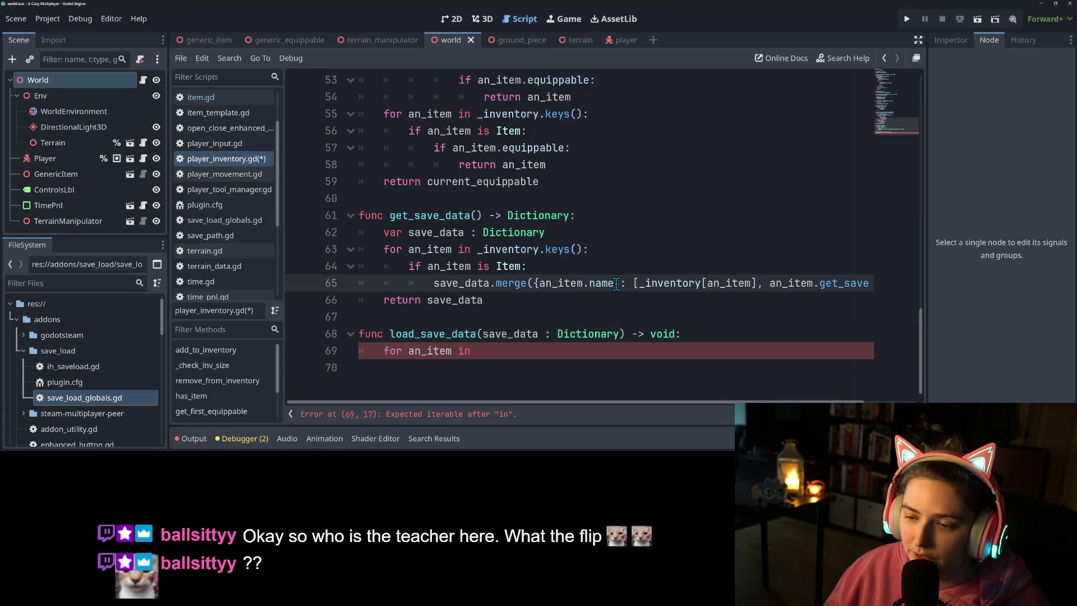
key("BackSpace")
key("BackSpace")
key("BackSpace")
type("ge")
key("Down")
key("Down")
key("Down")
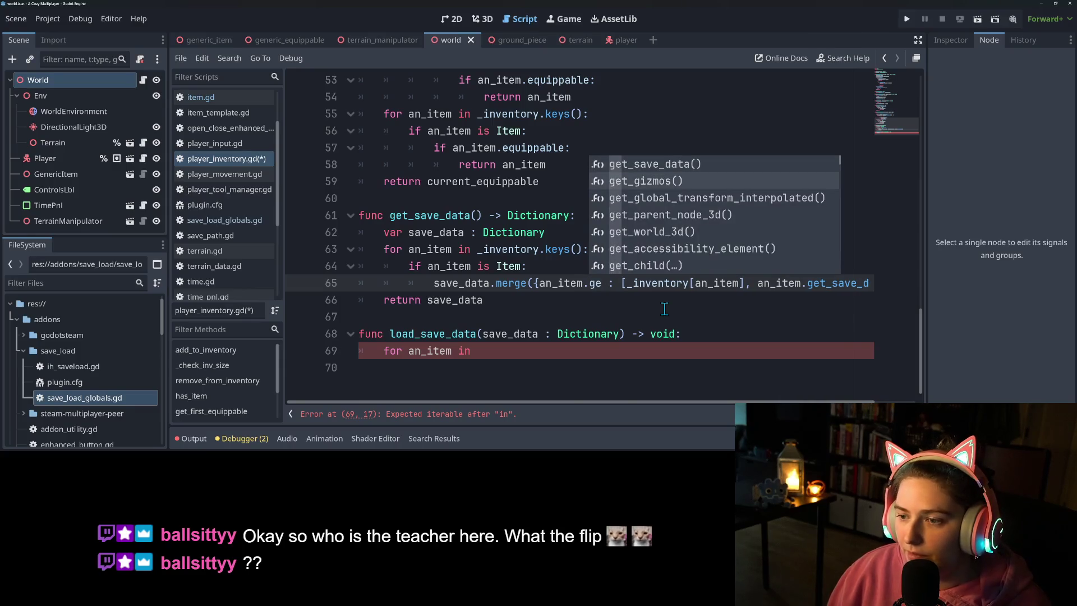
key("Down")
key("Down")
key("Down")
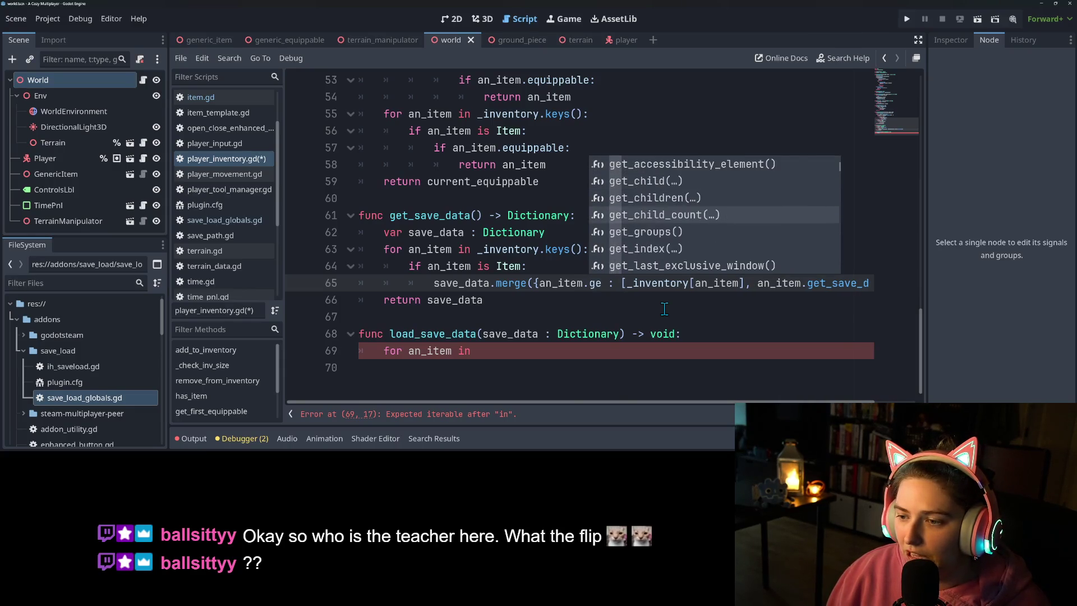
key("Down")
key("Down")
key("Down")
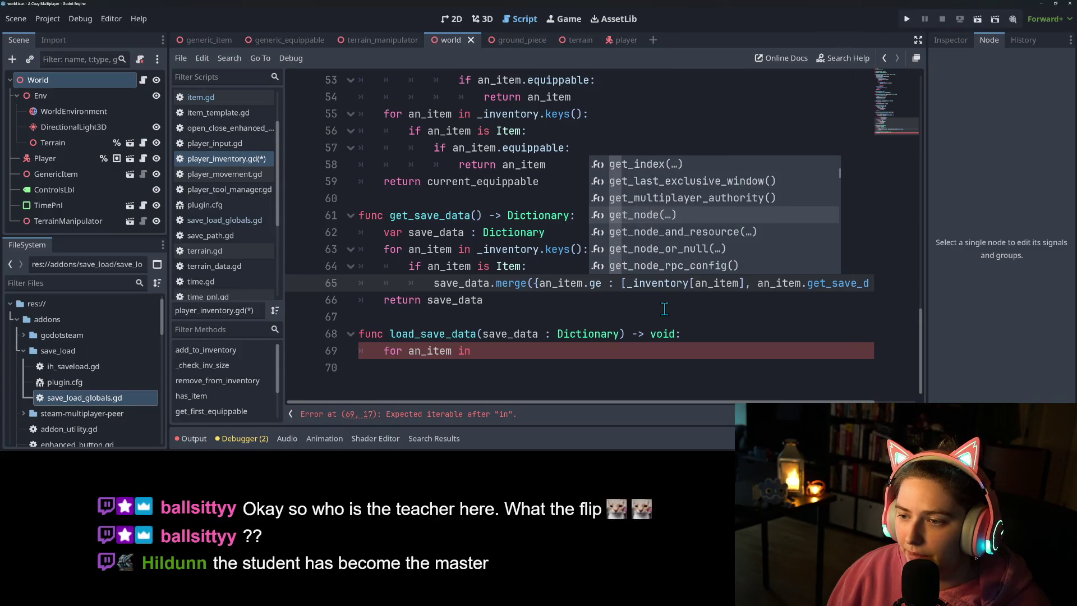
key("Down")
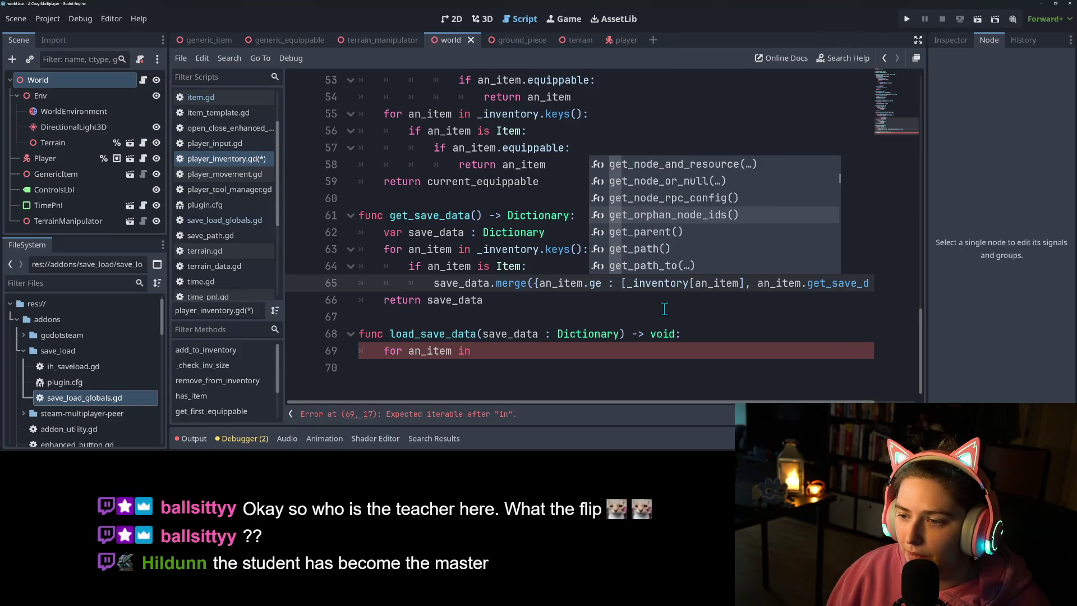
key("Down")
key("Down")
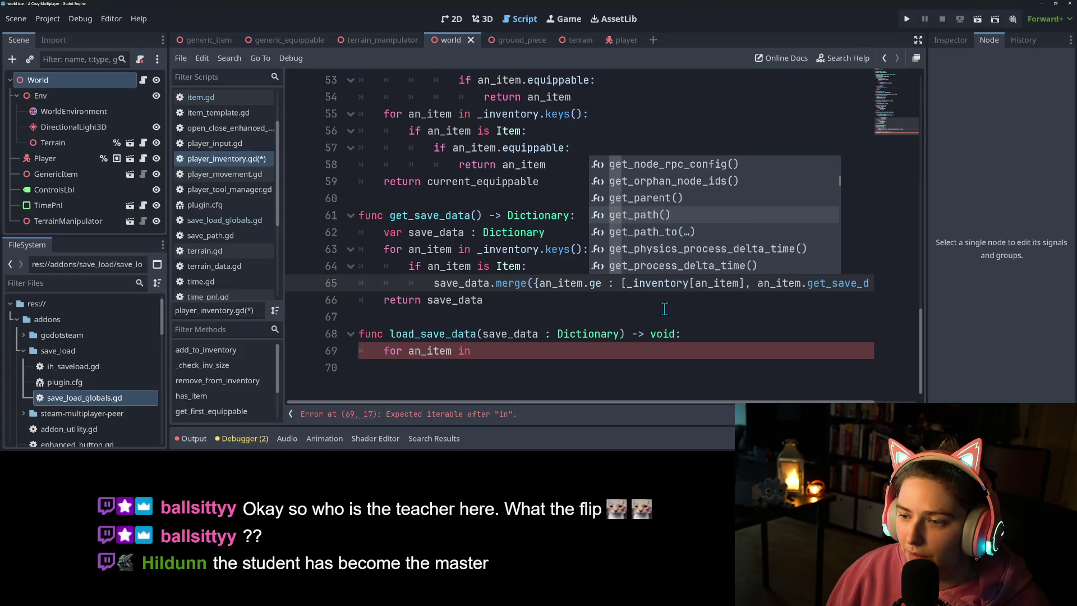
key("Return")
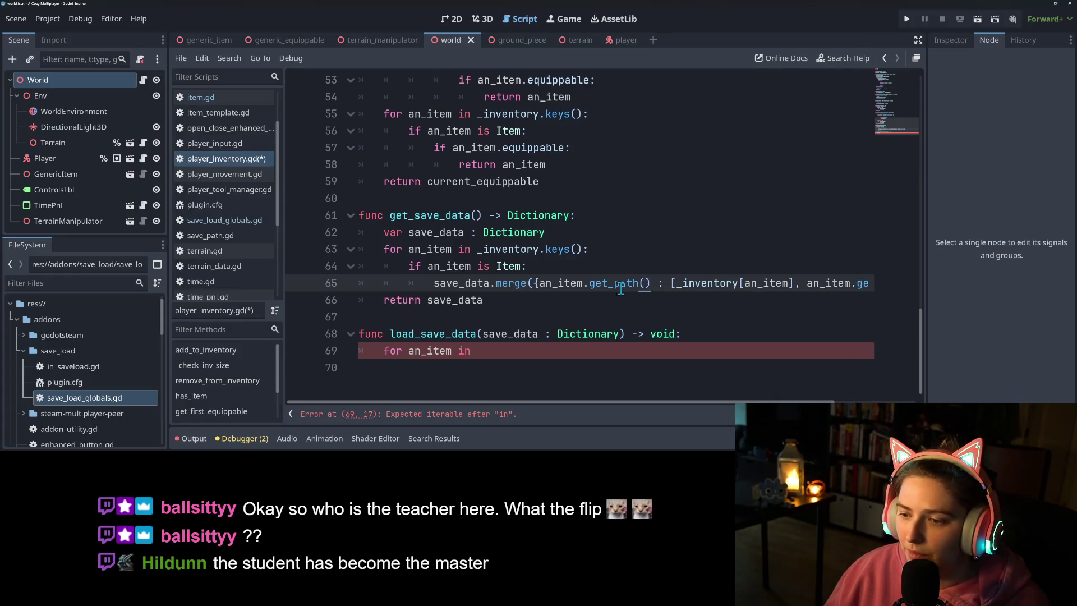
mouse_move(620, 289)
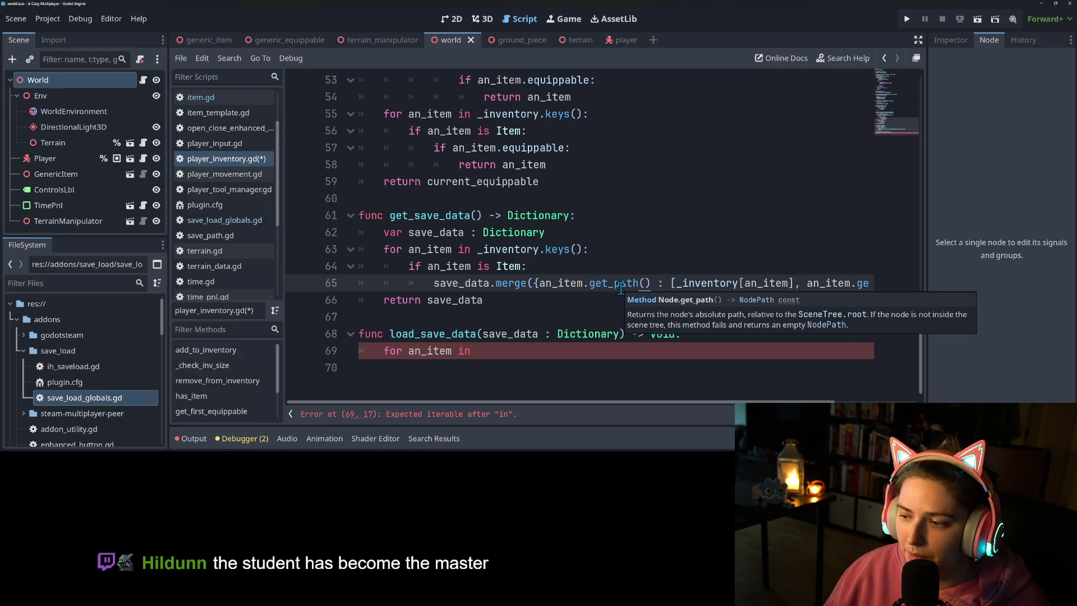
Step: Close the get_path tooltip and cut the unfinished loop line back to 'for an_item'
left_click(495, 350)
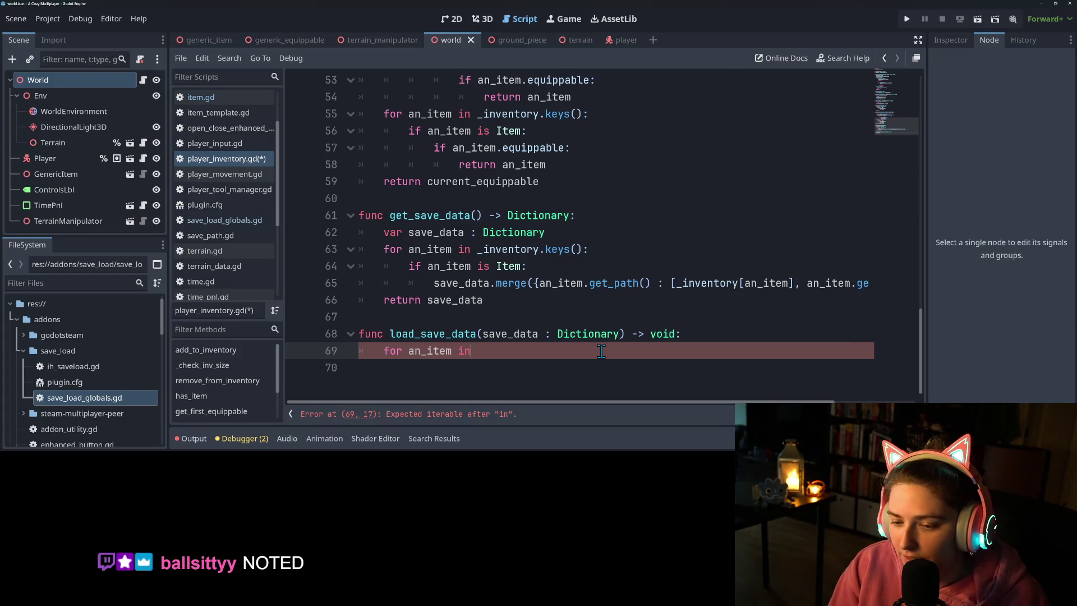
type("m_n")
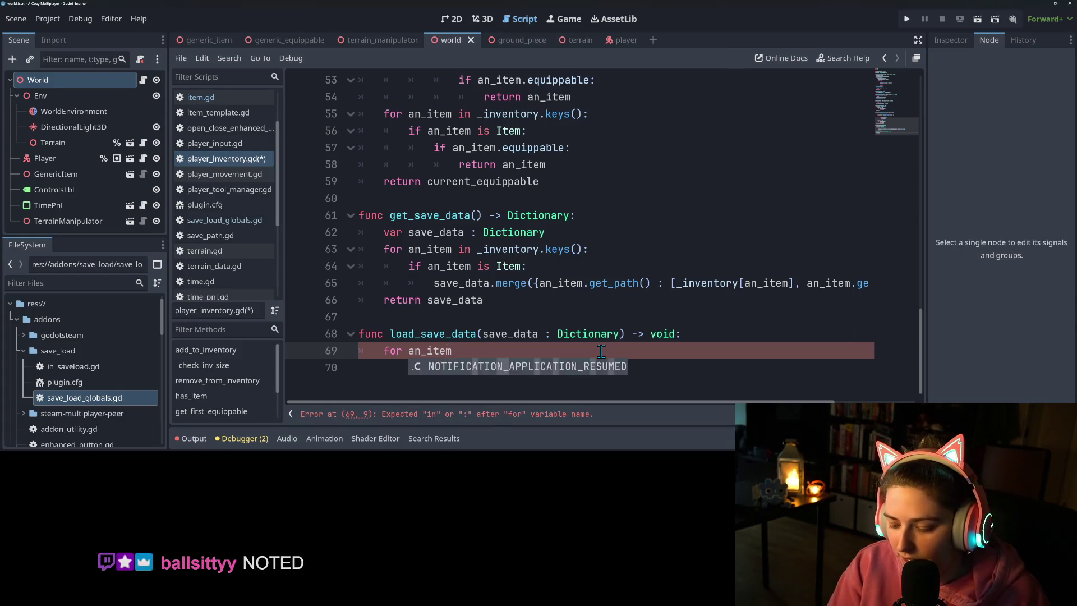
Step: Write the loop 'for a_key in save_data.keys():' with 'var data = save_data[a_key]' inside
key("BackSpace")
key("BackSpace")
key("BackSpace")
type("_")
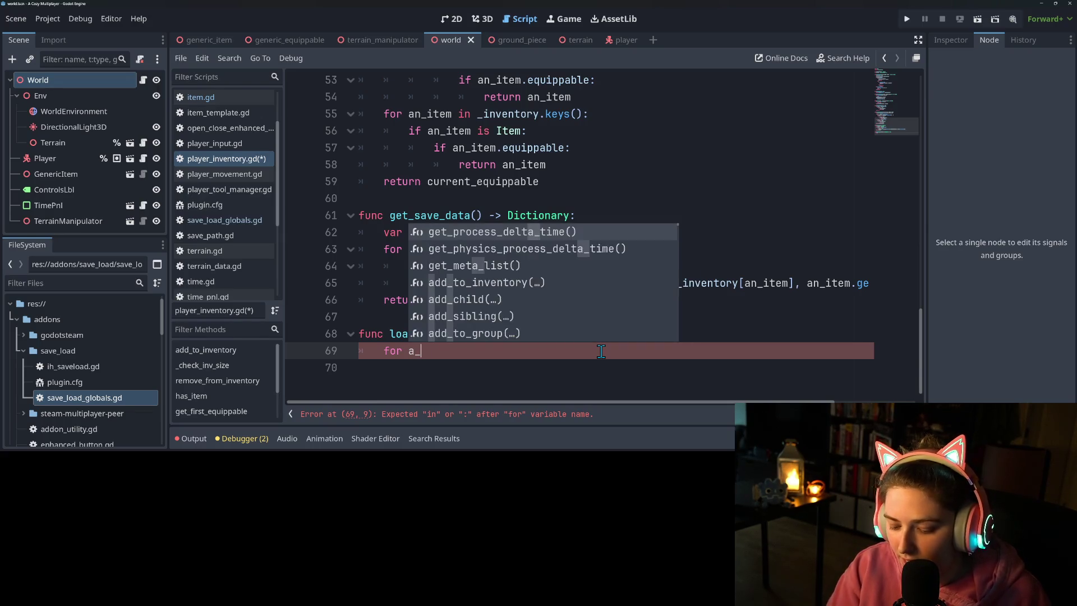
type("key in sav")
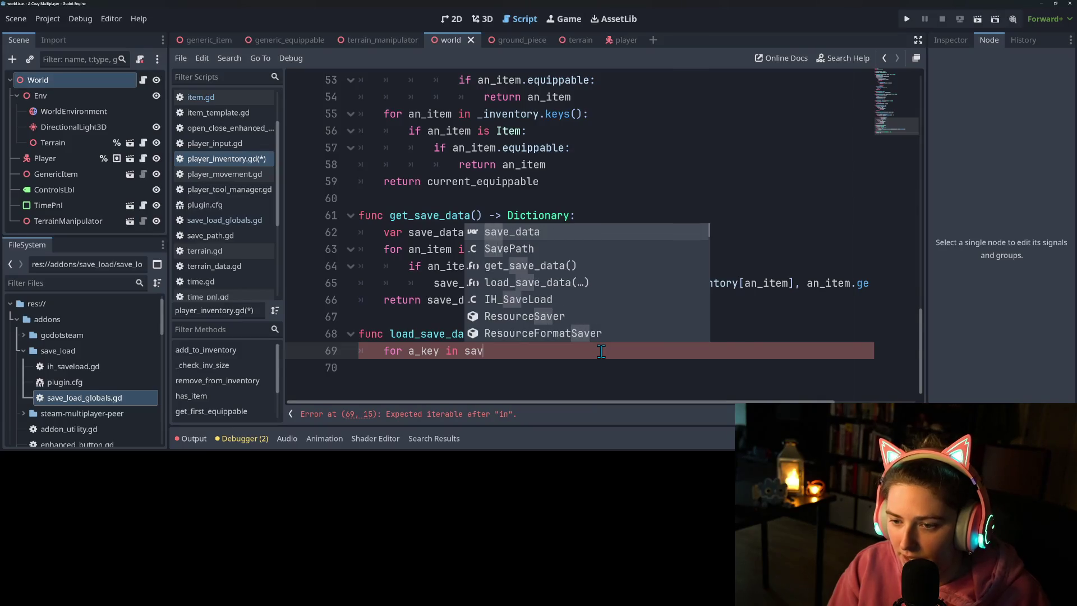
key("Return")
type(".key")
key("Return")
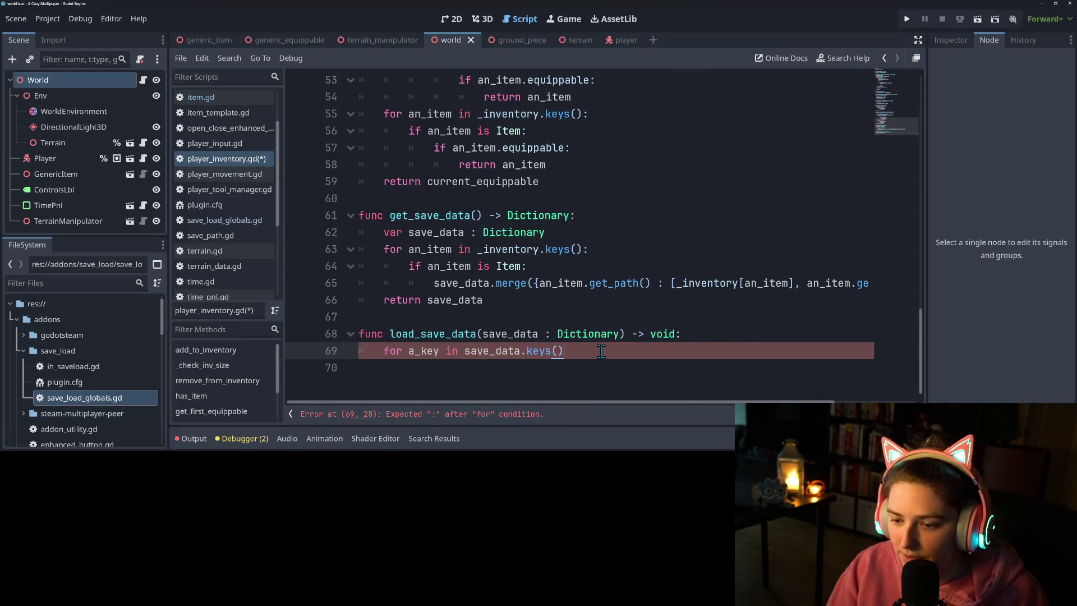
type(":")
key("Return")
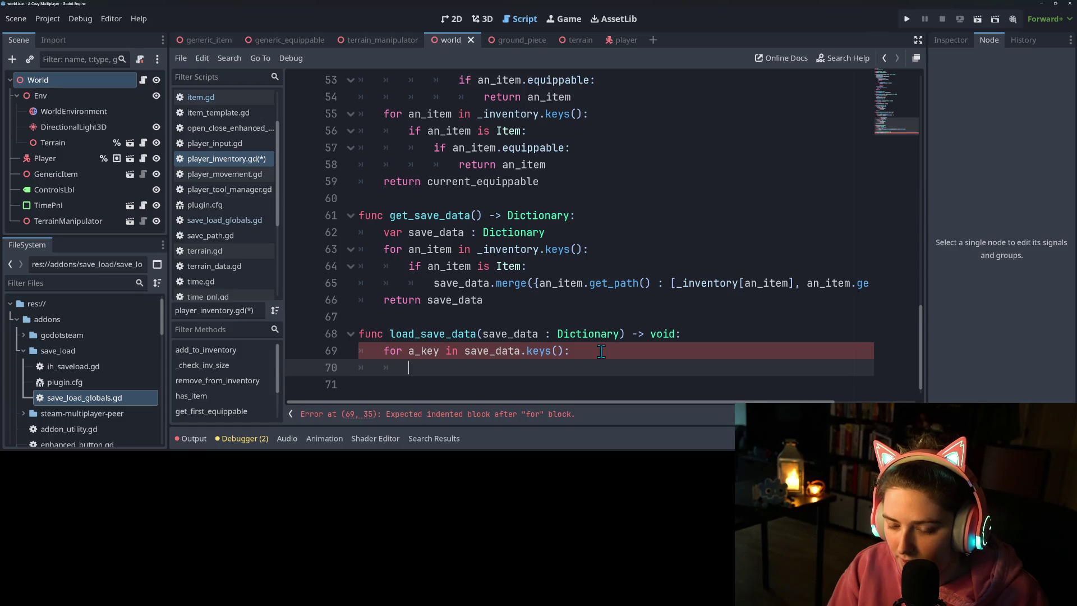
type("var da")
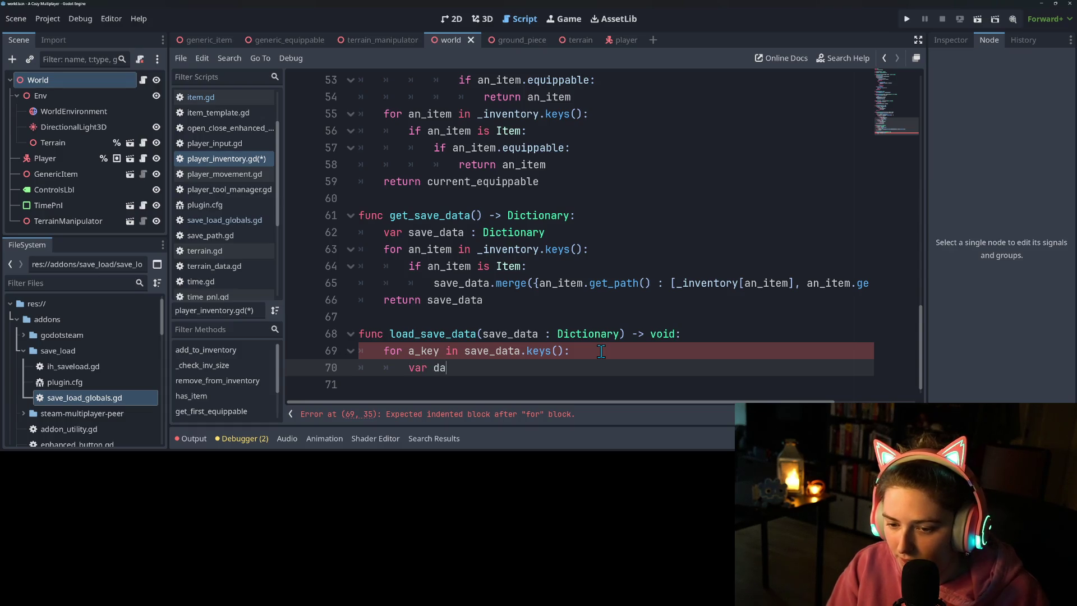
type("ta = sa")
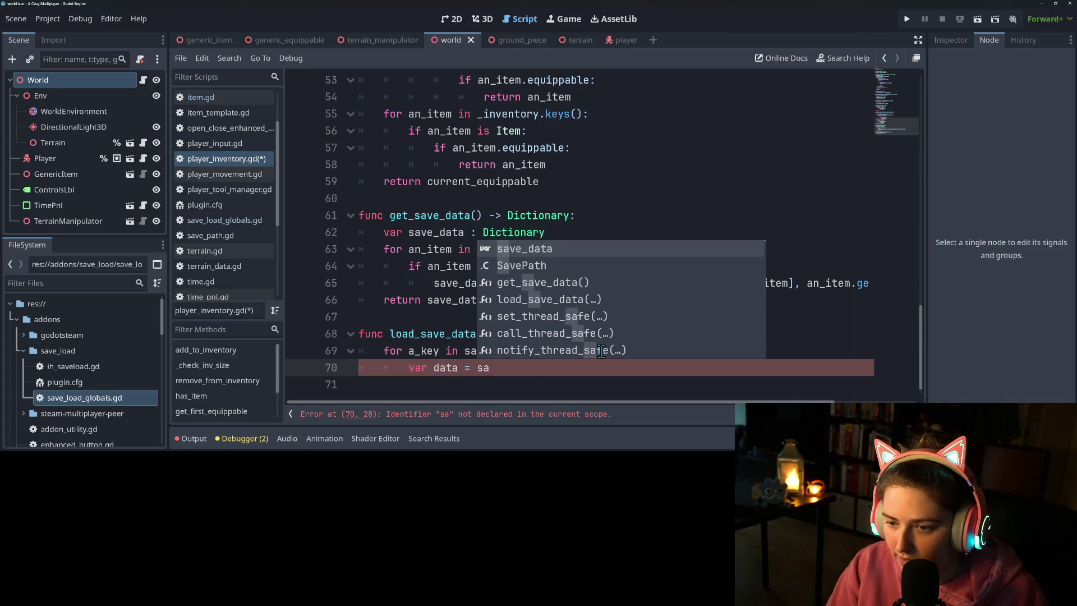
key("Return")
type("[a_key")
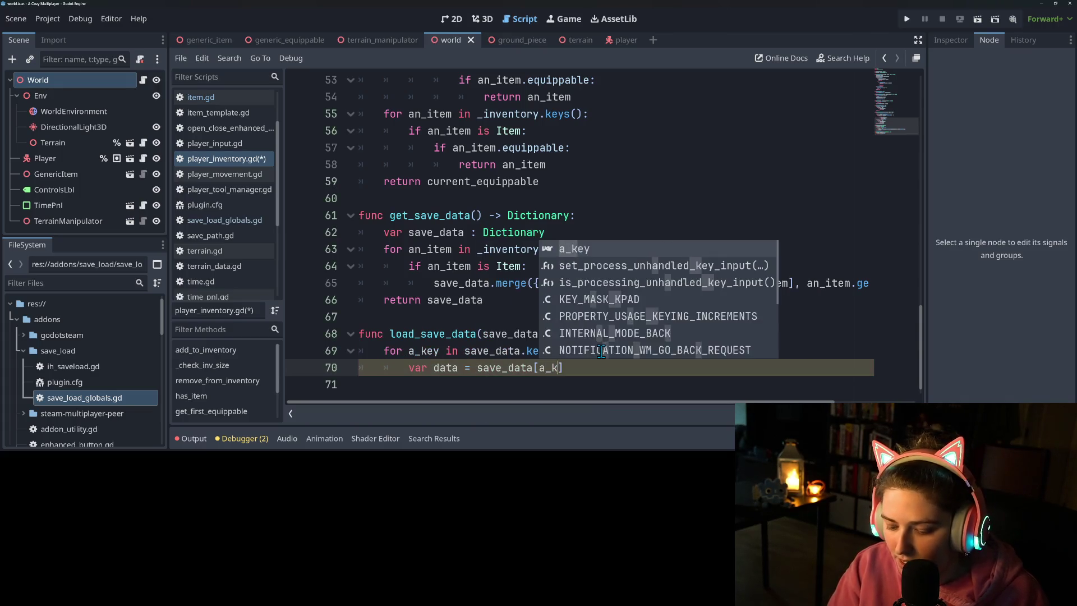
key("Return")
Step: Add 'var quantity = data[0]' and 'var item_data = data[1]', a blank line, and save
type("va")
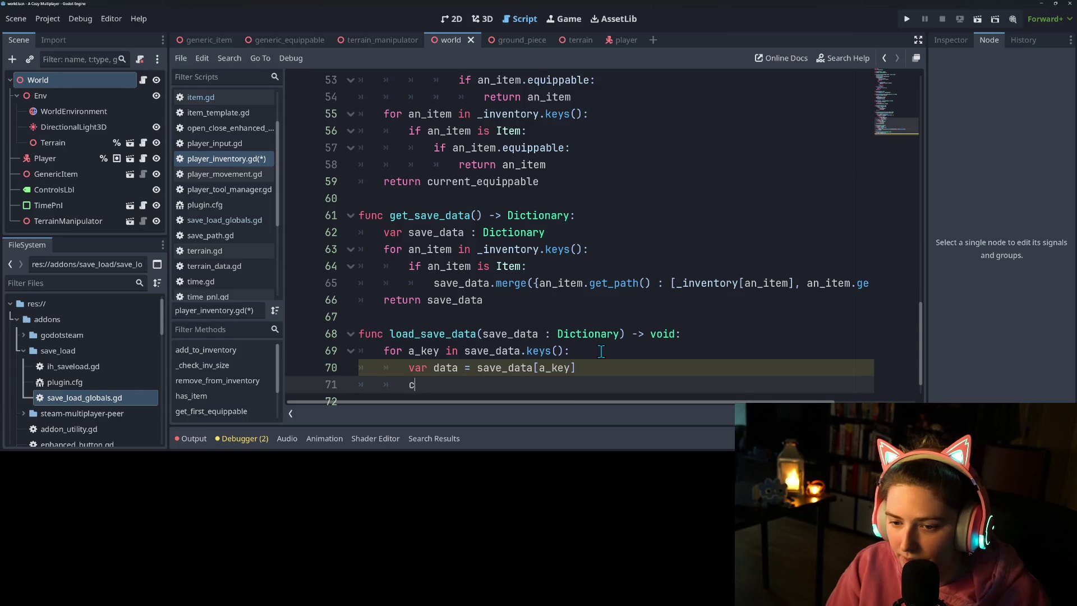
type("r quantity")
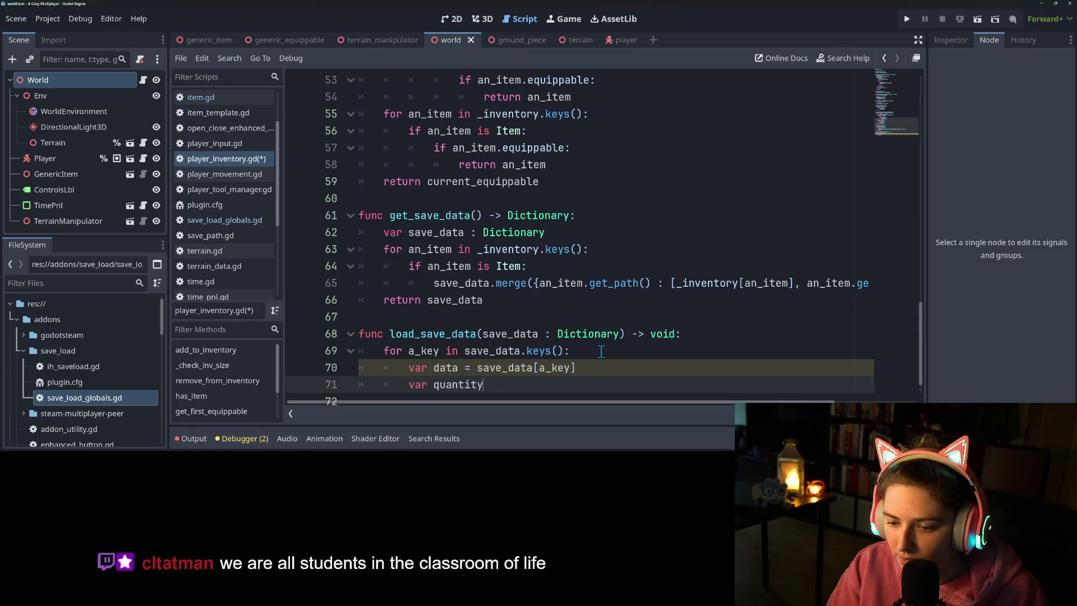
type(" = sa")
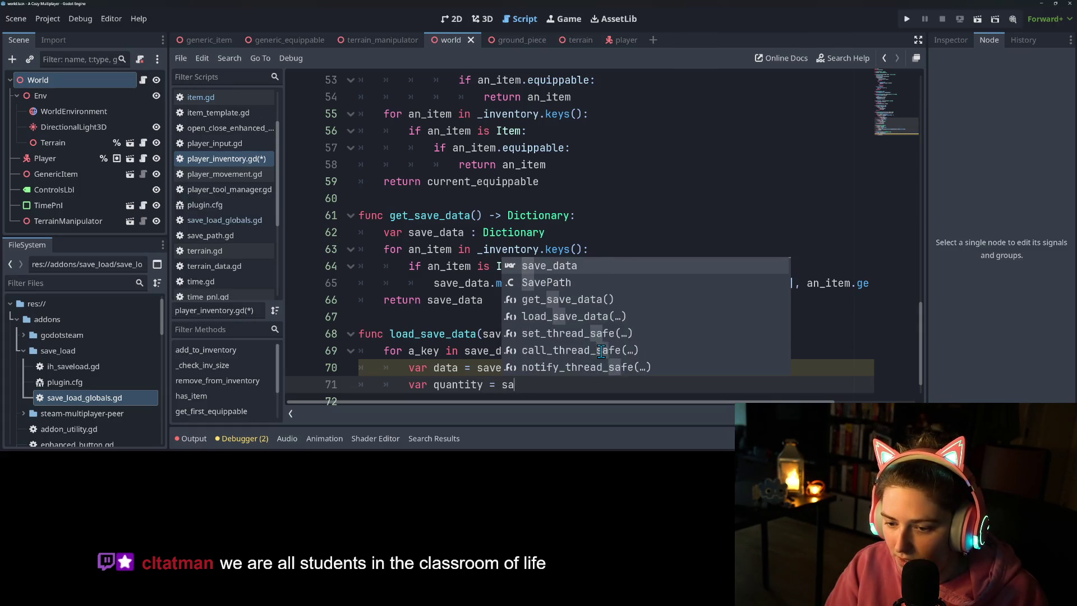
key("BackSpace")
key("BackSpace")
type("d")
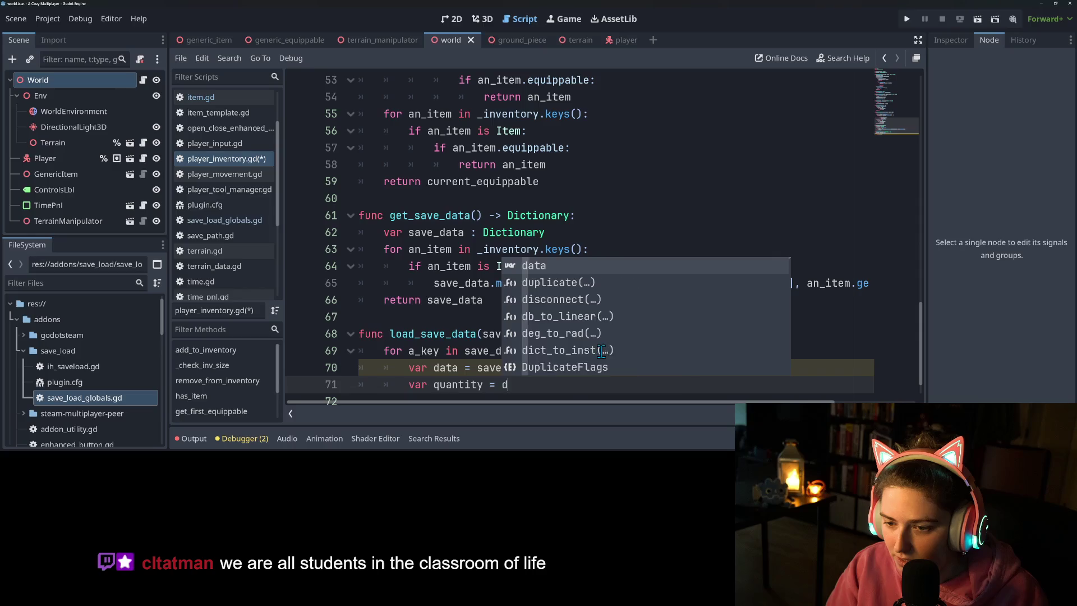
type("ata[0")
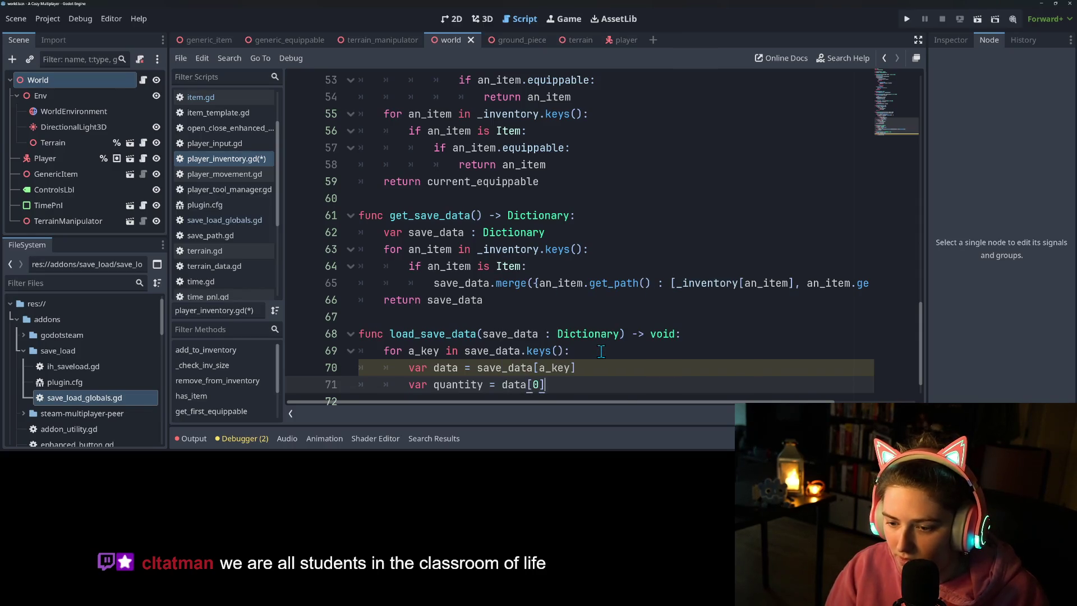
key("Return")
type("var item")
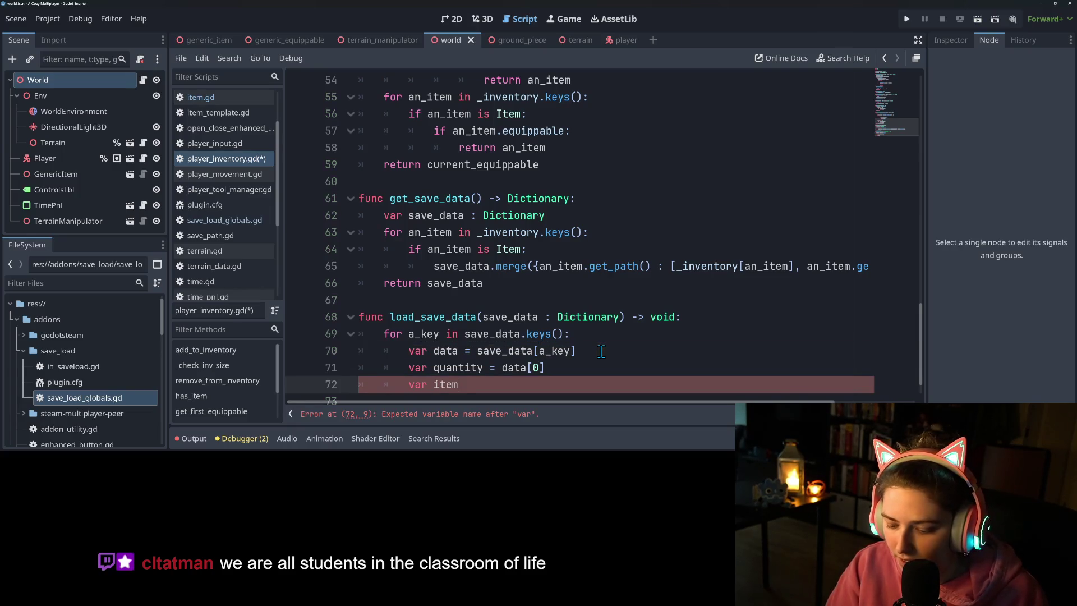
type("_data = data[")
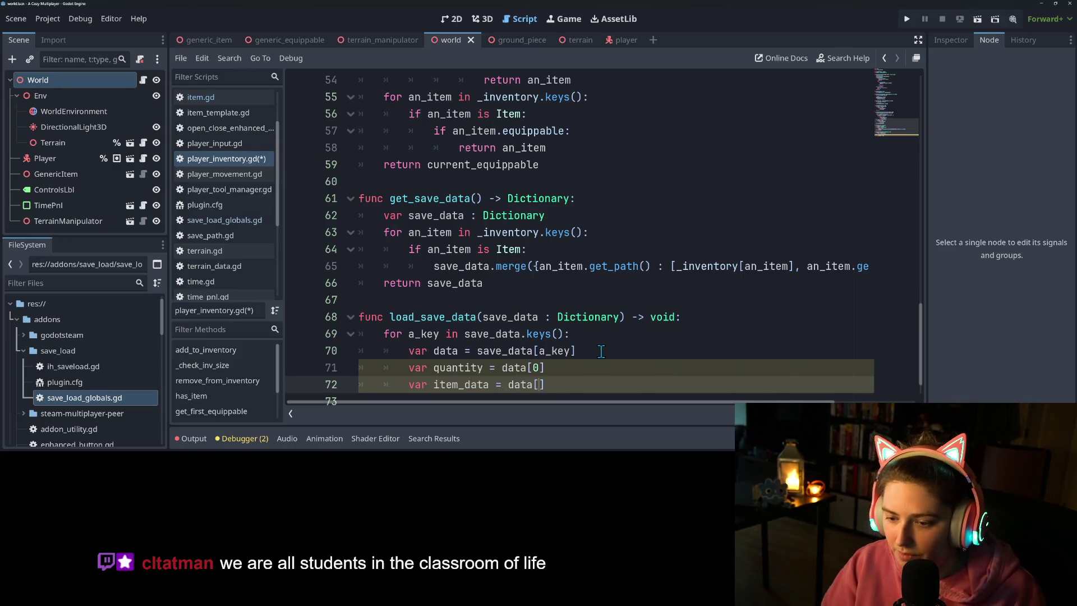
type("1")
scroll(601, 350, "down", 1)
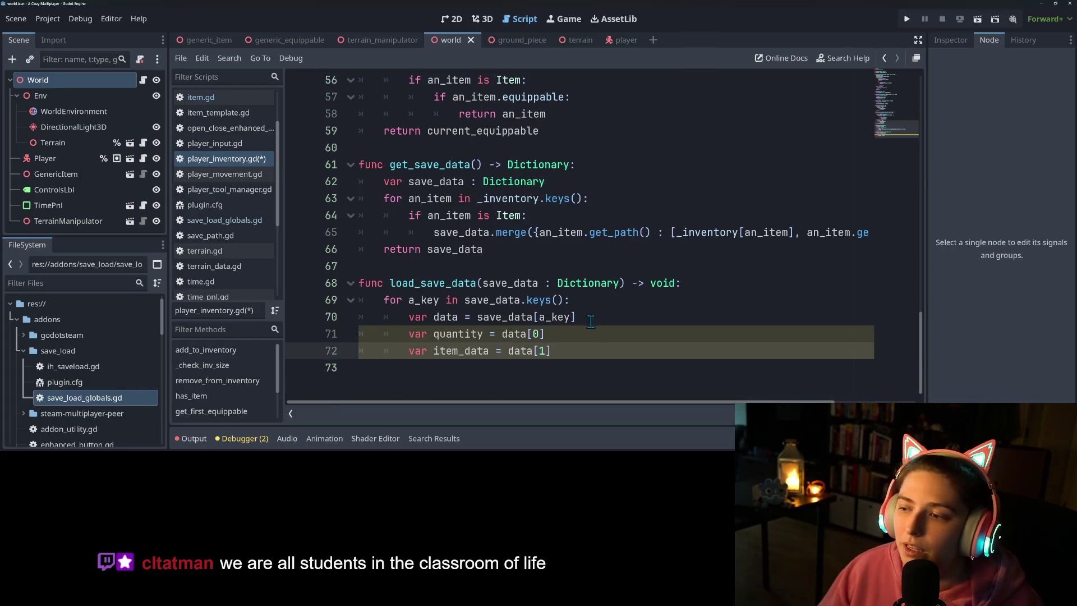
left_click(584, 333)
left_click(597, 353)
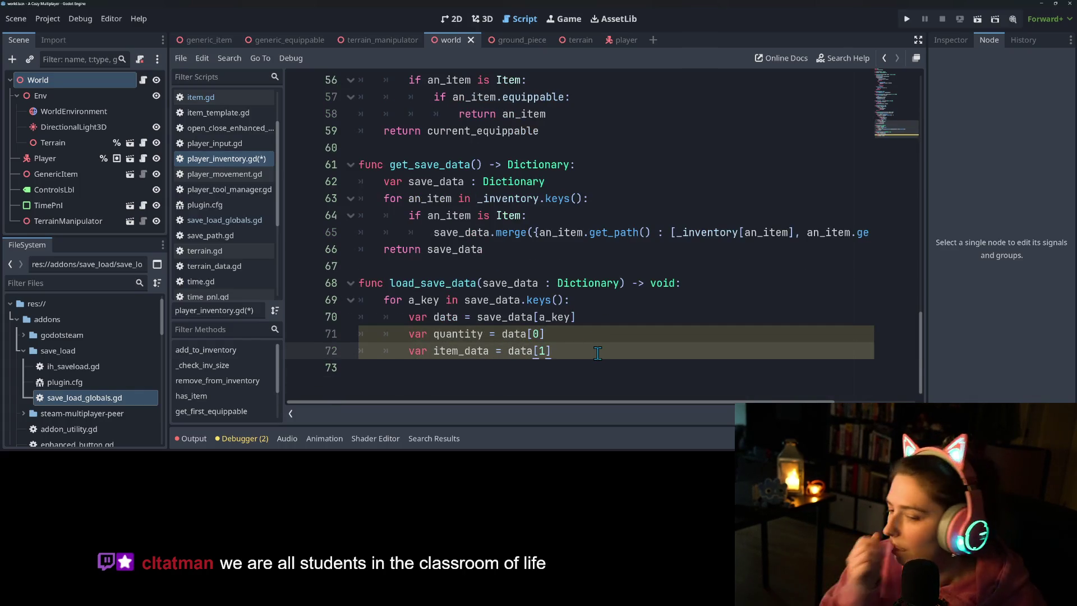
key("Return")
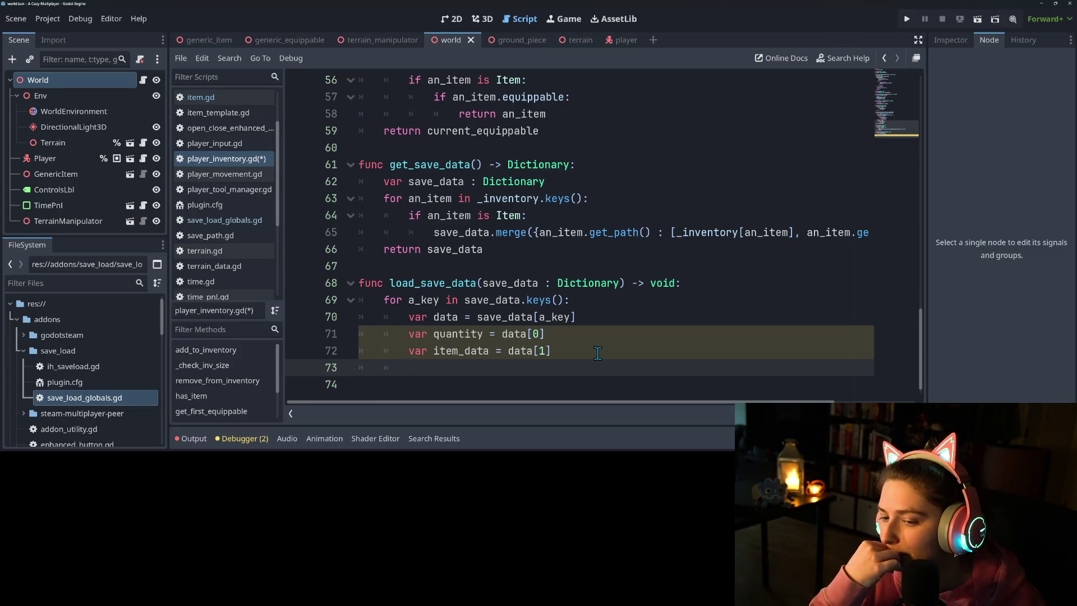
key("ctrl+s")
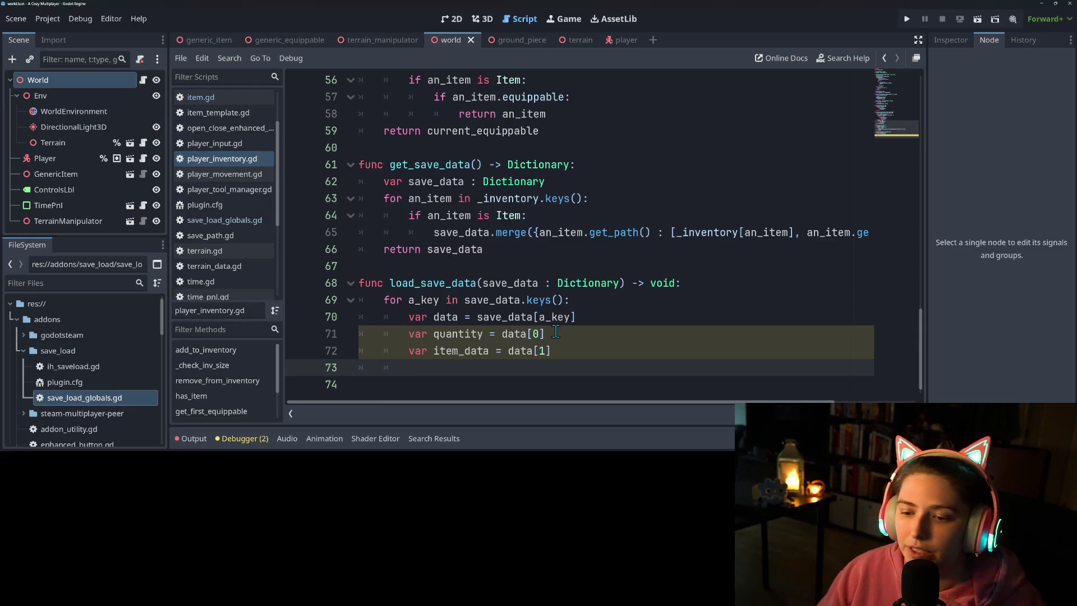
Step: On line 73, start typing print("item: ", item_data[
left_click(555, 335)
left_click(552, 352)
left_click(545, 373)
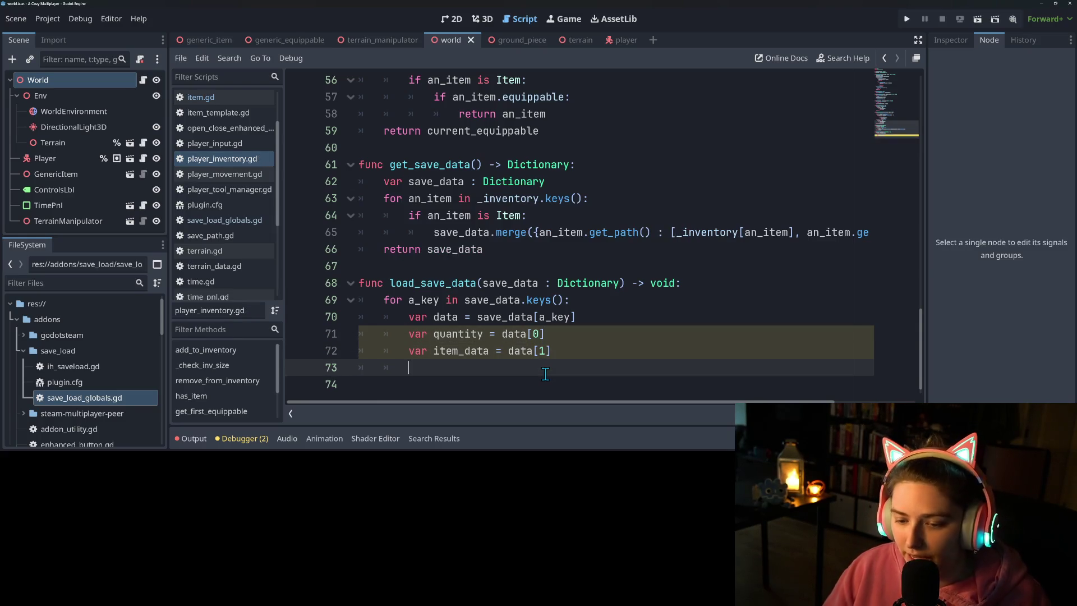
type("print(\"")
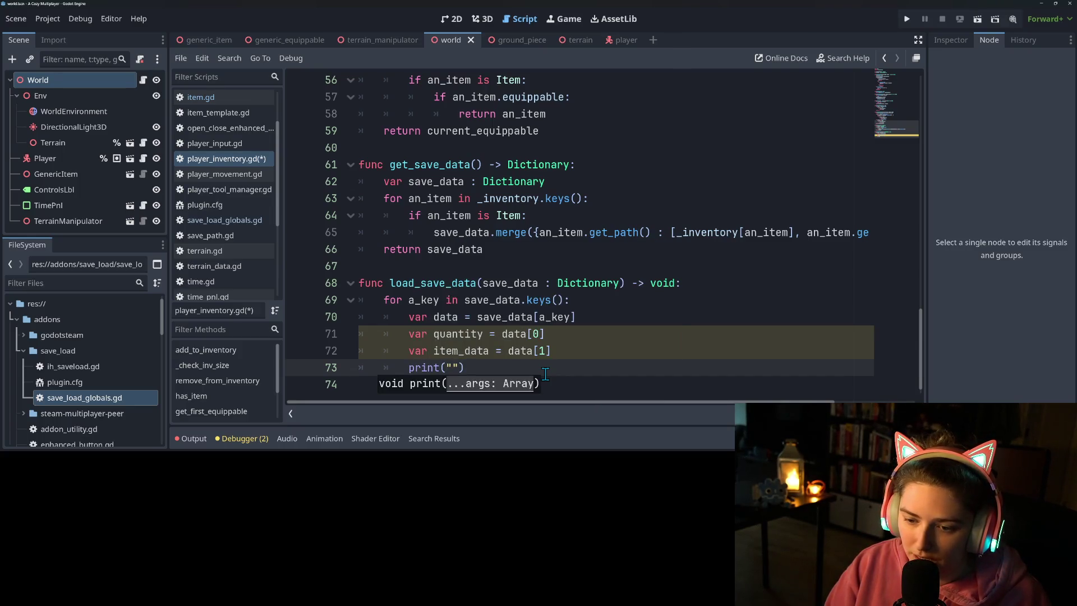
type("item")
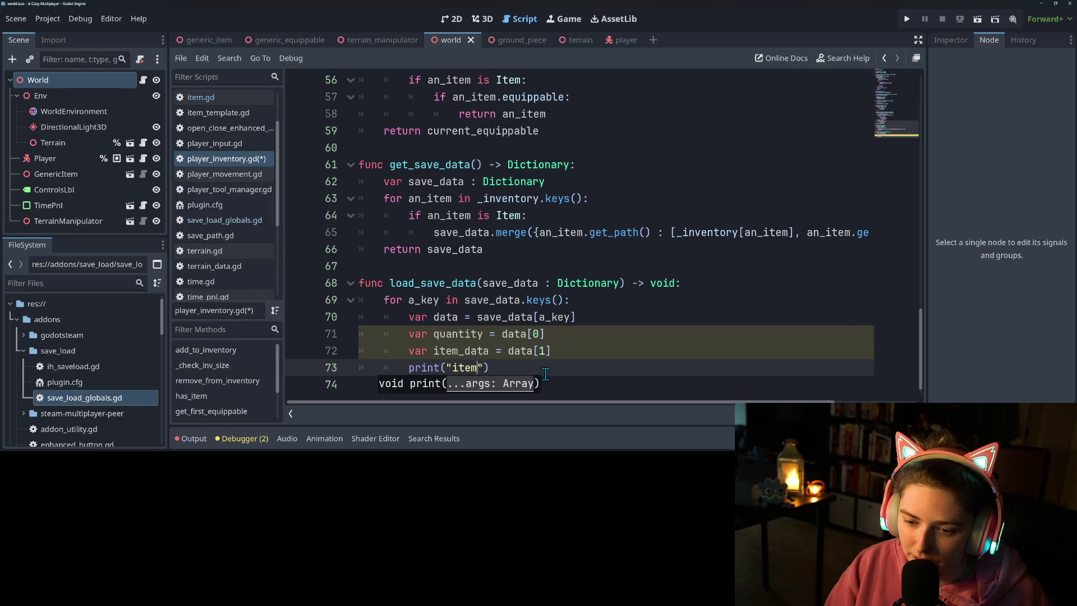
type("_")
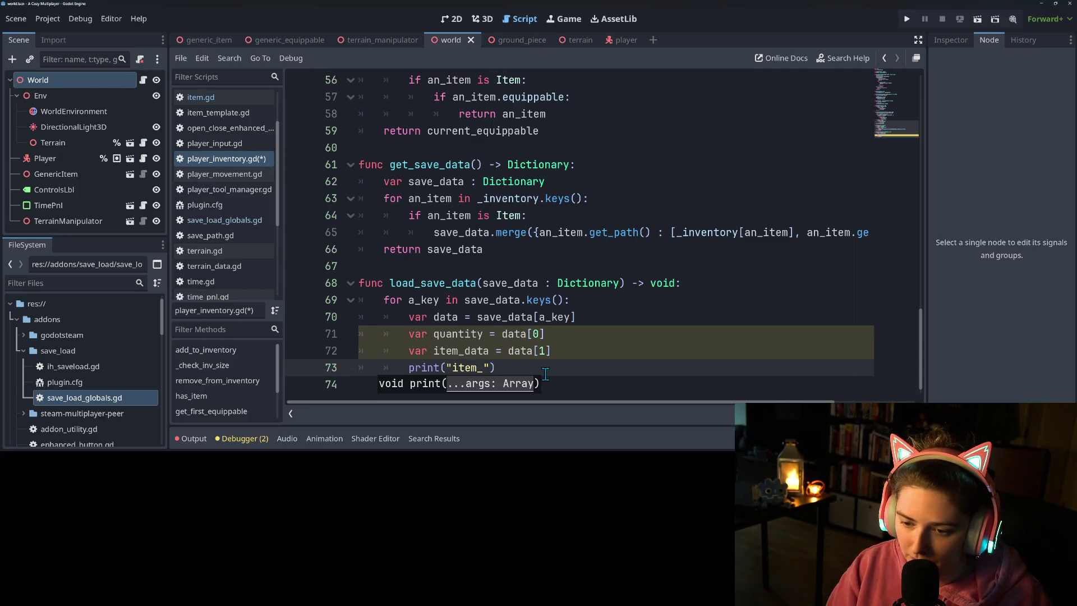
type("data:")
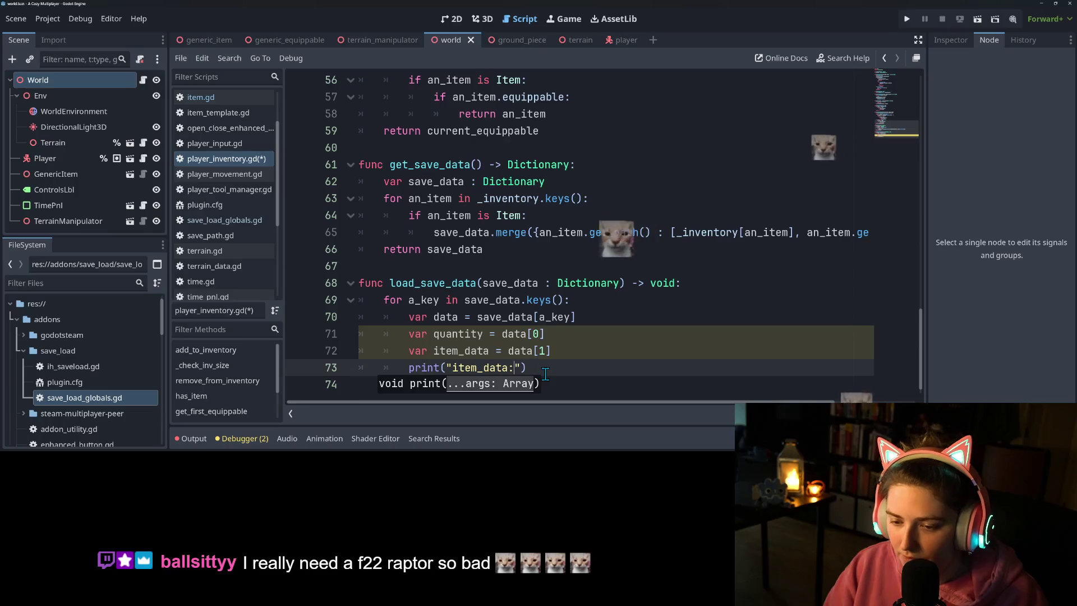
key("BackSpace")
key("BackSpace")
key("BackSpace")
type(":")
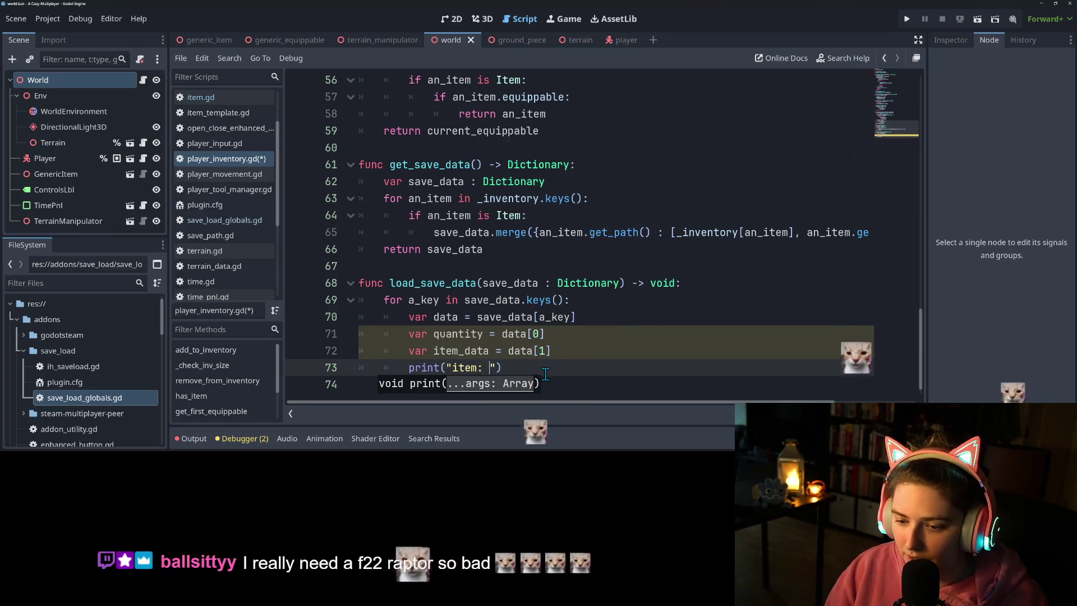
key("Right")
type(", ite")
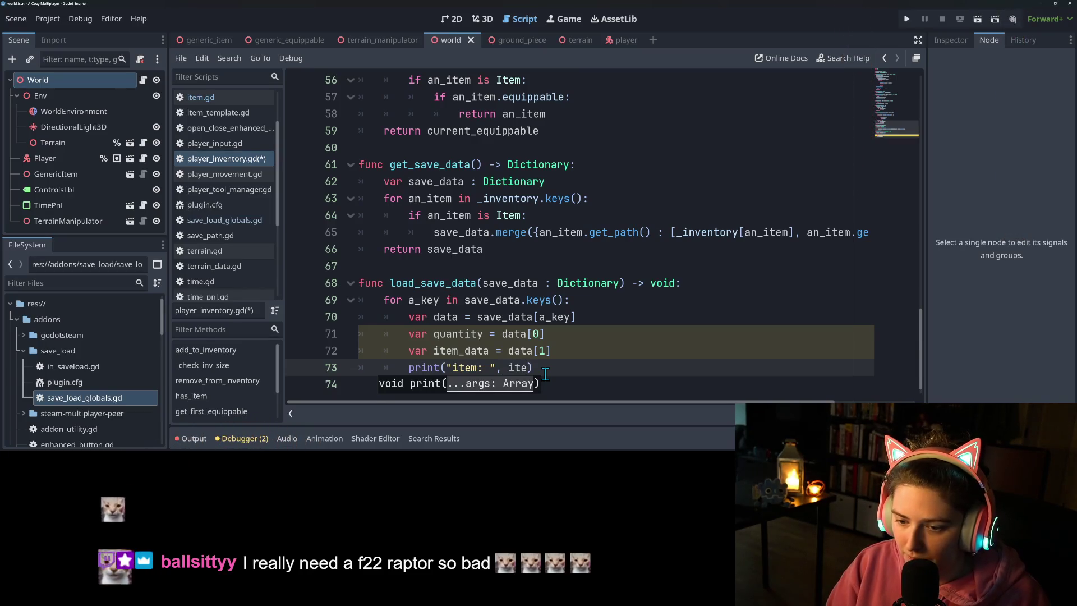
key("Return")
type("[")
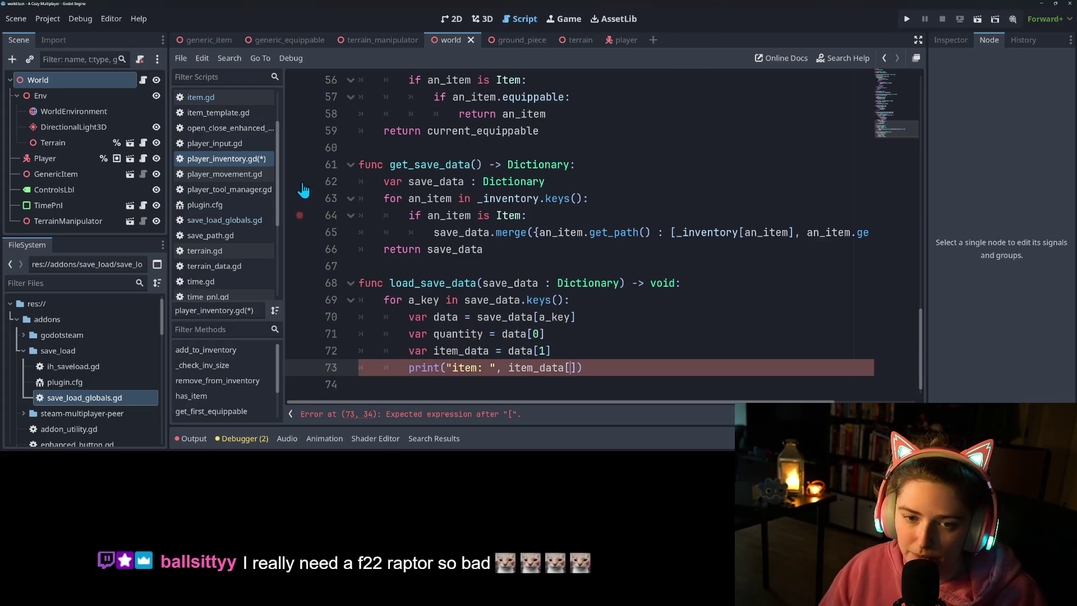
Step: Copy the quoted "item_uid" key from item.gd and go back to player_inventory.gd
left_click(210, 97)
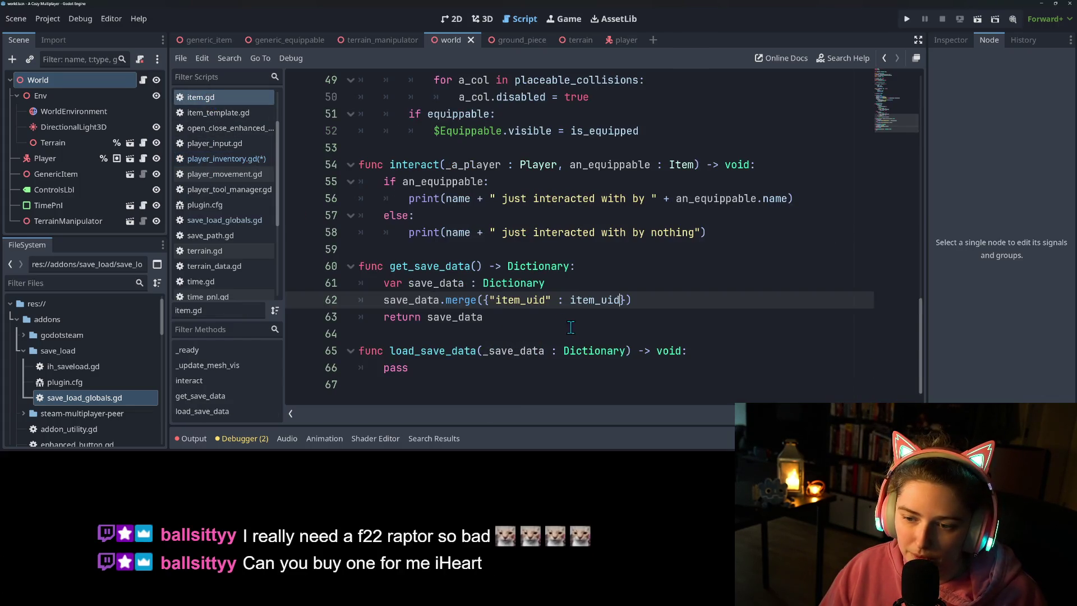
double_click(537, 301)
left_click_drag(489, 301, 540, 301)
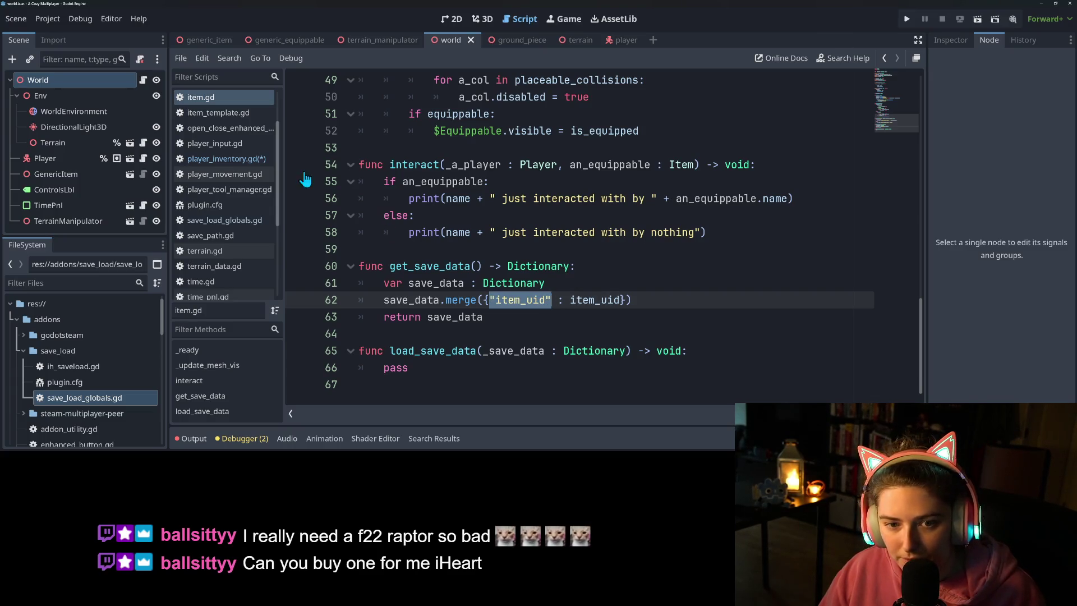
left_click(249, 160)
Step: Finish the print as print("item: ", item_data["item_uid"], " count: ", quantity) and save
type("\"item_uid\"")
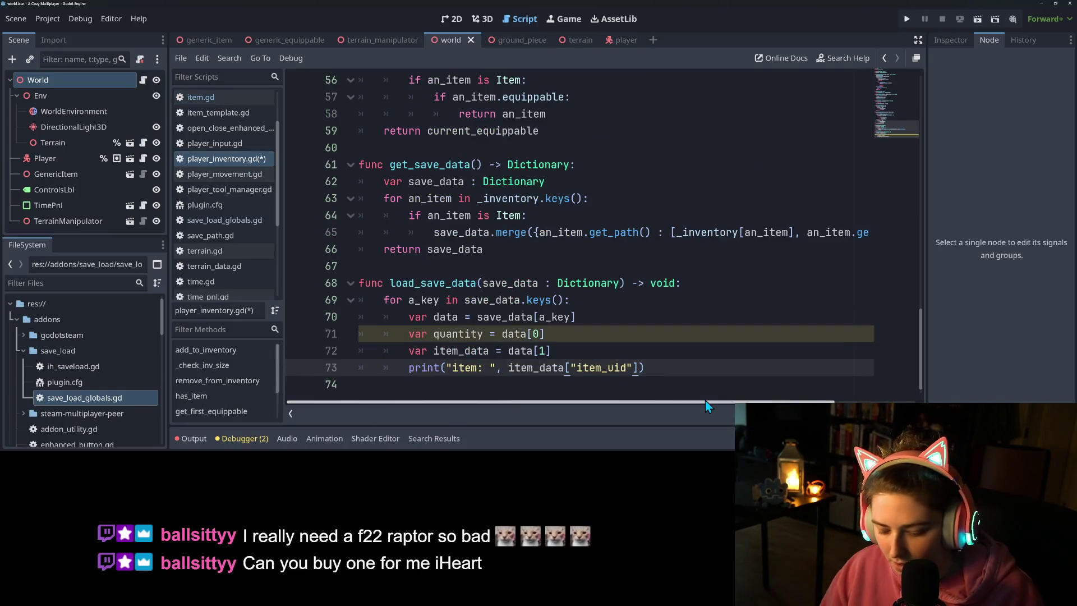
type(", \" q")
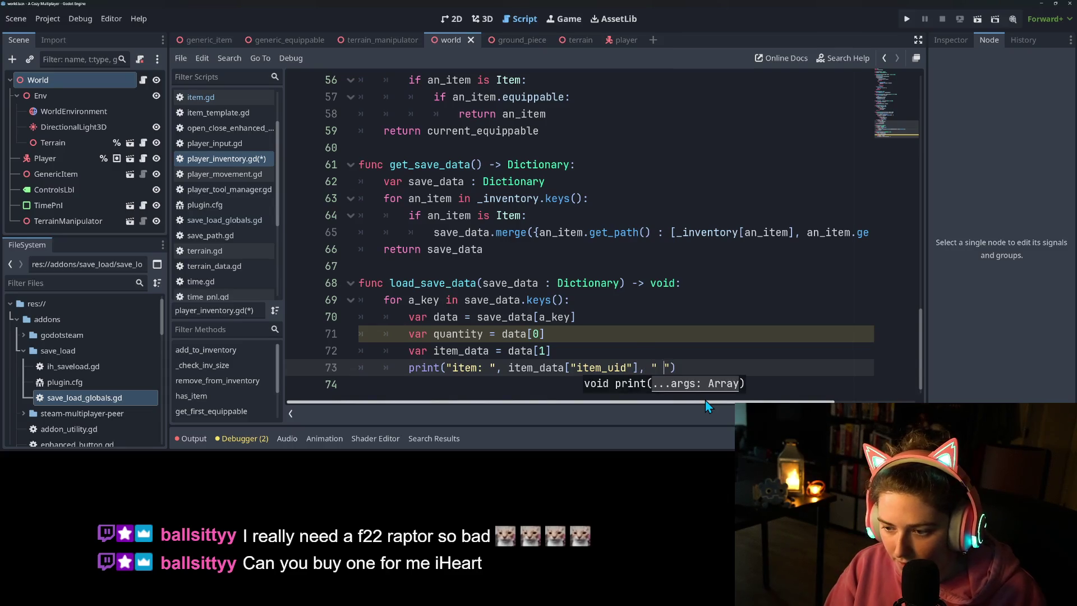
key("BackSpace")
type("count: ")
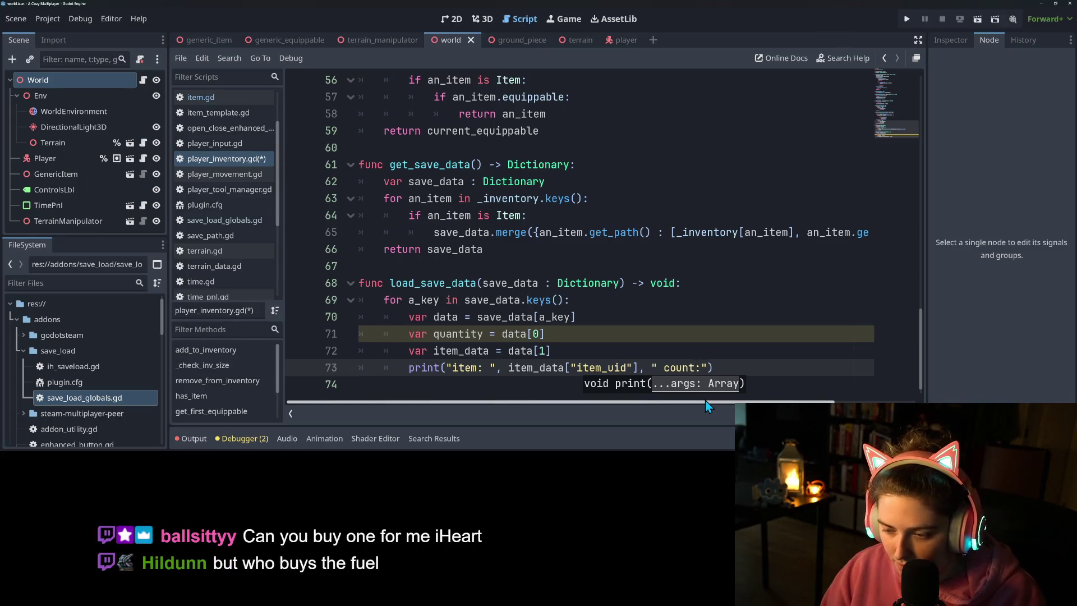
type("\", ")
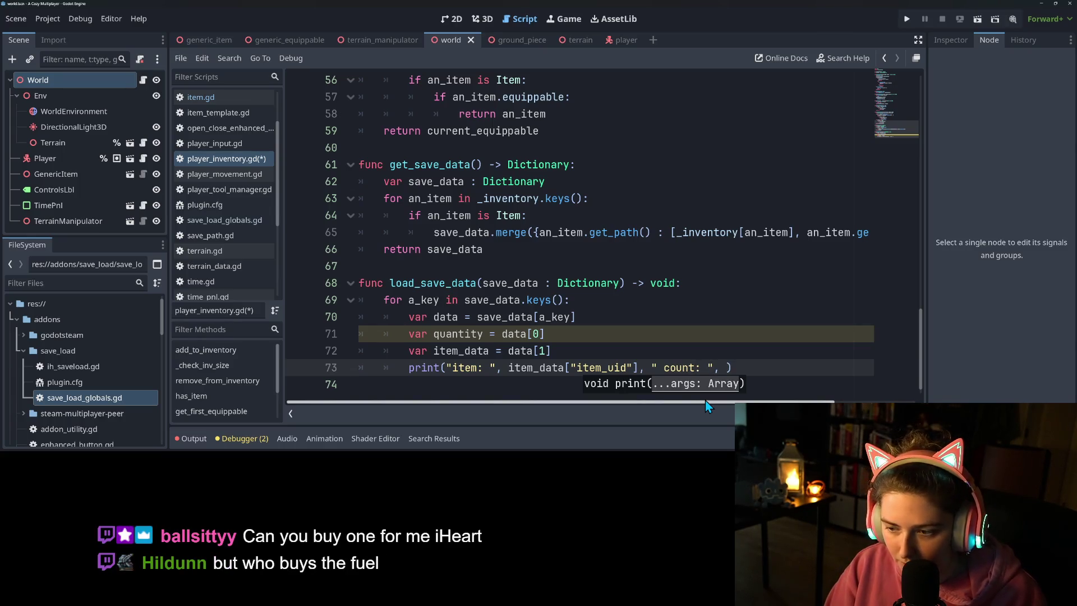
type("qu")
key("Return")
key("ctrl+s")
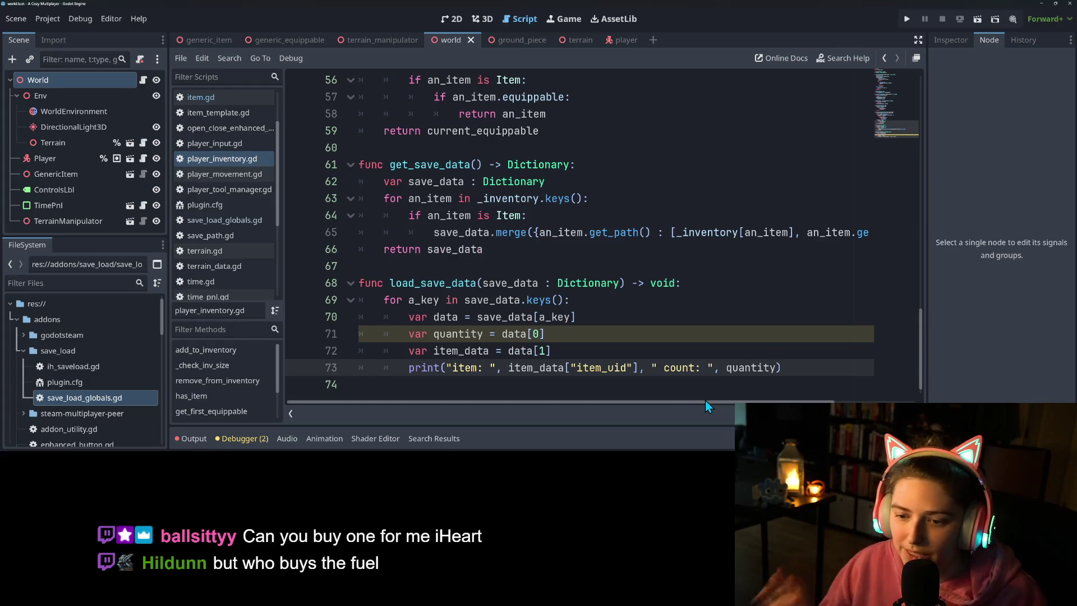
Step: Run the project to test inventory loading
left_click(614, 321)
left_click(538, 348)
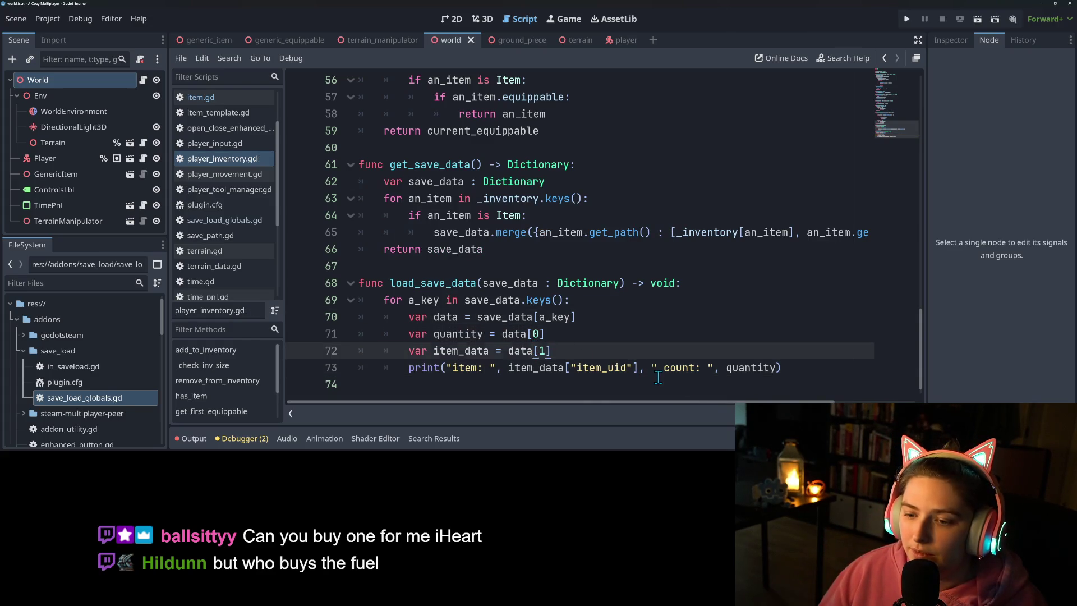
left_click(784, 370)
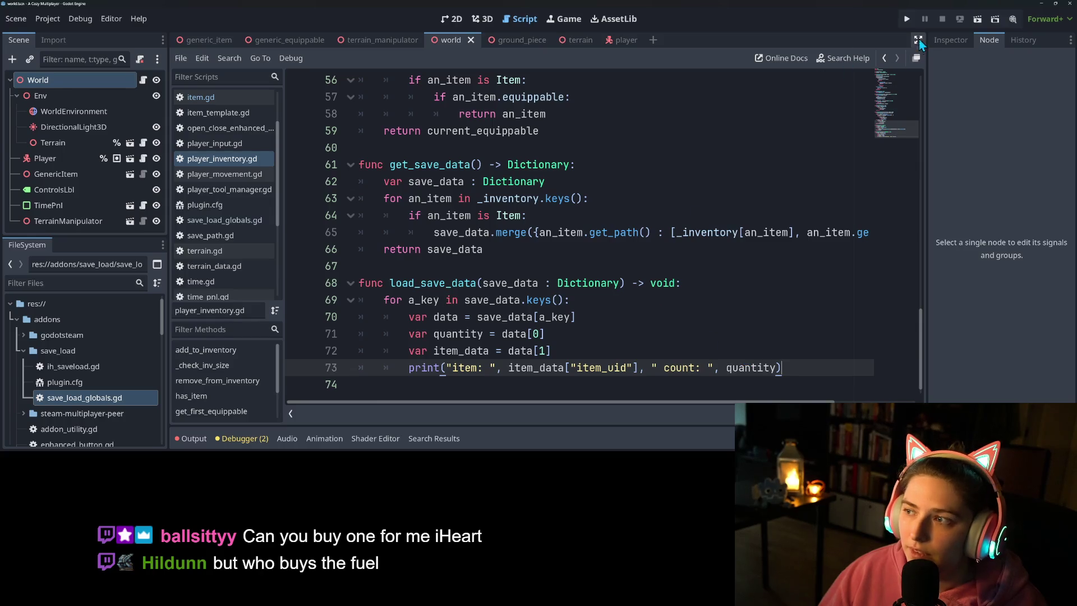
left_click(906, 19)
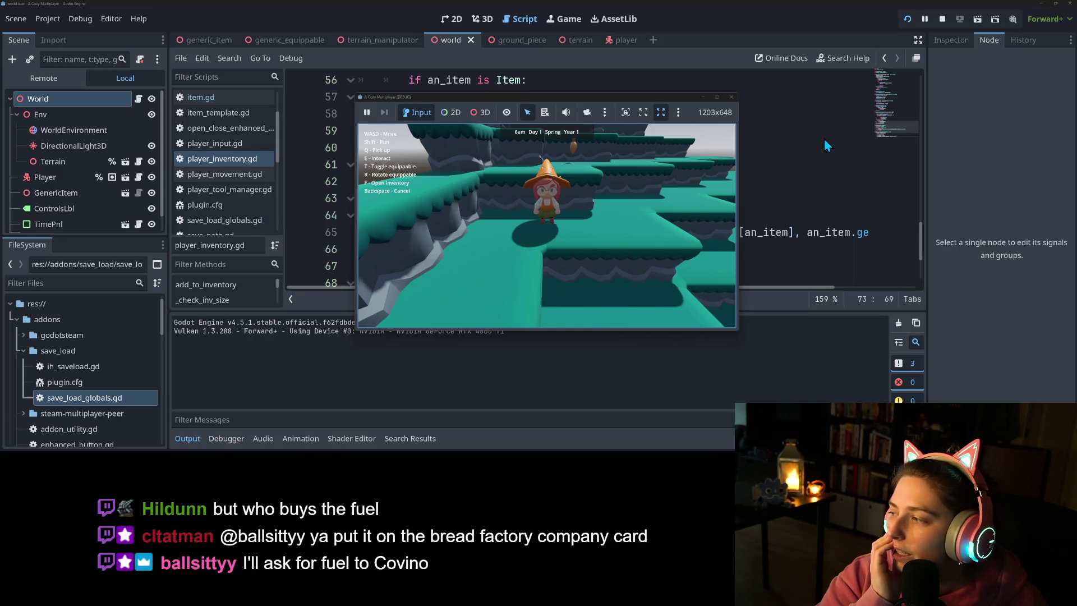
Step: Walk forward and pick up the TerrainManipulator in the game, then stop the run
key("w")
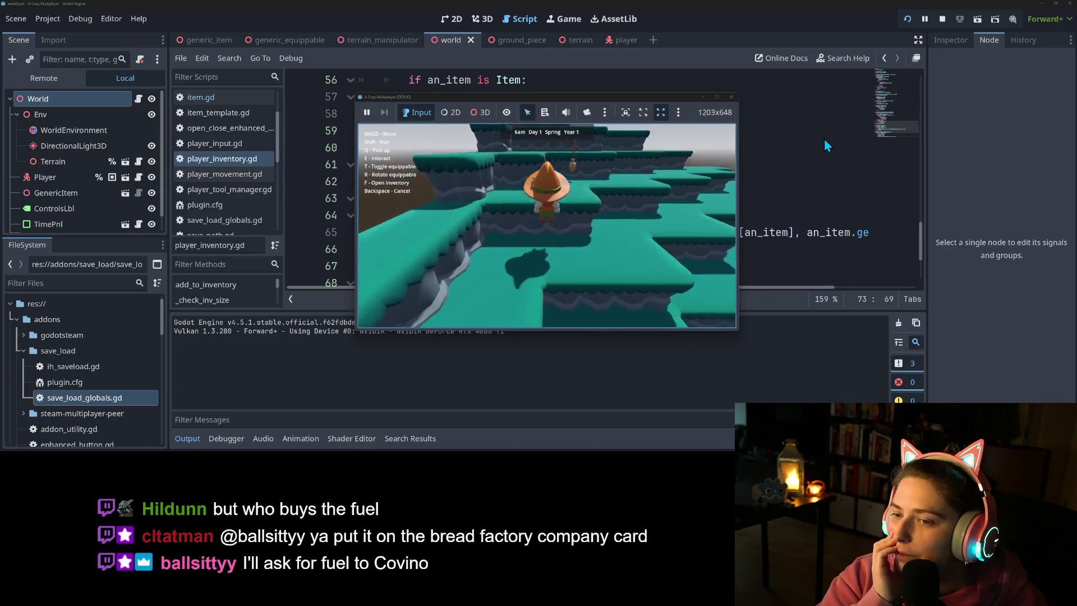
key("q")
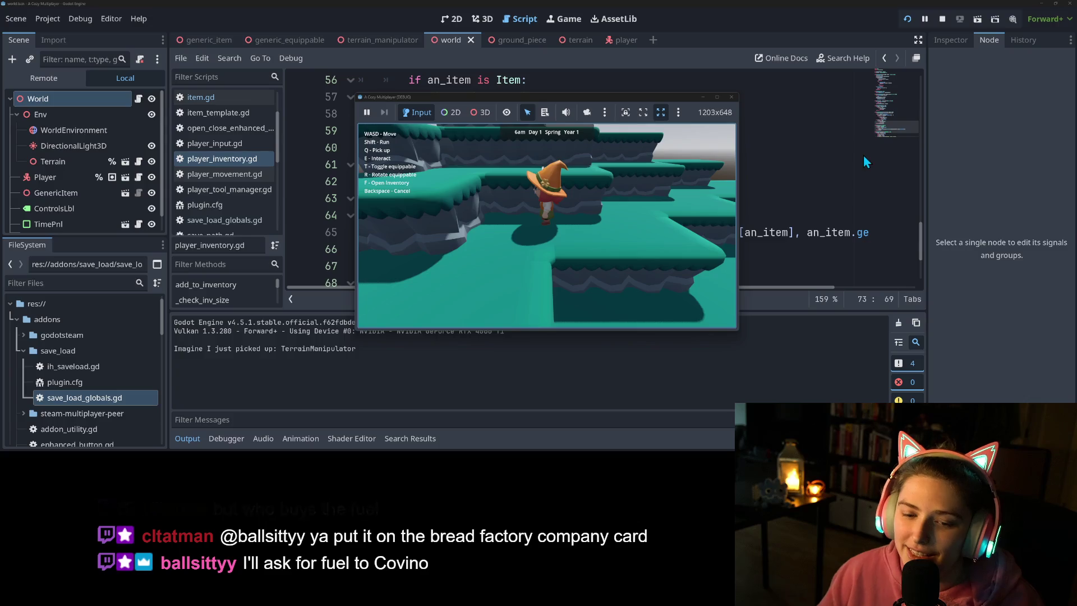
left_click(732, 99)
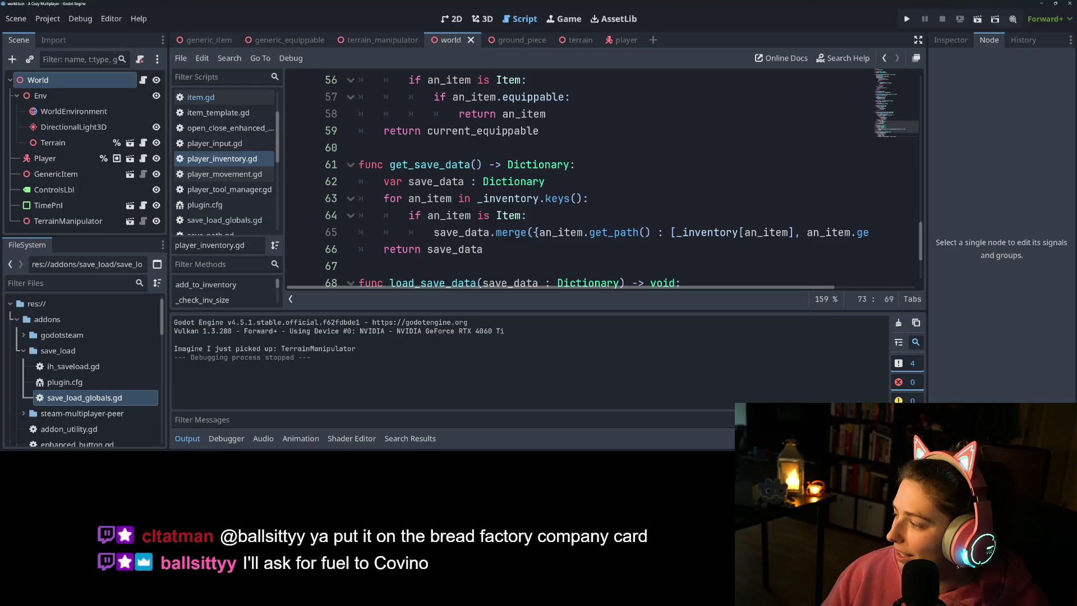
key("alt+Tab")
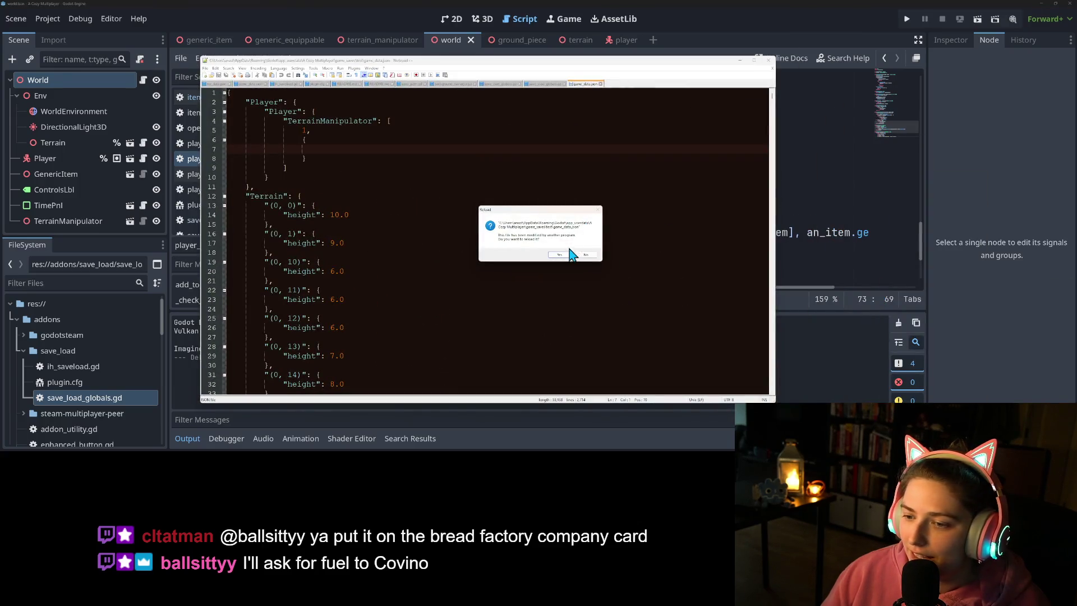
Step: Reload game_data.json, confirm item_uid "Terrain Manipulator" for the TerrainManipulator, then run the game again
left_click(570, 254)
left_click(489, 150)
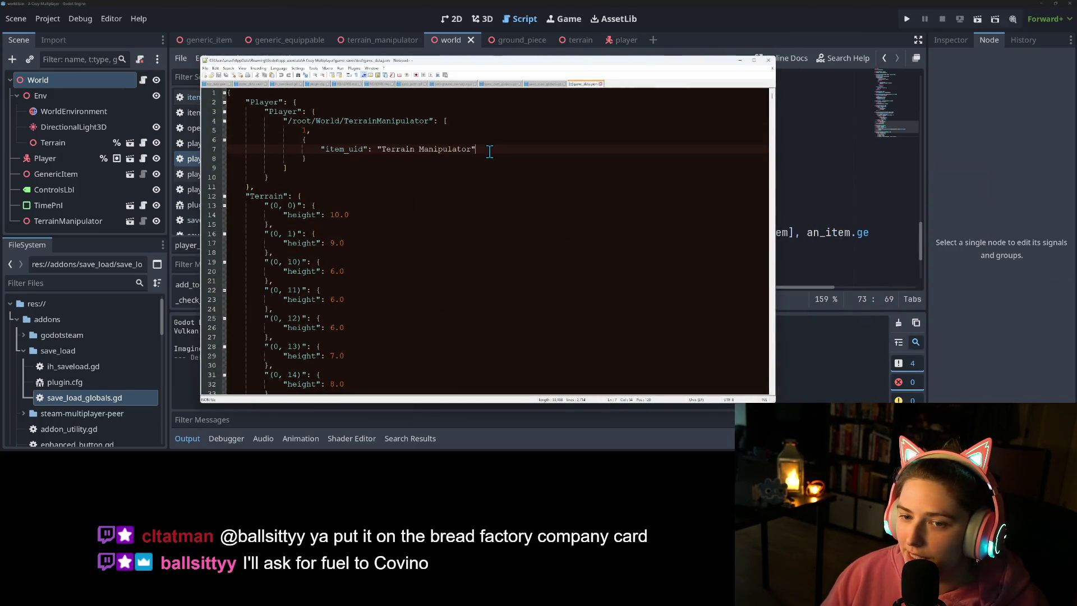
double_click(432, 149)
left_click(354, 130)
left_click(372, 149)
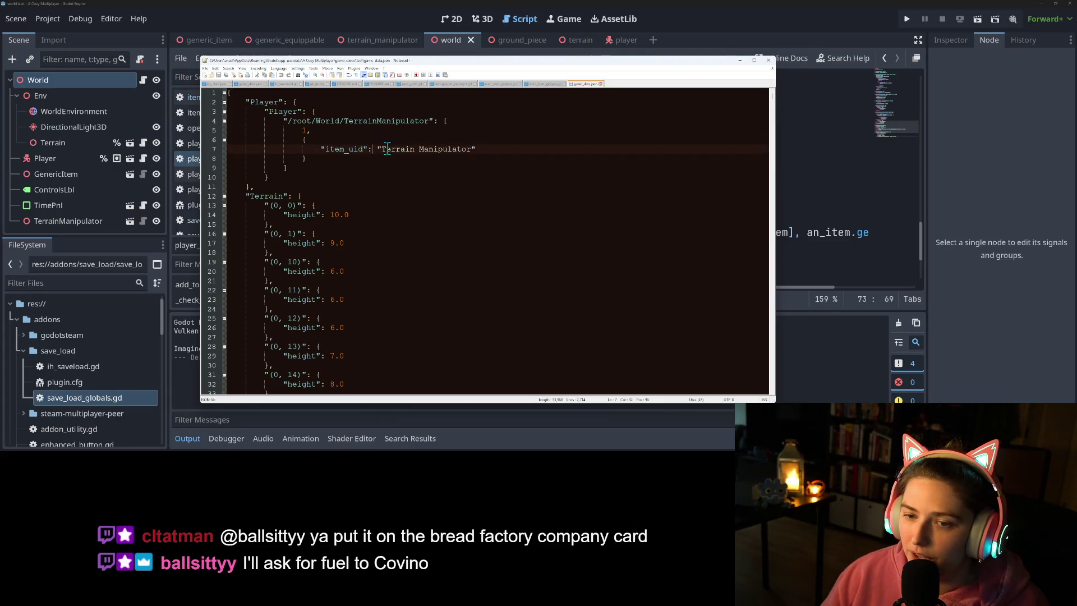
left_click(904, 19)
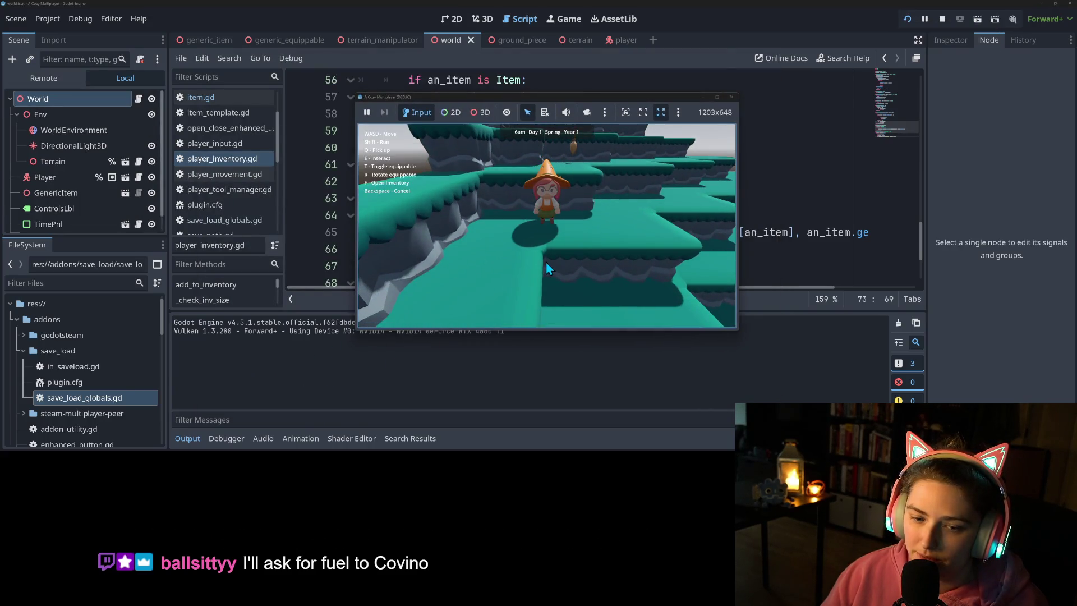
Step: Close the running game and open world.gd from the World node's script icon
left_click(731, 97)
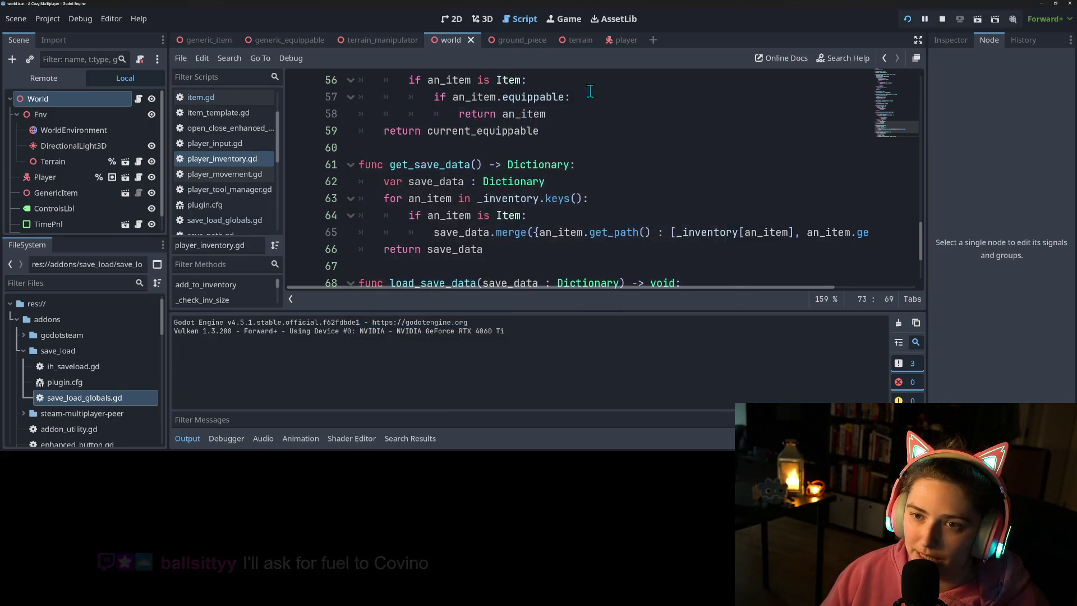
double_click(403, 167)
scroll(403, 174, "down", 2)
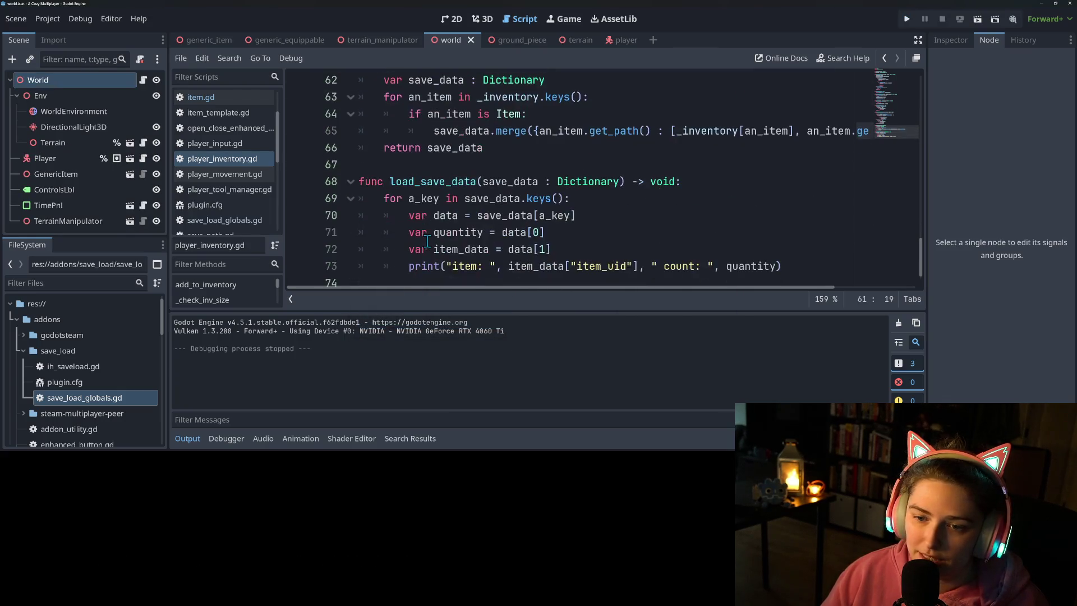
double_click(443, 182)
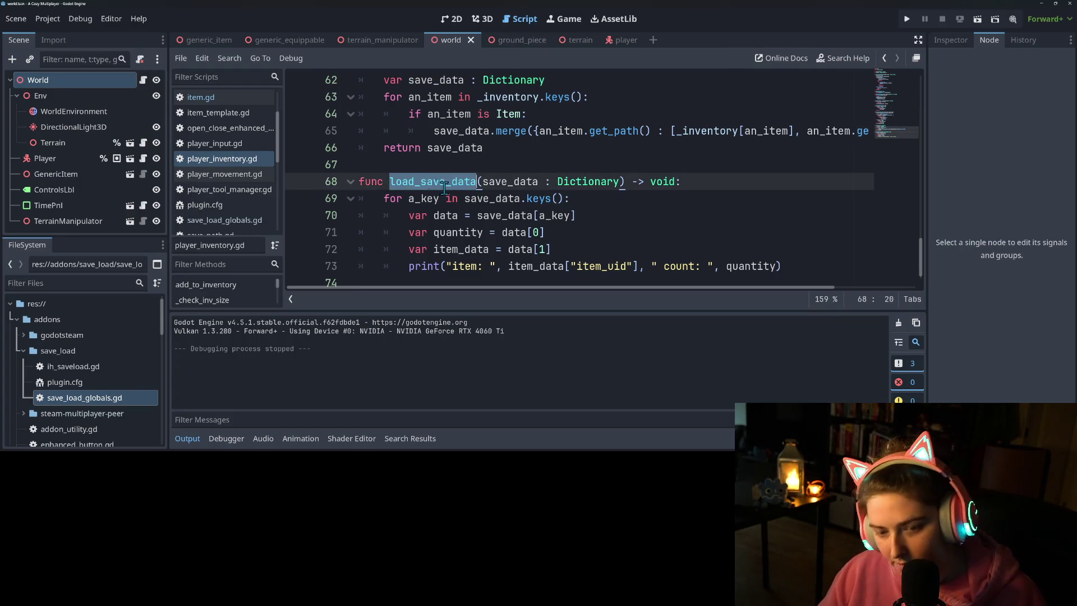
scroll(211, 152, "up", 2)
left_click(143, 80)
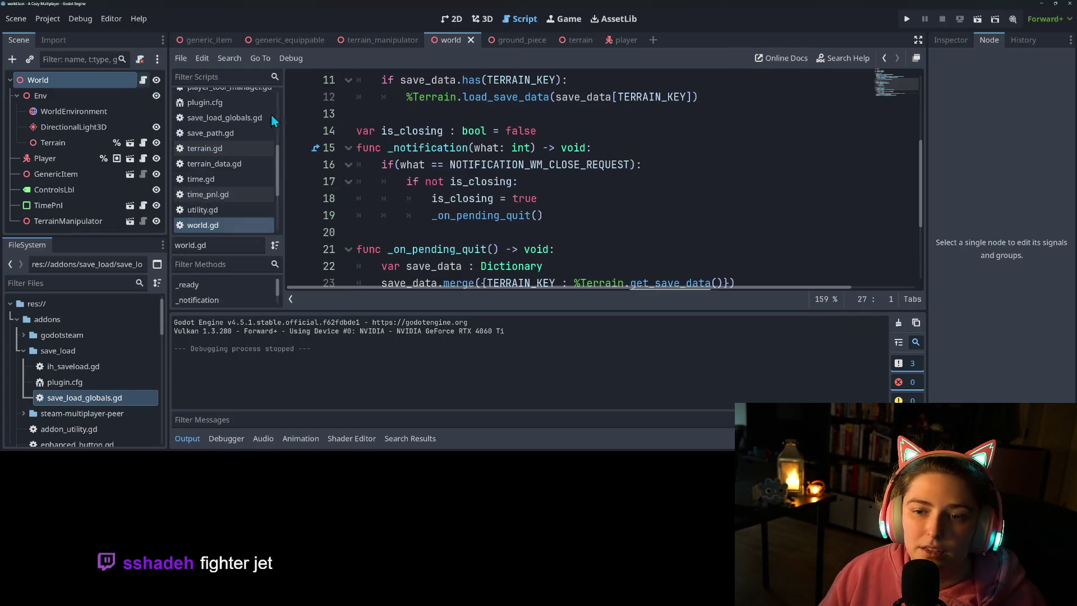
Step: Collapse the output panel and open a new line after the terrain loading on line 12
scroll(521, 219, "down", 3, "ctrl")
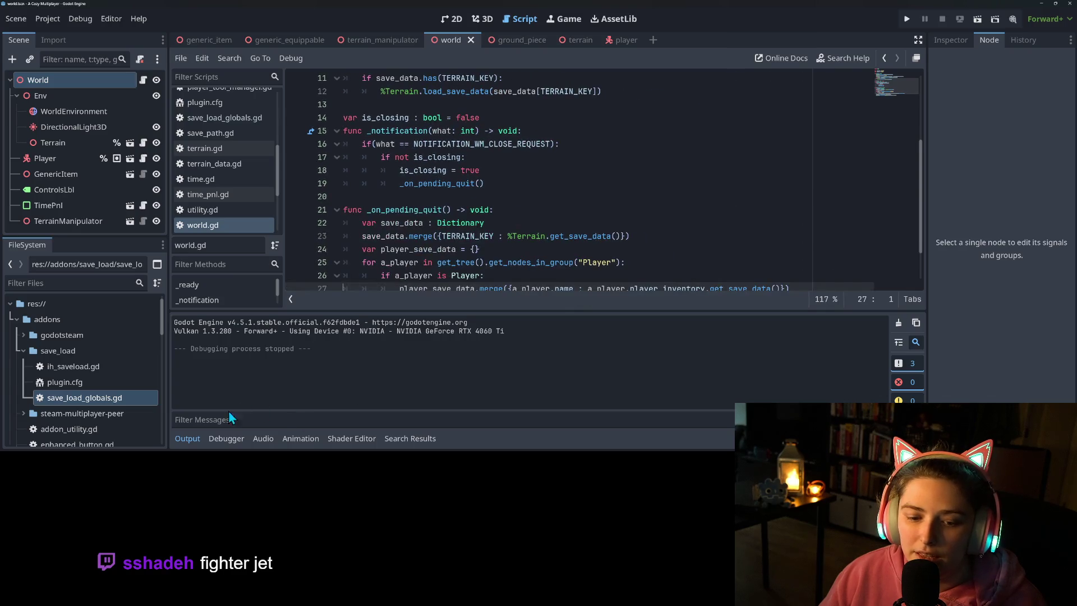
left_click(188, 438)
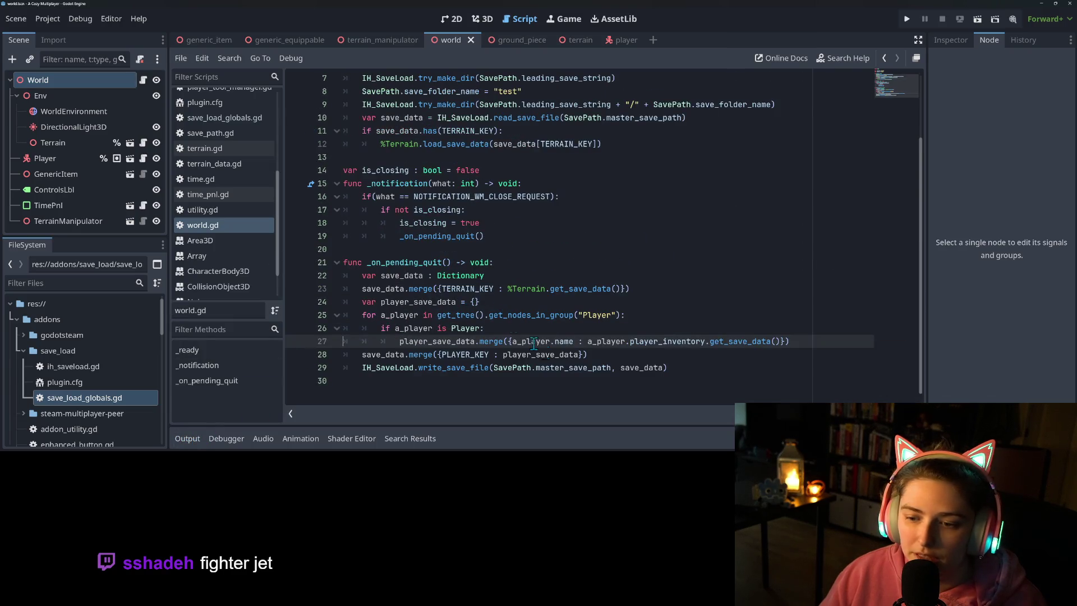
left_click(380, 314)
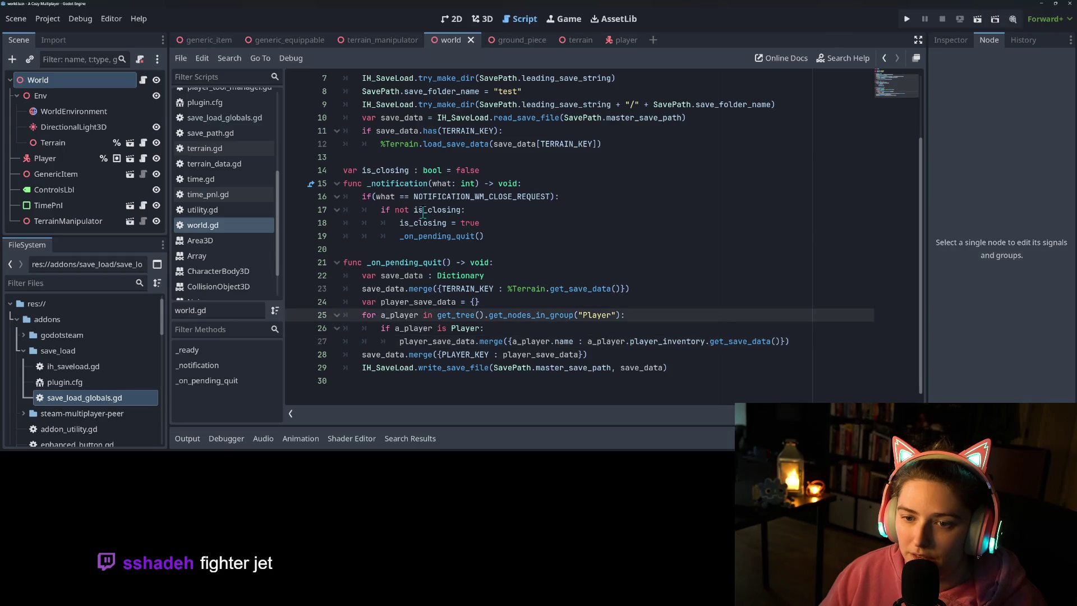
scroll(495, 304, "up", 1)
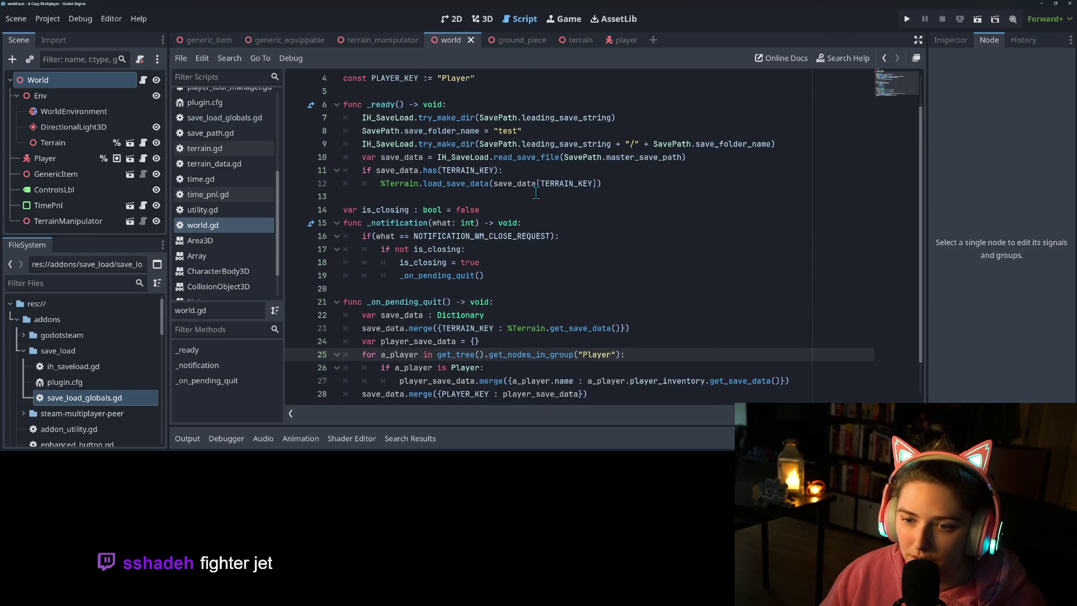
left_click(628, 189)
key("Return")
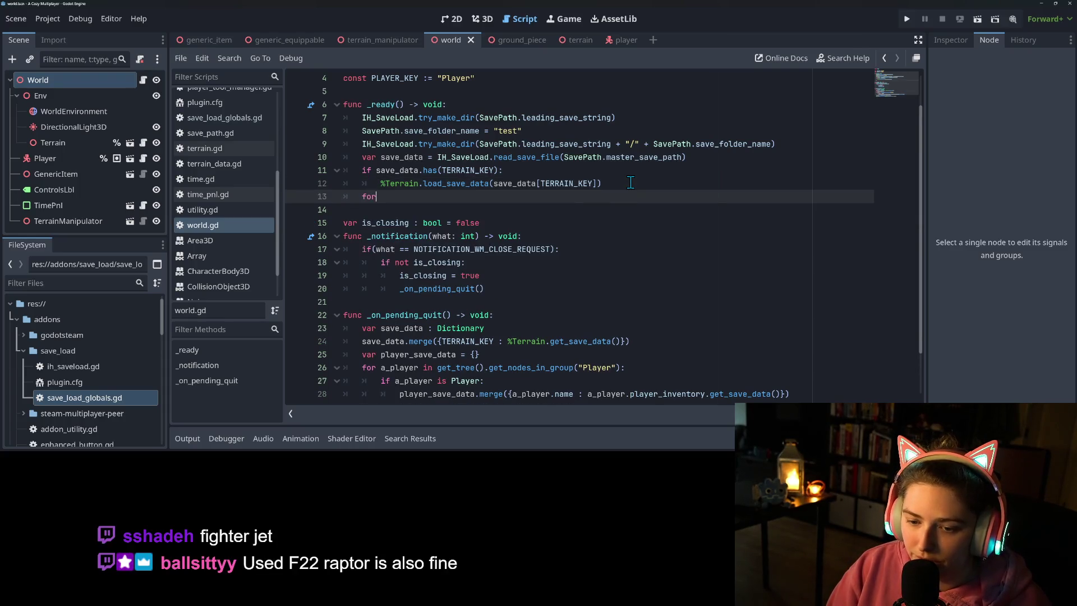
Step: Add a for loop over the player group's nodes with an 'if a_player is Player:' check
type(" a")
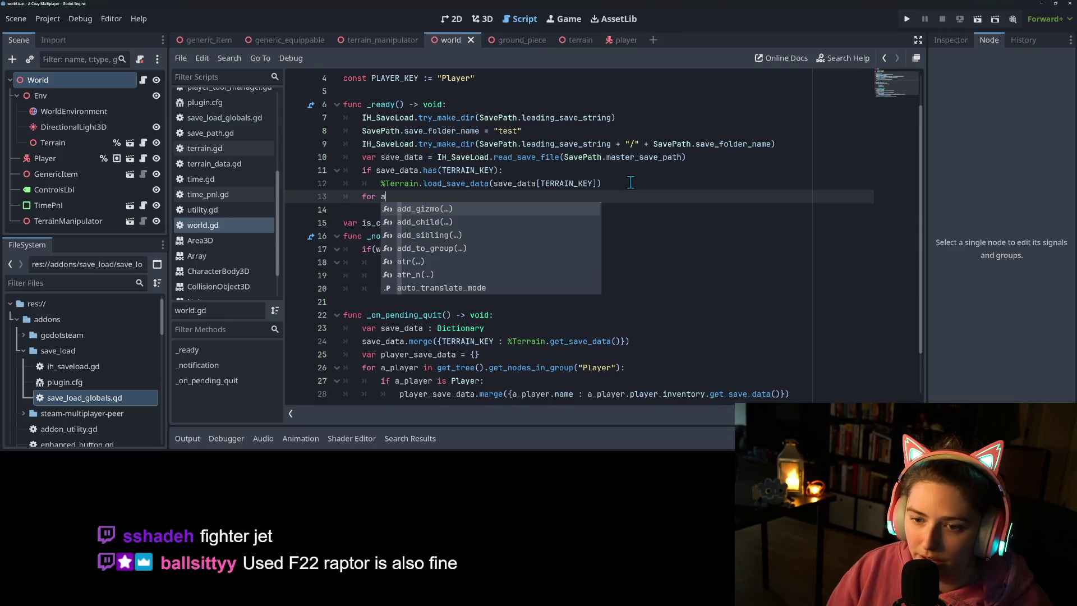
type("_player i")
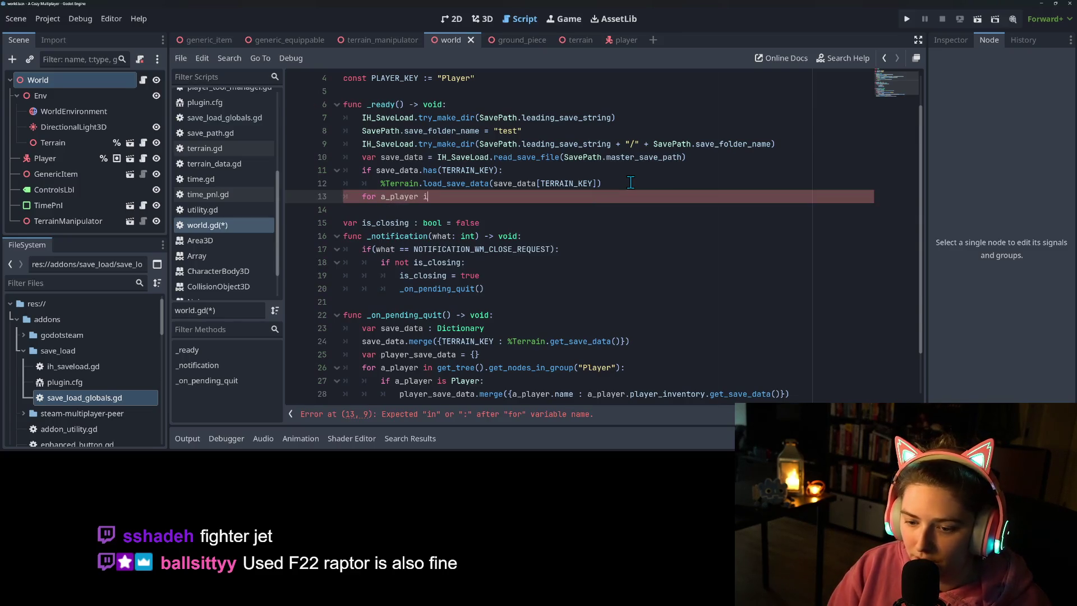
type("n get_tr")
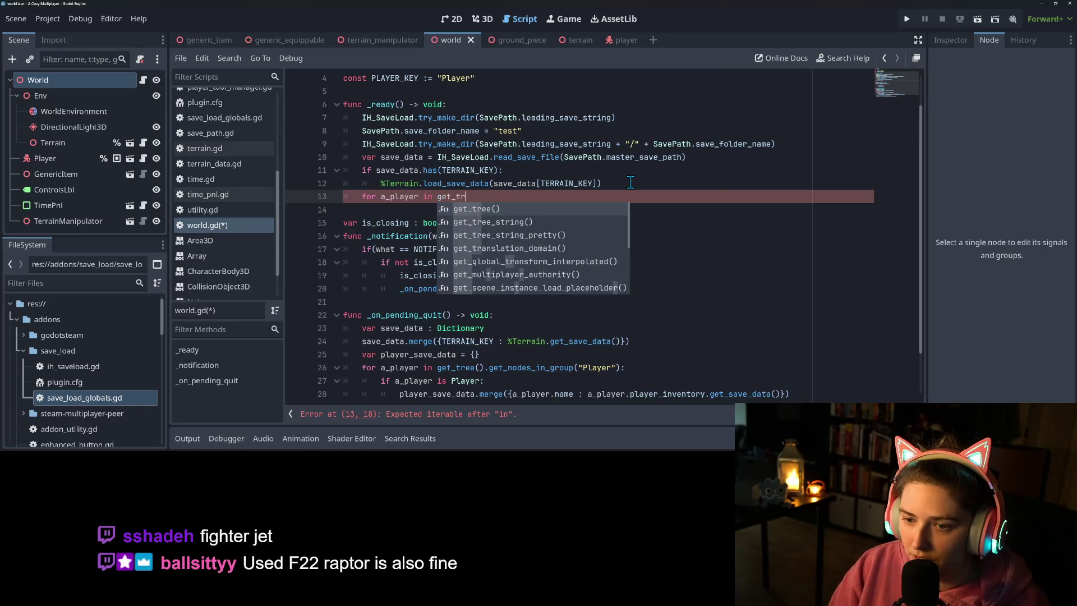
type("ee()._bio")
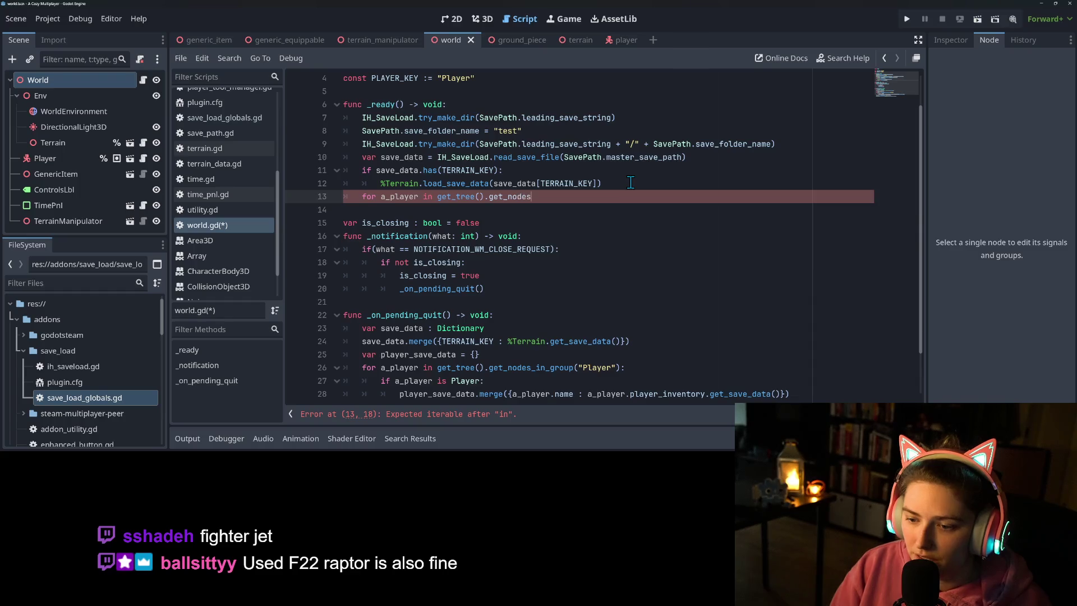
type("_in")
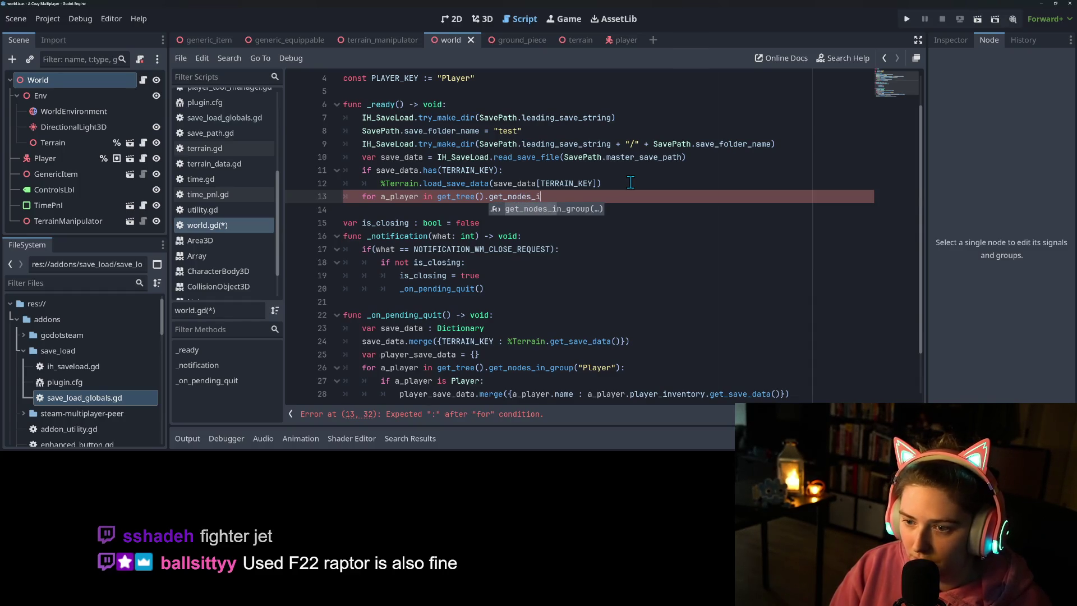
key("Return")
type("layer\"")
type(":")
key("Return")
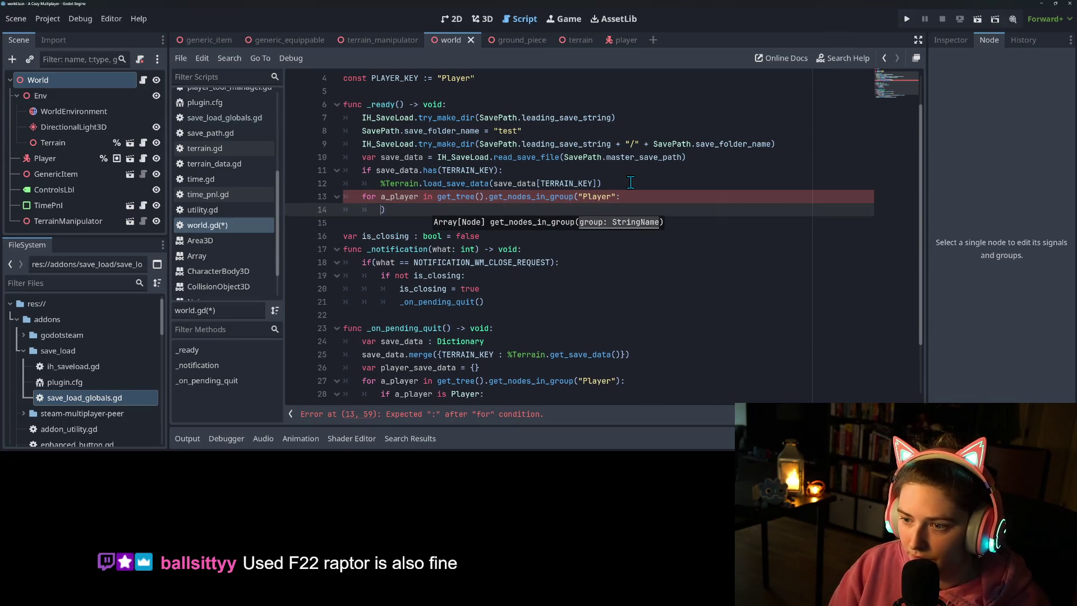
key("BackSpace")
key("BackSpace")
key("BackSpace")
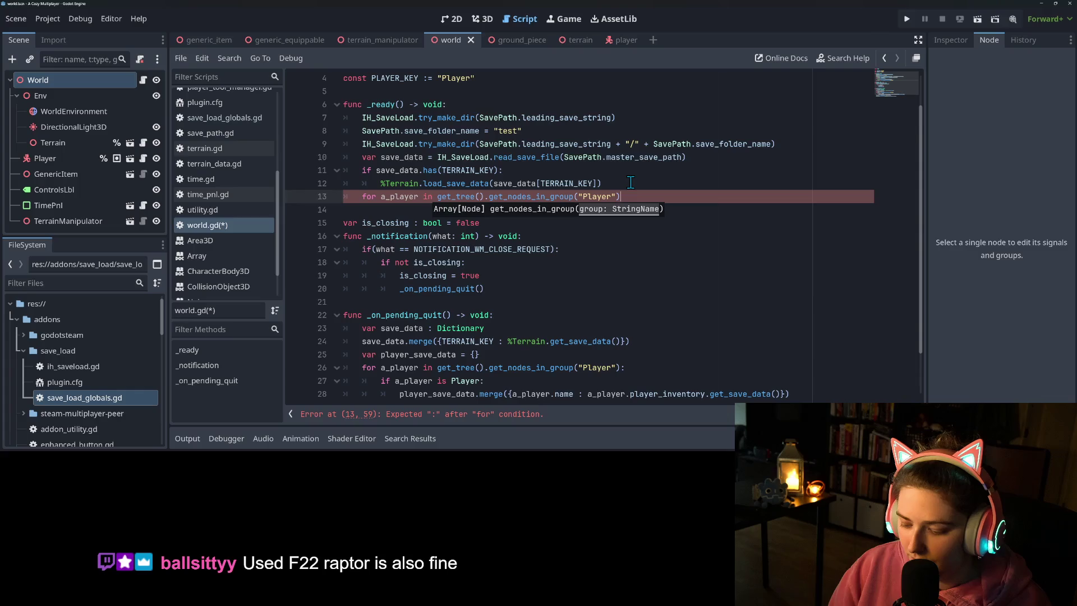
type(":")
key("Return")
type("if a_player is Pla")
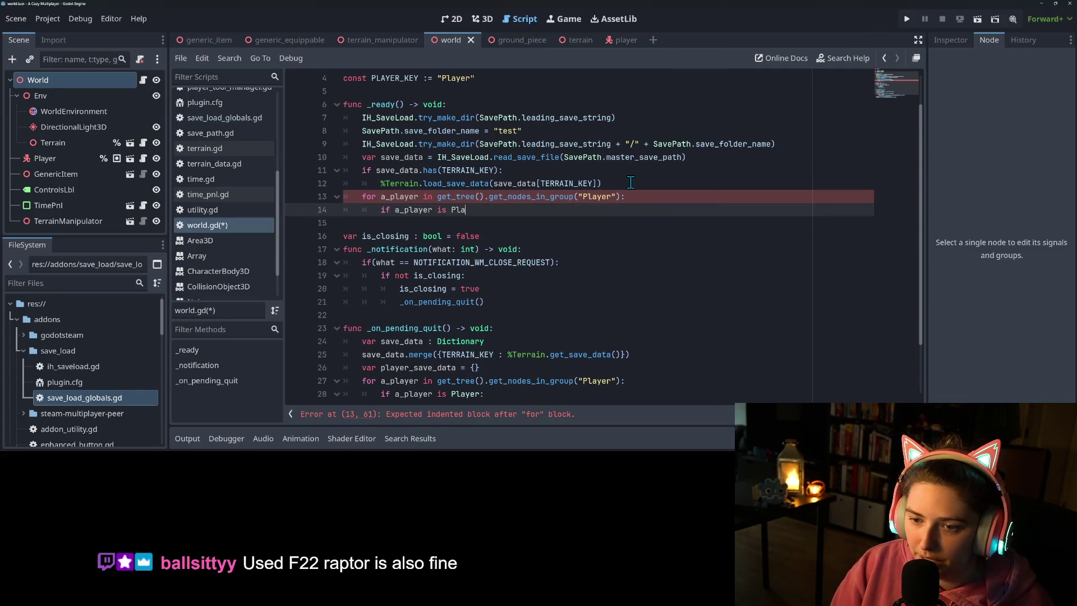
type("yer:")
key("Return")
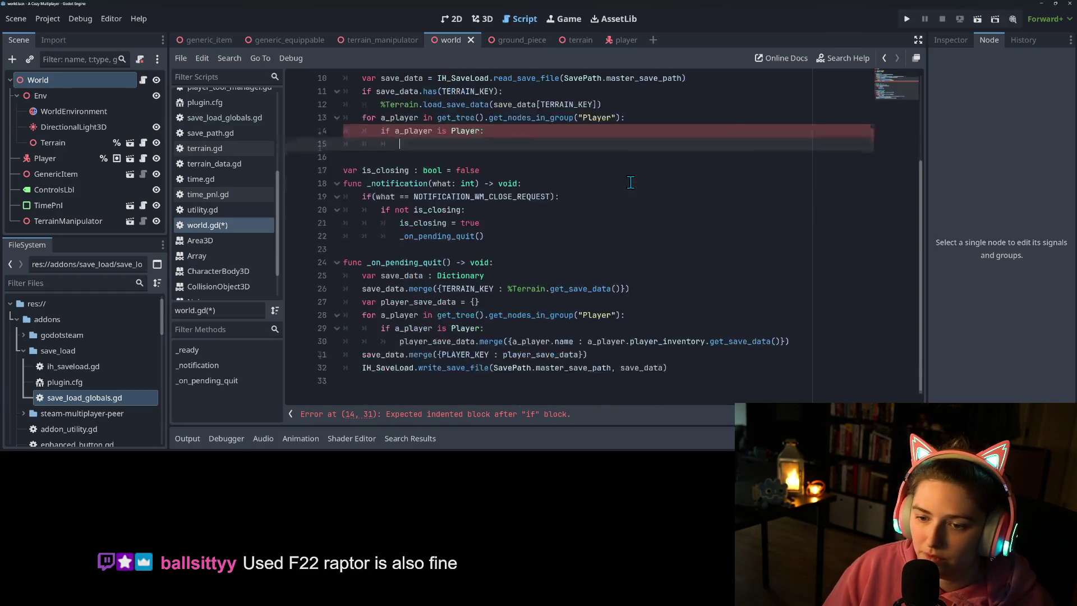
Step: Write a_player.player_inventory.load_save_data(save_data[PLAYER_KEY]) inside the check using autocomplete
scroll(631, 182, "down", 2)
key("ctrl+space")
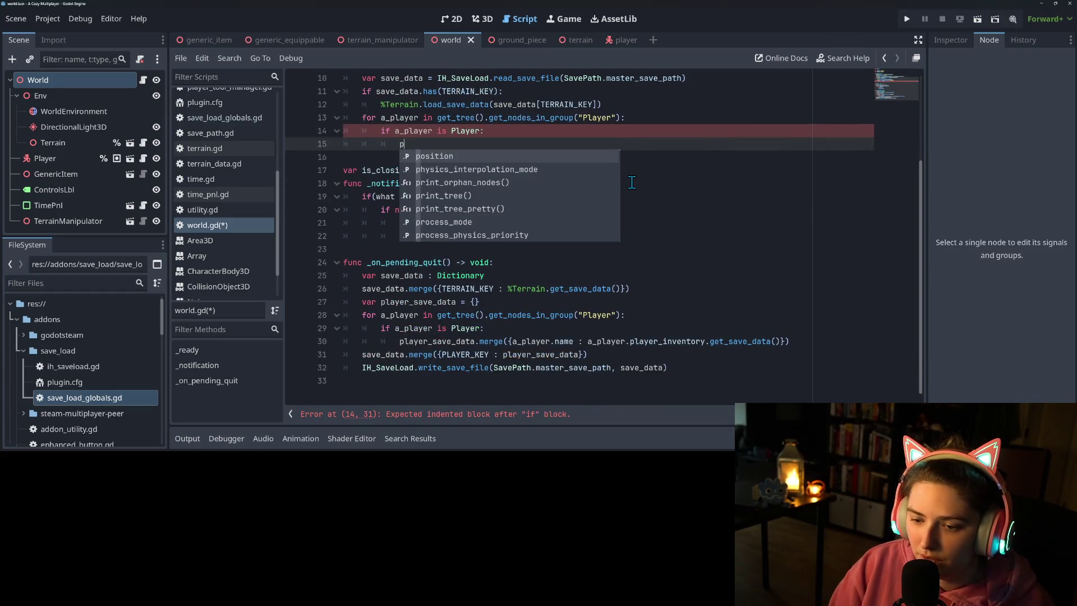
key("Escape")
type("a_player.l")
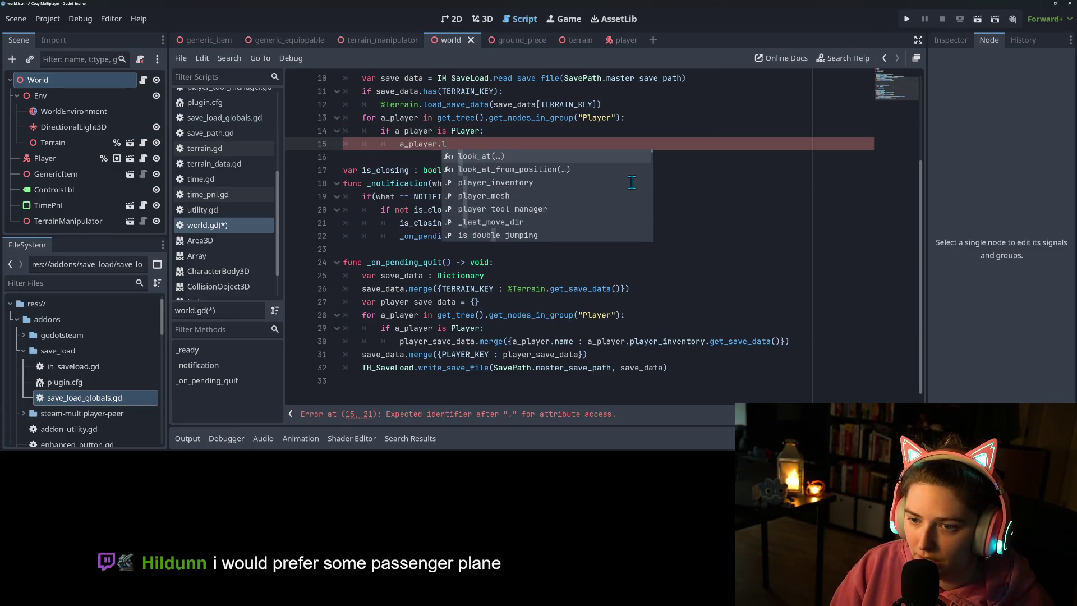
type("a")
key("BackSpace")
key("BackSpace")
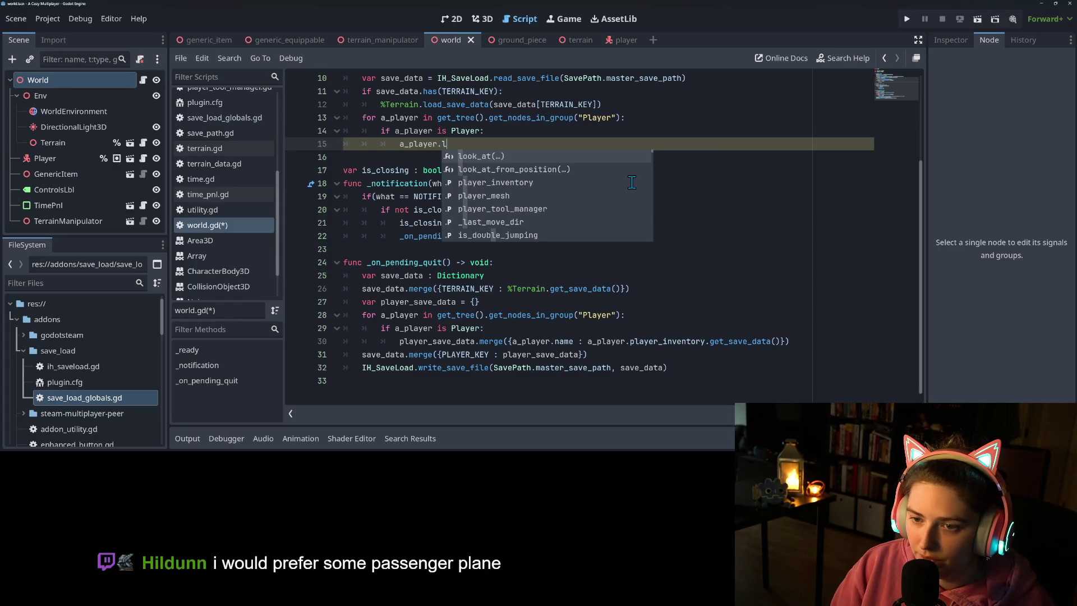
type("pla")
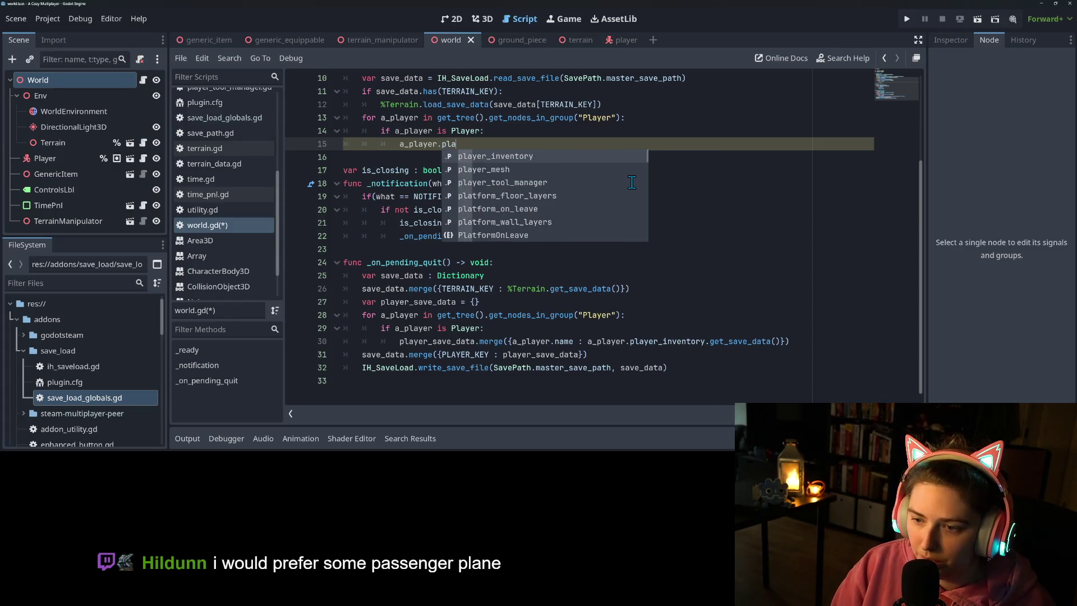
key("Return")
key("Return")
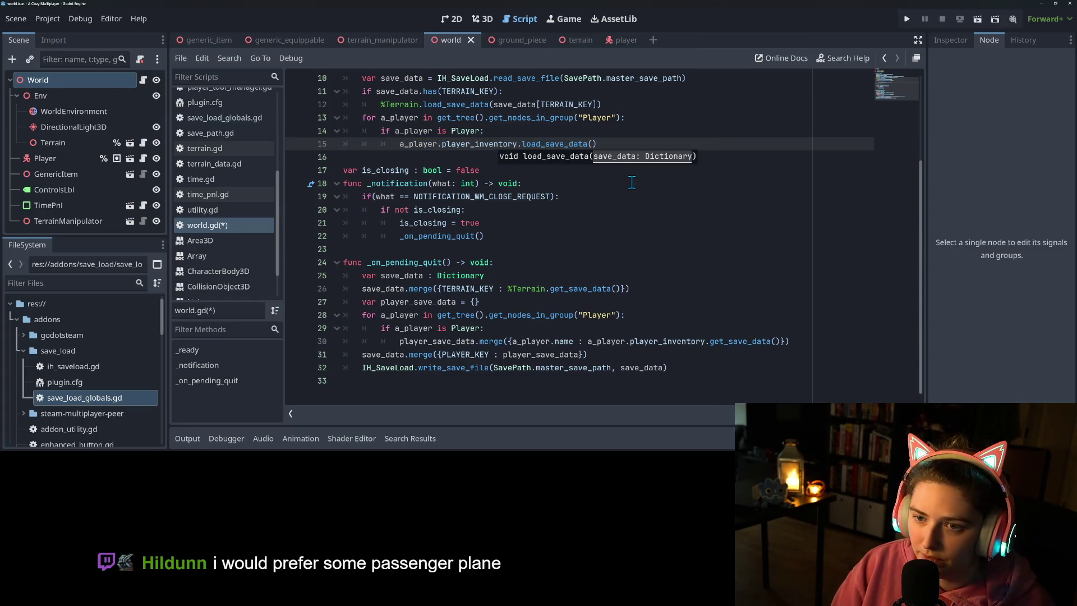
type("save_data")
key("Return")
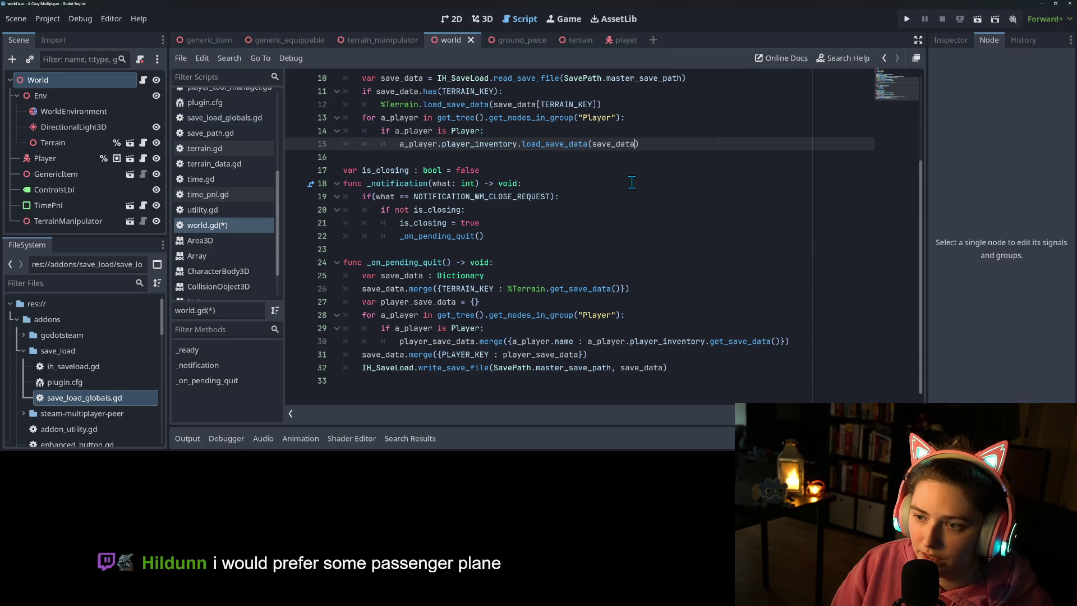
type("[")
type("Pl")
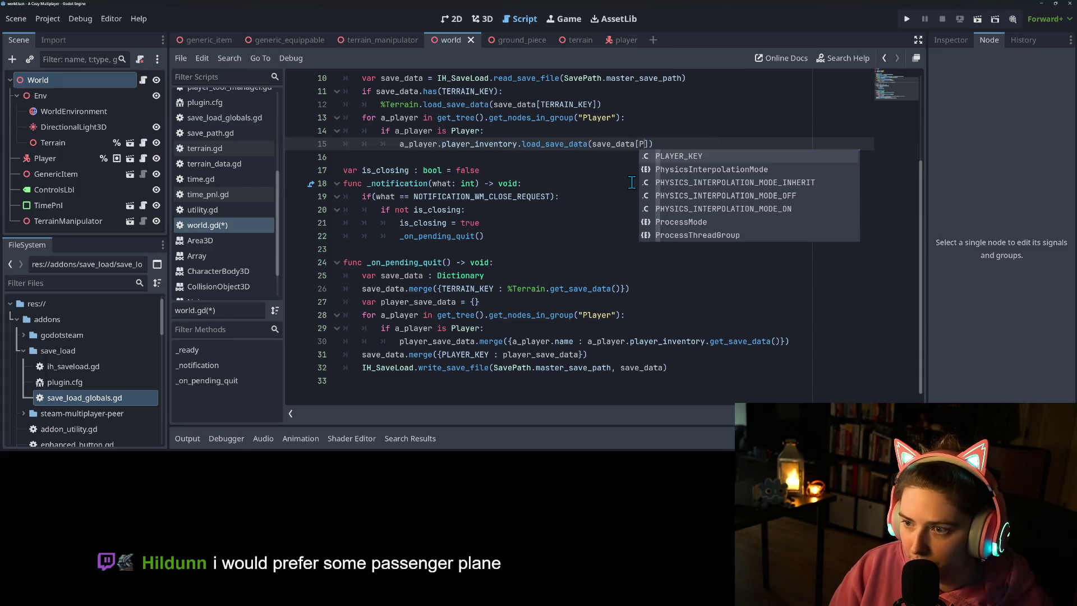
key("Return")
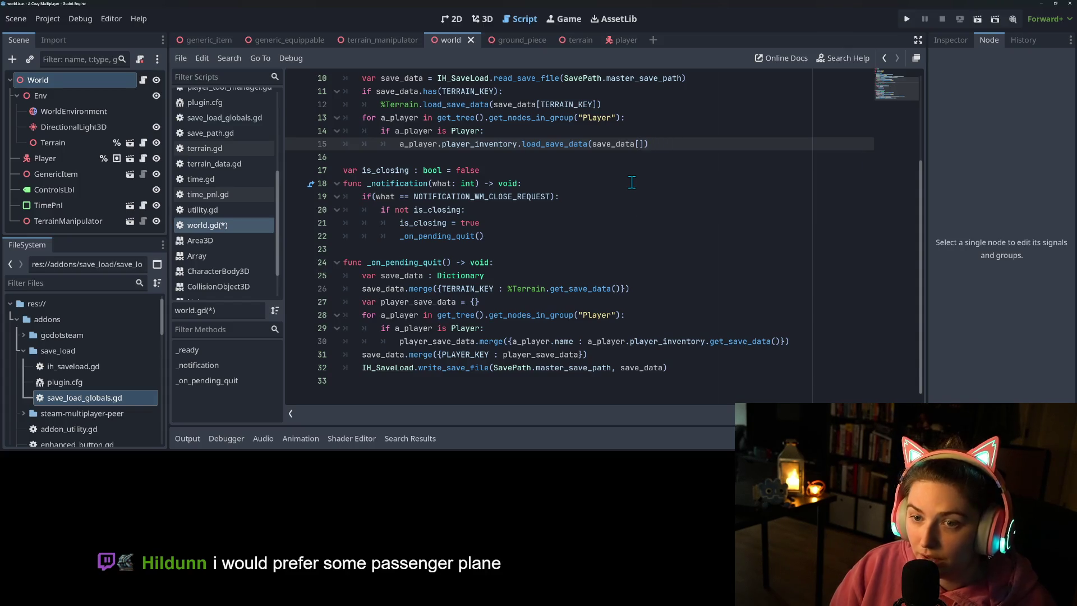
type("PLAy")
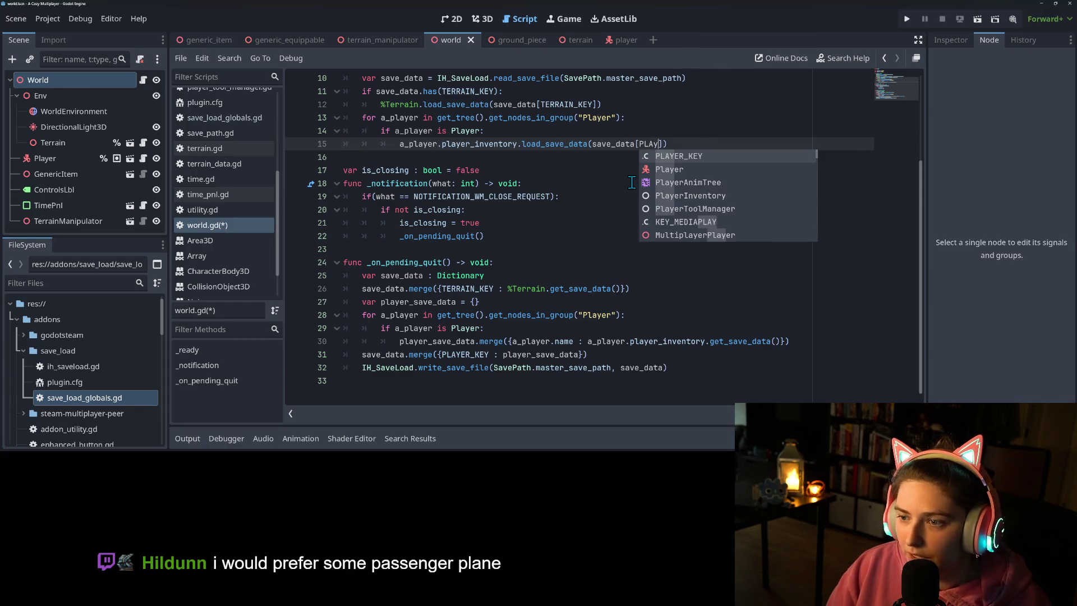
key("Return")
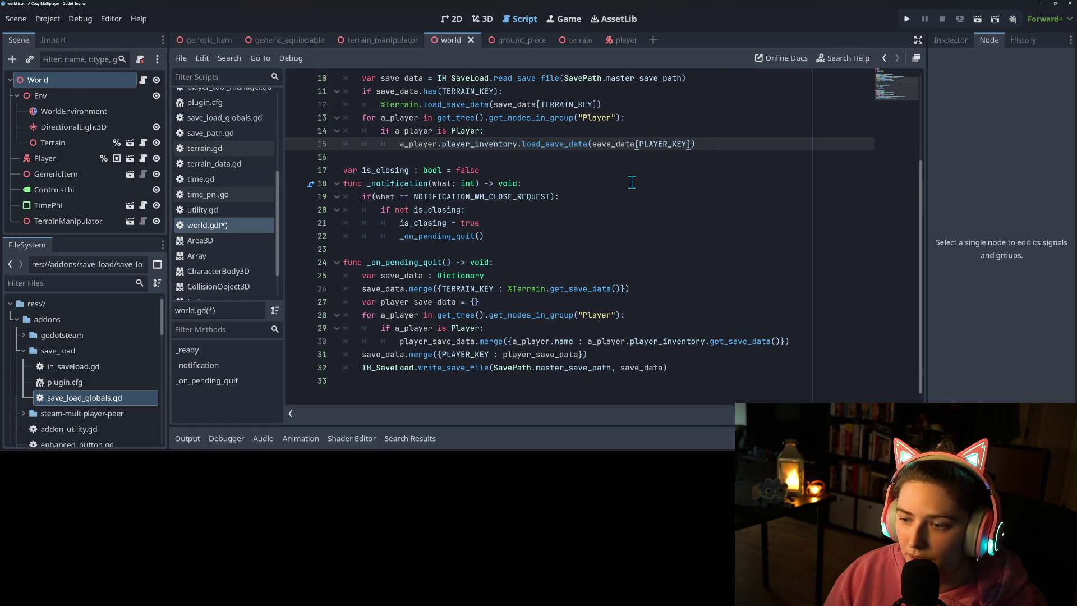
Step: Select a_player.name in the save loop on line 30 for reference
key("Up")
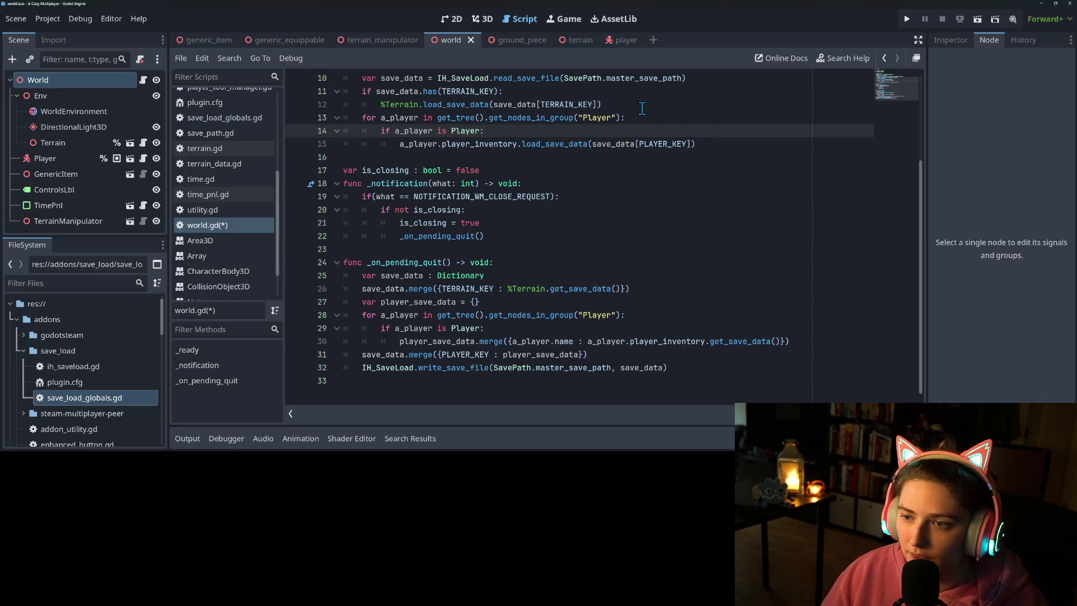
left_click(564, 342)
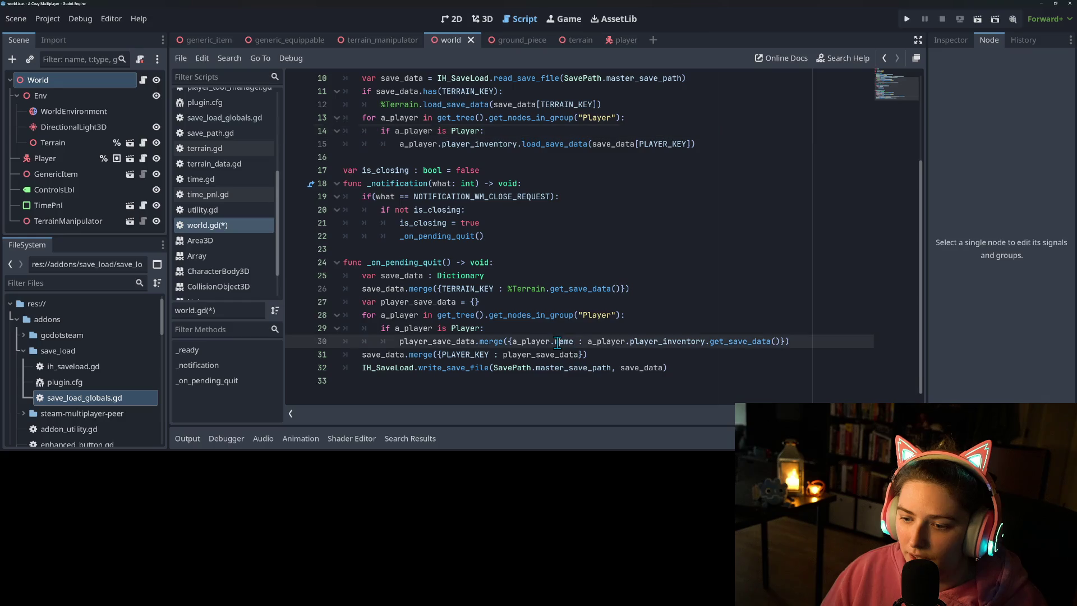
left_click(510, 341)
left_click_drag(513, 341, 575, 341)
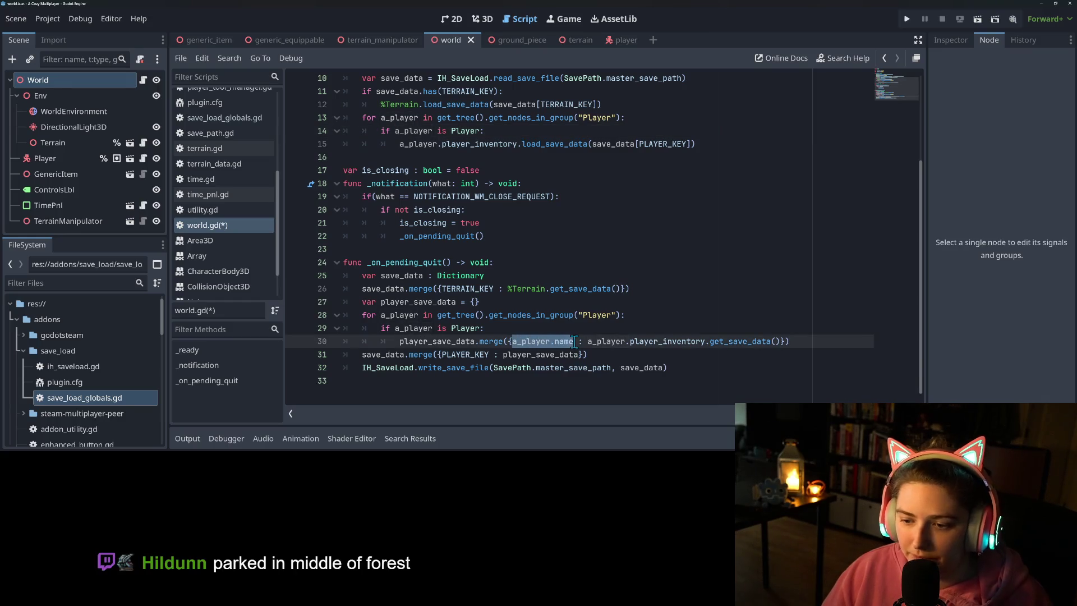
left_click(631, 110)
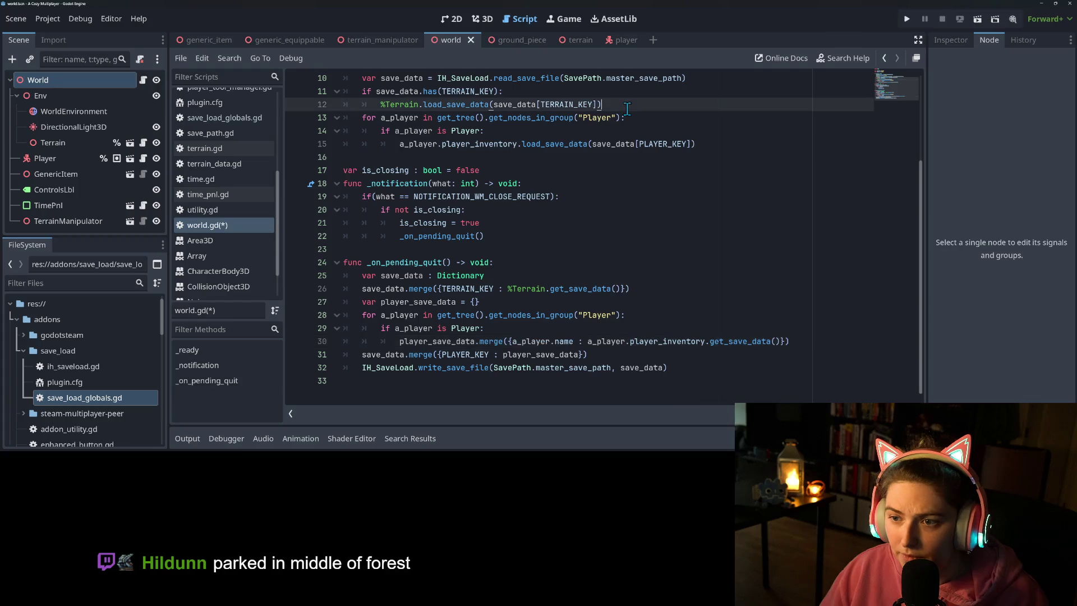
Step: Insert 'if save_data.has(a_player.name):' as a new line 14 in the player loop
left_click(638, 117)
key("Return")
type("if save")
key("Return")
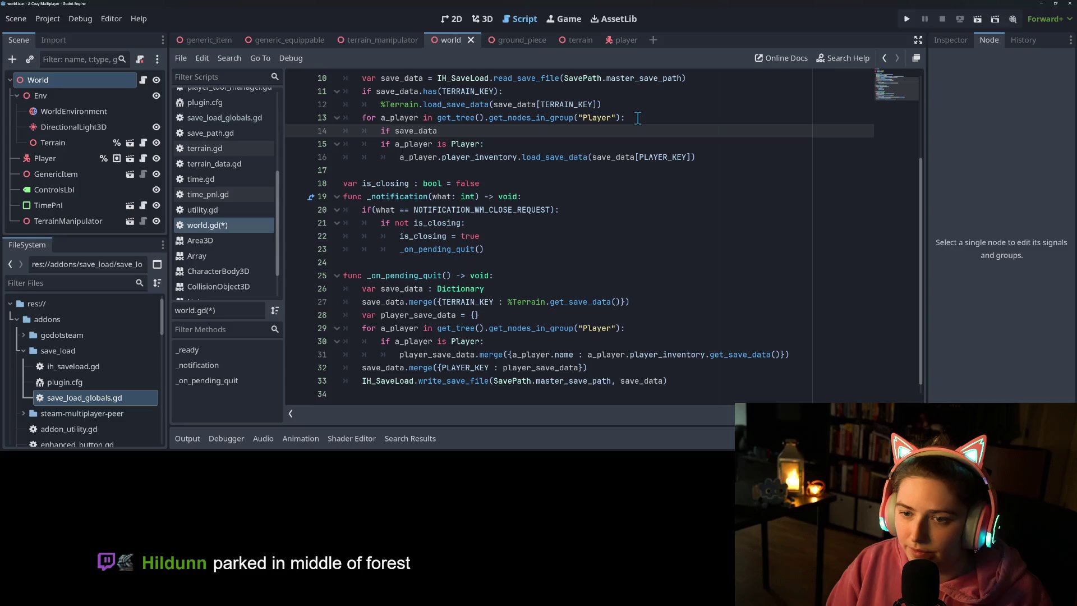
type(".has")
key("Return")
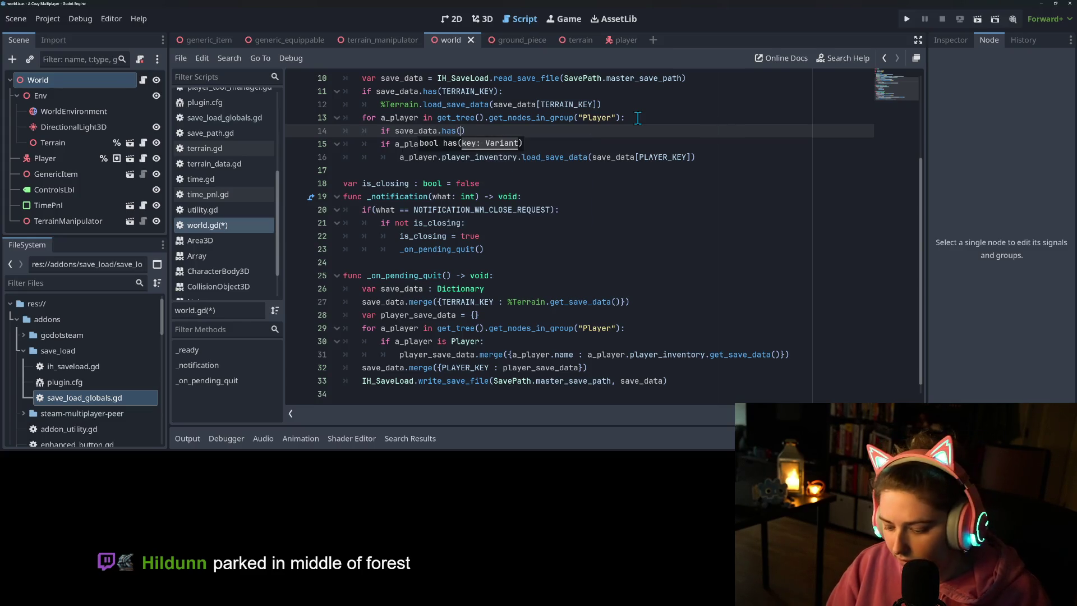
type("a_player.name)")
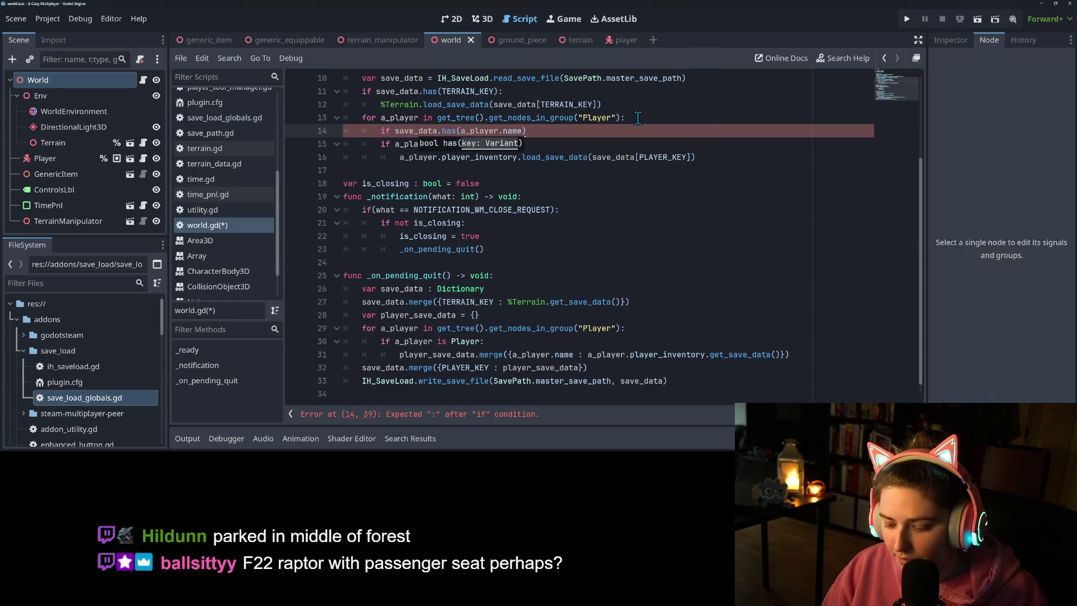
type(":")
Step: Indent lines 15–16 under the check, append [a_player.name] after [PLAYER_KEY], and save world.gd
left_click_drag(384, 143, 416, 157)
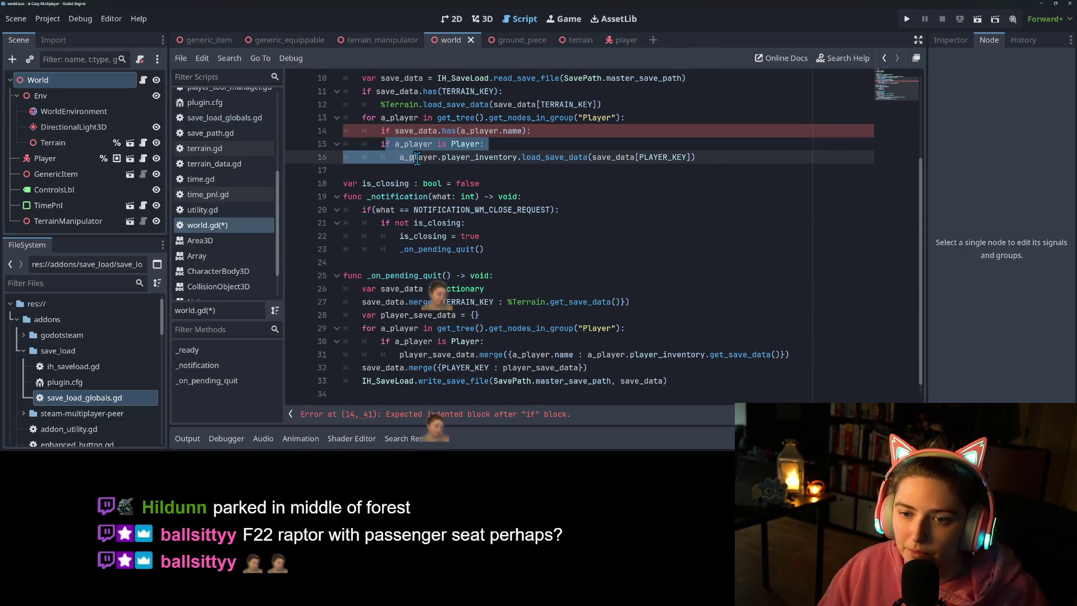
key("Tab")
left_click(711, 157)
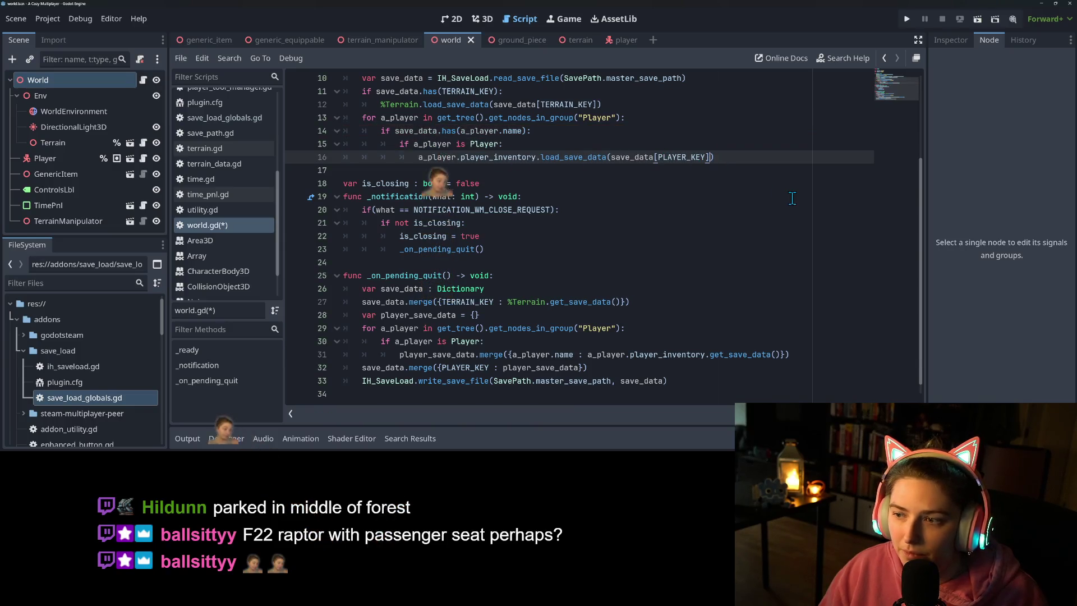
type("[a_player.name")
key("ctrl+s")
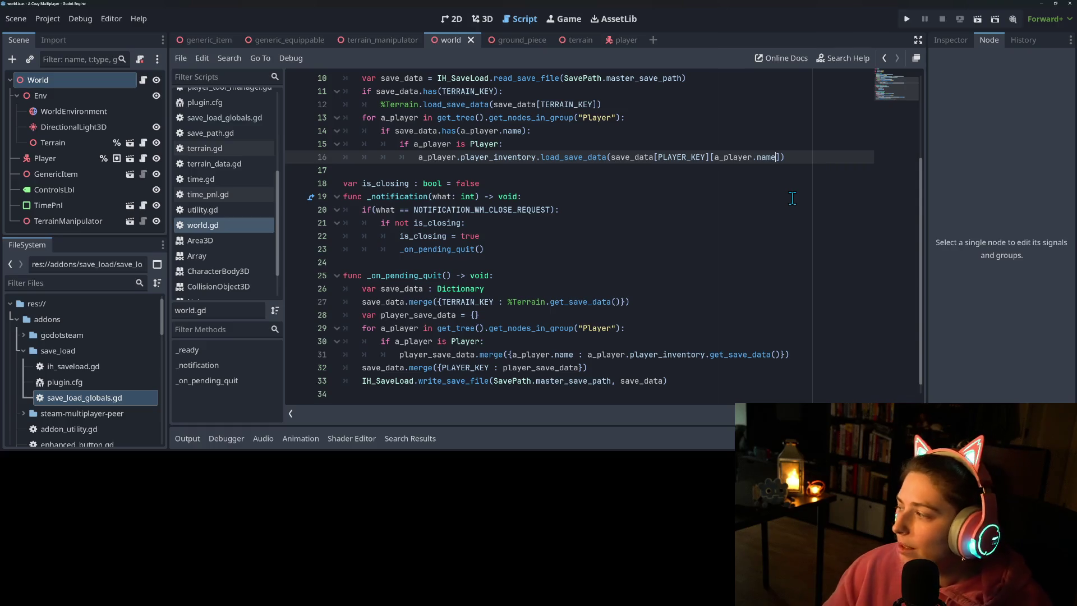
Step: Look over the updated load code around lines 16–22
double_click(509, 157)
scroll(590, 230, "up", 2)
left_click(804, 238)
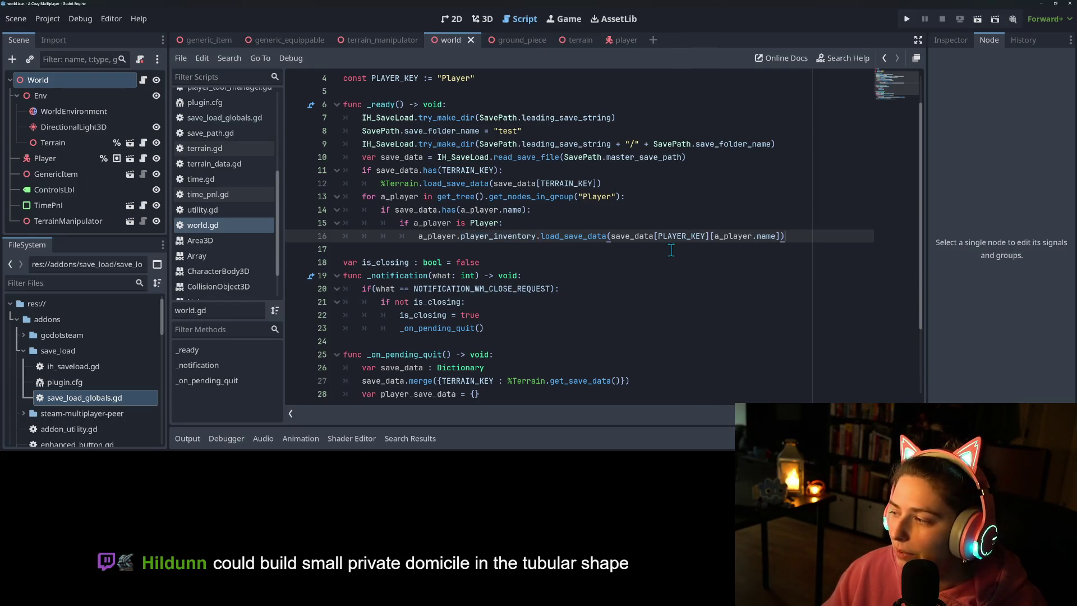
left_click(667, 313)
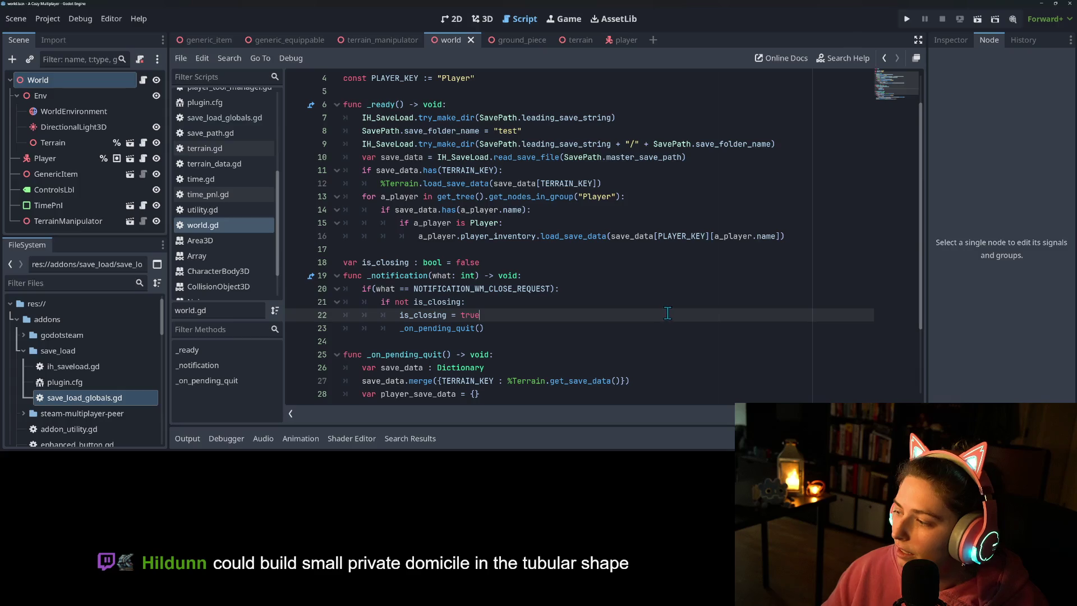
left_click(599, 247)
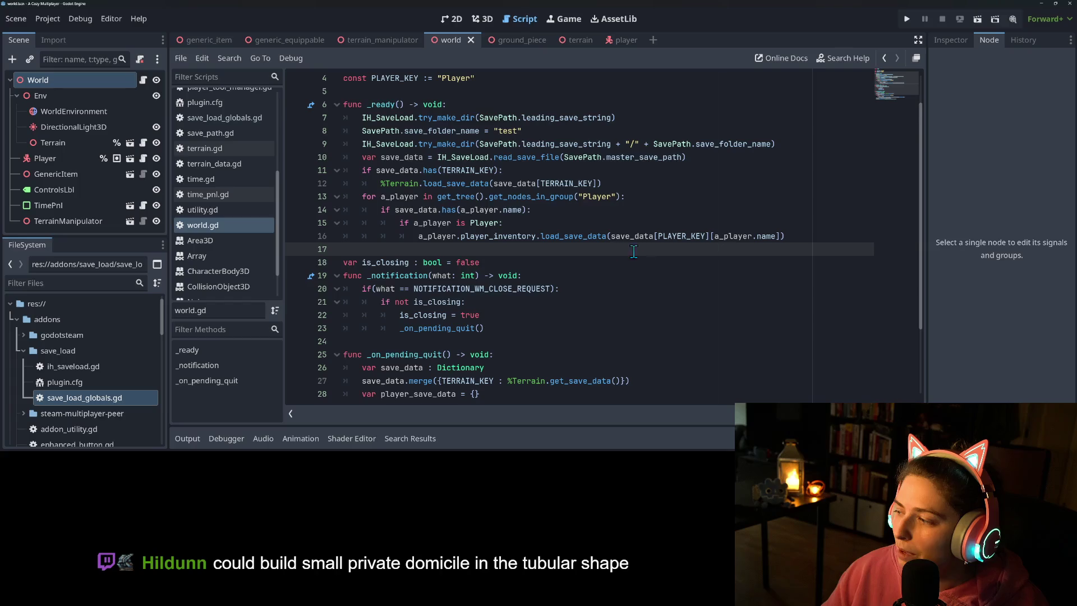
scroll(616, 345, "down", 2)
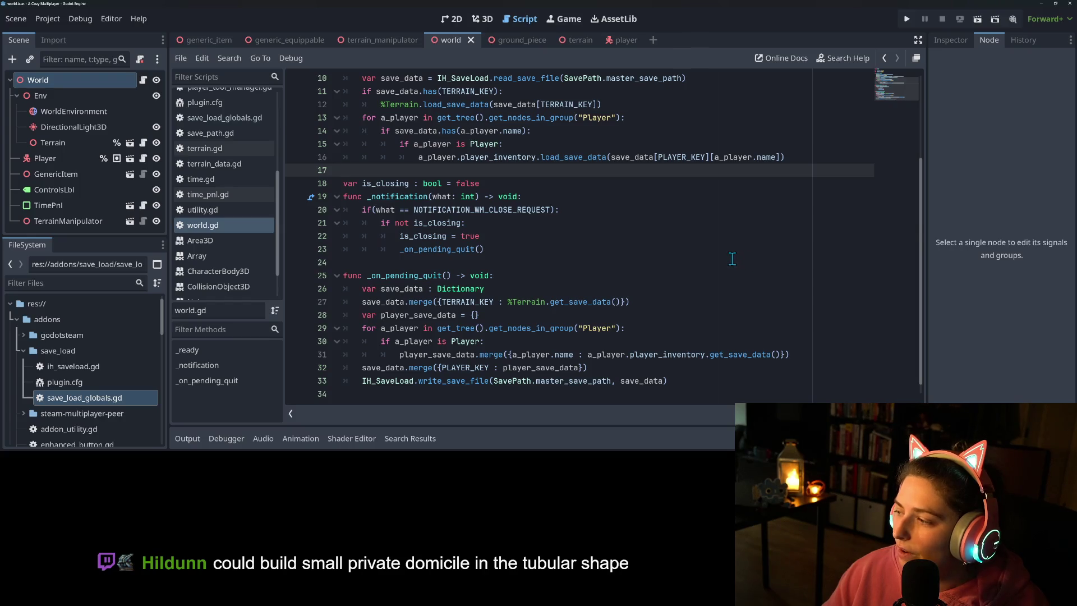
scroll(629, 236, "up", 2)
scroll(630, 237, "down", 1)
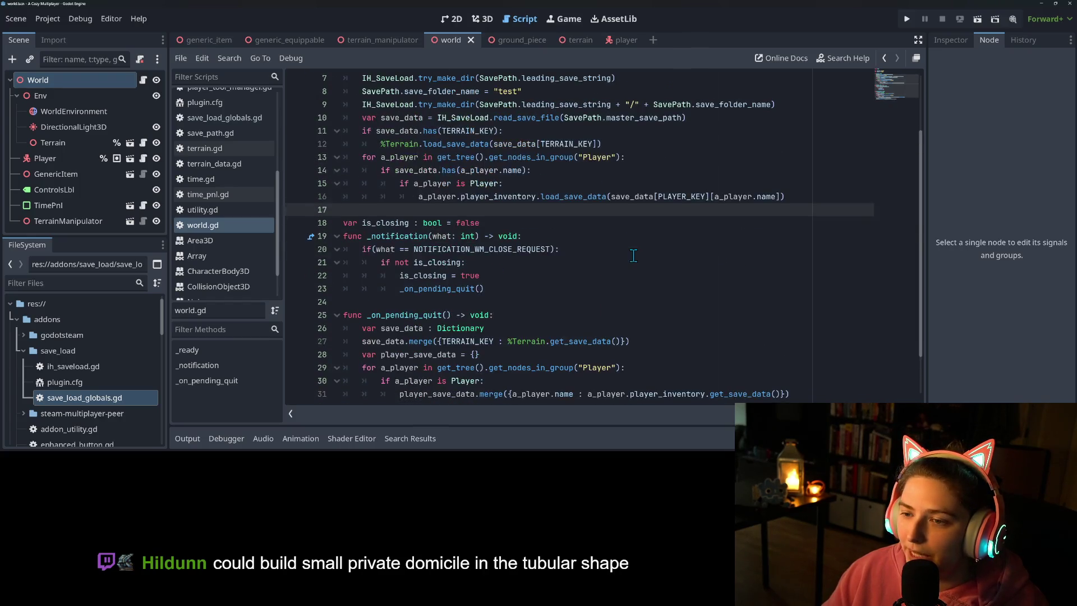
scroll(631, 236, "down", 1)
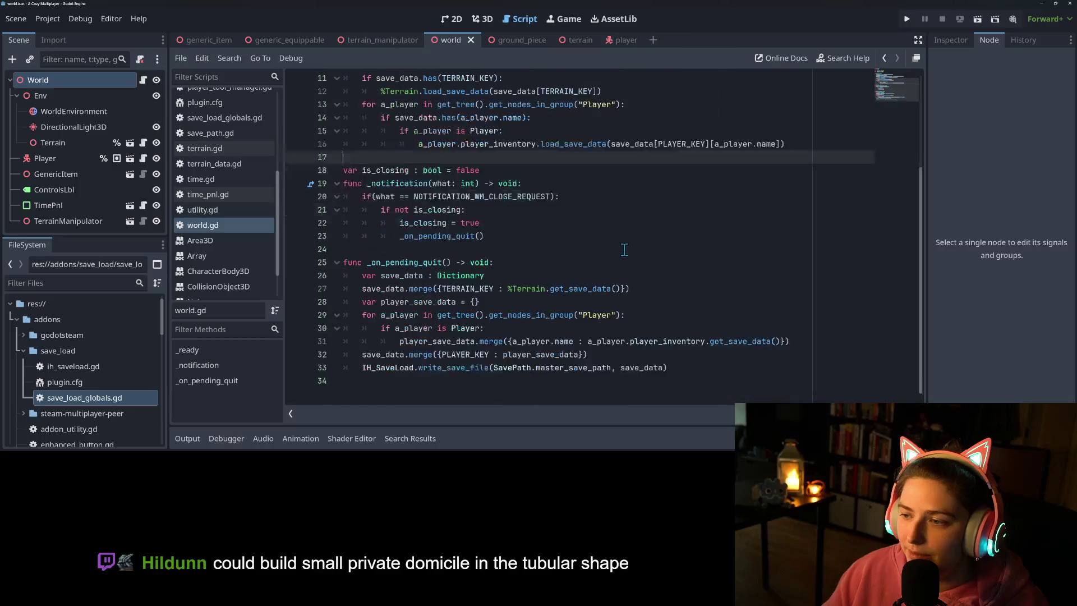
Step: Test-run the game, pick up an item with Q, close it, then set a breakpoint on line 13
left_click(907, 20)
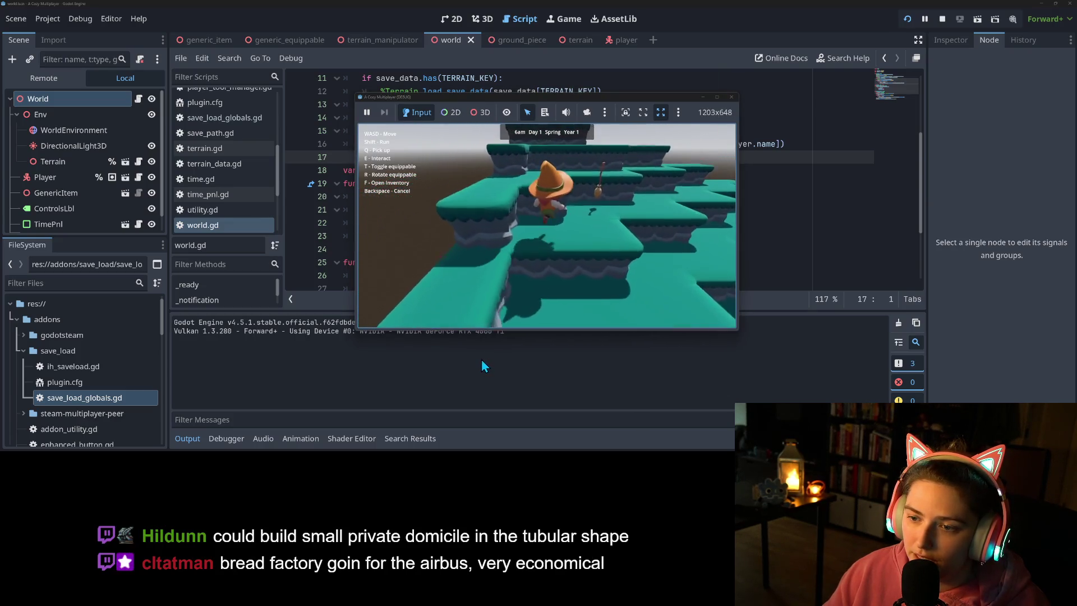
key("q")
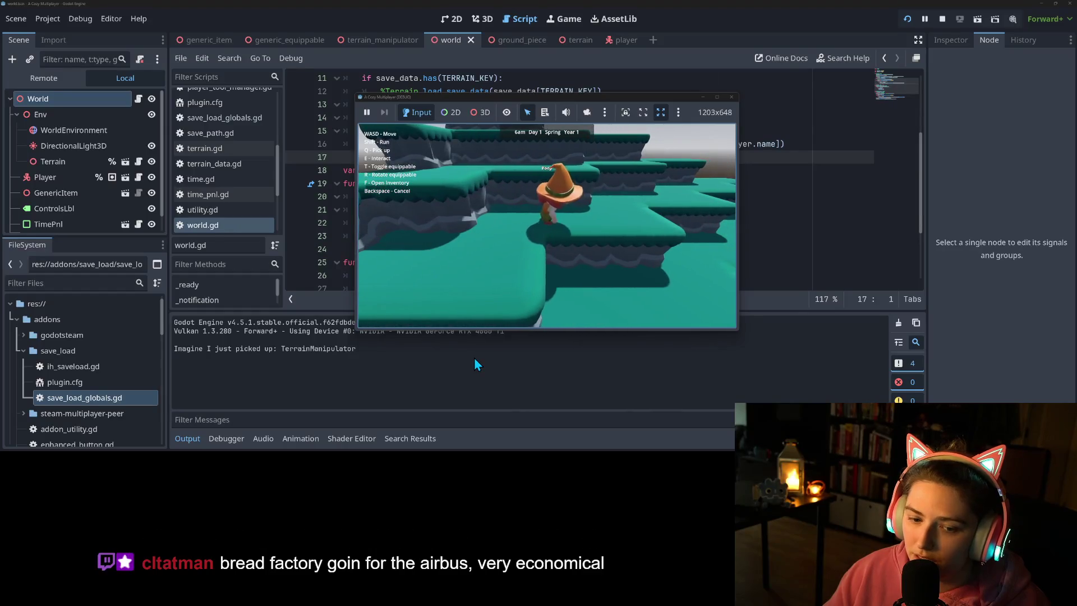
left_click(732, 97)
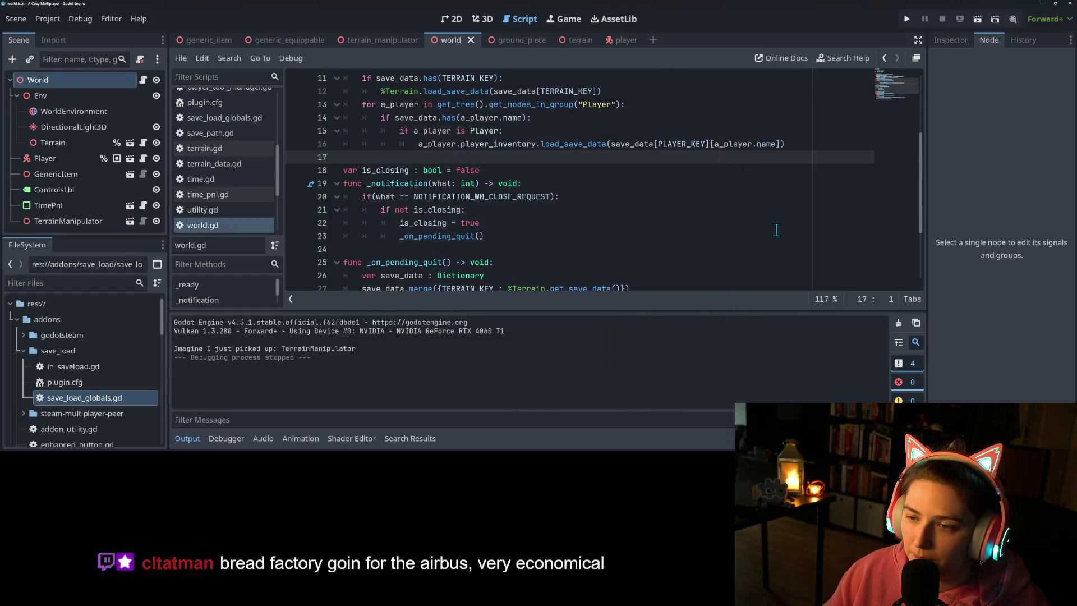
left_click(808, 228)
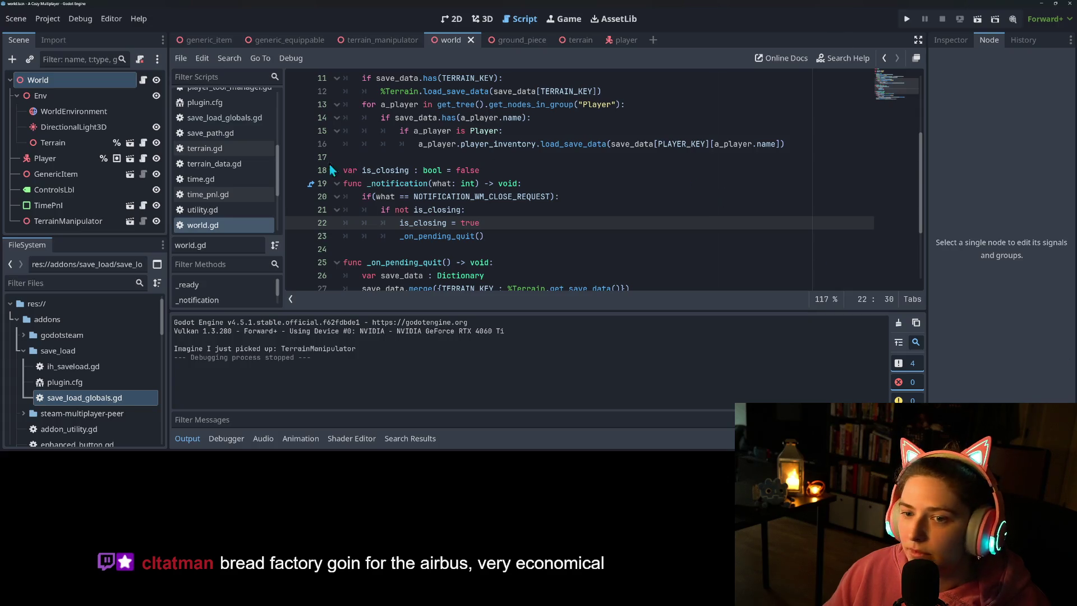
left_click(298, 104)
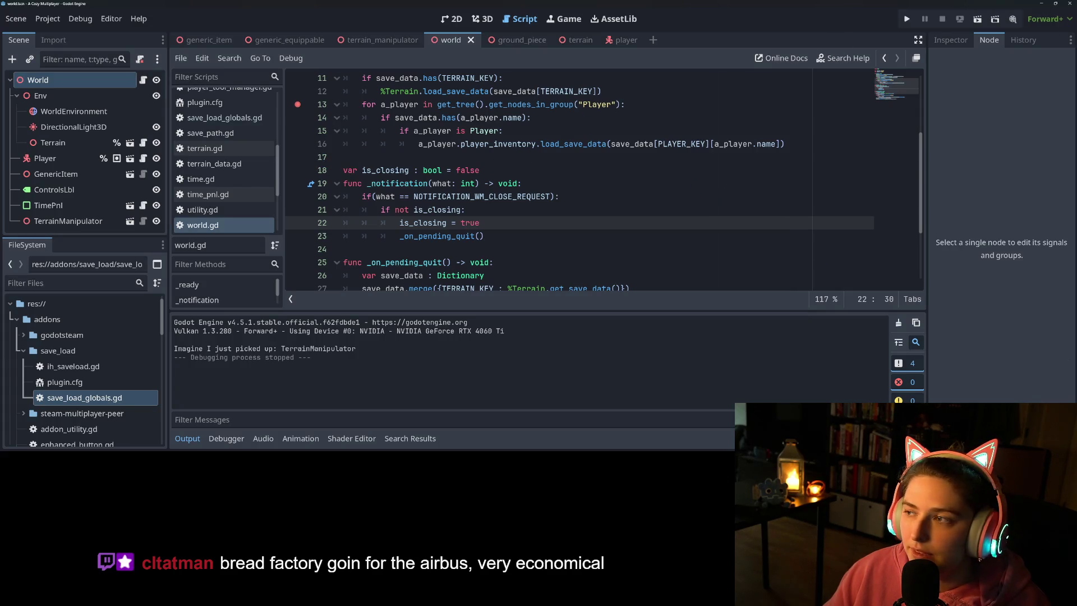
Step: Rerun to the line-13 breakpoint, inspect save_data's Player entry, step to line 14, and stop
left_click(910, 22)
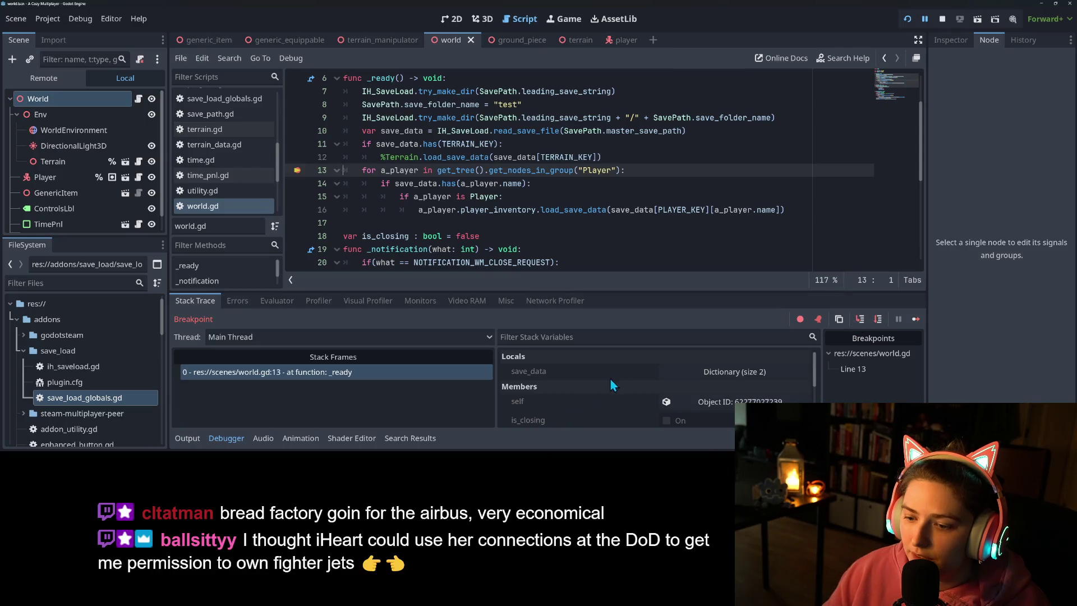
left_click(682, 371)
left_click(707, 388)
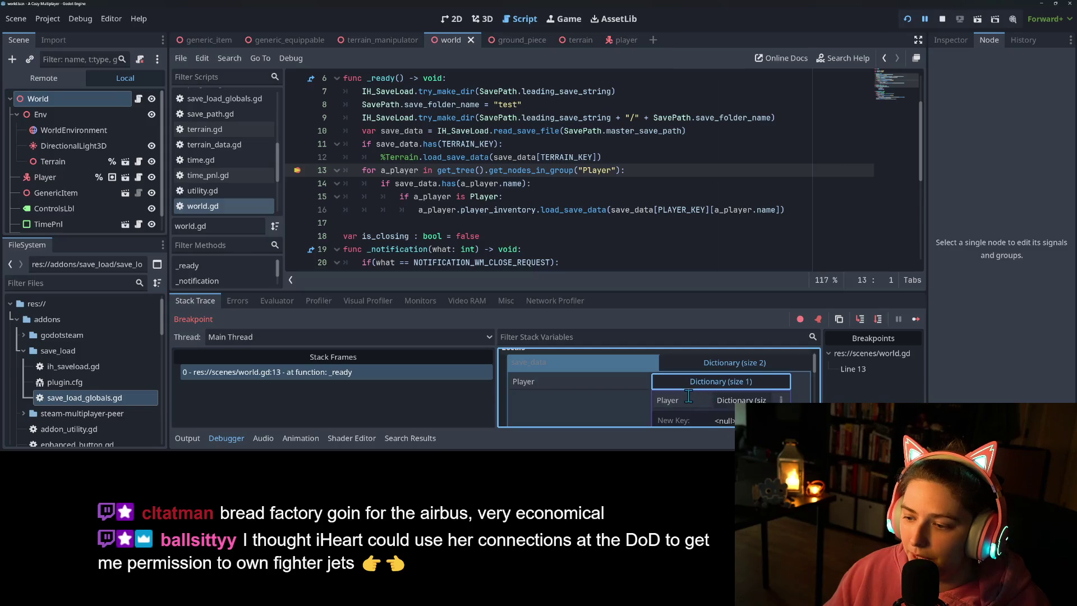
left_click(861, 318)
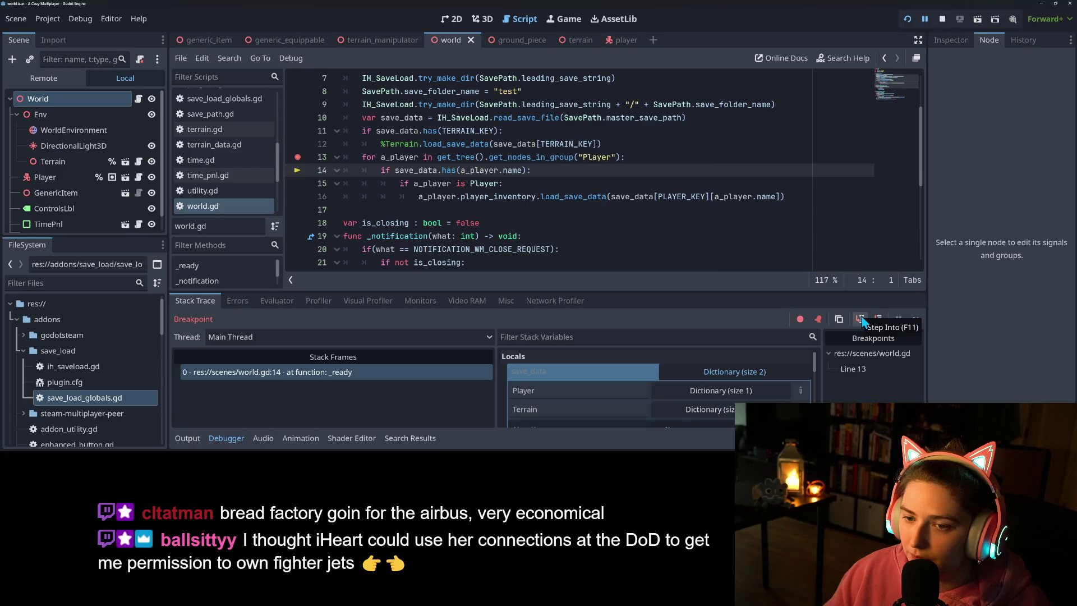
left_click(942, 19)
left_click(439, 170)
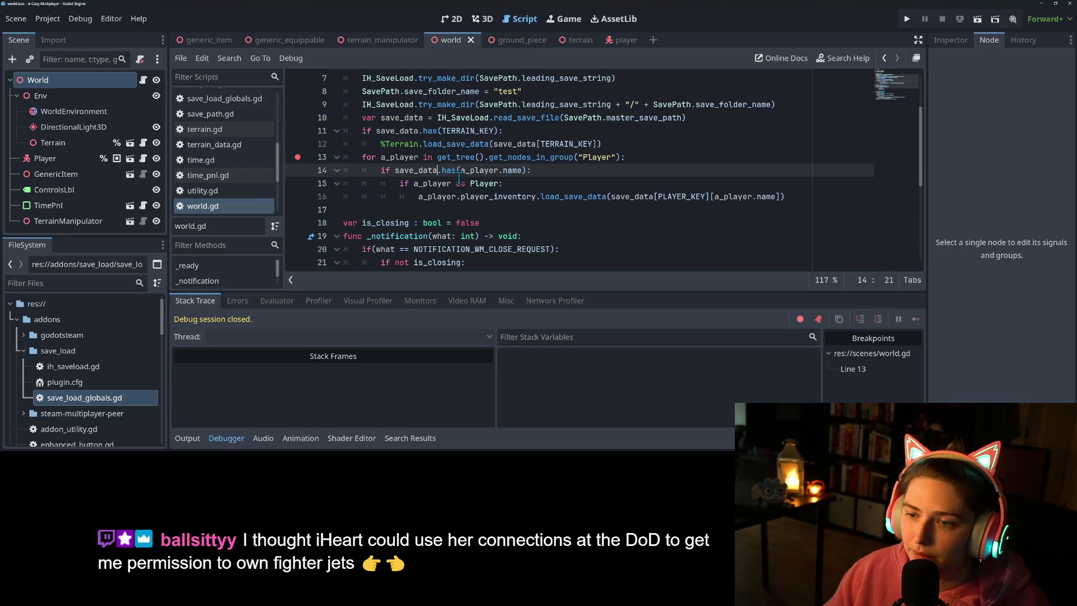
Step: Change line 14 to check save_data[PLAYER_KEY], save world.gd, and rerun to the breakpoint
type("[")
key("Left")
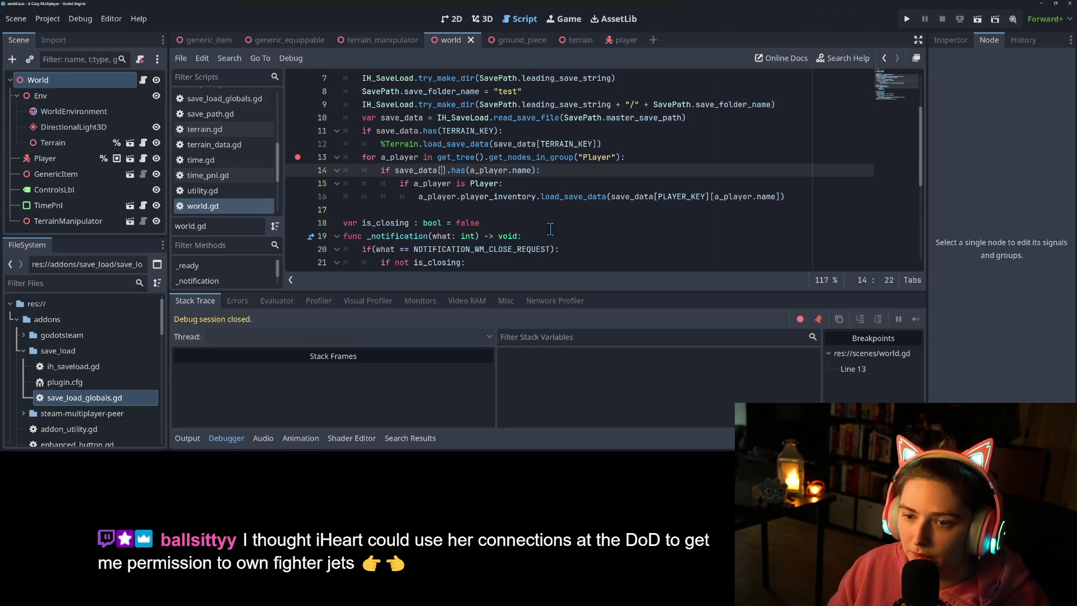
type("PLA")
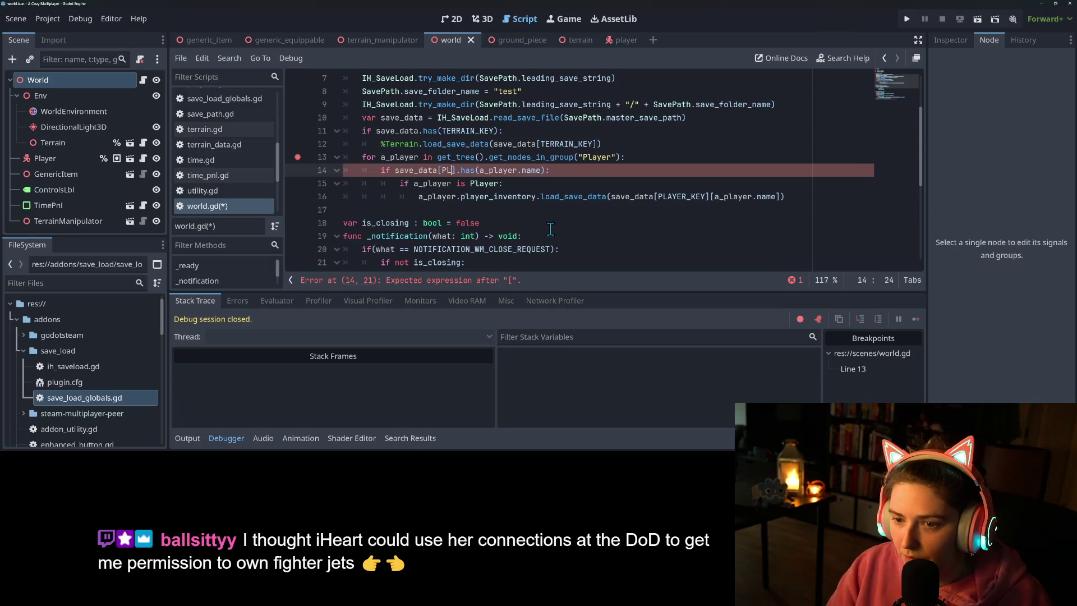
key("Return")
key("ctrl+s")
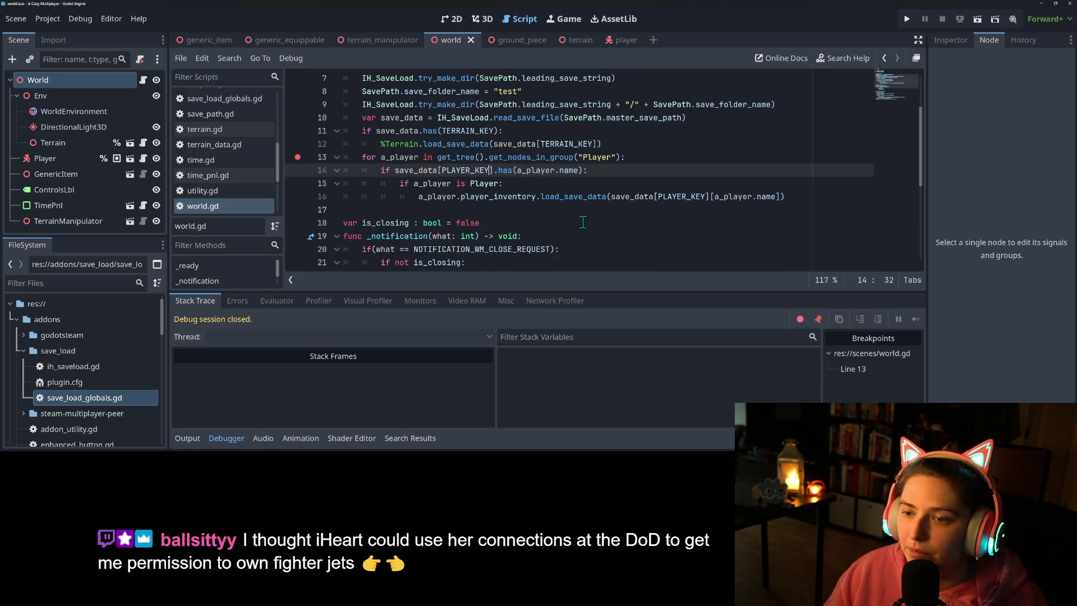
left_click(910, 19)
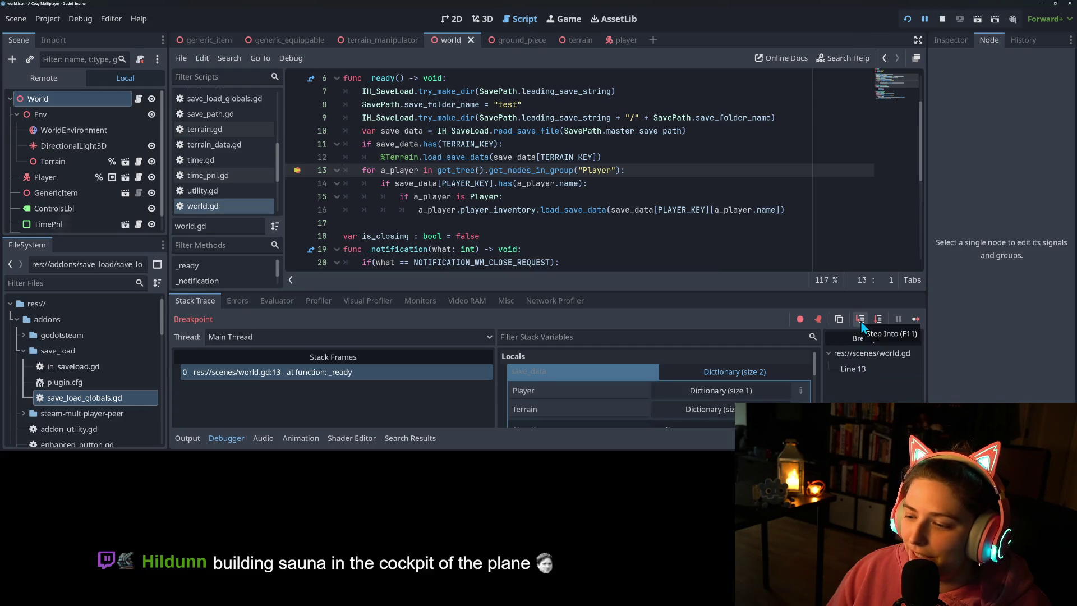
Step: Step through lines 14–15, resume, confirm the 'item: Terrain Manipulator count: 1.0' log, then stop
left_click(766, 387)
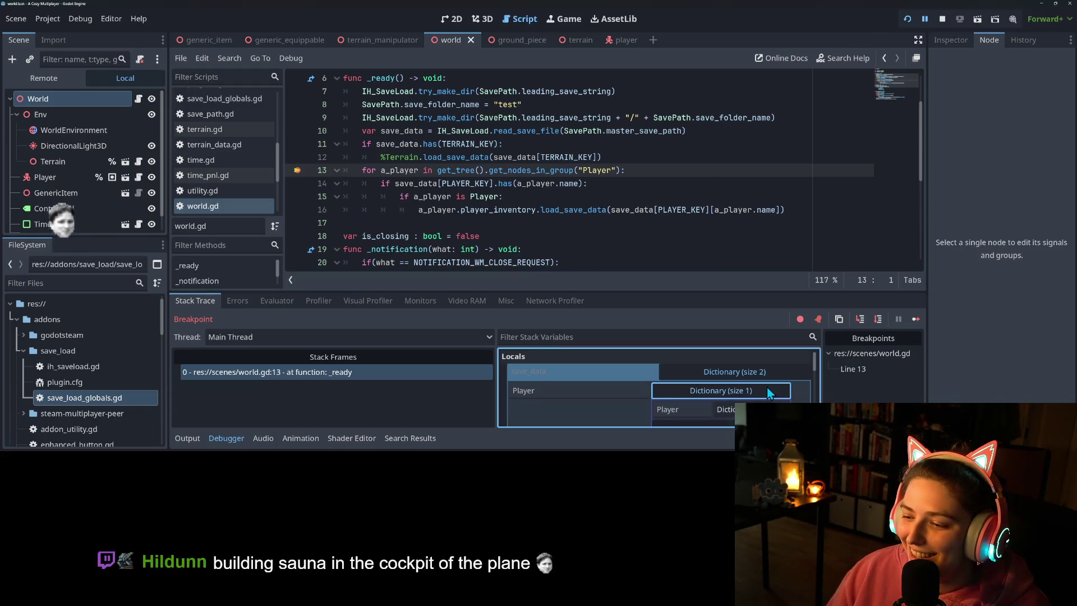
left_click(859, 319)
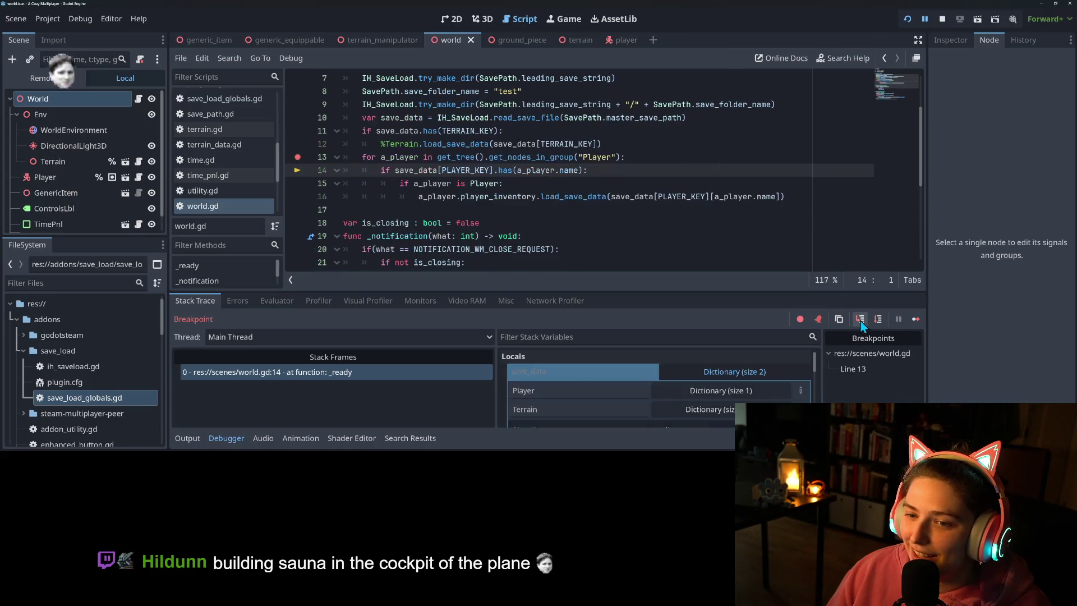
left_click(860, 320)
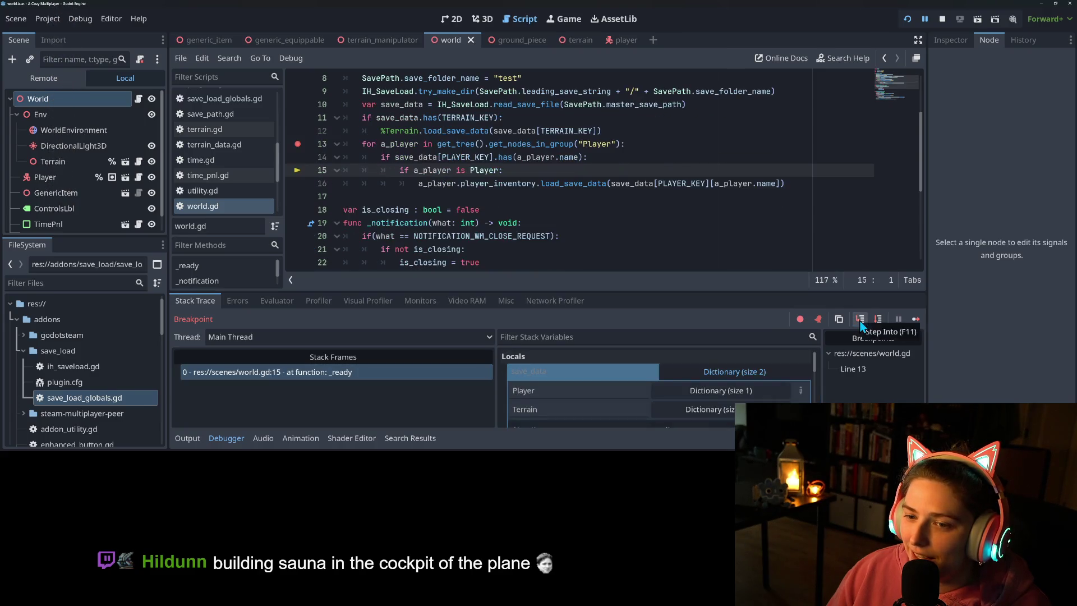
left_click(915, 319)
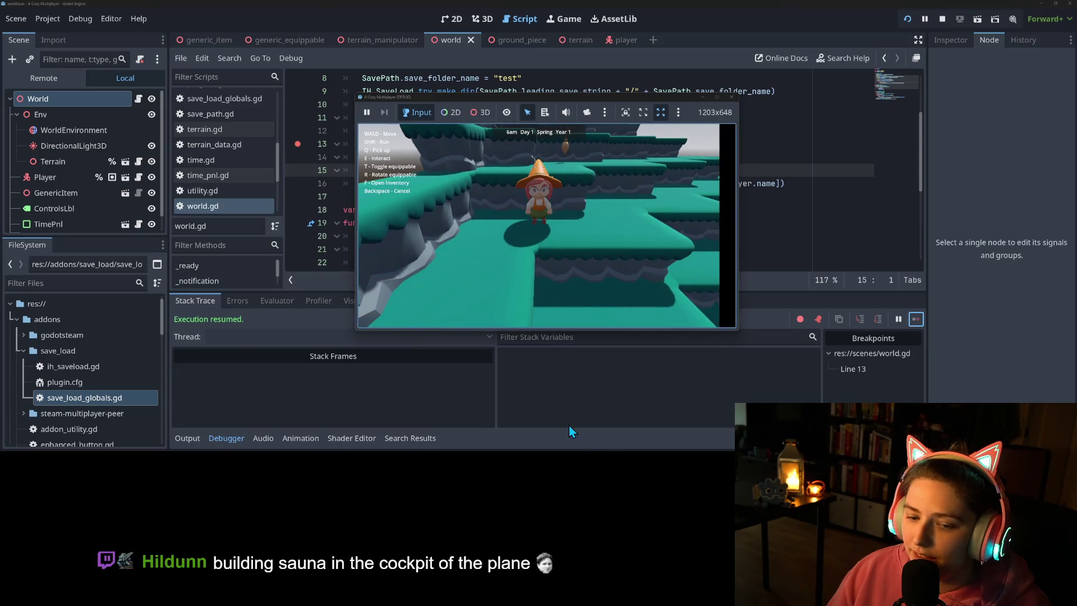
left_click(193, 437)
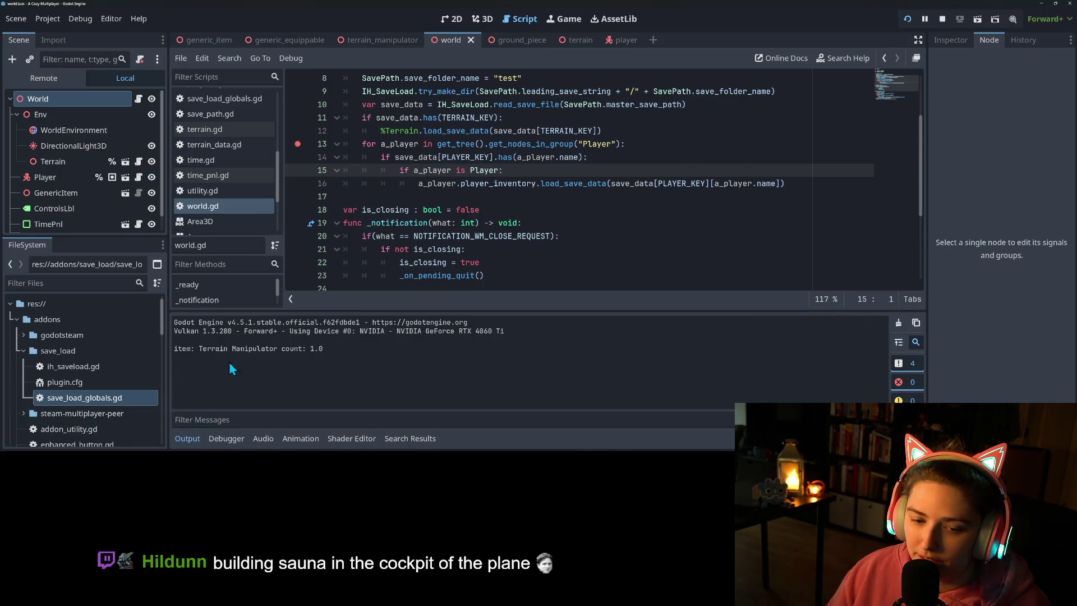
triple_click(189, 358)
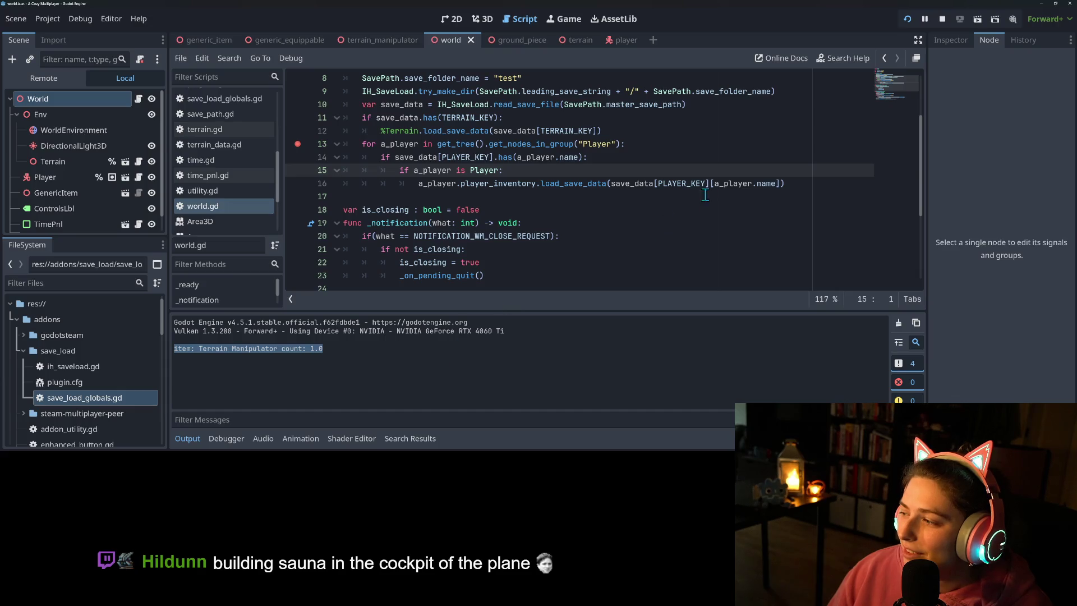
left_click(942, 19)
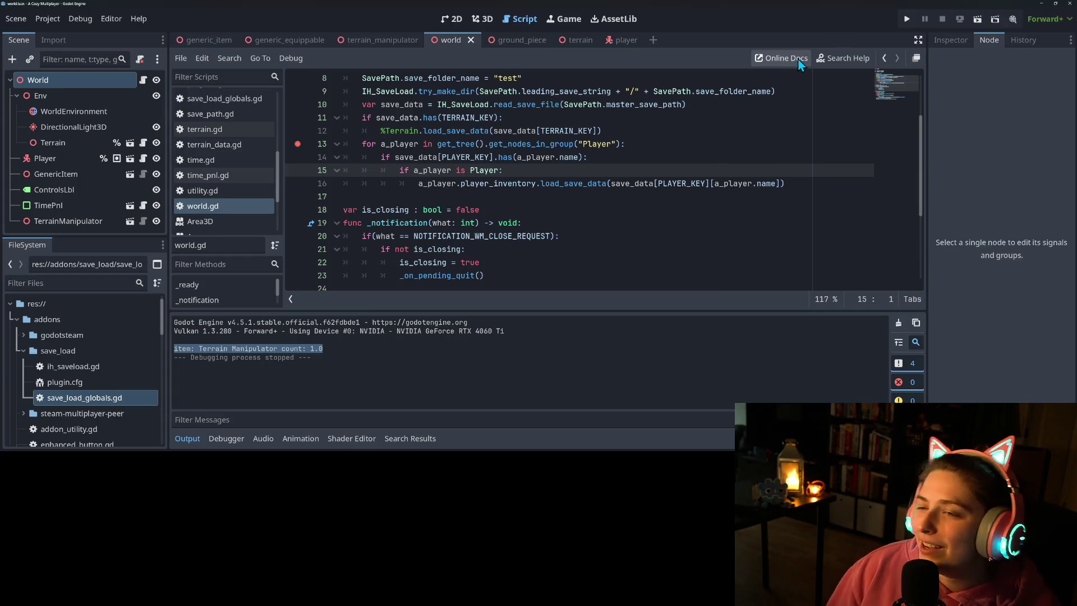
left_click(186, 438)
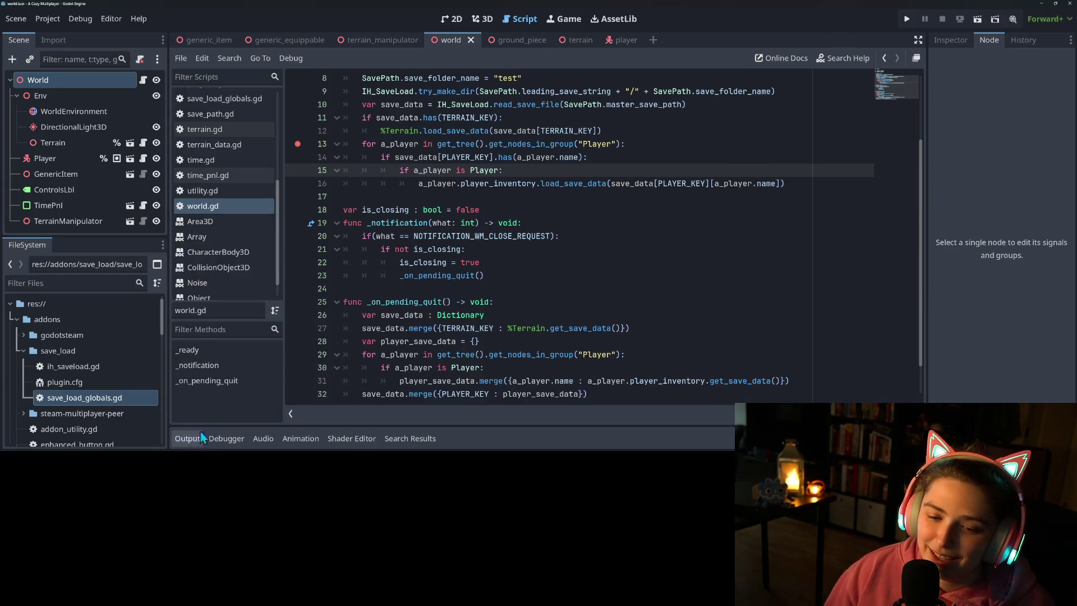
left_click(505, 280)
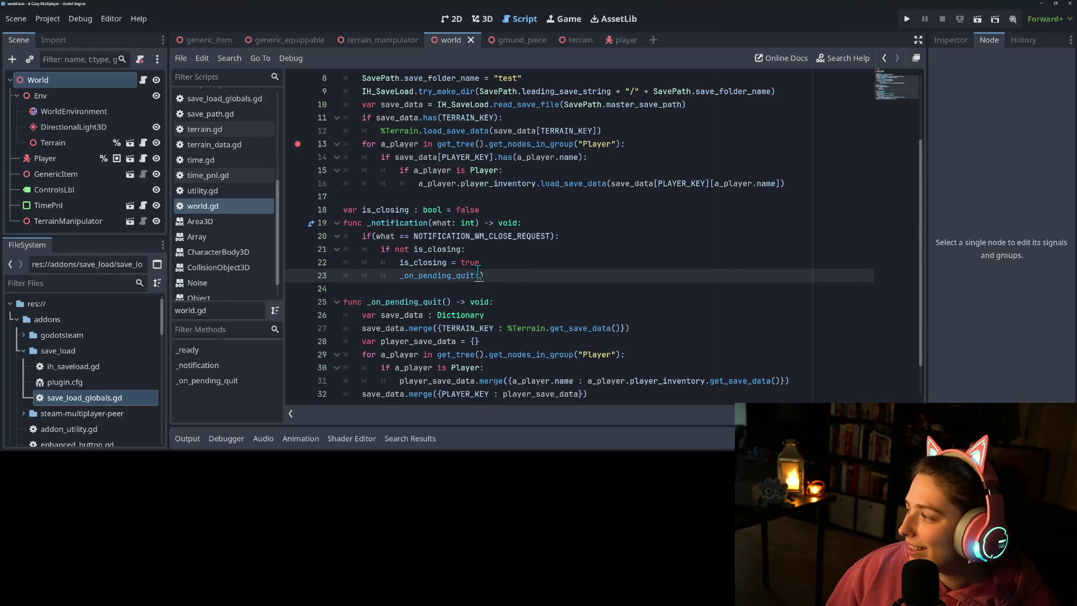
Step: Remove the line-13 breakpoint and scroll through the load and quit-save code to the top
left_click(298, 144)
left_click_drag(297, 144, 558, 224)
left_click(558, 225)
left_click(585, 276)
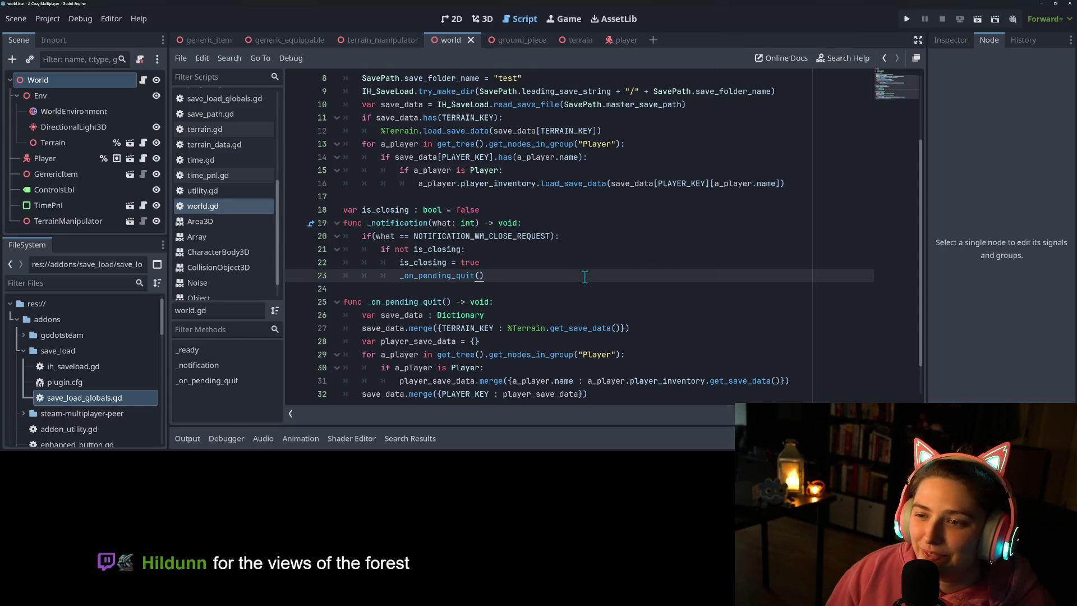
scroll(585, 276, "up", 1)
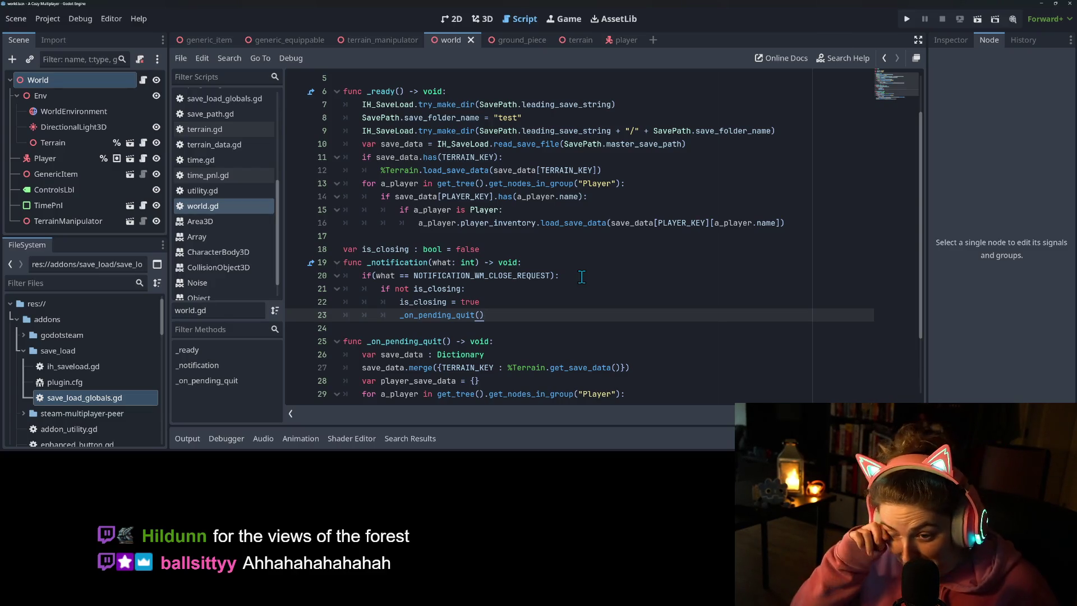
left_click(586, 222)
scroll(545, 238, "down", 2)
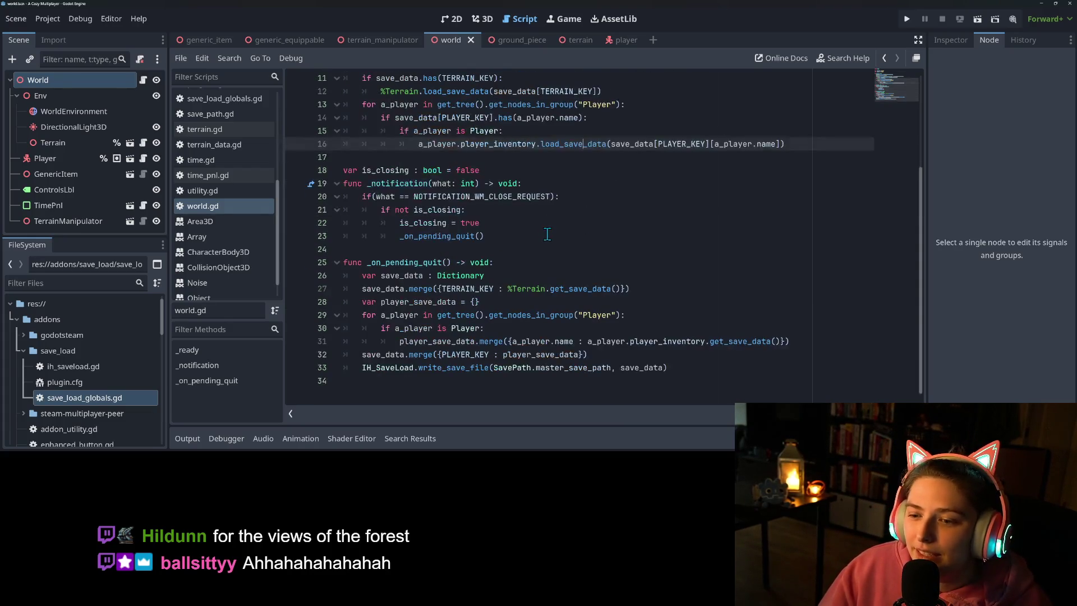
left_click(472, 264)
scroll(567, 289, "up", 1)
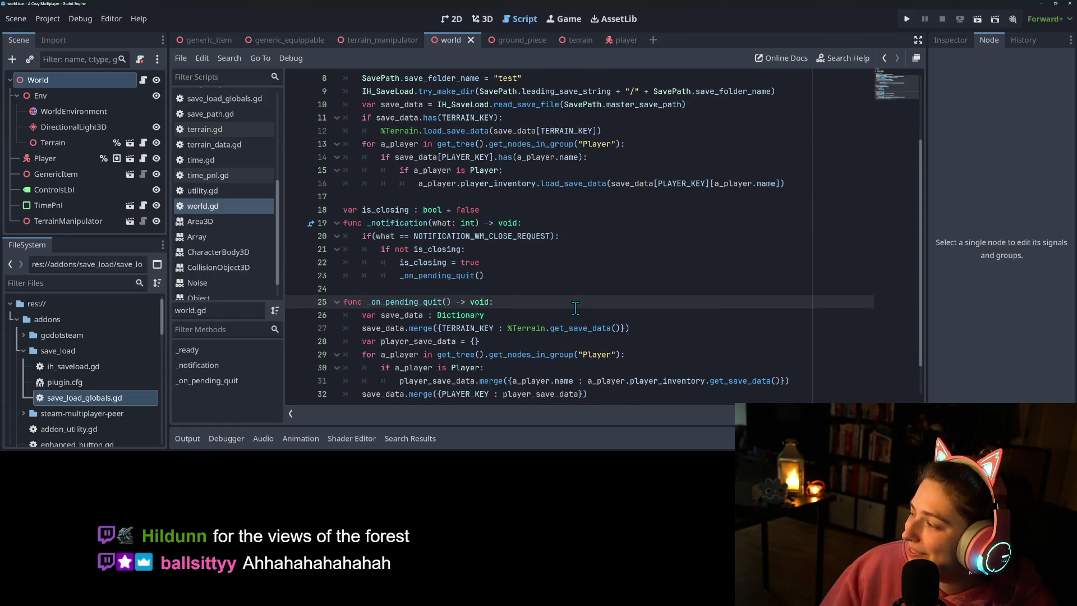
scroll(509, 297, "up", 3)
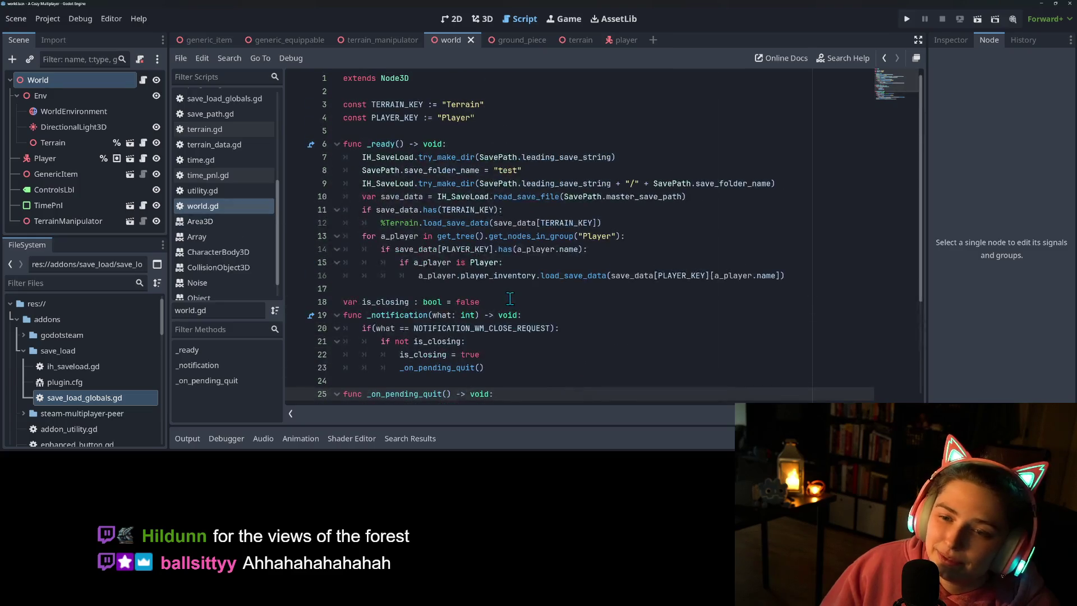
Step: Review the _ready player loop on lines 10–17 and look up load_save_data's documentation
mouse_move(514, 279)
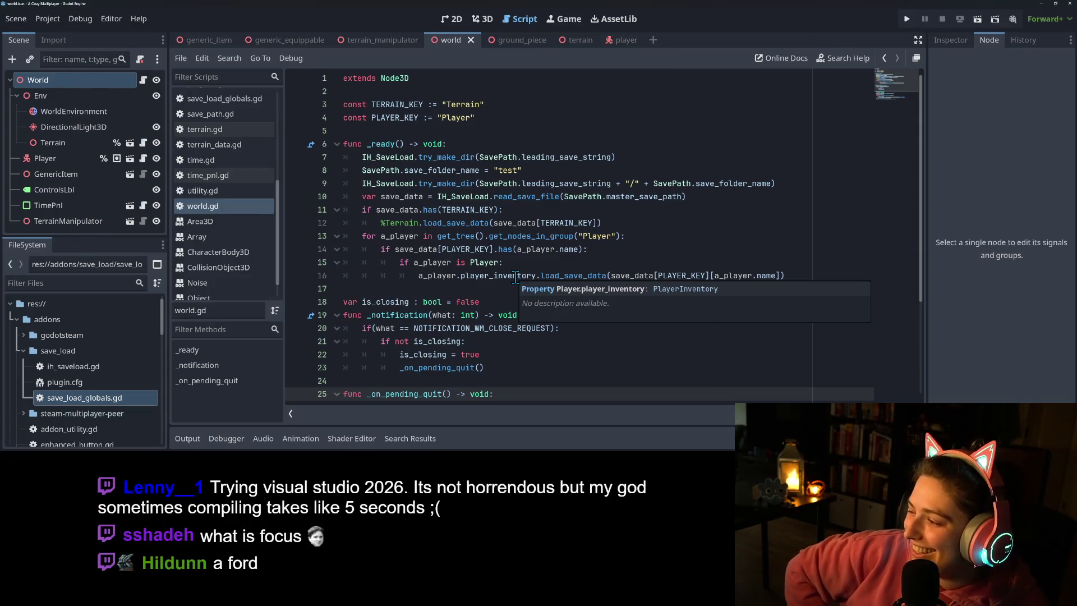
left_click(503, 198)
key("Down")
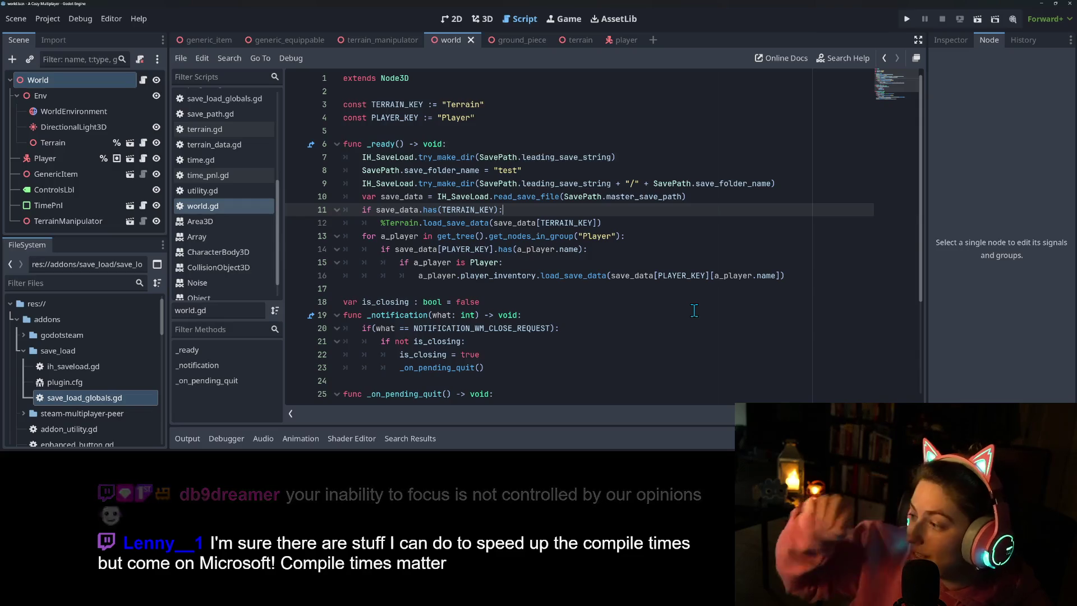
left_click(655, 291)
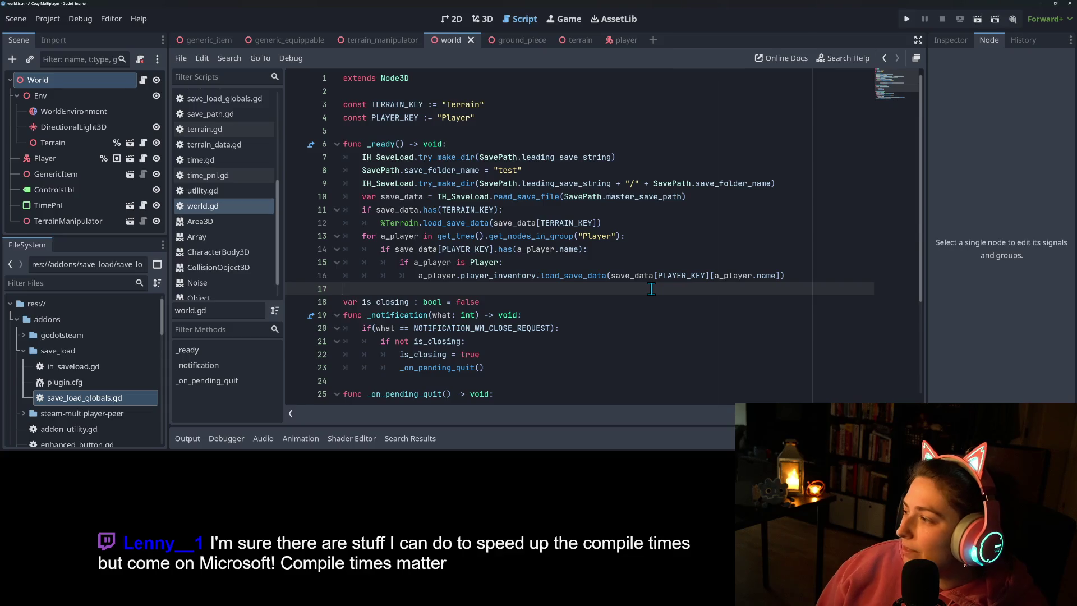
left_click(639, 238)
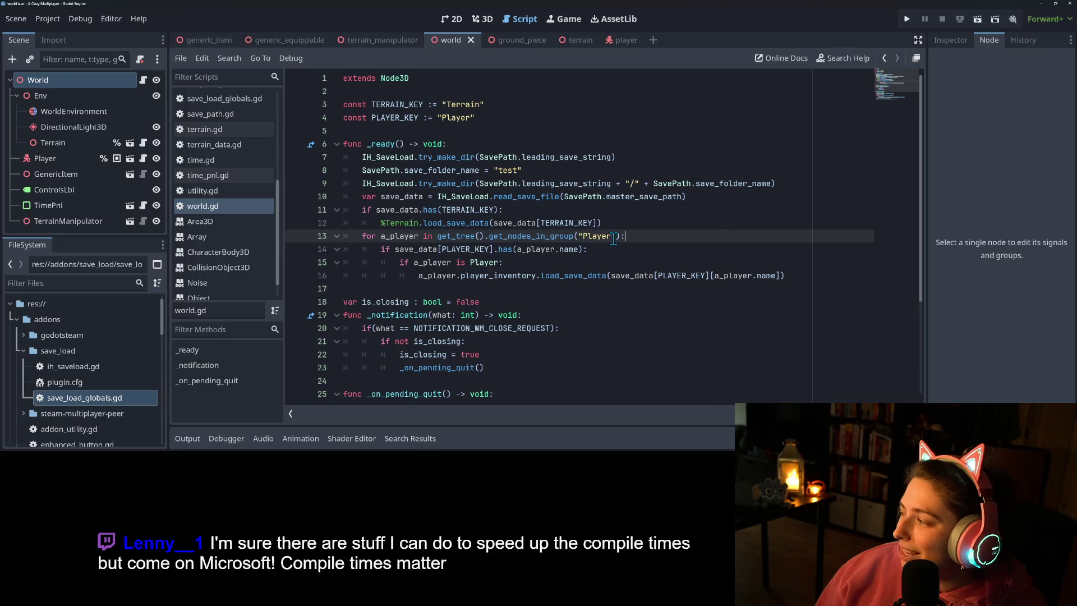
mouse_move(609, 238)
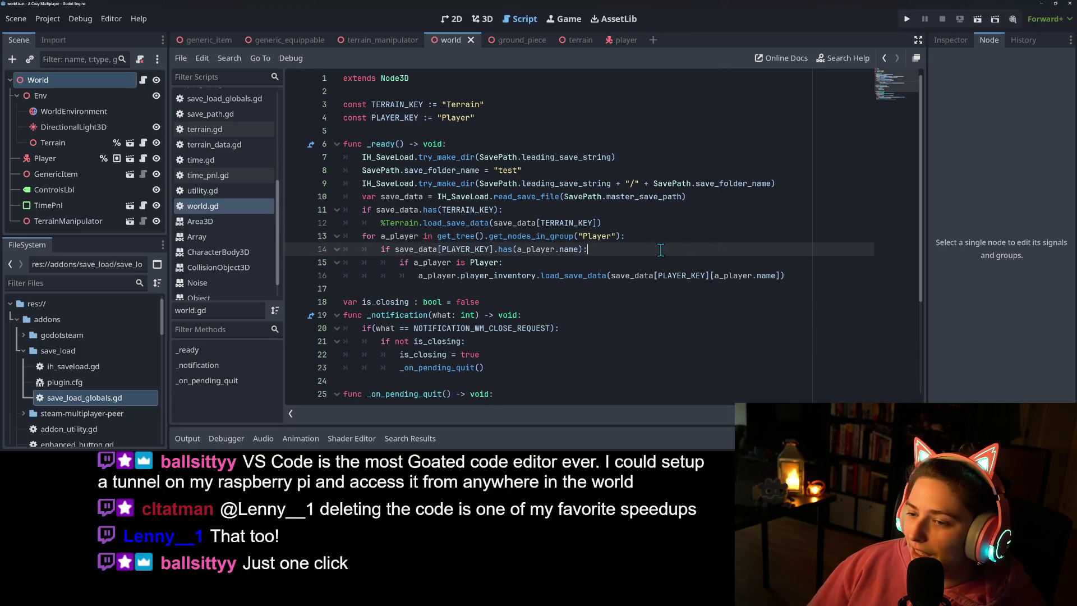
left_click(595, 261)
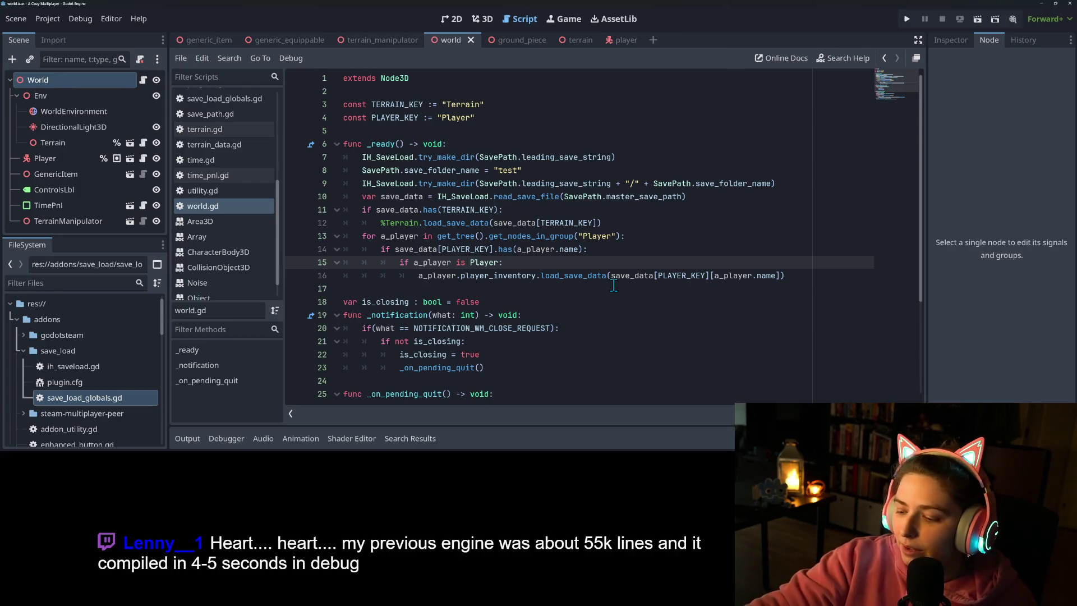
left_click(584, 276)
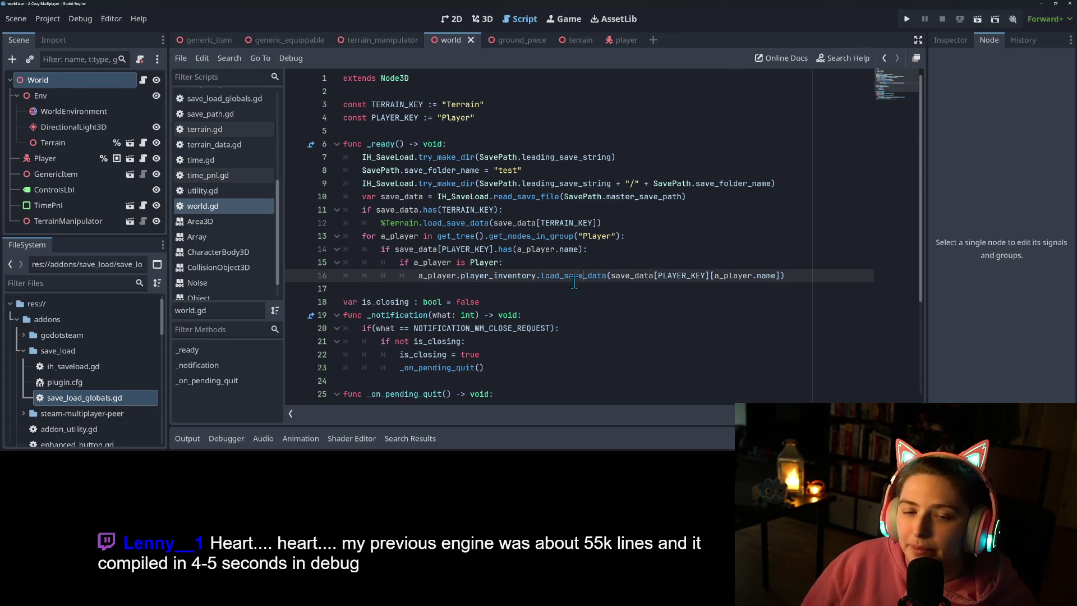
left_click(550, 286)
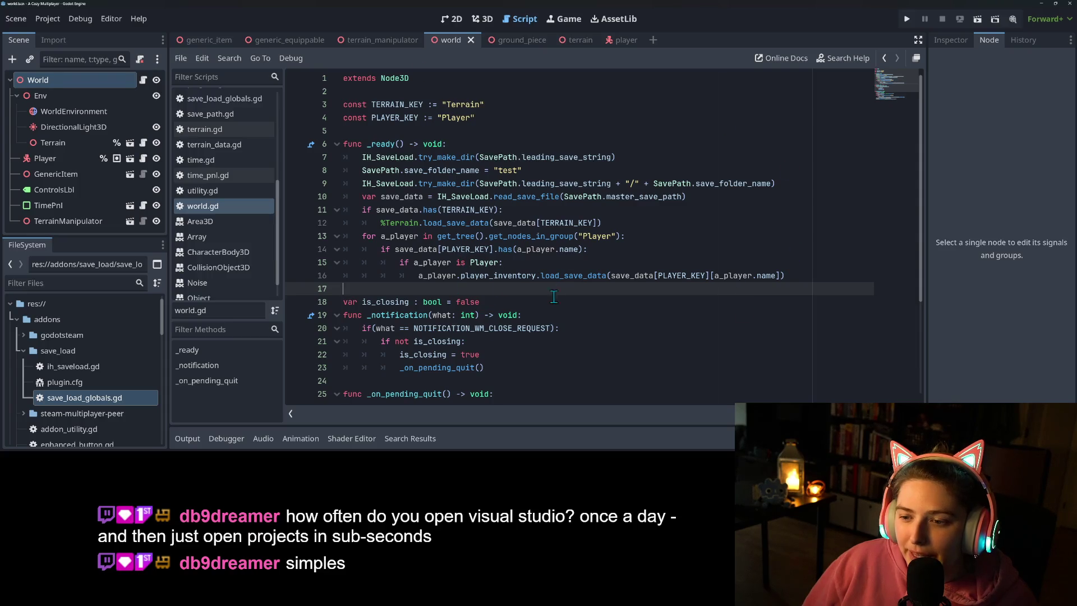
left_click(542, 273)
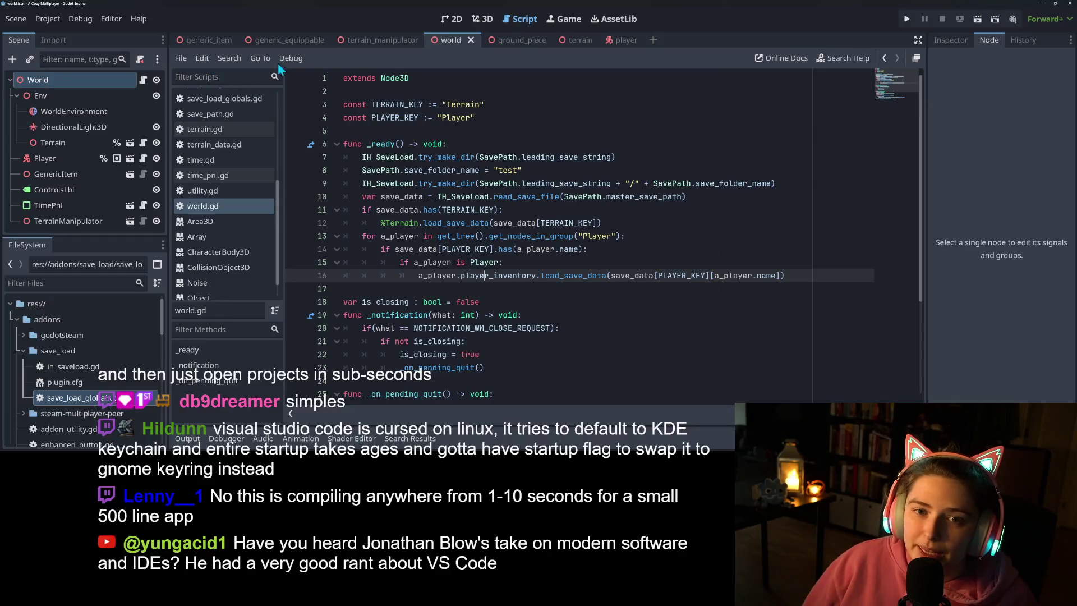
Step: Tidy the FileSystem dock by collapsing the addons and player folders
left_click(53, 23)
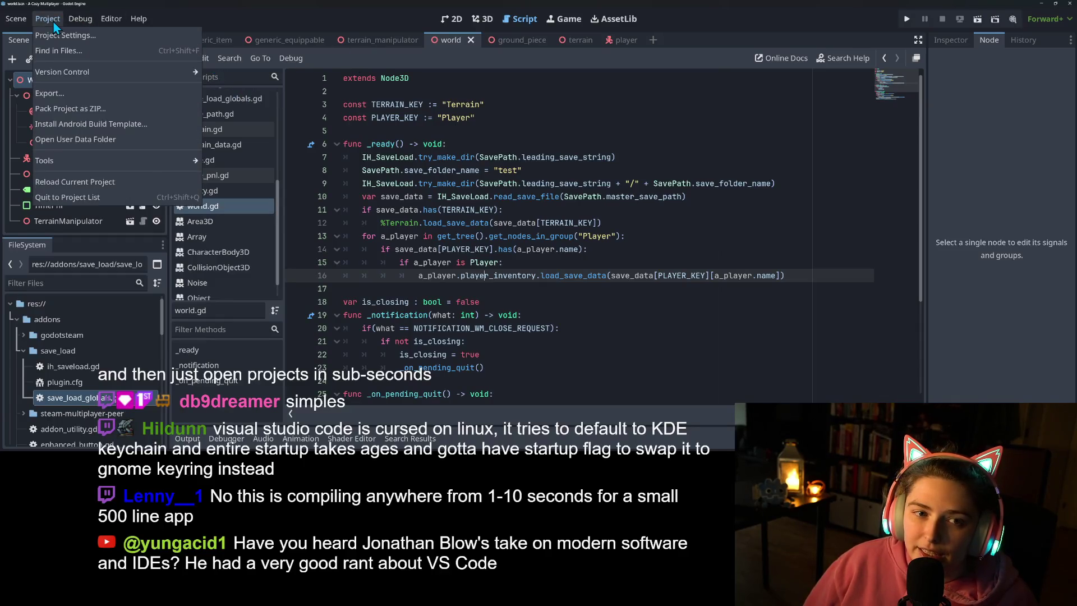
left_click(53, 24)
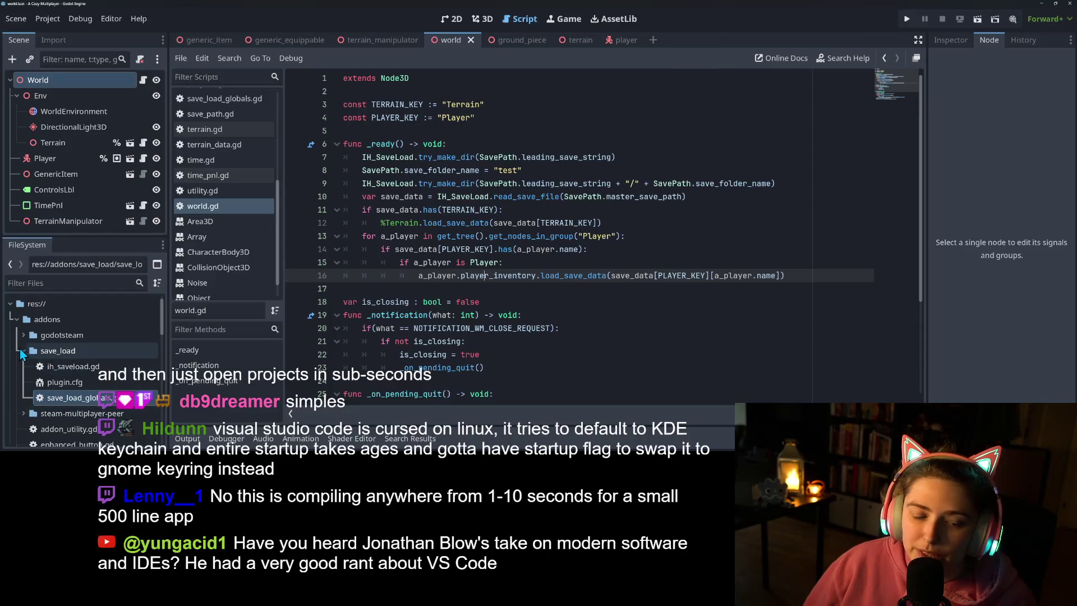
left_click(17, 319)
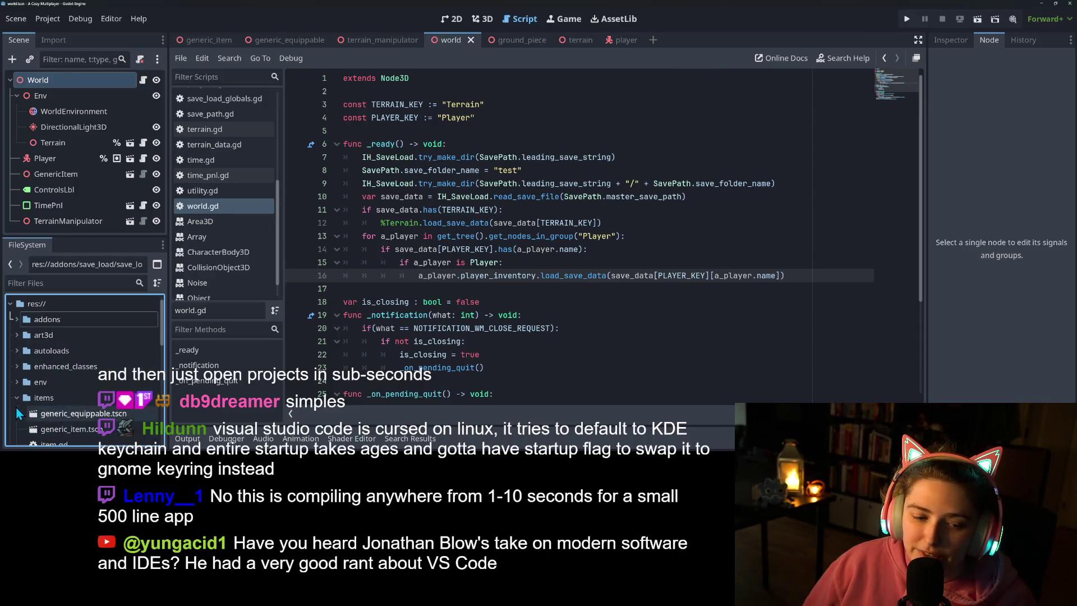
scroll(84, 393, "down", 2)
left_click(17, 342)
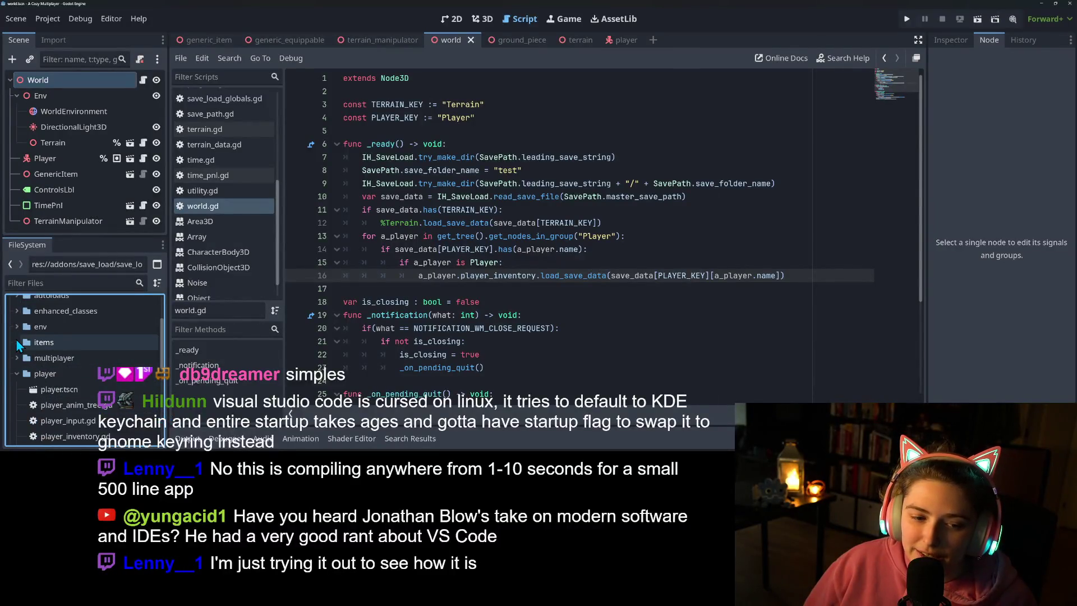
left_click(16, 342)
scroll(17, 359, "down", 2)
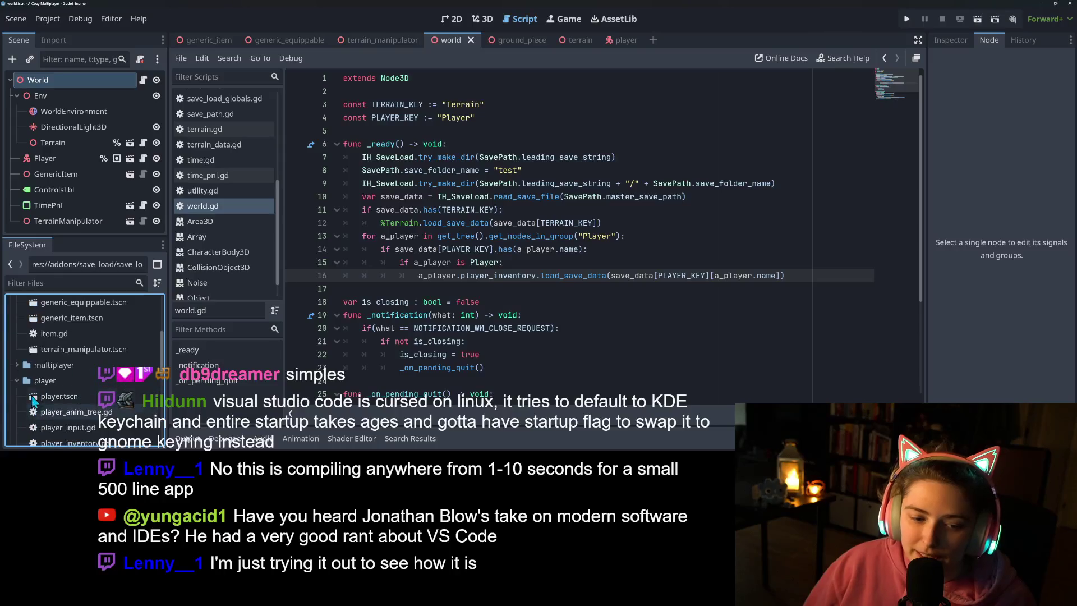
left_click(15, 382)
Step: Create a new script res://items/item_catalog.gd from the items folder
right_click(37, 323)
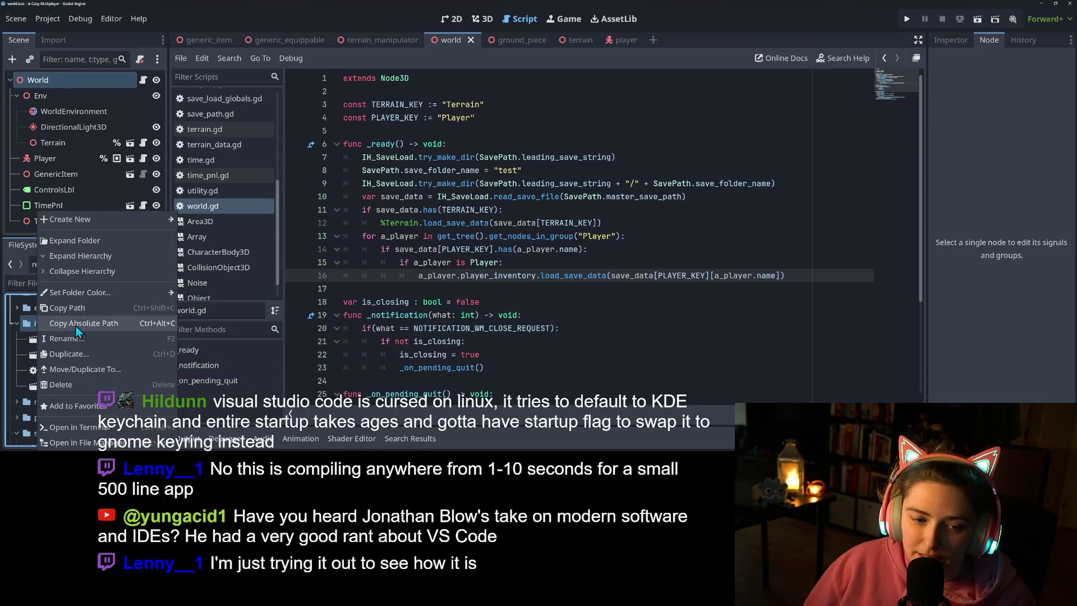
mouse_move(101, 223)
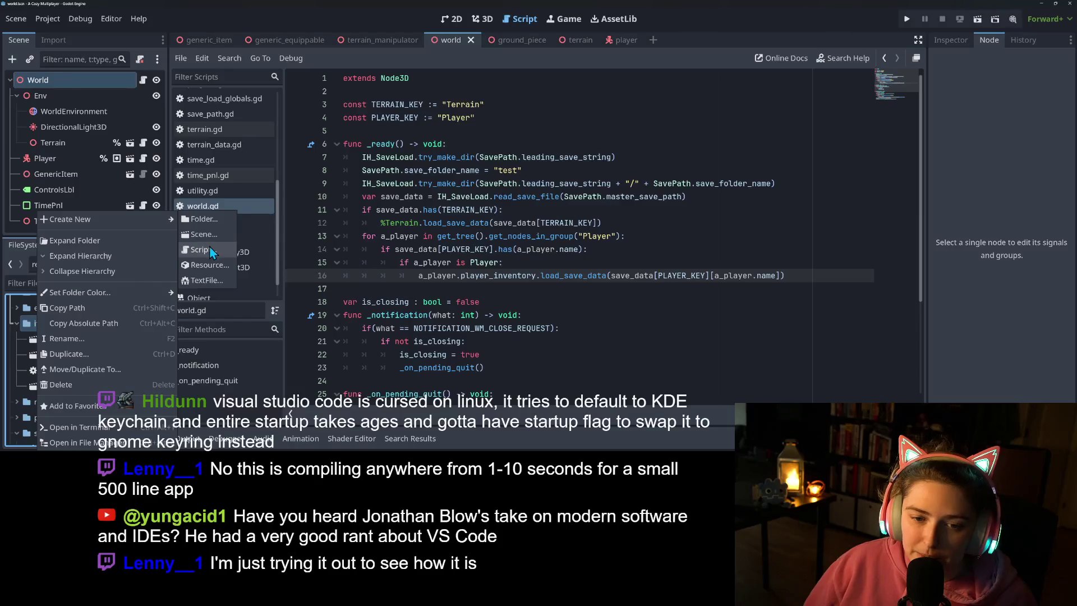
left_click(210, 246)
type("item_ca")
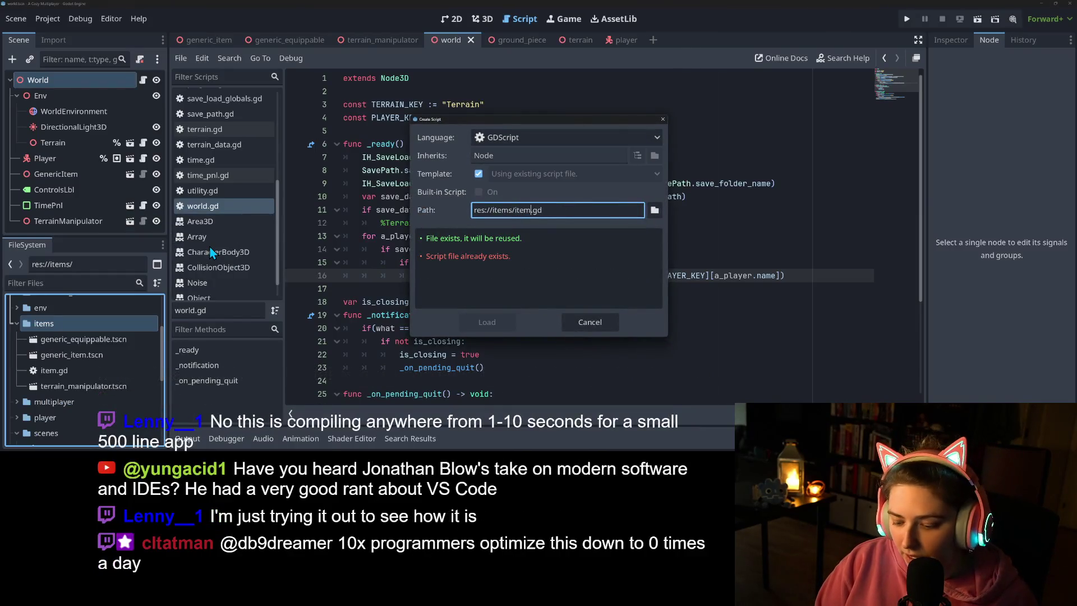
type("talog")
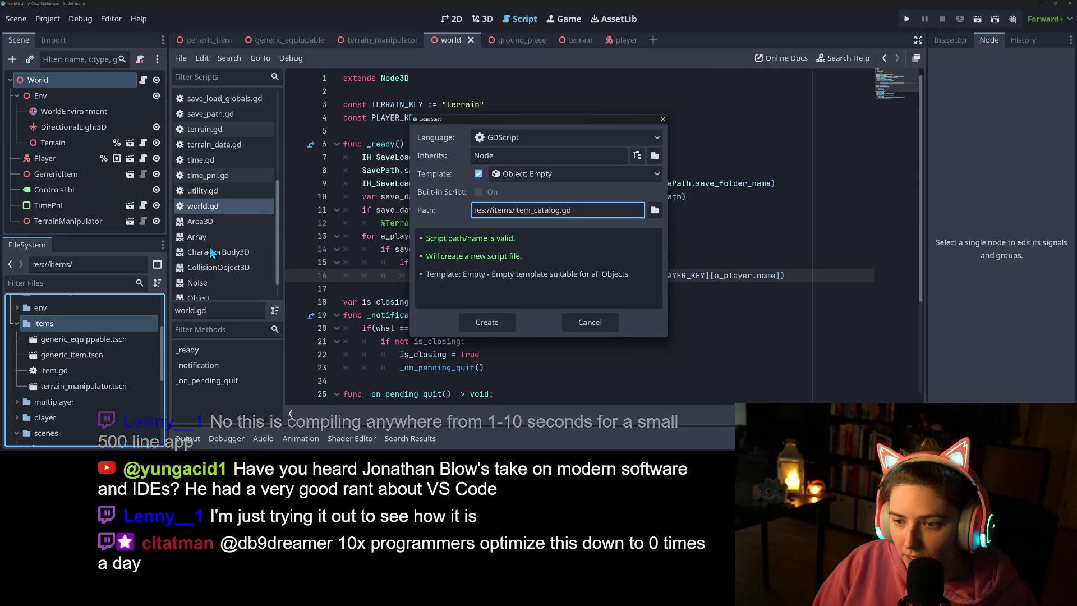
key("Return")
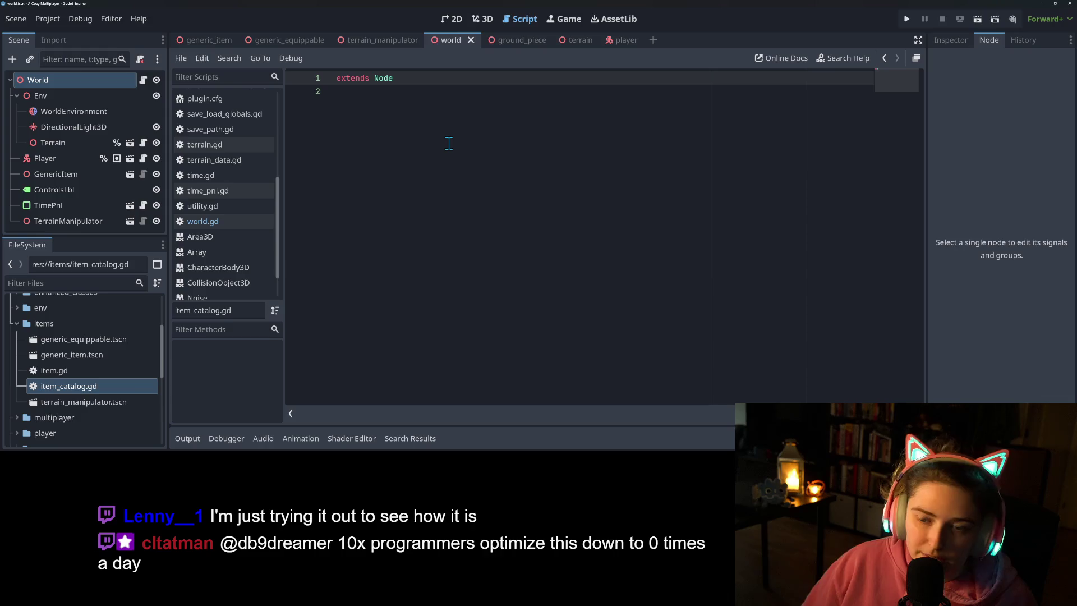
Step: Add 'class_name ItemCatalog' on line 2 below extends Node
key("Down")
type("class_")
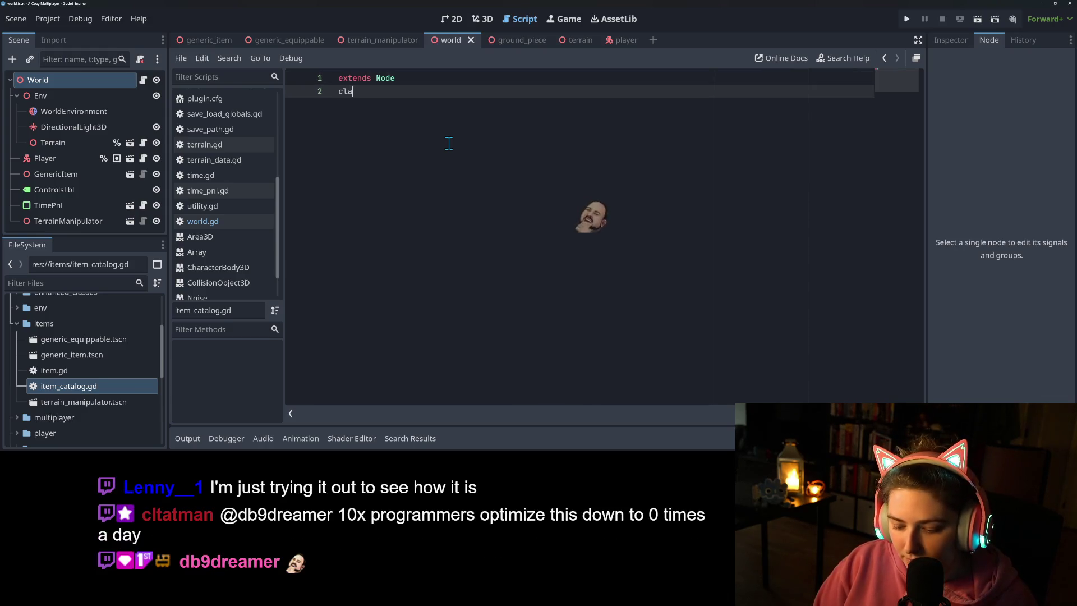
key("BackSpace")
key("BackSpace")
key("BackSpace")
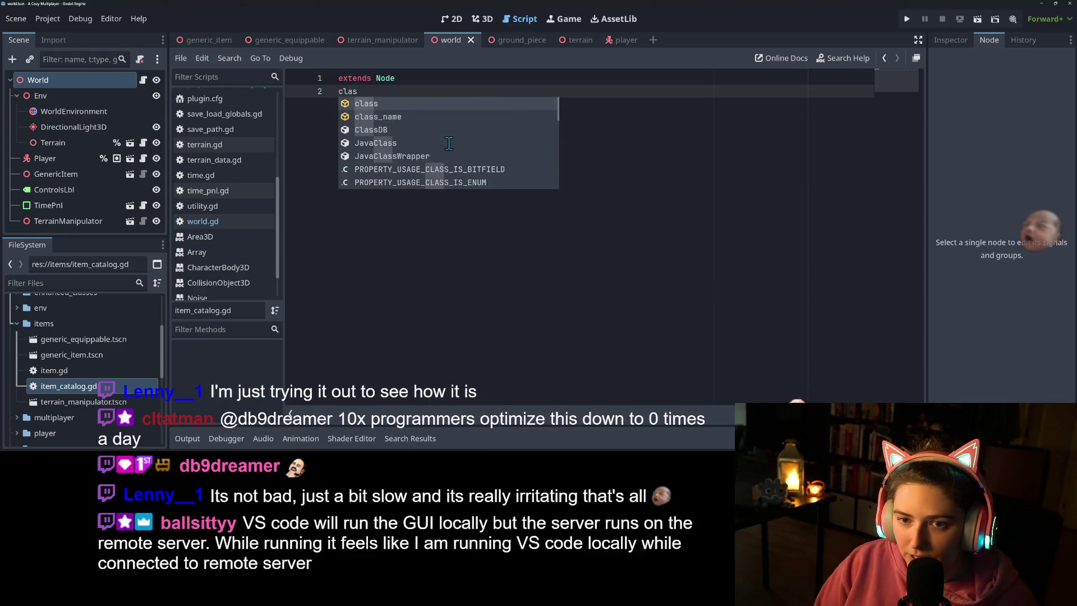
key("BackSpace")
key("BackSpace")
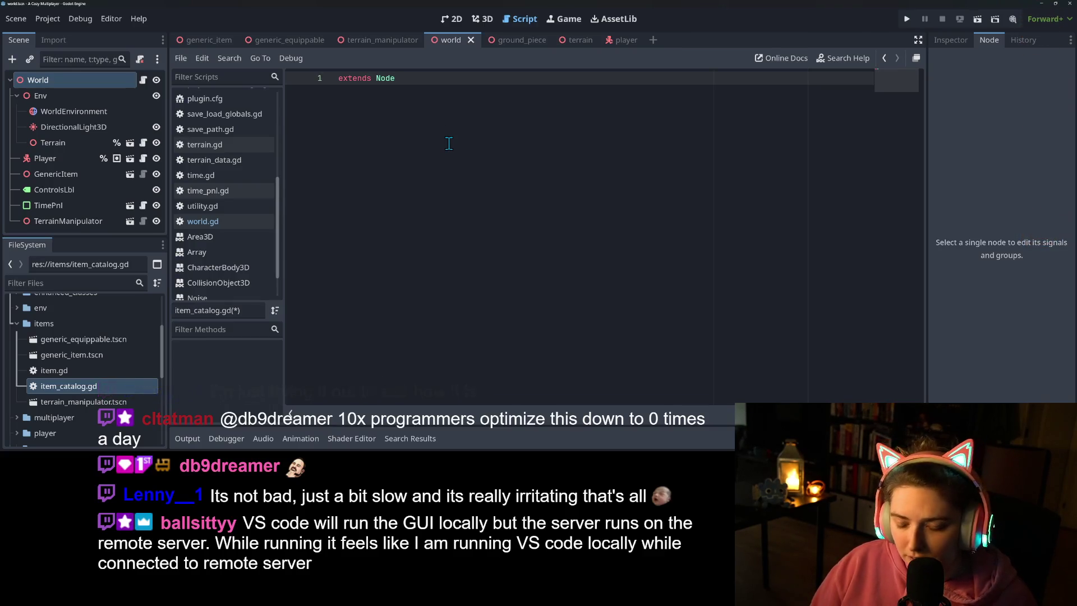
key("Return")
type("class_name ItemCatalog")
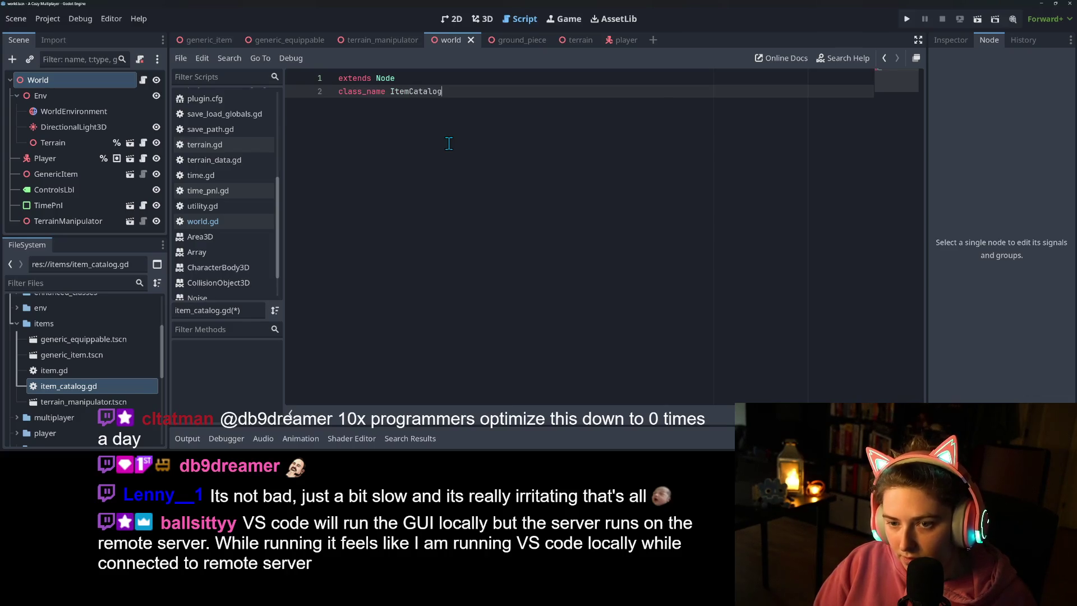
key("Return")
key("Return")
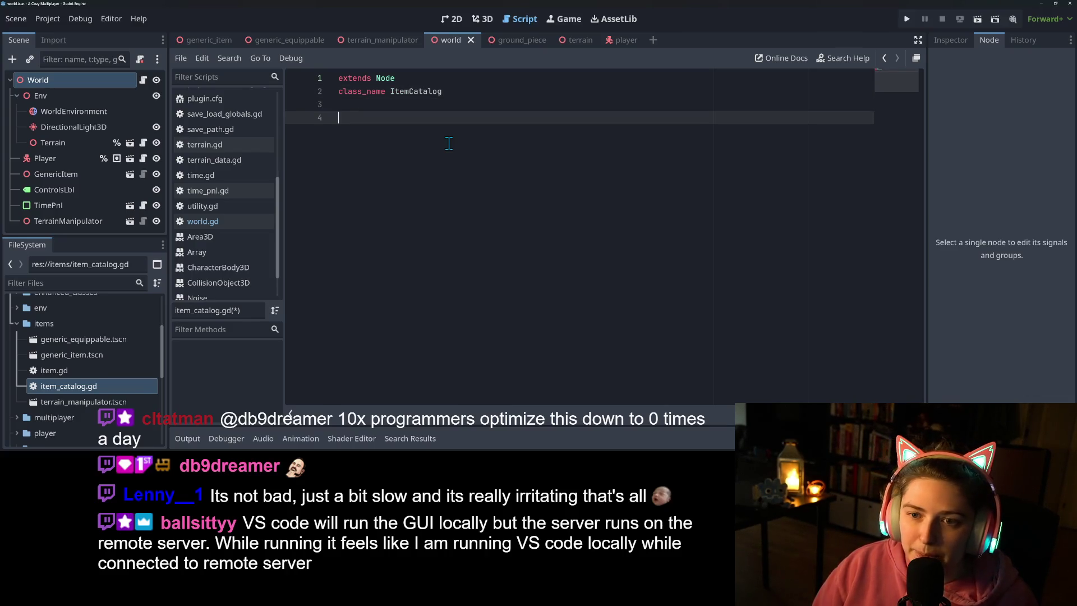
Step: Begin 'const item_dict : Dictionary = {' with a "Terrain Manipulator" key inside
type("const item")
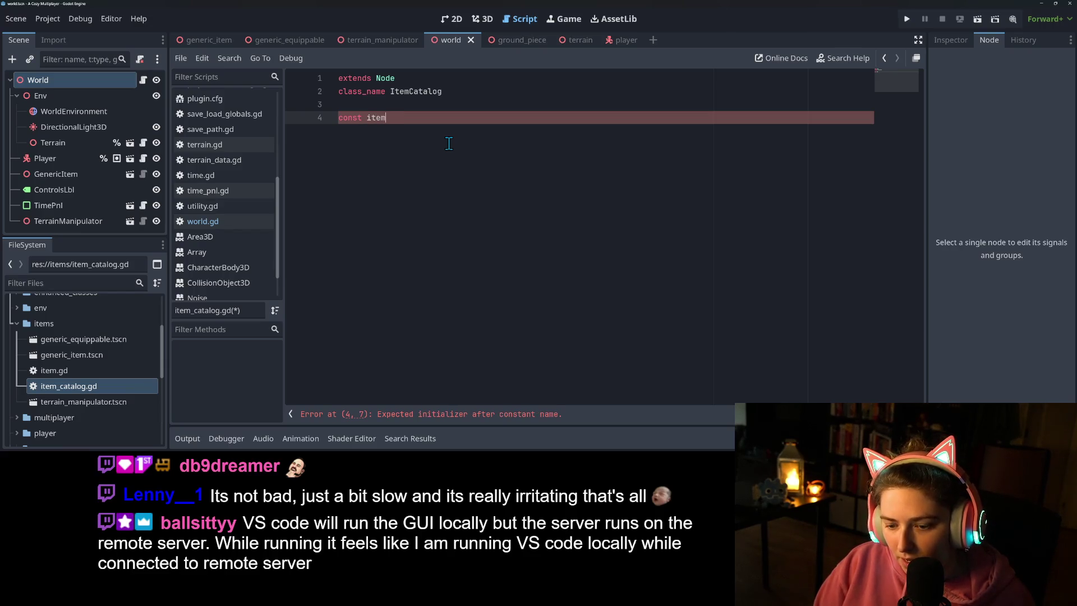
type("_dict")
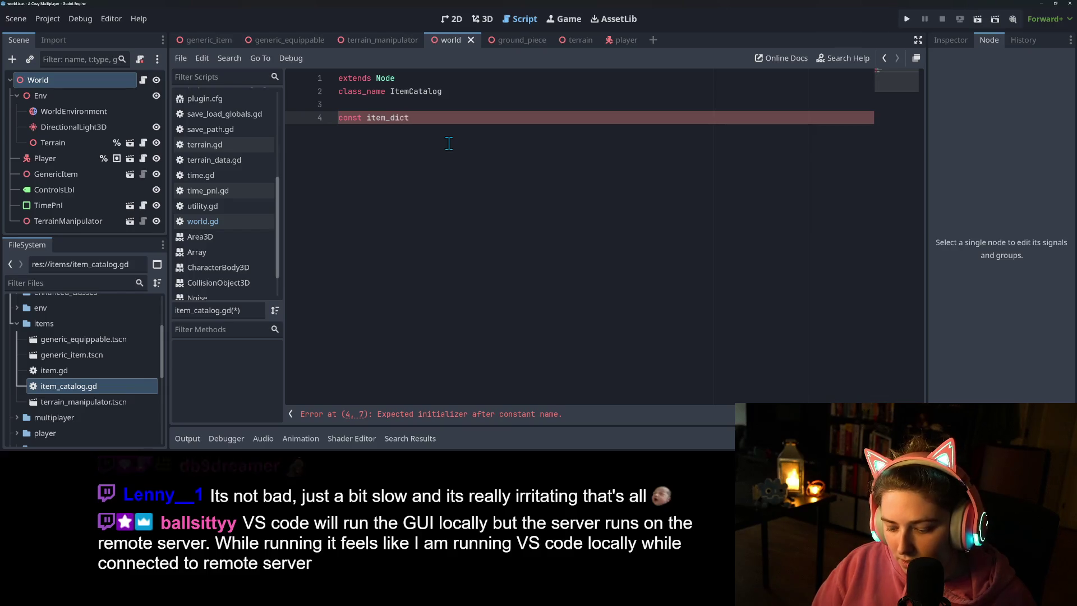
type(" : Di")
key("Return")
type("= {")
key("Return")
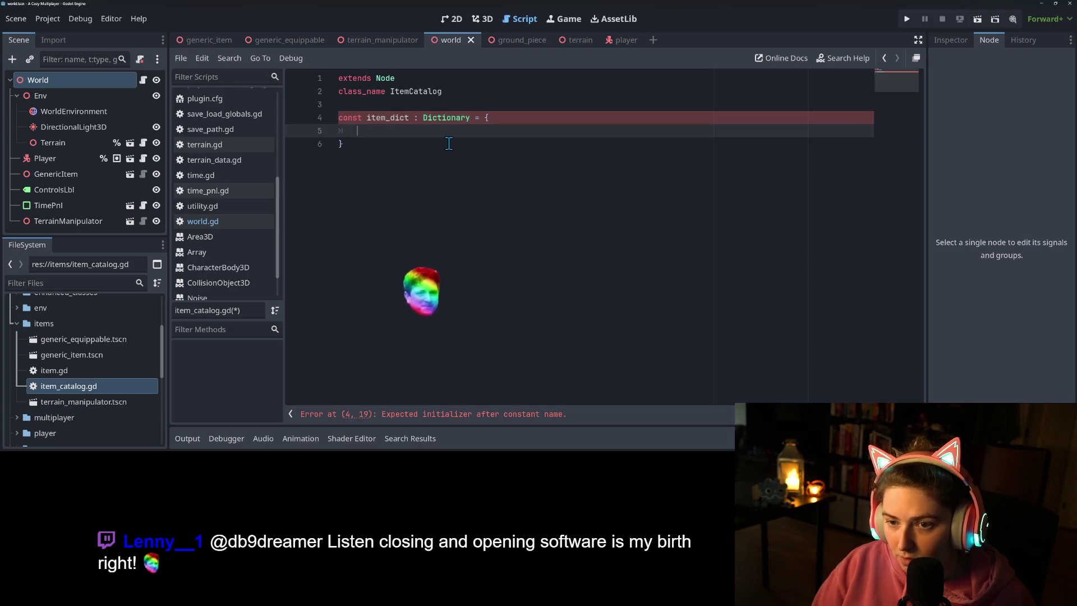
type("\"")
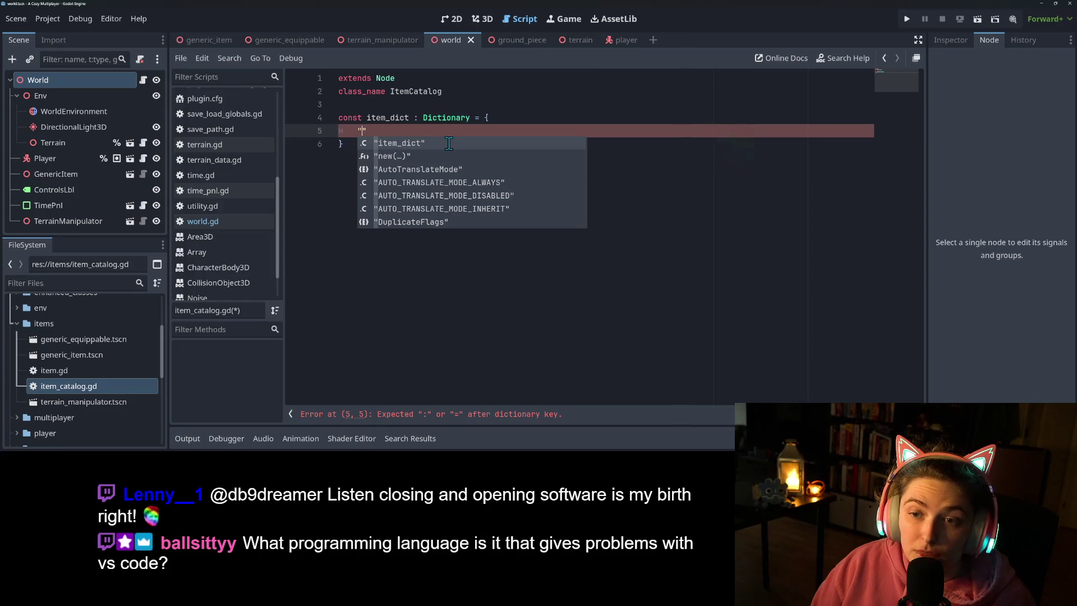
type("Terrain ")
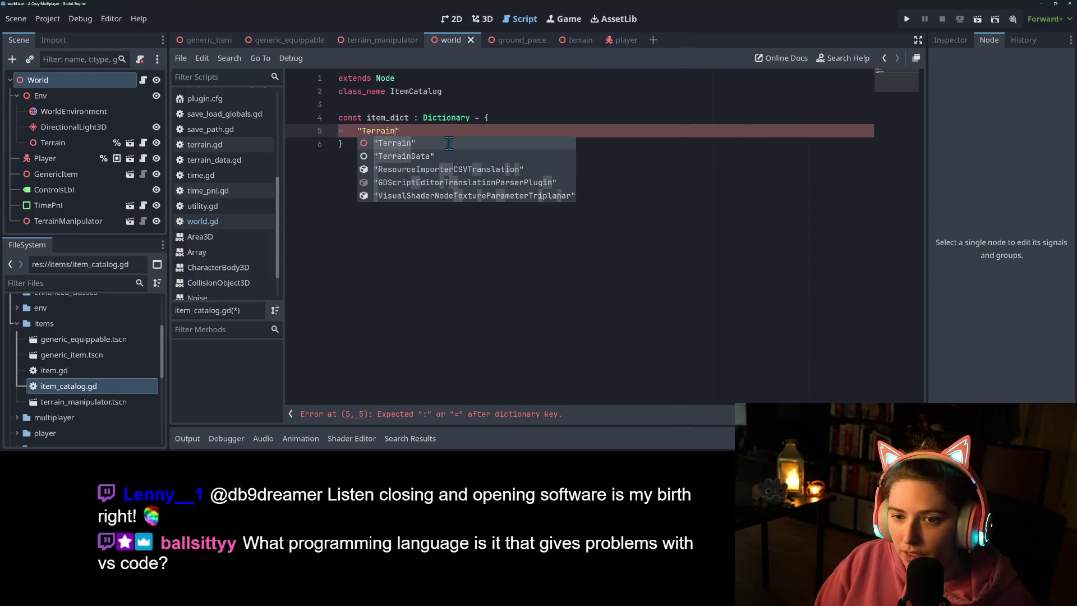
type("Manipulator\" :=")
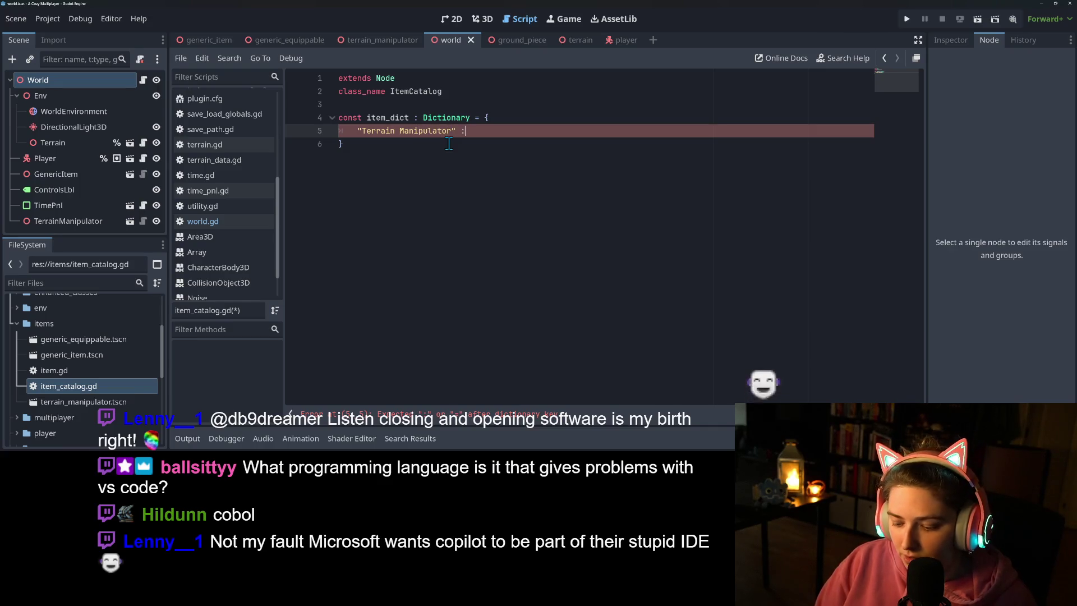
key("BackSpace")
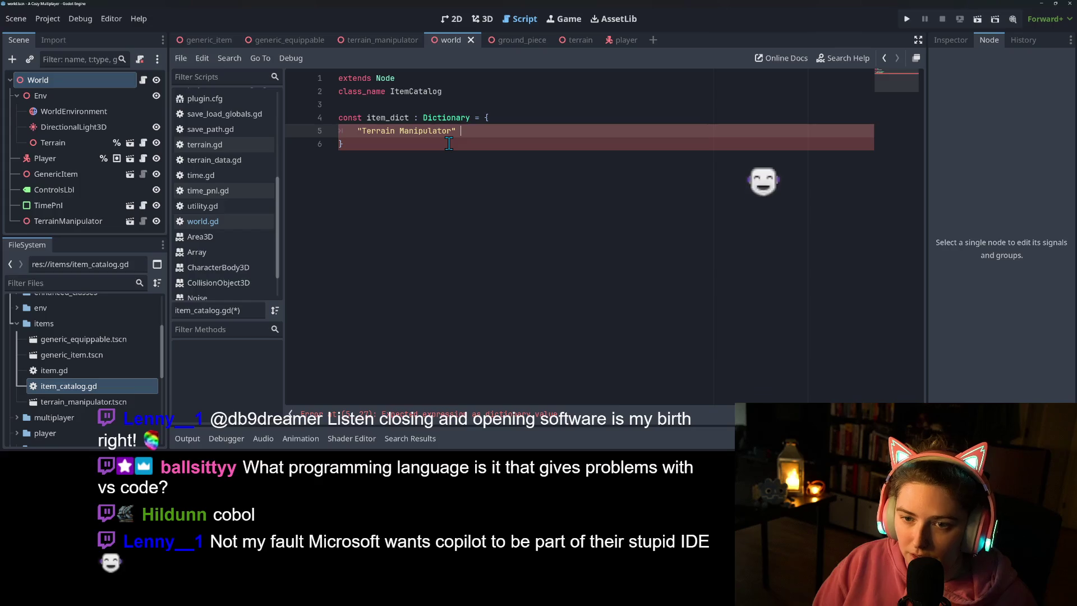